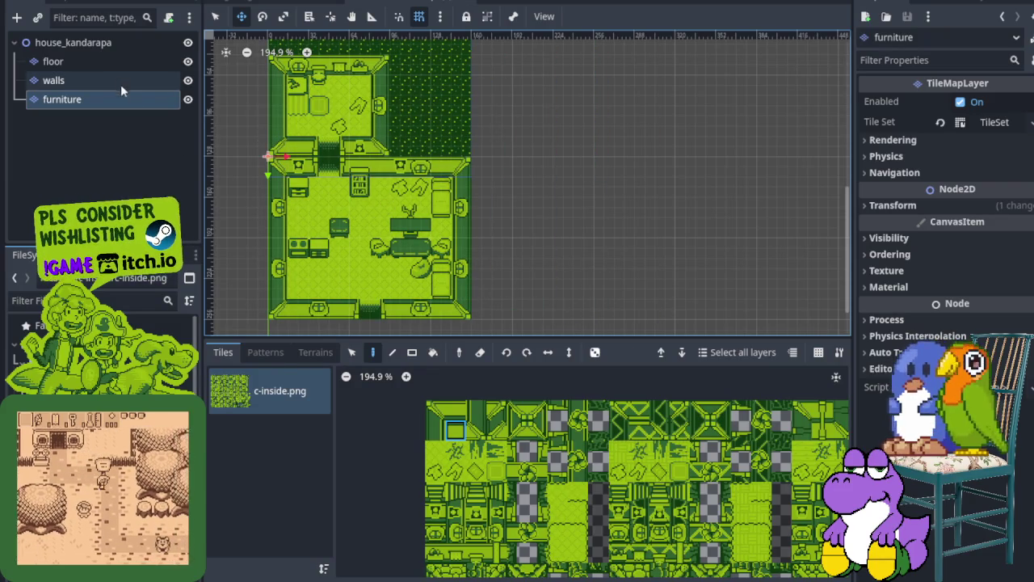
Select the walls layer and shift it one room-width to the right.
{"action": "left_click", "coordinate": [76, 79]}
{"action": "scroll", "coordinate": [364, 178], "scroll_direction": "down", "scroll_amount": 3}
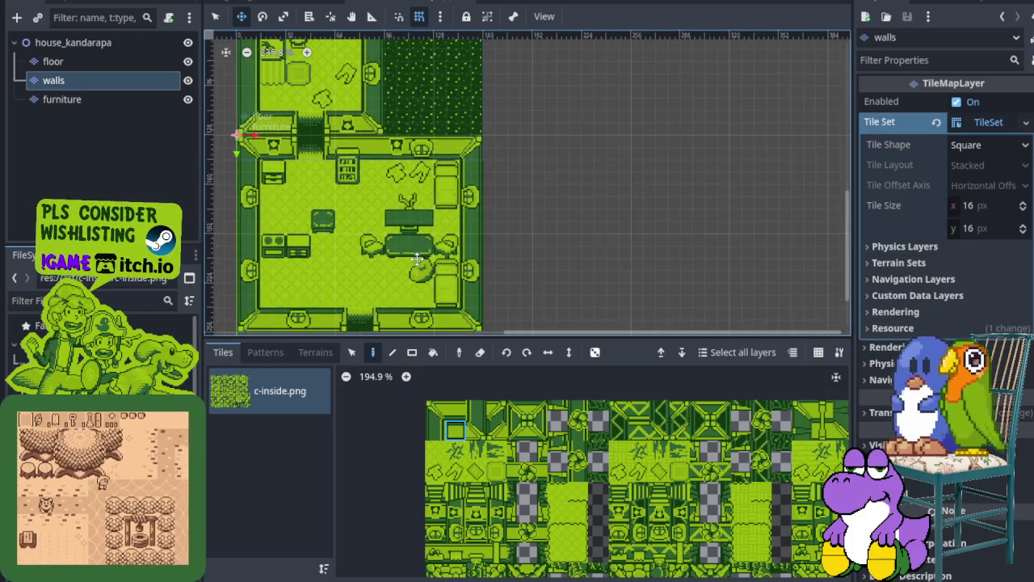
{"action": "scroll", "coordinate": [475, 169], "scroll_direction": "up", "scroll_amount": 5}
{"action": "left_click_drag", "start_coordinate": [208, 129], "coordinate": [353, 130]}
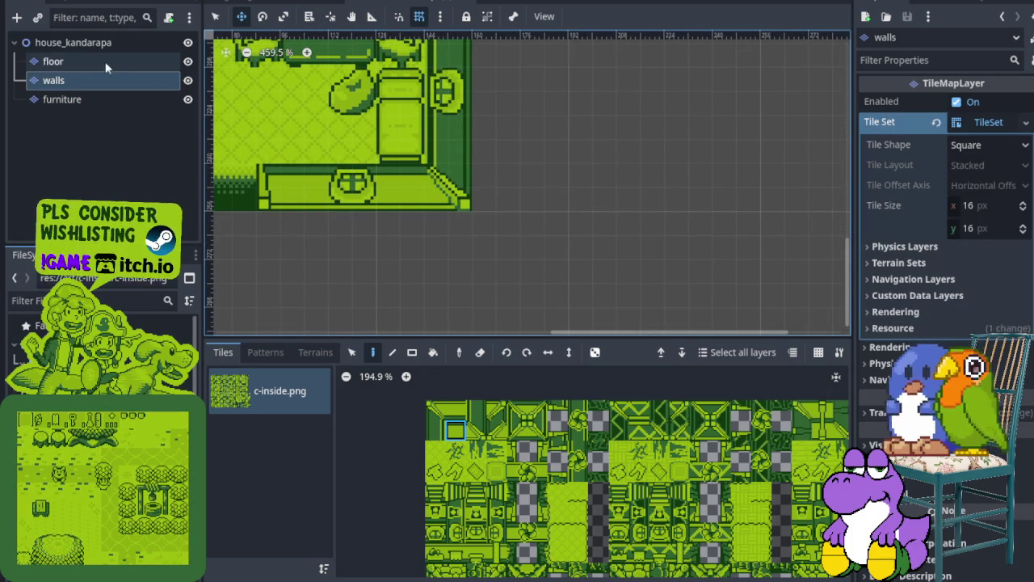
{"action": "mouse_move", "coordinate": [327, 185]}
{"action": "left_mouse_down"}
{"action": "mouse_move", "coordinate": [380, 185]}
{"action": "mouse_move", "coordinate": [316, 188]}
{"action": "mouse_move", "coordinate": [799, 185]}
{"action": "left_mouse_up"}
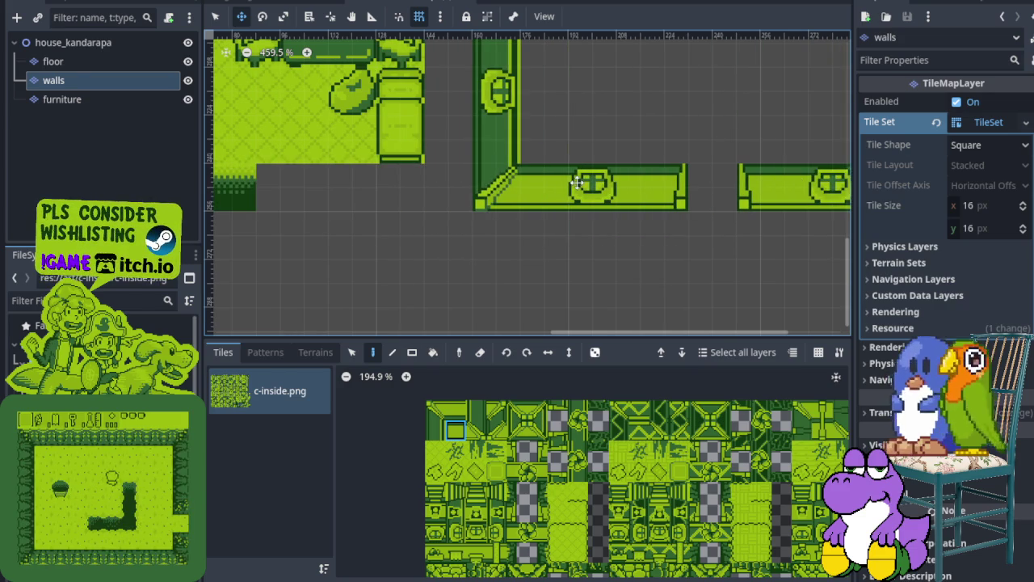
{"action": "scroll", "coordinate": [485, 183], "scroll_direction": "down", "scroll_amount": 5}
{"action": "scroll", "coordinate": [485, 183], "scroll_direction": "down", "scroll_amount": 1}
{"action": "left_click_drag", "start_coordinate": [485, 184], "coordinate": [412, 305]}
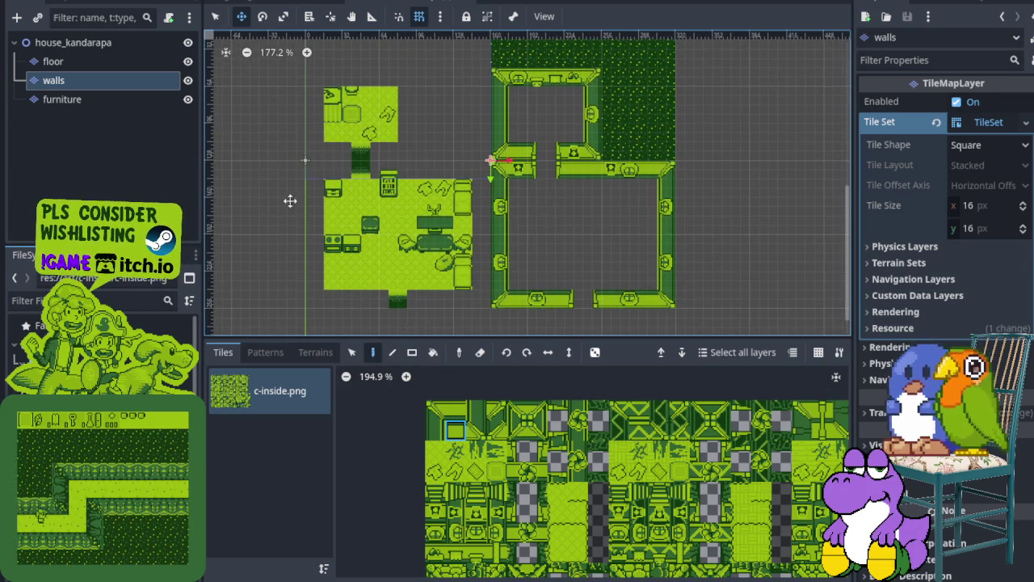
{"action": "left_click_drag", "start_coordinate": [495, 275], "coordinate": [505, 198]}
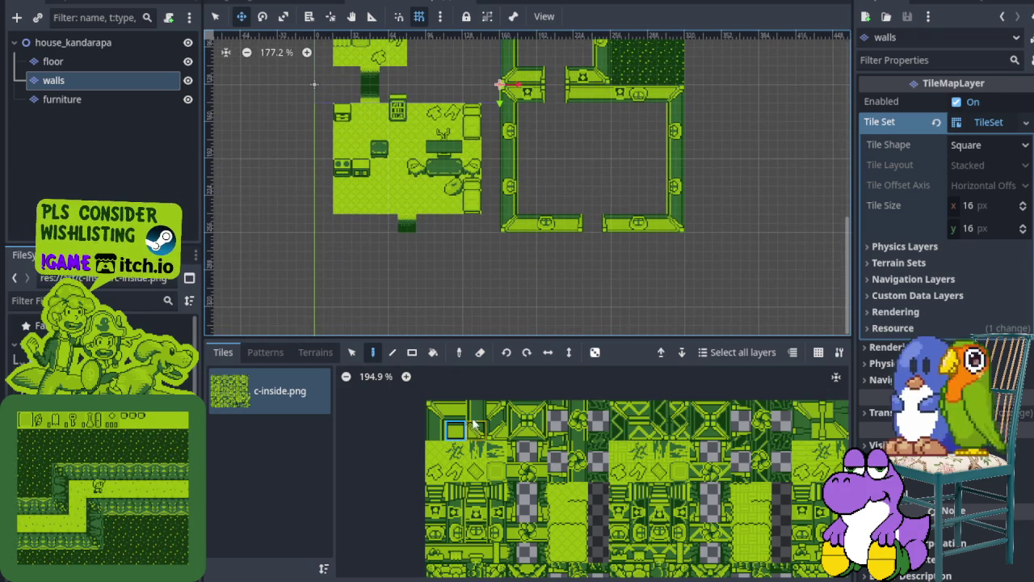
Paint a vertical wall column along the furnished room's right side.
{"action": "left_click", "coordinate": [476, 410]}
{"action": "scroll", "coordinate": [472, 201], "scroll_direction": "up", "scroll_amount": 4}
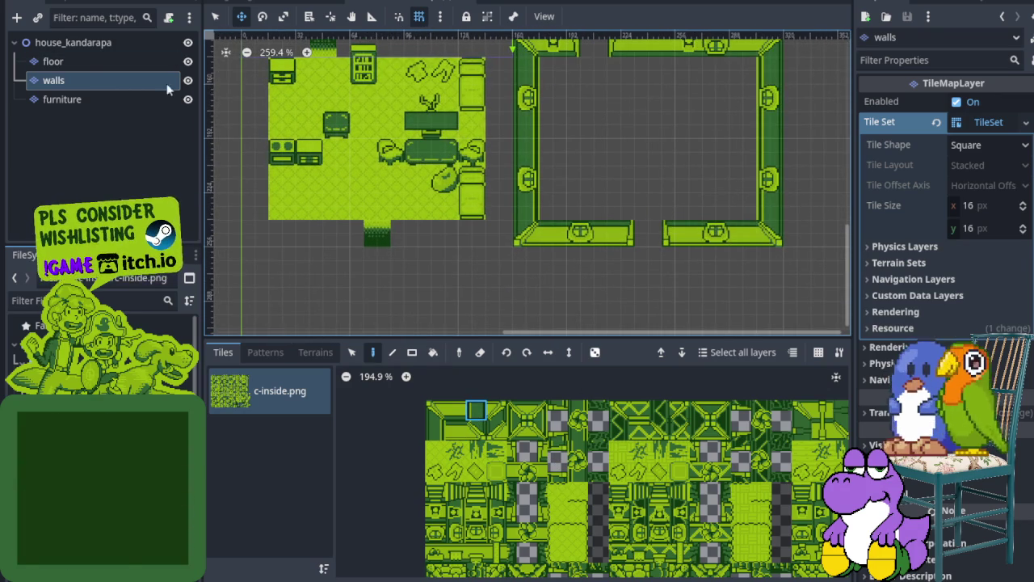
{"action": "key", "text": "q"}
{"action": "scroll", "coordinate": [508, 216], "scroll_direction": "up", "scroll_amount": 3}
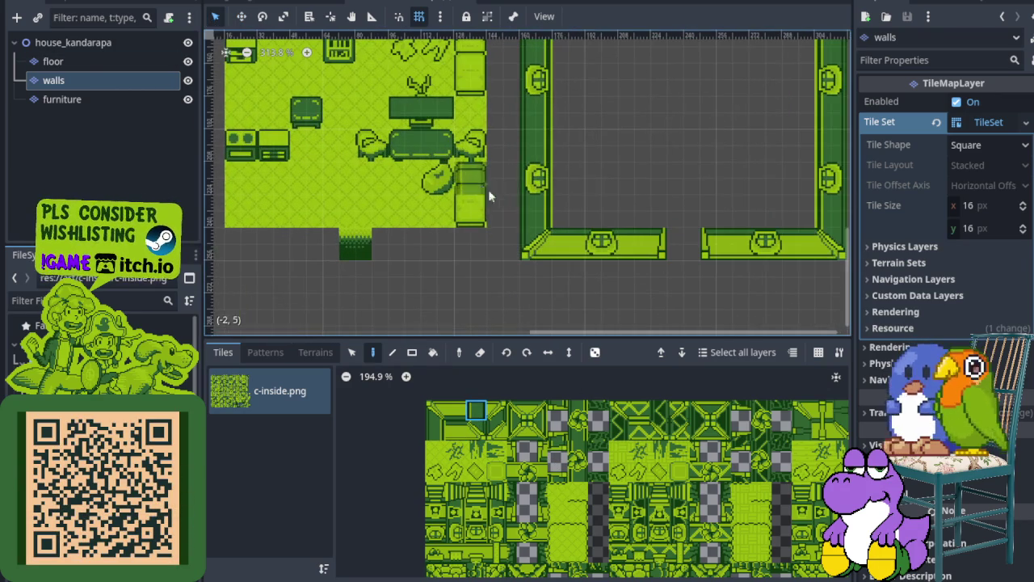
{"action": "left_click_drag", "start_coordinate": [507, 212], "coordinate": [501, 135]}
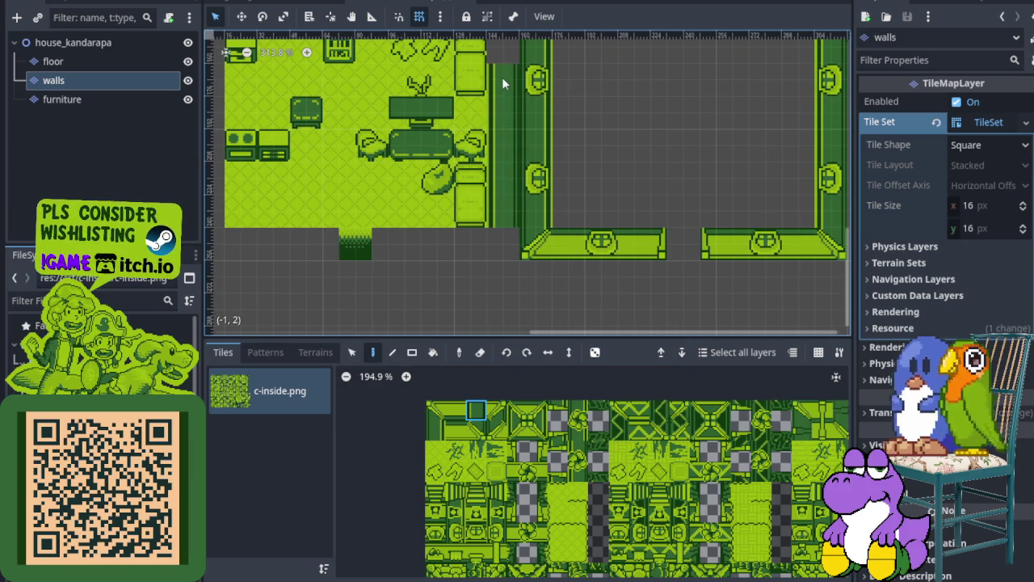
{"action": "left_click_drag", "start_coordinate": [502, 77], "coordinate": [522, 200]}
{"action": "scroll", "coordinate": [526, 170], "scroll_direction": "down", "scroll_amount": 2}
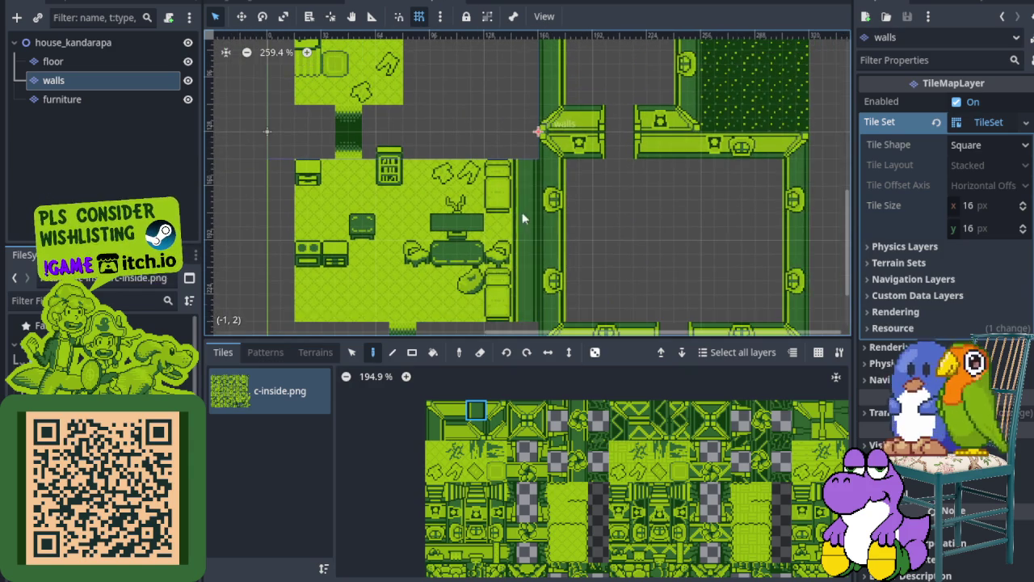
Place a corner wall at the room's top-left and paint the top wall row.
{"action": "left_click", "coordinate": [438, 416]}
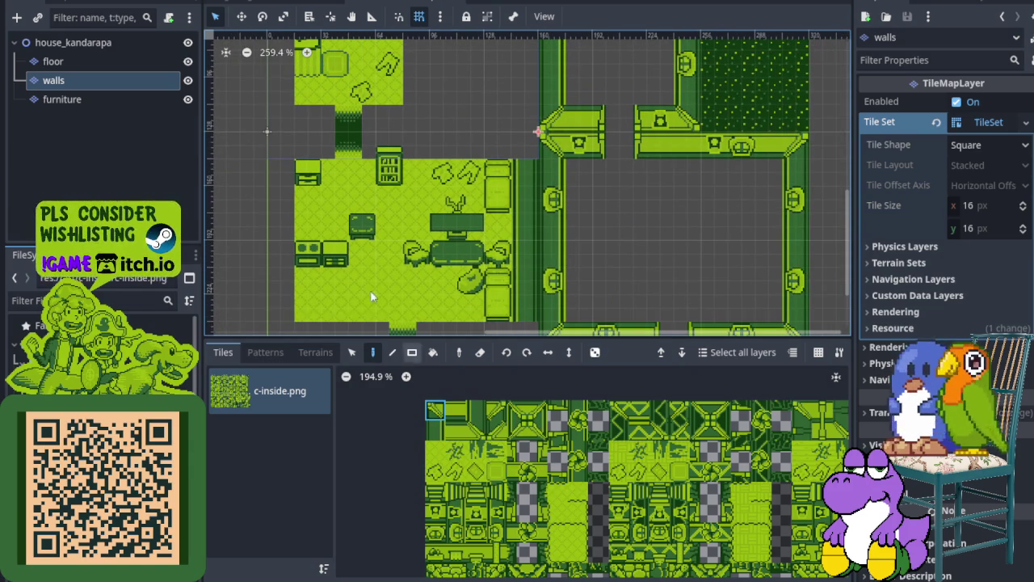
{"action": "left_click", "coordinate": [283, 154]}
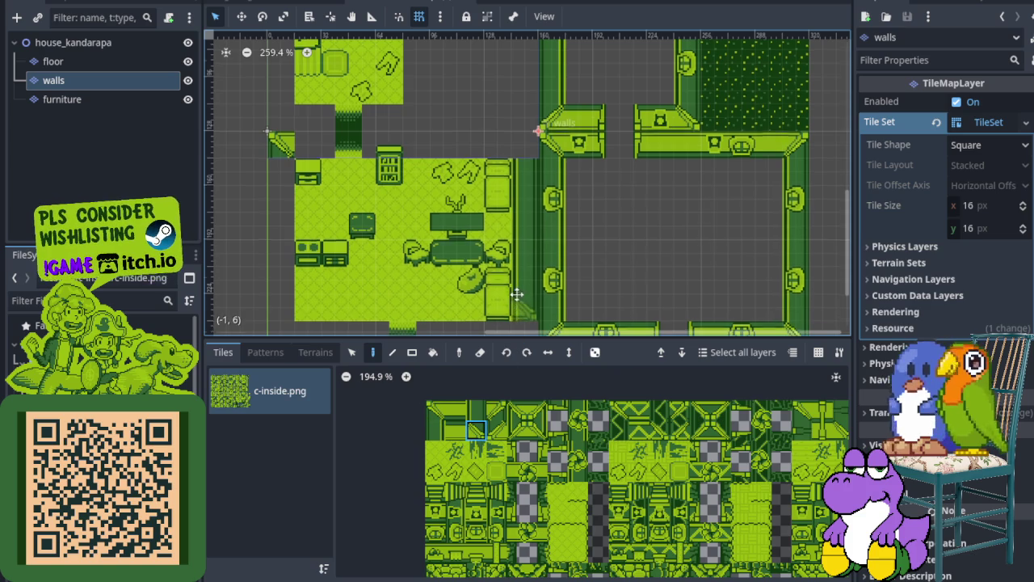
{"action": "scroll", "coordinate": [528, 274], "scroll_direction": "down", "scroll_amount": 3}
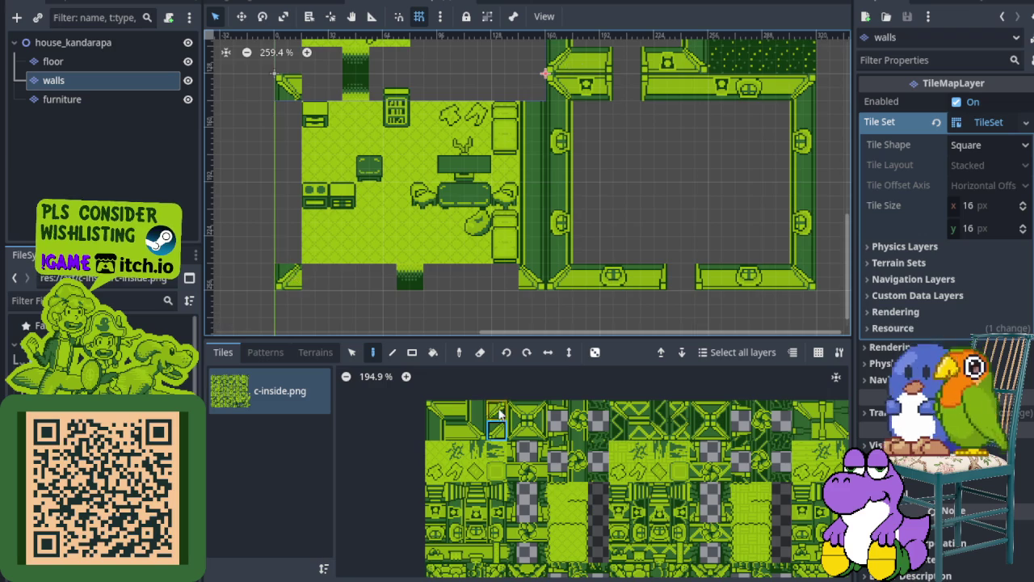
{"action": "scroll", "coordinate": [530, 96], "scroll_direction": "up", "scroll_amount": 2}
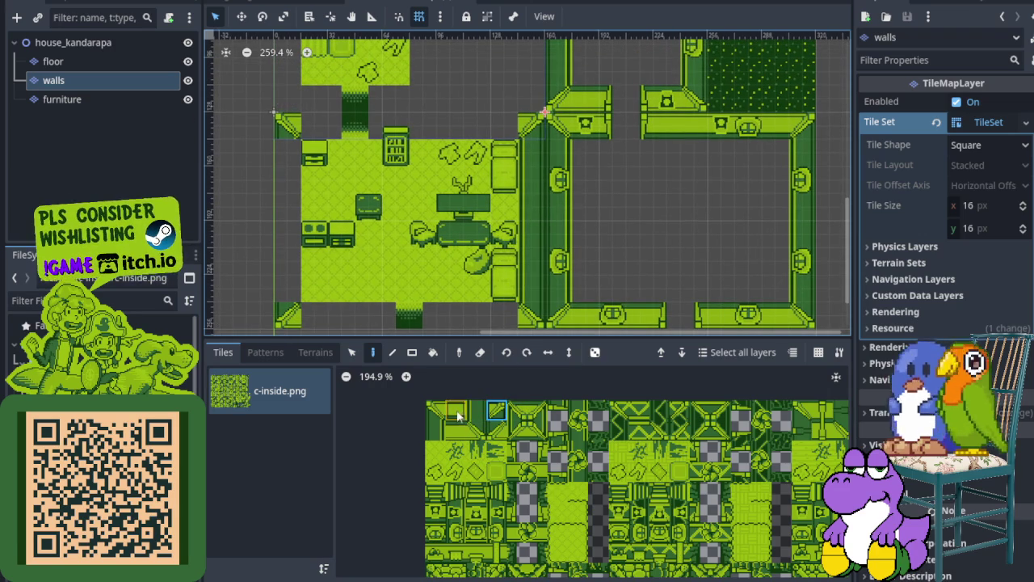
{"action": "left_click", "coordinate": [455, 414]}
{"action": "scroll", "coordinate": [372, 130], "scroll_direction": "up", "scroll_amount": 1}
{"action": "left_click_drag", "start_coordinate": [304, 126], "coordinate": [537, 134]}
Paint the bottom wall row and the left wall column.
{"action": "scroll", "coordinate": [536, 133], "scroll_direction": "down", "scroll_amount": 3}
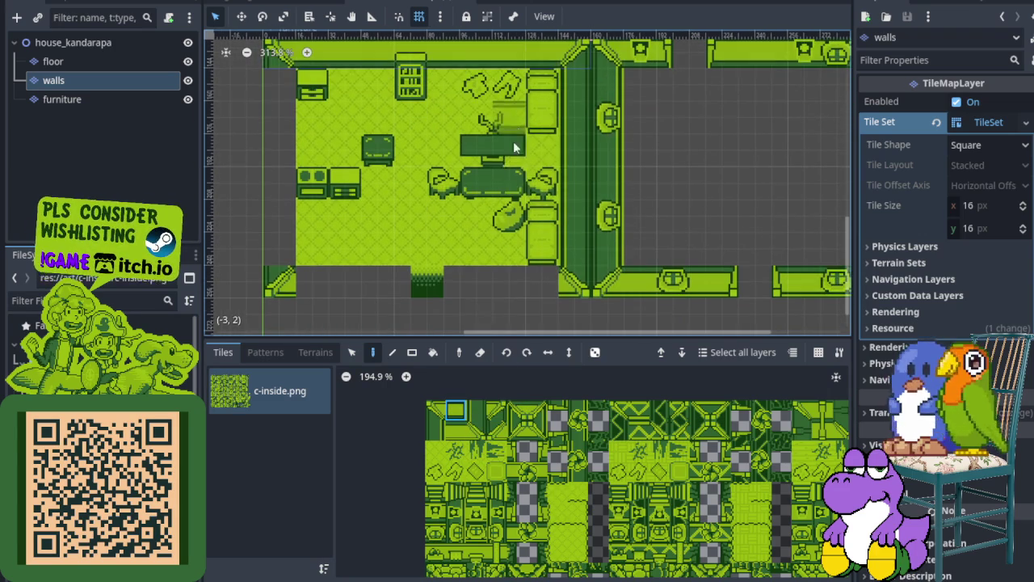
{"action": "left_click_drag", "start_coordinate": [543, 285], "coordinate": [326, 275]}
{"action": "left_click", "coordinate": [436, 431]}
{"action": "left_click_drag", "start_coordinate": [278, 77], "coordinate": [276, 237]}
{"action": "scroll", "coordinate": [291, 225], "scroll_direction": "down", "scroll_amount": 2}
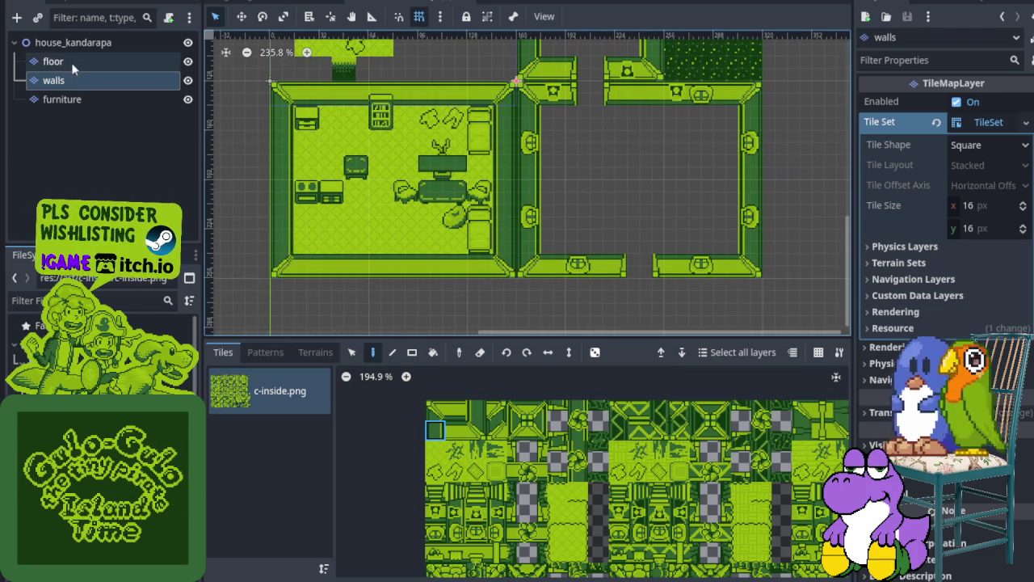
Move the floor and furniture layers into the right-hand room.
{"action": "left_click", "coordinate": [121, 61]}
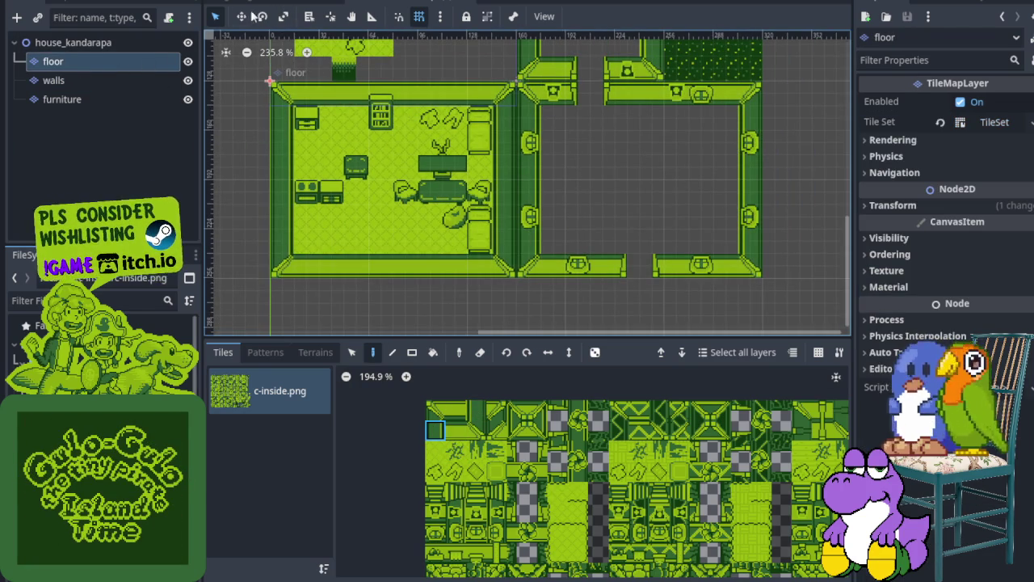
{"action": "key", "text": "w"}
{"action": "mouse_move", "coordinate": [366, 224]}
{"action": "left_mouse_down"}
{"action": "mouse_move", "coordinate": [331, 273]}
{"action": "mouse_move", "coordinate": [587, 280]}
{"action": "mouse_move", "coordinate": [577, 275]}
{"action": "left_mouse_up"}
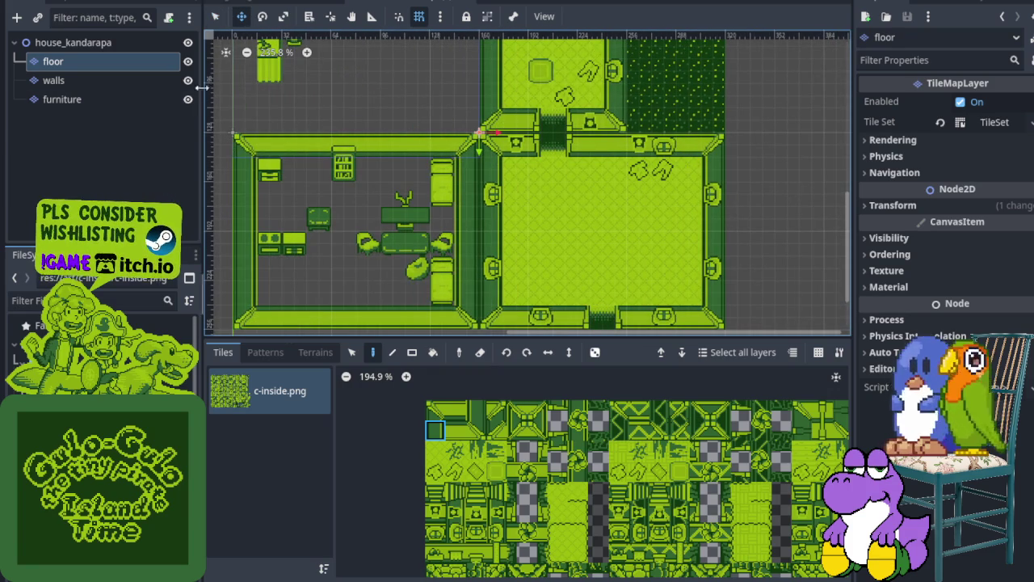
{"action": "left_click", "coordinate": [116, 80]}
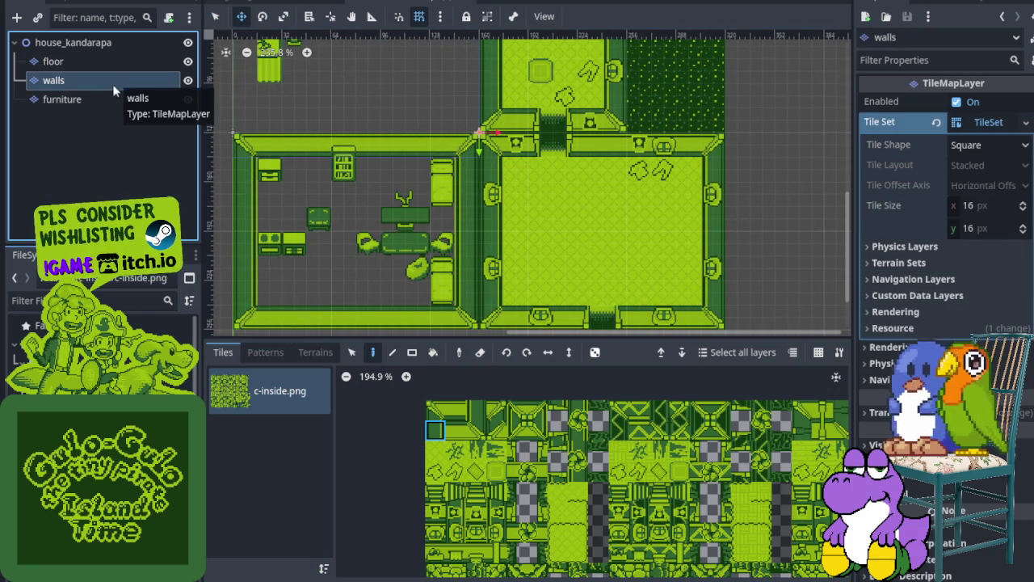
{"action": "left_click", "coordinate": [105, 99]}
{"action": "left_click_drag", "start_coordinate": [442, 292], "coordinate": [683, 292]}
{"action": "scroll", "coordinate": [489, 184], "scroll_direction": "down", "scroll_amount": 5}
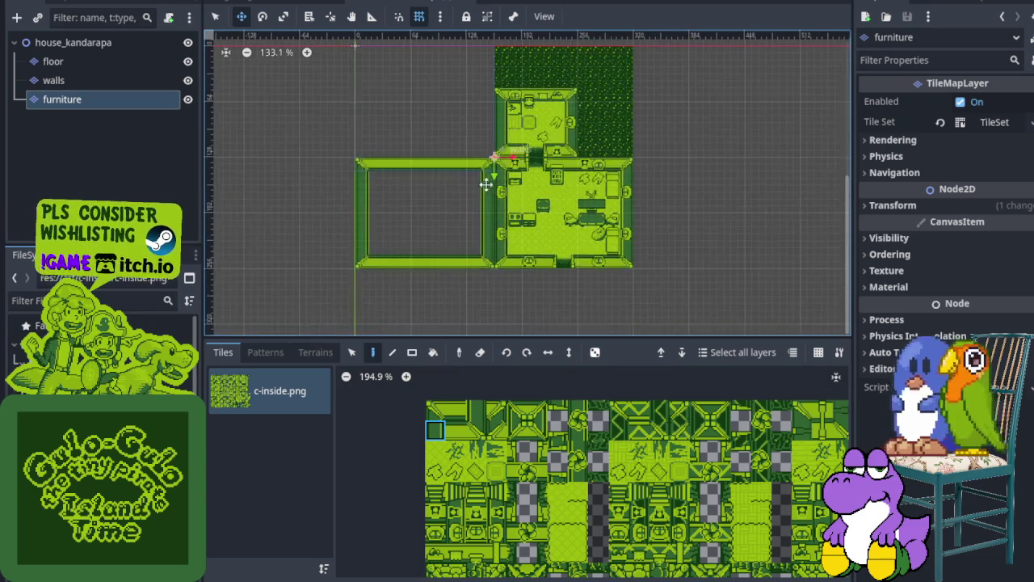
{"action": "scroll", "coordinate": [472, 192], "scroll_direction": "up", "scroll_amount": 10}
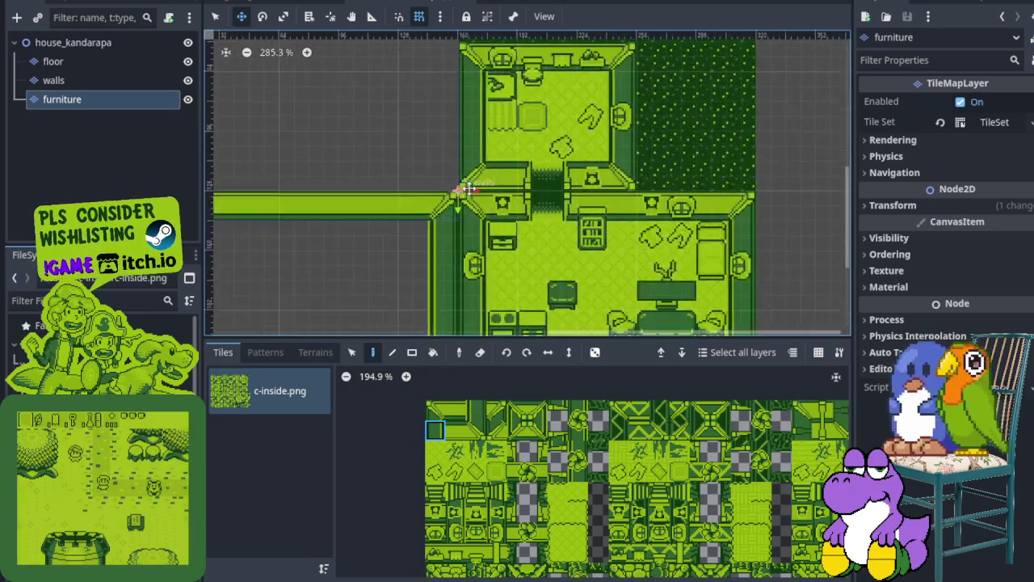
Save the house_kandarapa scene and leave layer-moving mode.
{"action": "key", "text": "ctrl+s"}
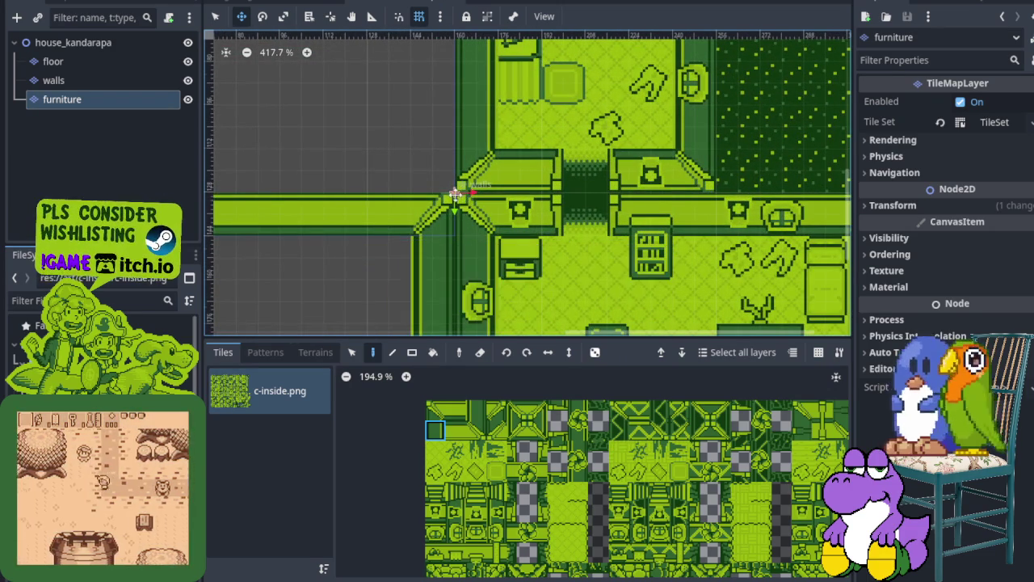
{"action": "scroll", "coordinate": [452, 194], "scroll_direction": "up", "scroll_amount": 8}
{"action": "scroll", "coordinate": [453, 194], "scroll_direction": "down", "scroll_amount": 15}
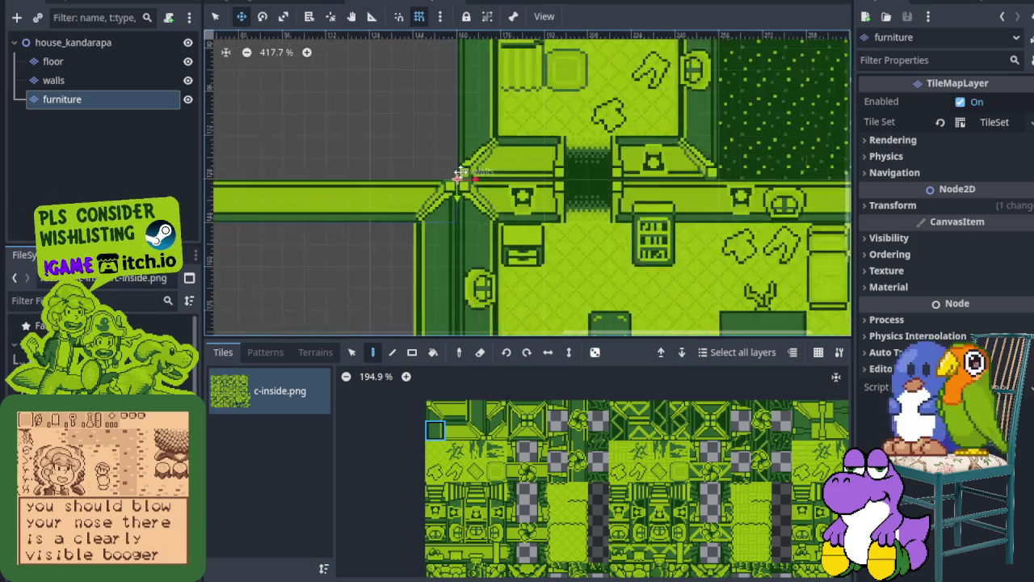
{"action": "scroll", "coordinate": [456, 180], "scroll_direction": "down", "scroll_amount": 8}
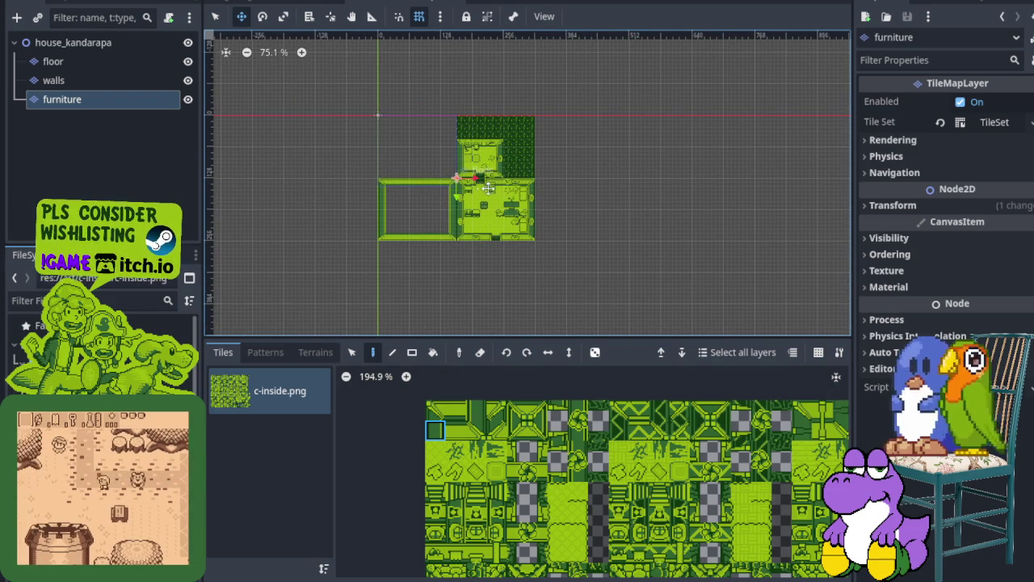
{"action": "key", "text": "q"}
{"action": "scroll", "coordinate": [451, 171], "scroll_direction": "up", "scroll_amount": 16}
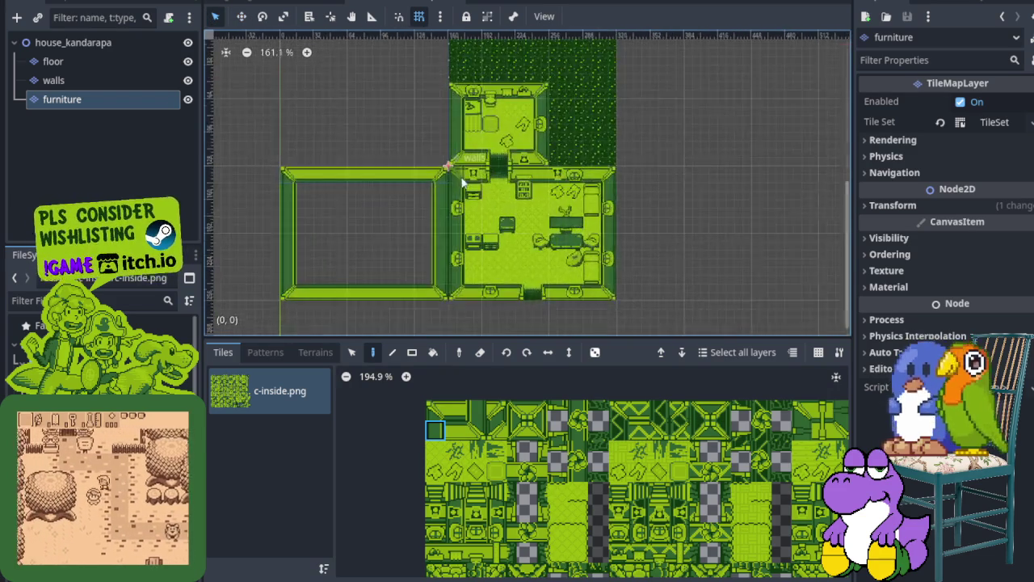
{"action": "scroll", "coordinate": [443, 167], "scroll_direction": "down", "scroll_amount": 10}
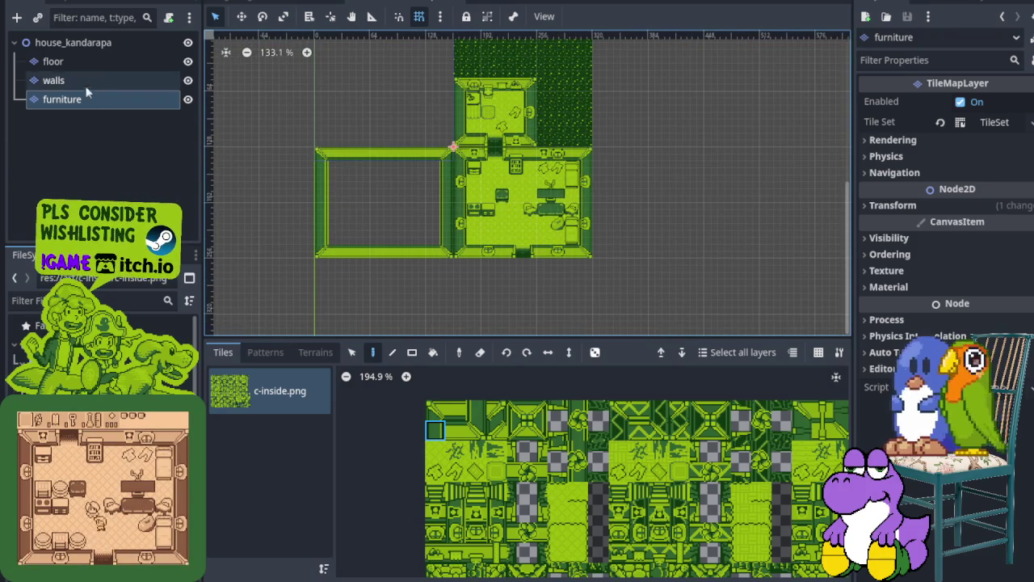
Paint floor tiles over the entire empty left room on the floor layer.
{"action": "left_click", "coordinate": [101, 60]}
{"action": "scroll", "coordinate": [438, 455], "scroll_direction": "down", "scroll_amount": 1}
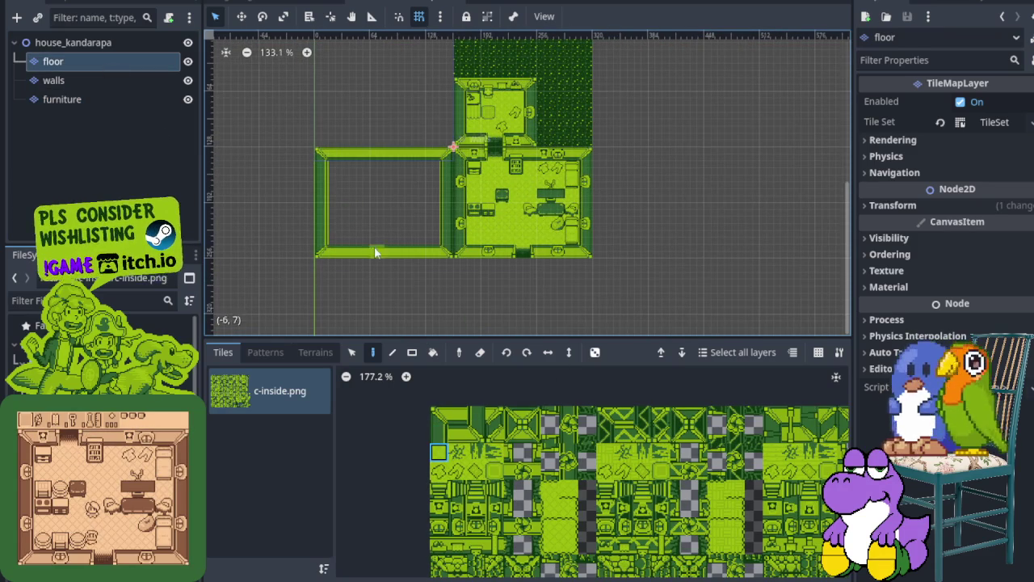
{"action": "scroll", "coordinate": [371, 246], "scroll_direction": "up", "scroll_amount": 4}
{"action": "mouse_move", "coordinate": [316, 222]}
{"action": "left_mouse_down"}
{"action": "mouse_move", "coordinate": [319, 168]}
{"action": "mouse_move", "coordinate": [357, 129]}
{"action": "mouse_move", "coordinate": [458, 135]}
{"action": "mouse_move", "coordinate": [468, 203]}
{"action": "left_mouse_up"}
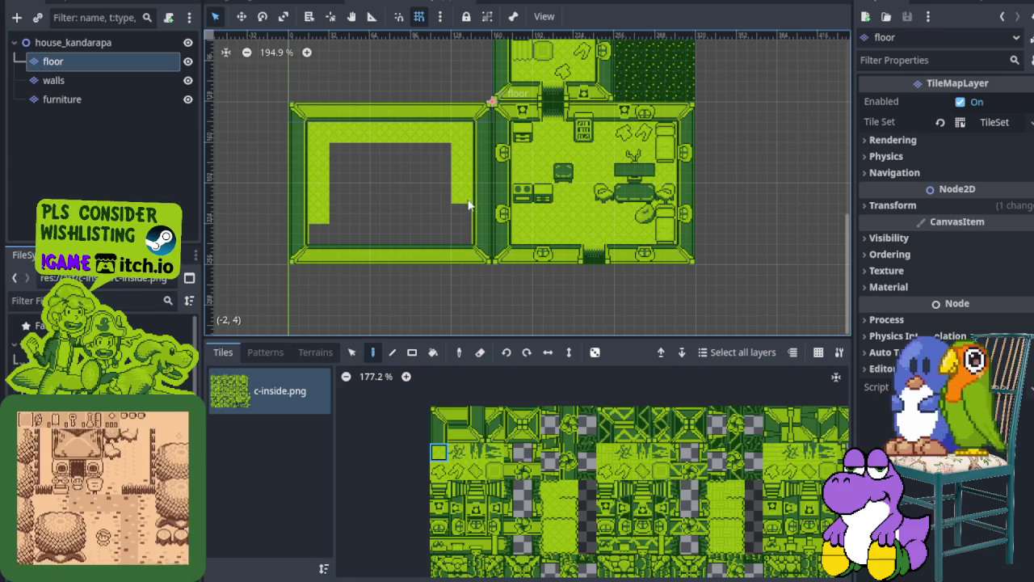
{"action": "mouse_move", "coordinate": [434, 236]}
{"action": "left_mouse_down"}
{"action": "mouse_move", "coordinate": [321, 226]}
{"action": "mouse_move", "coordinate": [418, 154]}
{"action": "mouse_move", "coordinate": [436, 190]}
{"action": "left_mouse_up"}
{"action": "left_click_drag", "start_coordinate": [379, 217], "coordinate": [326, 186]}
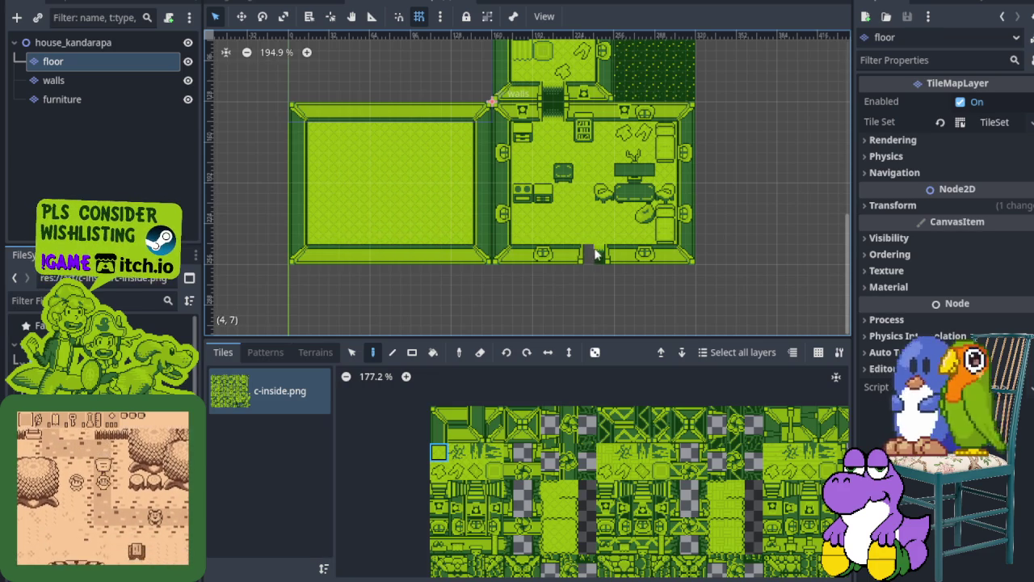
{"action": "left_click", "coordinate": [53, 80]}
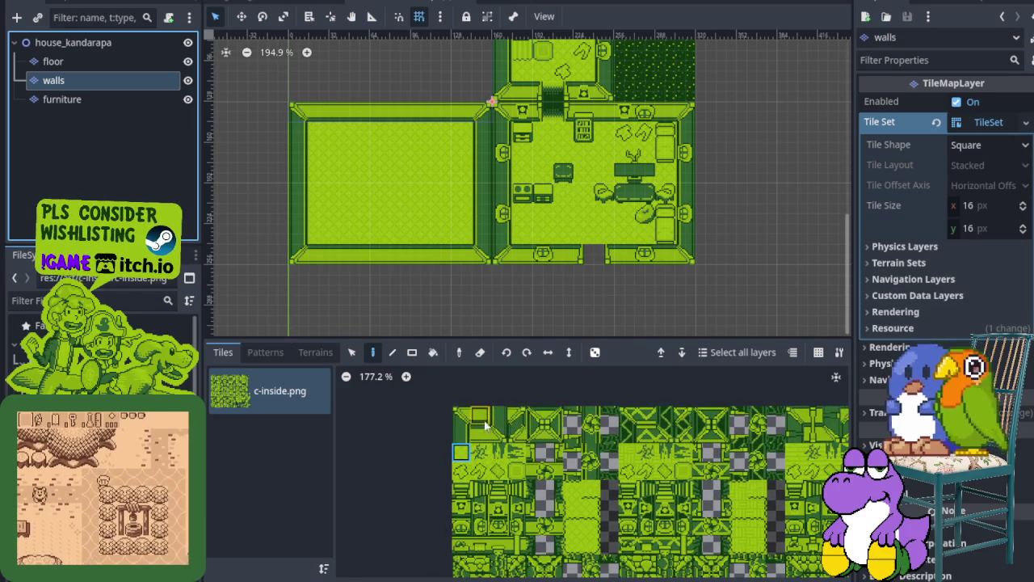
Erase the wall tiles between the two lower rooms to open a doorway.
{"action": "scroll", "coordinate": [585, 261], "scroll_direction": "up", "scroll_amount": 2}
{"action": "left_click", "coordinate": [605, 239]}
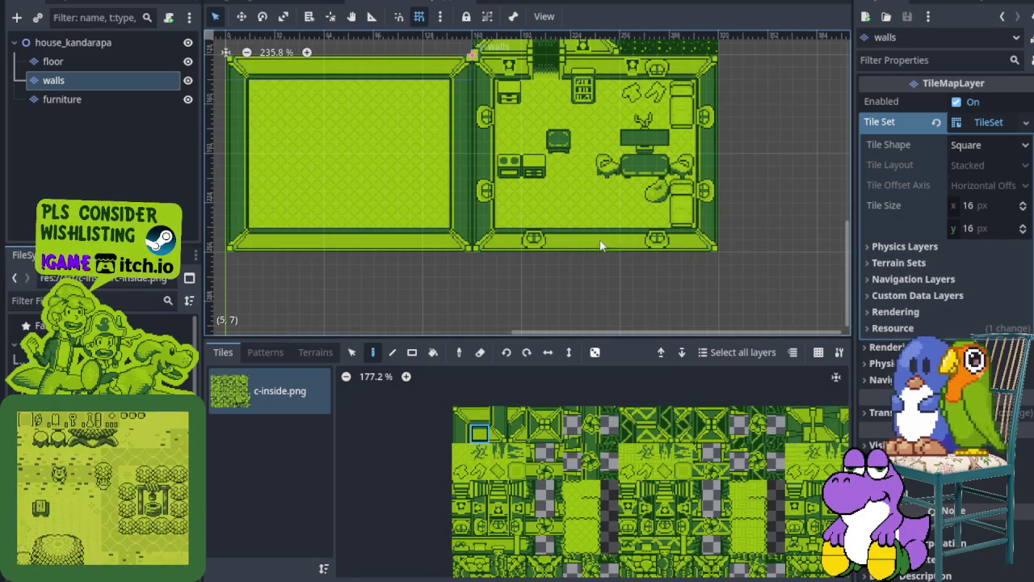
{"action": "scroll", "coordinate": [600, 248], "scroll_direction": "down", "scroll_amount": 3}
{"action": "scroll", "coordinate": [555, 180], "scroll_direction": "up", "scroll_amount": 2}
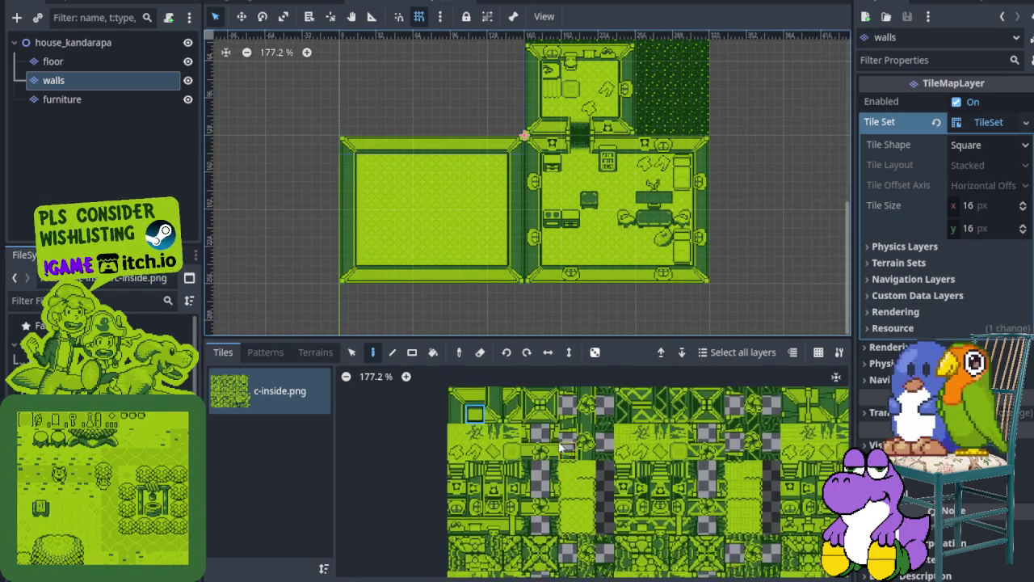
{"action": "scroll", "coordinate": [576, 430], "scroll_direction": "up", "scroll_amount": 1}
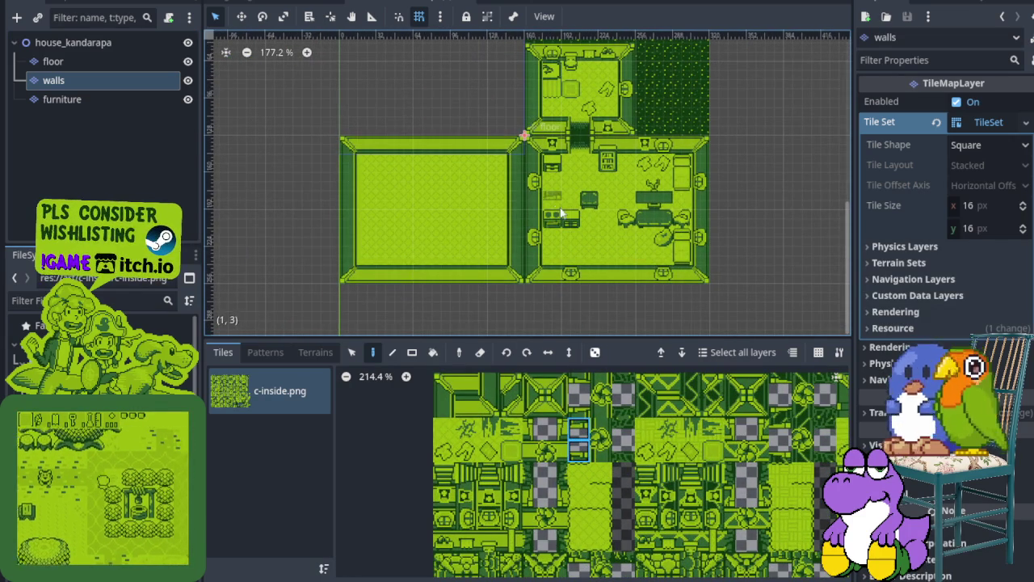
{"action": "scroll", "coordinate": [537, 258], "scroll_direction": "up", "scroll_amount": 2}
{"action": "scroll", "coordinate": [495, 275], "scroll_direction": "down", "scroll_amount": 1}
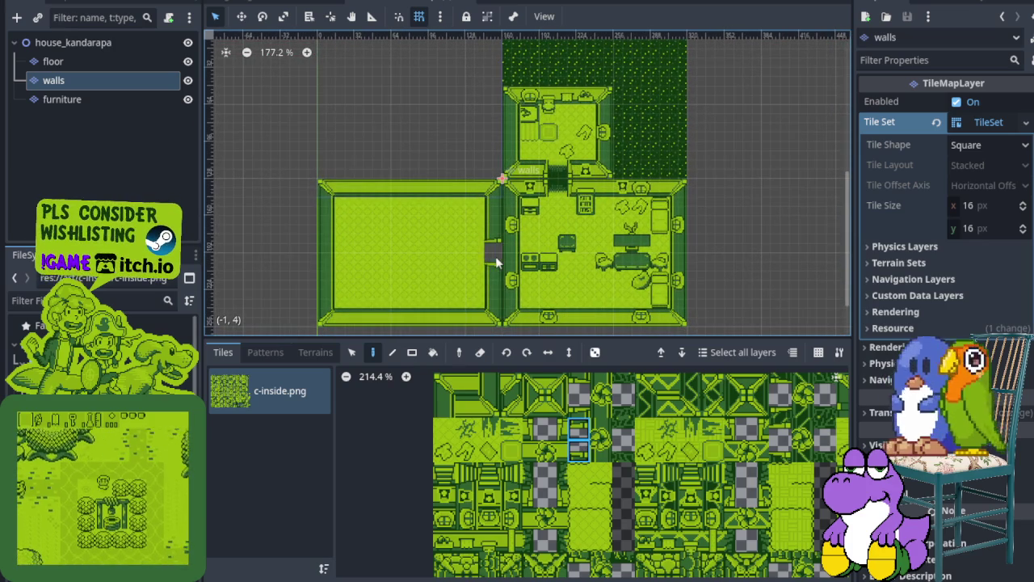
{"action": "right_click", "coordinate": [495, 256]}
{"action": "scroll", "coordinate": [501, 267], "scroll_direction": "down", "scroll_amount": 2}
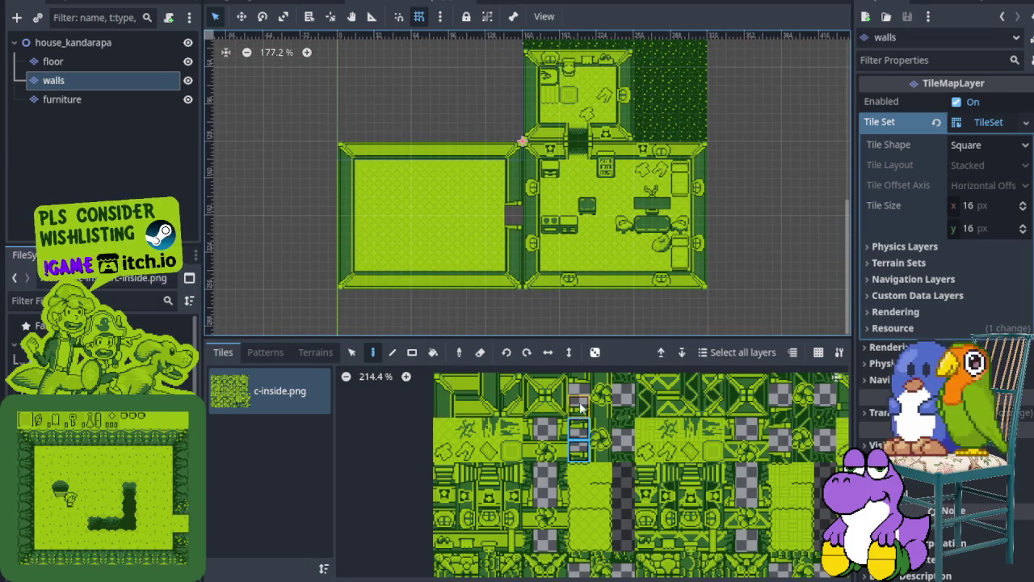
{"action": "scroll", "coordinate": [575, 436], "scroll_direction": "up", "scroll_amount": 1}
{"action": "left_click", "coordinate": [576, 441]}
{"action": "scroll", "coordinate": [540, 206], "scroll_direction": "up", "scroll_amount": 1}
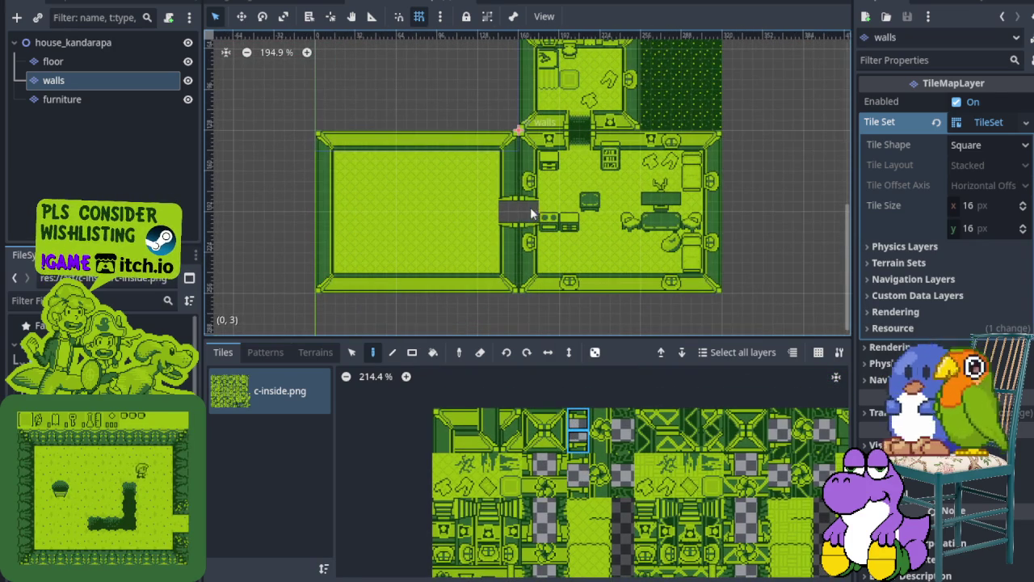
{"action": "right_click", "coordinate": [532, 213]}
Add round ornament tiles to the left room's left and bottom walls.
{"action": "scroll", "coordinate": [532, 213], "scroll_direction": "left", "scroll_amount": 2}
{"action": "scroll", "coordinate": [534, 422], "scroll_direction": "down", "scroll_amount": 2}
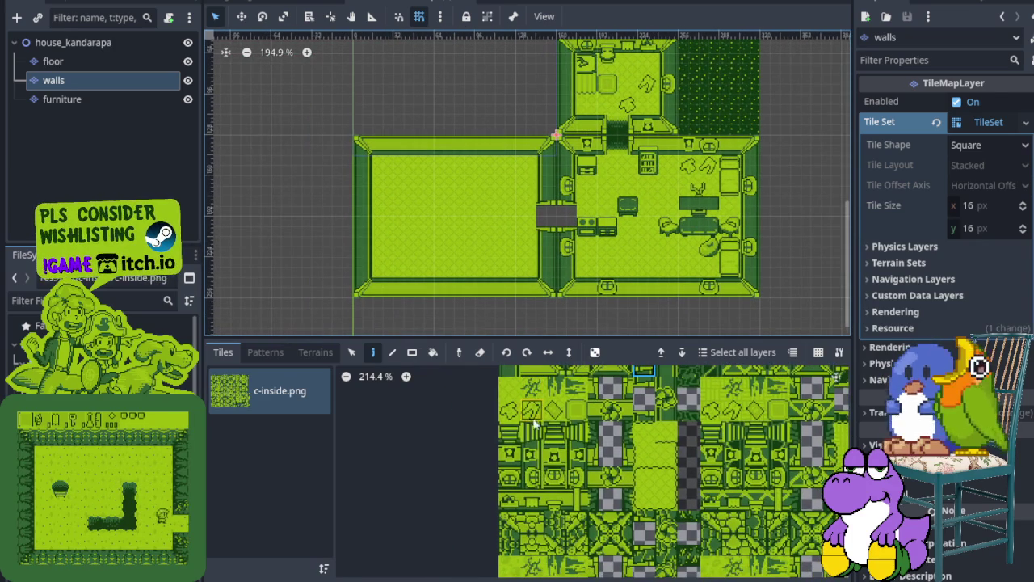
{"action": "left_click", "coordinate": [533, 477]}
{"action": "scroll", "coordinate": [447, 295], "scroll_direction": "up", "scroll_amount": 2}
{"action": "left_click", "coordinate": [345, 162]}
{"action": "left_click", "coordinate": [552, 477]}
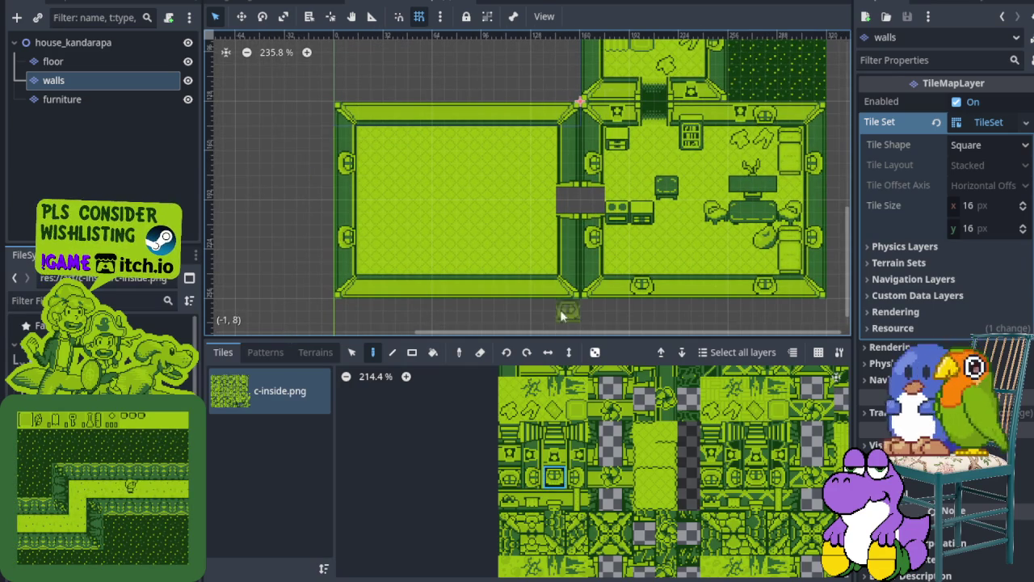
{"action": "left_click", "coordinate": [395, 287]}
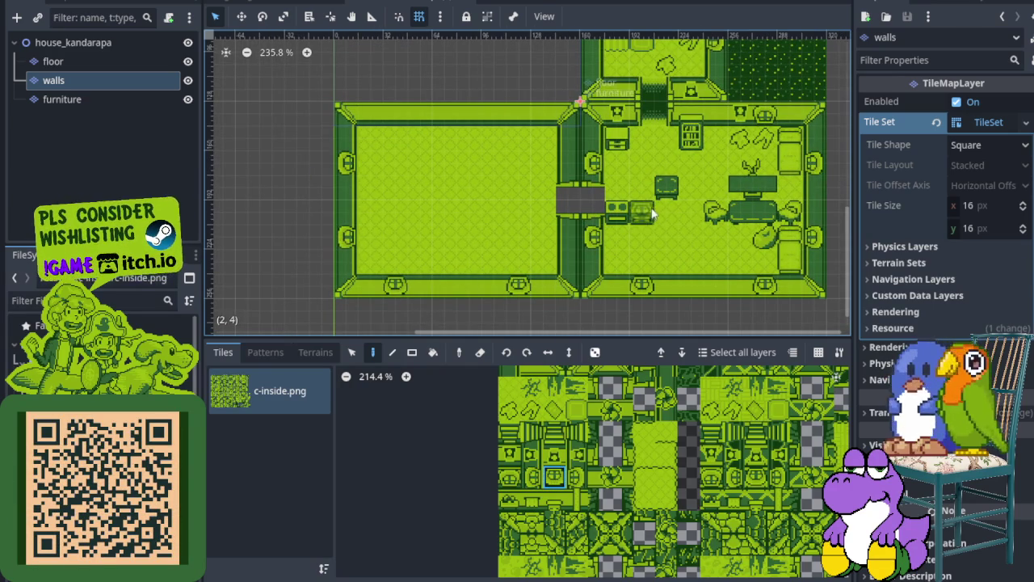
{"action": "left_click", "coordinate": [121, 63]}
Try a two-tile piece from the tileset in the left room.
{"action": "scroll", "coordinate": [614, 433], "scroll_direction": "down", "scroll_amount": 2}
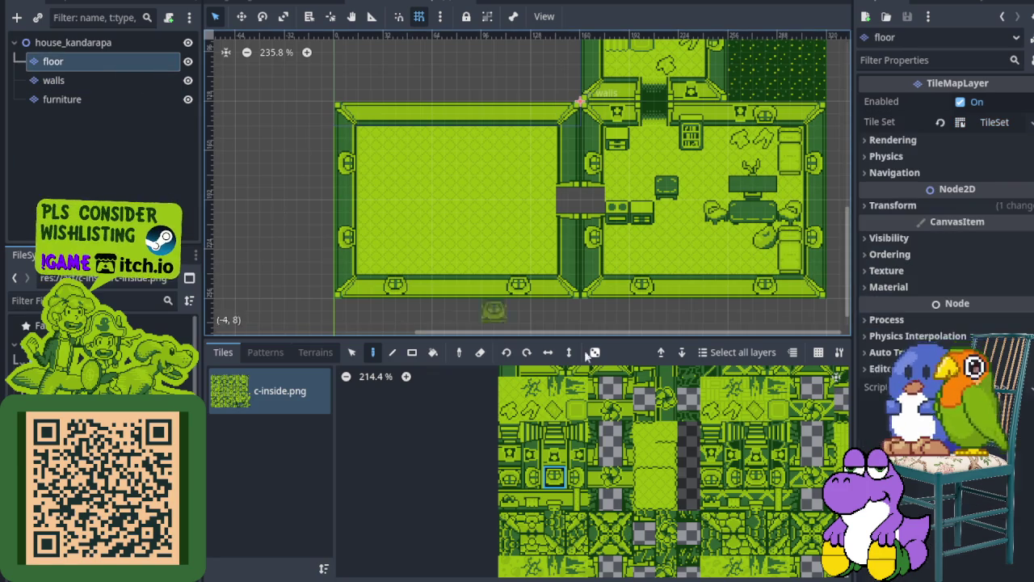
{"action": "scroll", "coordinate": [592, 441], "scroll_direction": "down", "scroll_amount": 4}
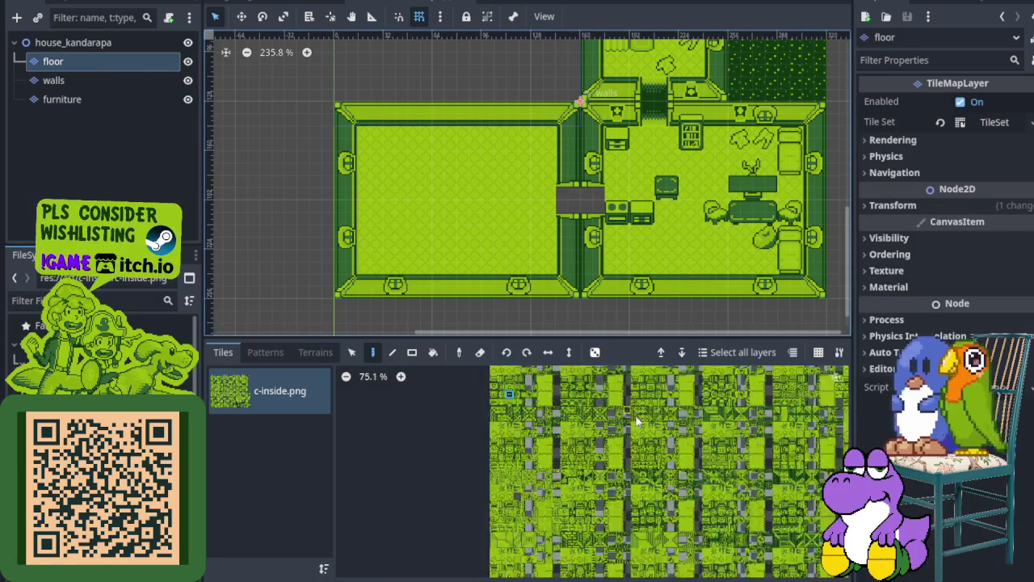
{"action": "scroll", "coordinate": [611, 531], "scroll_direction": "up", "scroll_amount": 5}
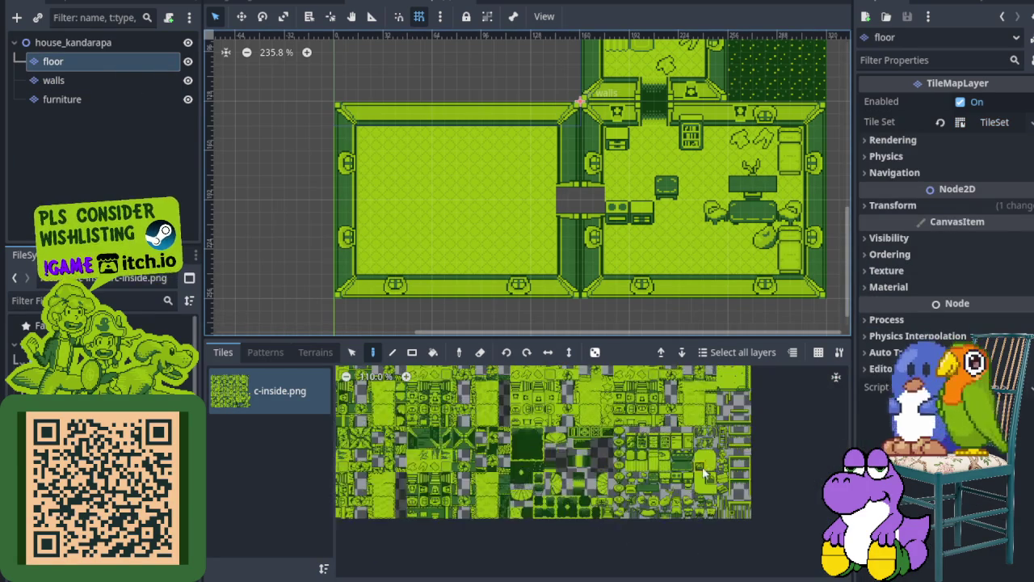
{"action": "left_click", "coordinate": [623, 466]}
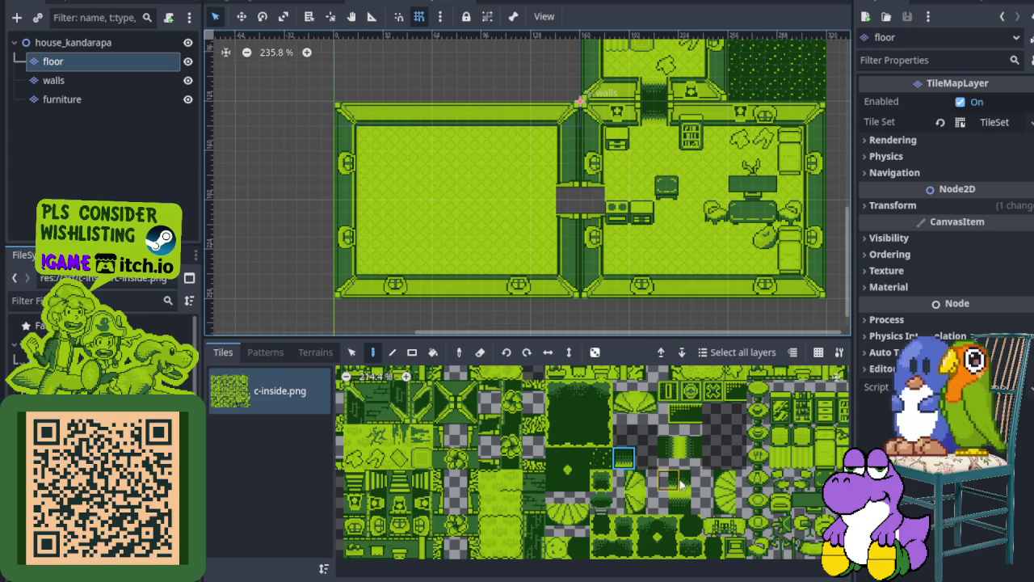
{"action": "mouse_move", "coordinate": [666, 430]}
{"action": "left_mouse_down"}
{"action": "mouse_move", "coordinate": [663, 463]}
{"action": "mouse_move", "coordinate": [695, 457]}
{"action": "left_mouse_up"}
{"action": "scroll", "coordinate": [599, 201], "scroll_direction": "up", "scroll_amount": 1}
{"action": "scroll", "coordinate": [562, 295], "scroll_direction": "down", "scroll_amount": 6}
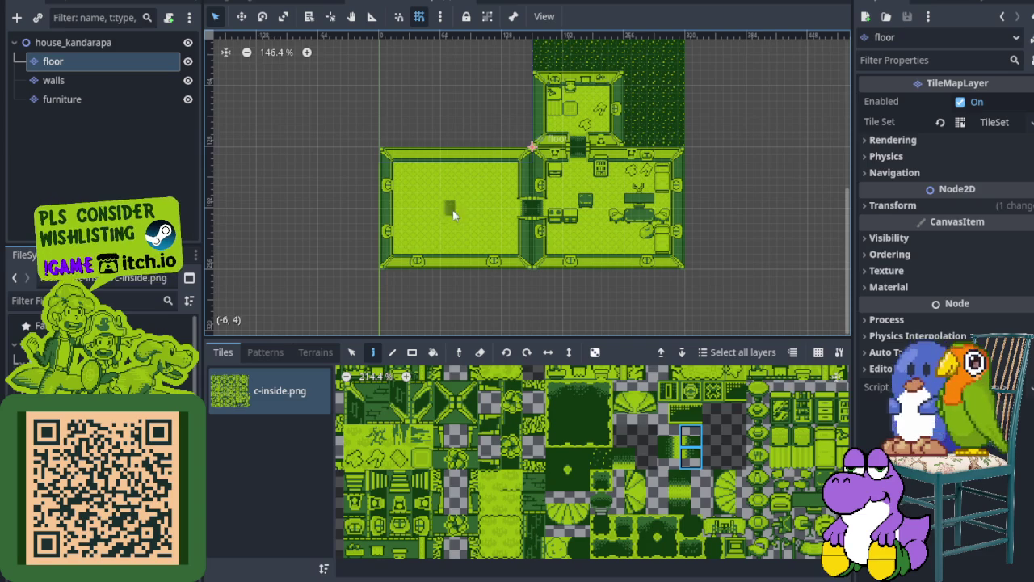
{"action": "scroll", "coordinate": [465, 231], "scroll_direction": "down", "scroll_amount": 2}
{"action": "scroll", "coordinate": [699, 455], "scroll_direction": "down", "scroll_amount": 3}
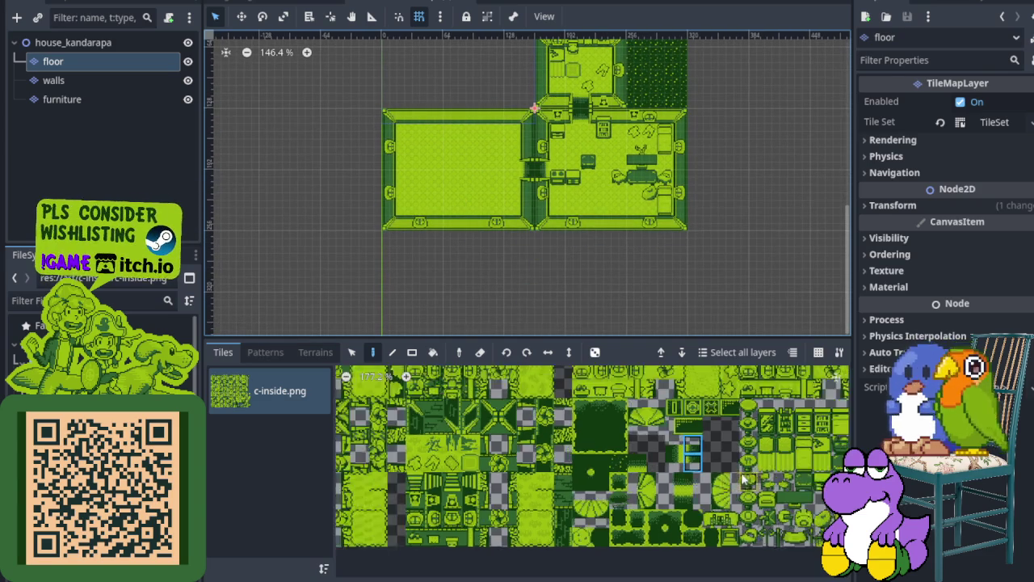
{"action": "scroll", "coordinate": [700, 455], "scroll_direction": "up", "scroll_amount": 4}
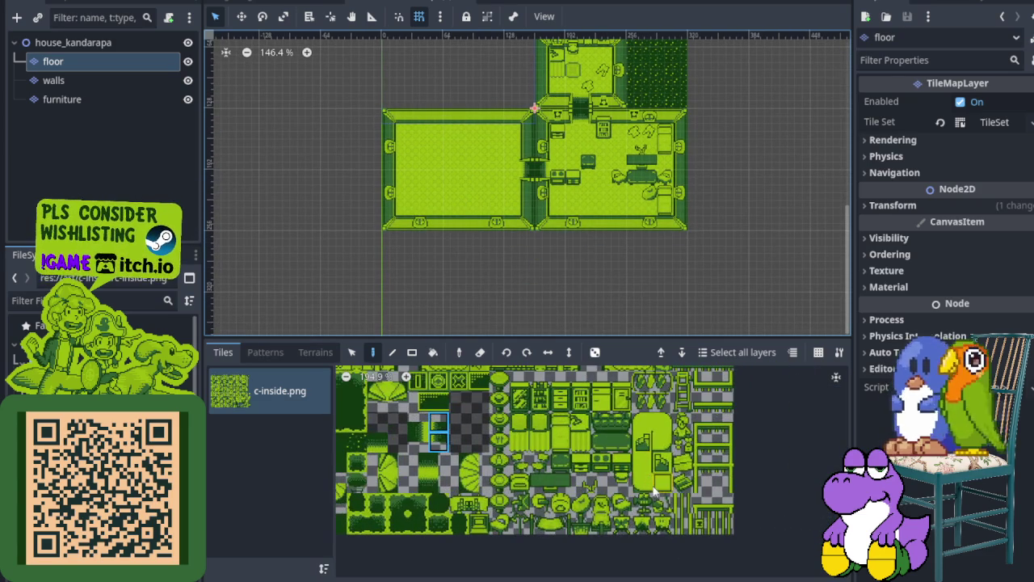
{"action": "left_click", "coordinate": [653, 485]}
{"action": "scroll", "coordinate": [503, 207], "scroll_direction": "up", "scroll_amount": 3}
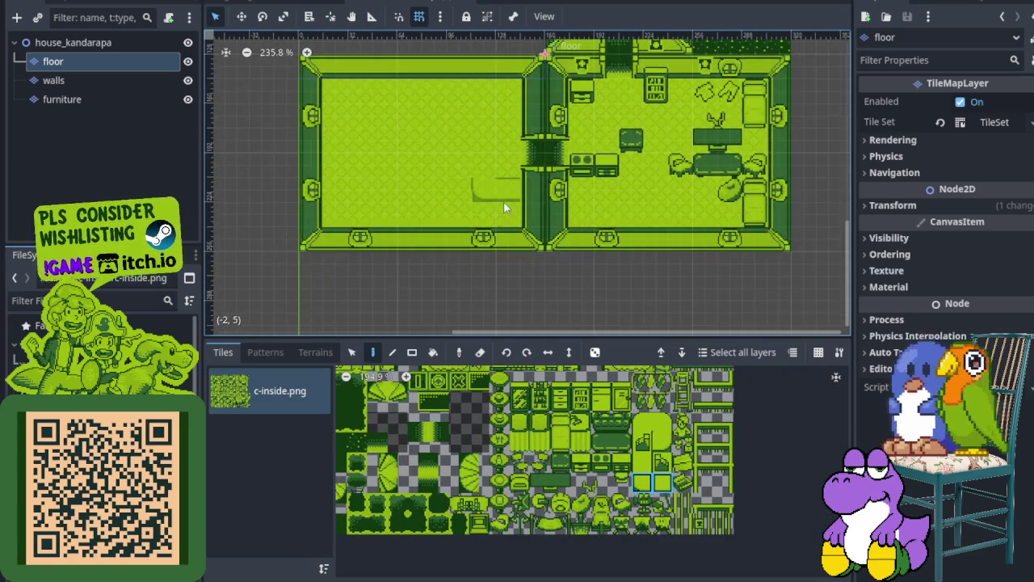
{"action": "left_click", "coordinate": [503, 204]}
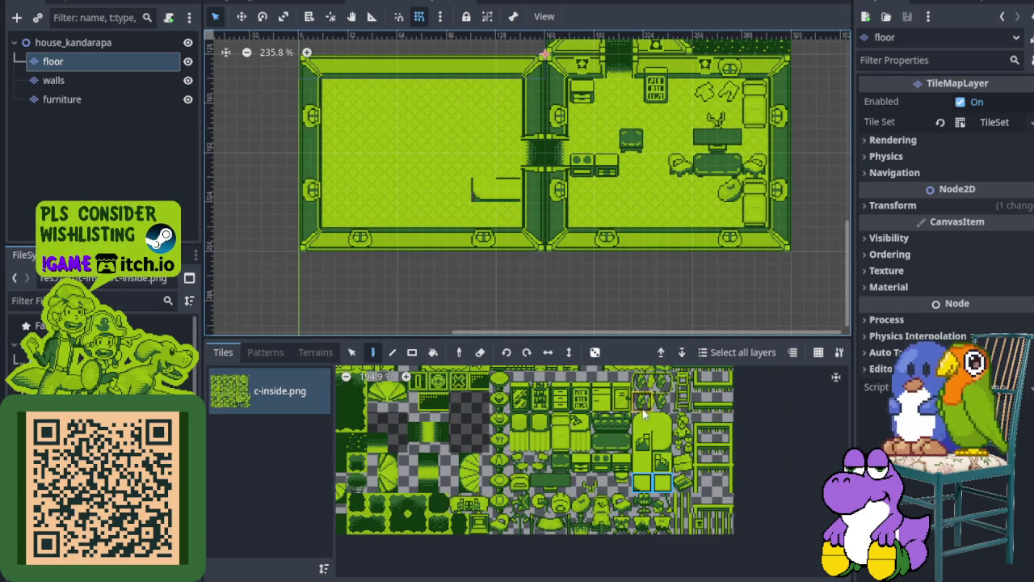
Browse the tileset atlas, picking single and lower tiles to try.
{"action": "left_click", "coordinate": [639, 465]}
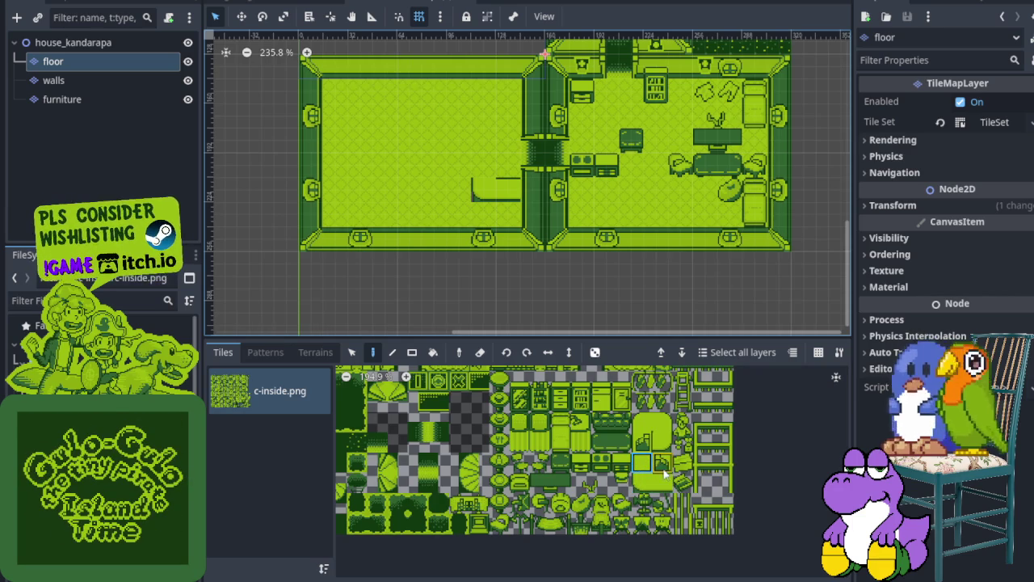
{"action": "left_click", "coordinate": [668, 472]}
{"action": "scroll", "coordinate": [489, 191], "scroll_direction": "up", "scroll_amount": 2}
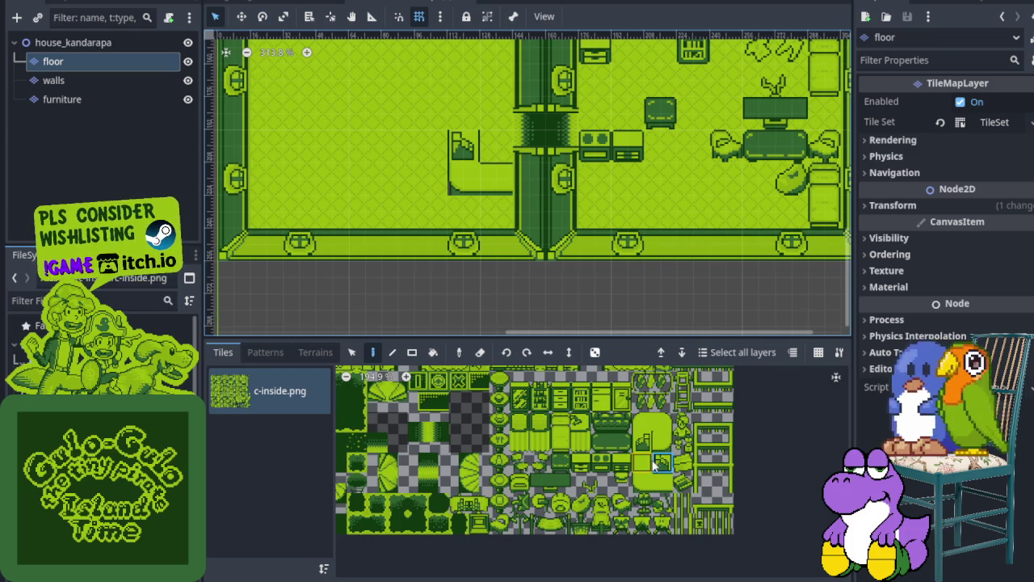
{"action": "left_click_drag", "start_coordinate": [650, 470], "coordinate": [618, 549]}
{"action": "scroll", "coordinate": [624, 508], "scroll_direction": "down", "scroll_amount": 1}
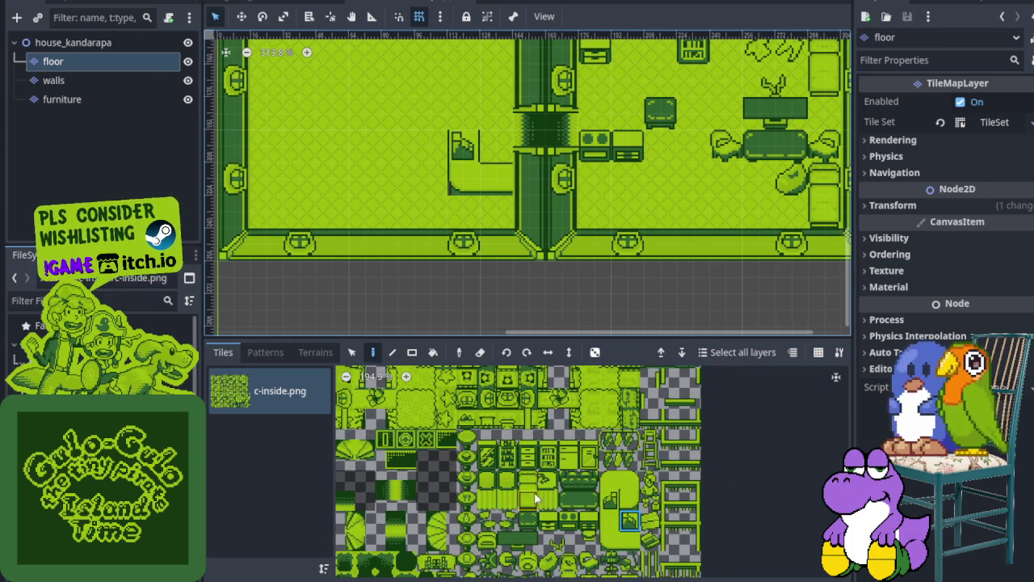
{"action": "scroll", "coordinate": [542, 471], "scroll_direction": "down", "scroll_amount": 3}
{"action": "left_click_drag", "start_coordinate": [610, 451], "coordinate": [556, 529]}
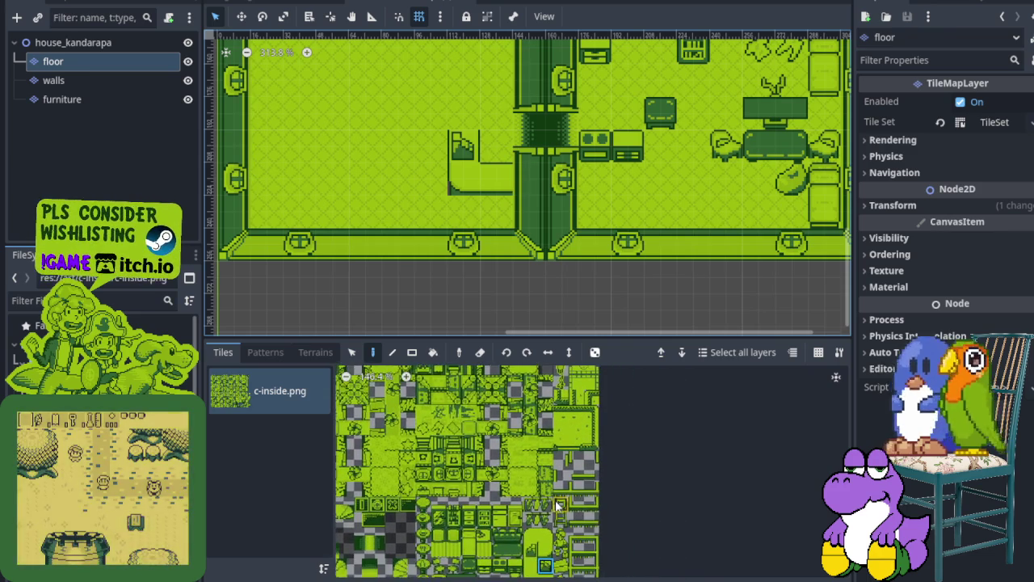
{"action": "scroll", "coordinate": [555, 521], "scroll_direction": "up", "scroll_amount": 3}
{"action": "mouse_move", "coordinate": [558, 510]}
{"action": "left_mouse_down"}
{"action": "mouse_move", "coordinate": [558, 424]}
{"action": "mouse_move", "coordinate": [542, 450]}
{"action": "mouse_move", "coordinate": [478, 485]}
{"action": "left_mouse_up"}
{"action": "scroll", "coordinate": [566, 437], "scroll_direction": "up", "scroll_amount": 3}
{"action": "left_click", "coordinate": [480, 561]}
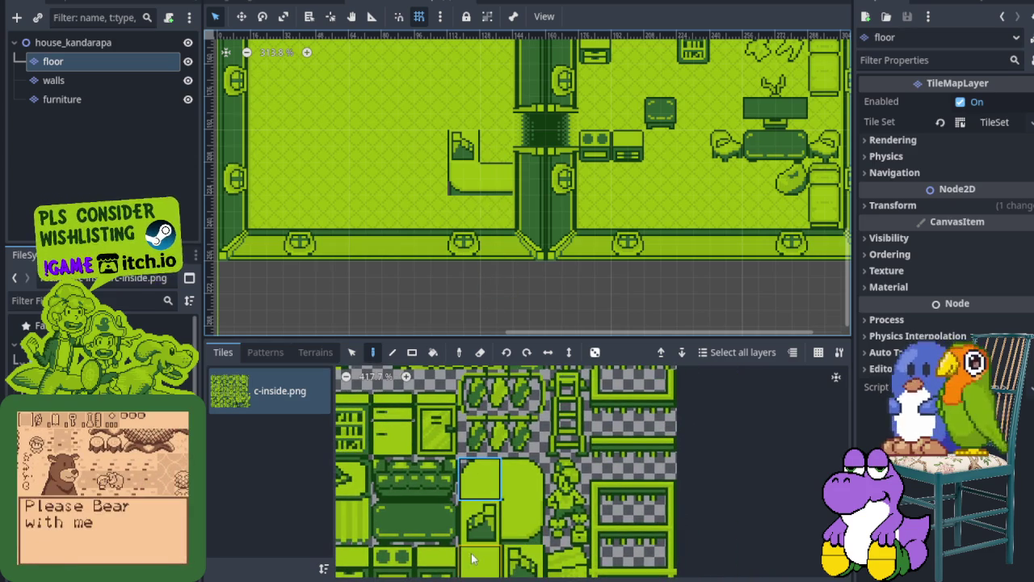
{"action": "scroll", "coordinate": [563, 172], "scroll_direction": "up", "scroll_amount": 5}
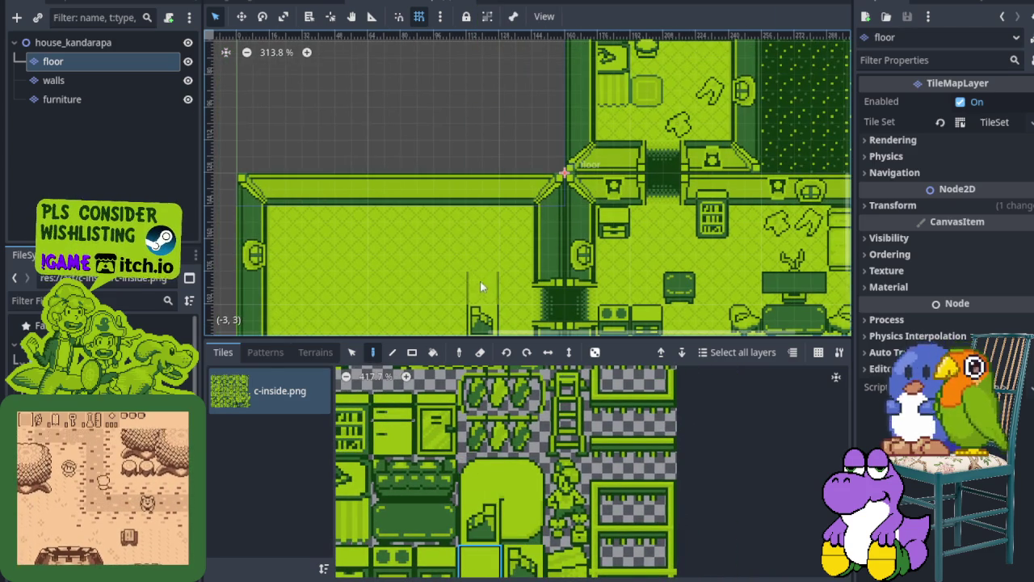
{"action": "scroll", "coordinate": [568, 434], "scroll_direction": "down", "scroll_amount": 7}
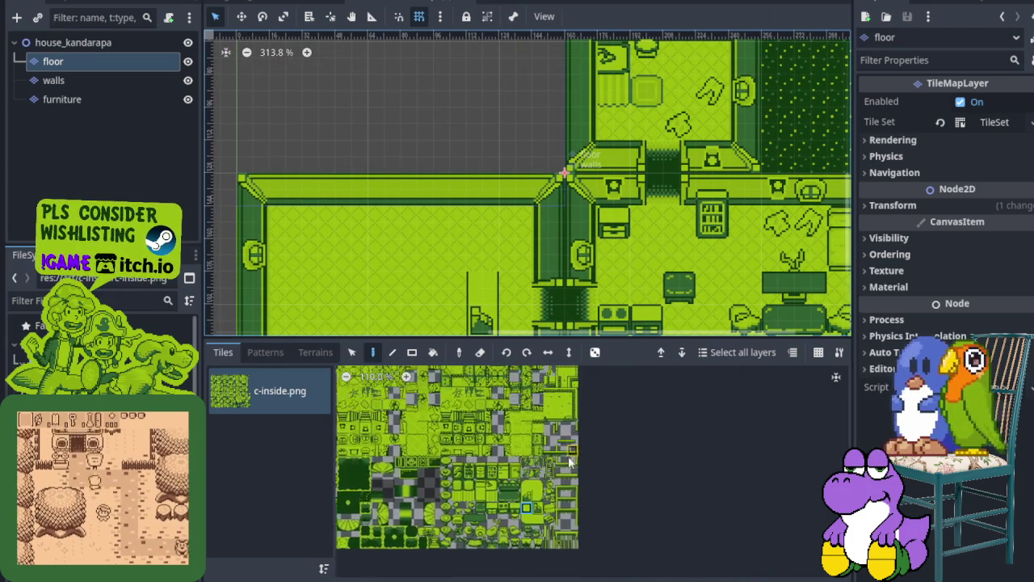
{"action": "scroll", "coordinate": [533, 509], "scroll_direction": "down", "scroll_amount": 2}
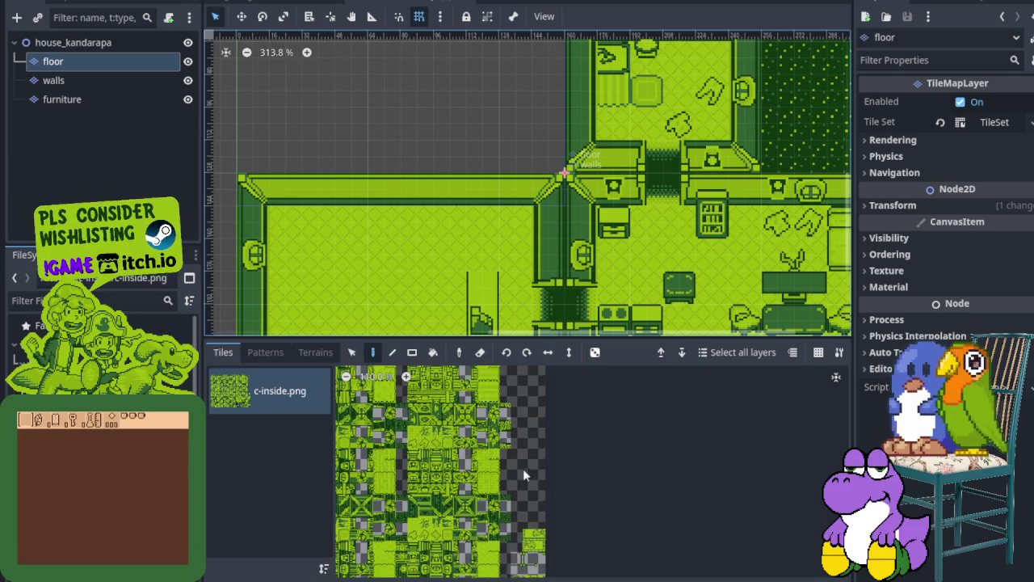
{"action": "scroll", "coordinate": [511, 416], "scroll_direction": "up", "scroll_amount": 1}
{"action": "scroll", "coordinate": [508, 427], "scroll_direction": "up", "scroll_amount": 1}
{"action": "scroll", "coordinate": [507, 427], "scroll_direction": "down", "scroll_amount": 2}
{"action": "scroll", "coordinate": [487, 261], "scroll_direction": "up", "scroll_amount": 2}
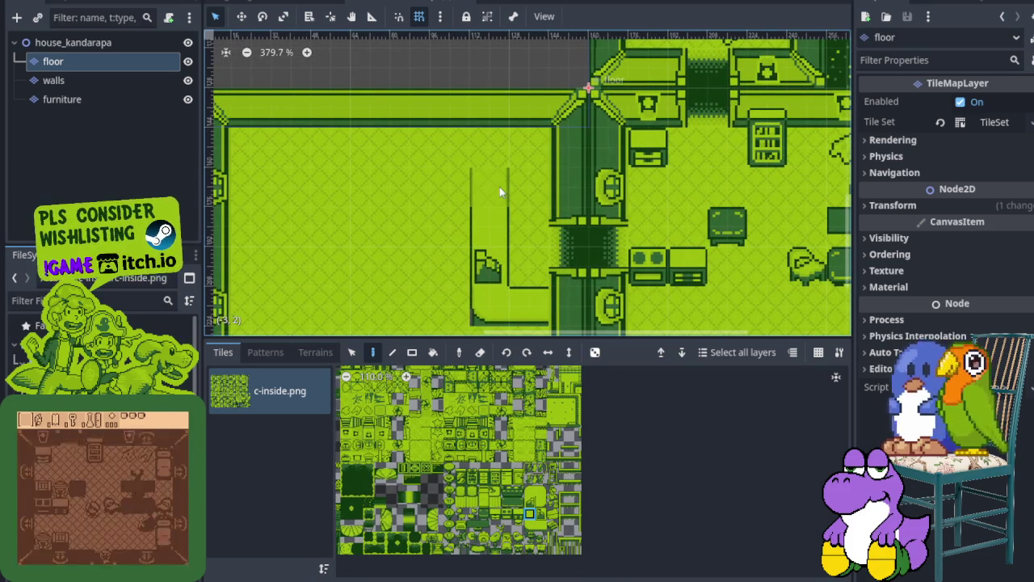
{"action": "scroll", "coordinate": [503, 187], "scroll_direction": "down", "scroll_amount": 5}
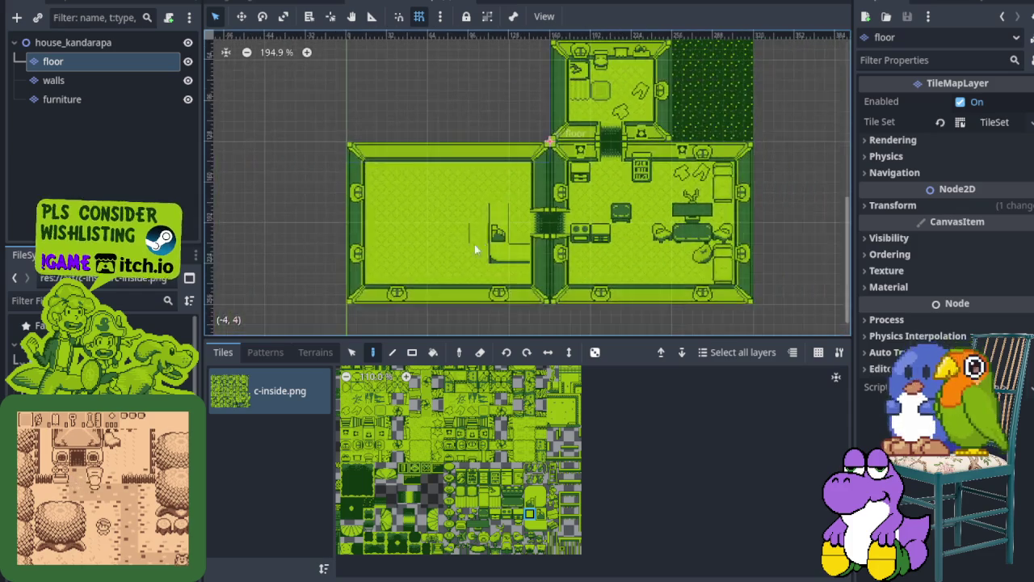
{"action": "scroll", "coordinate": [501, 204], "scroll_direction": "up", "scroll_amount": 2}
{"action": "scroll", "coordinate": [465, 523], "scroll_direction": "up", "scroll_amount": 4}
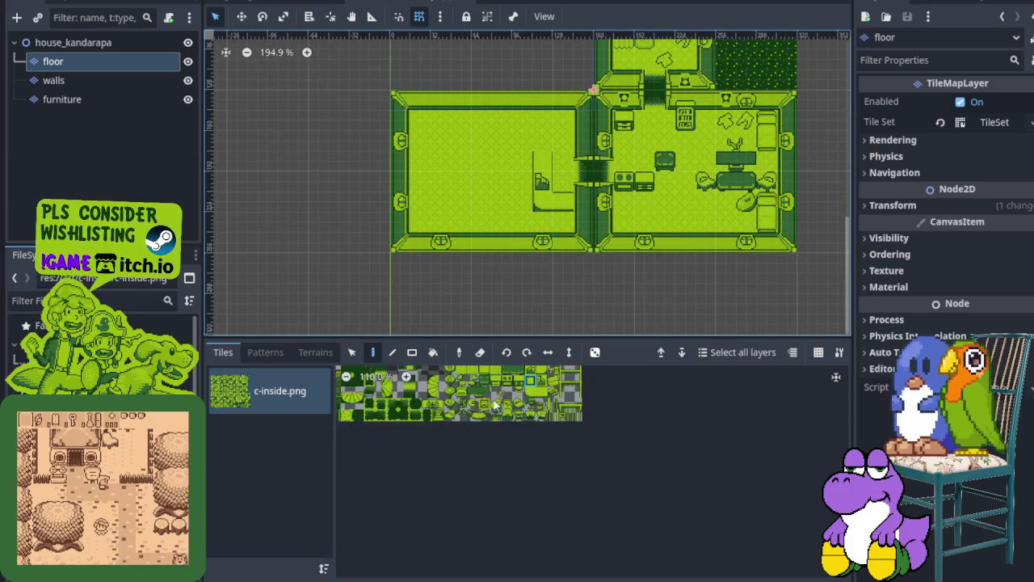
{"action": "scroll", "coordinate": [485, 477], "scroll_direction": "up", "scroll_amount": 3}
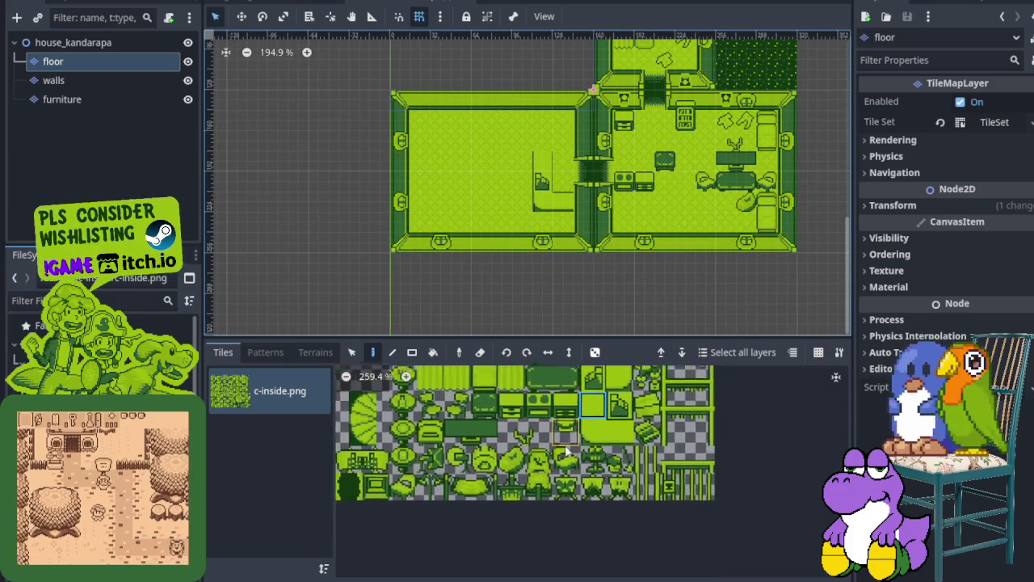
Try small furniture tiles, settling on the round lamp tile.
{"action": "left_click", "coordinate": [450, 508]}
{"action": "scroll", "coordinate": [423, 195], "scroll_direction": "up", "scroll_amount": 1}
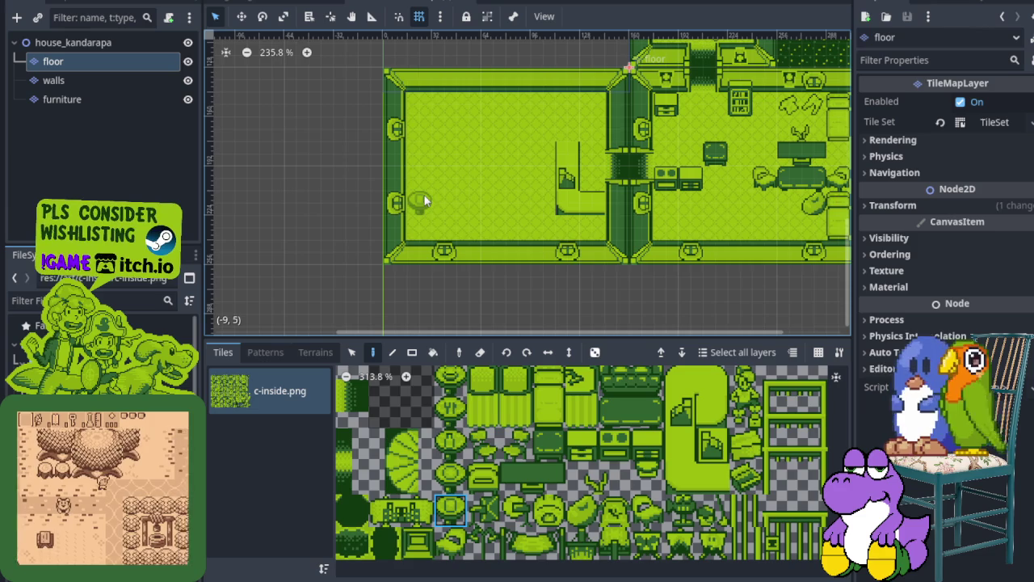
{"action": "scroll", "coordinate": [485, 477], "scroll_direction": "down", "scroll_amount": 3}
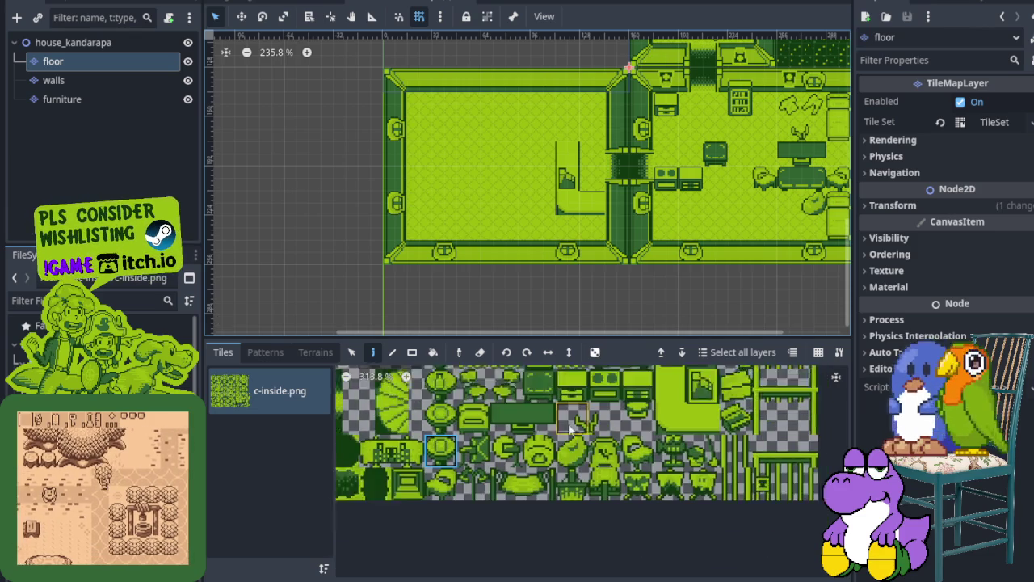
{"action": "scroll", "coordinate": [565, 477], "scroll_direction": "up", "scroll_amount": 2}
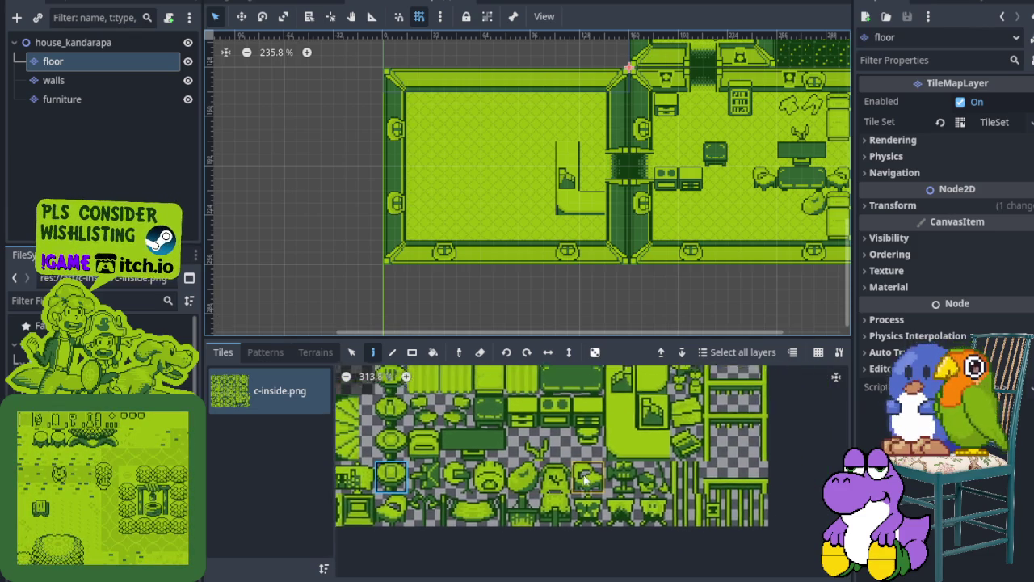
{"action": "scroll", "coordinate": [534, 508], "scroll_direction": "down", "scroll_amount": 2}
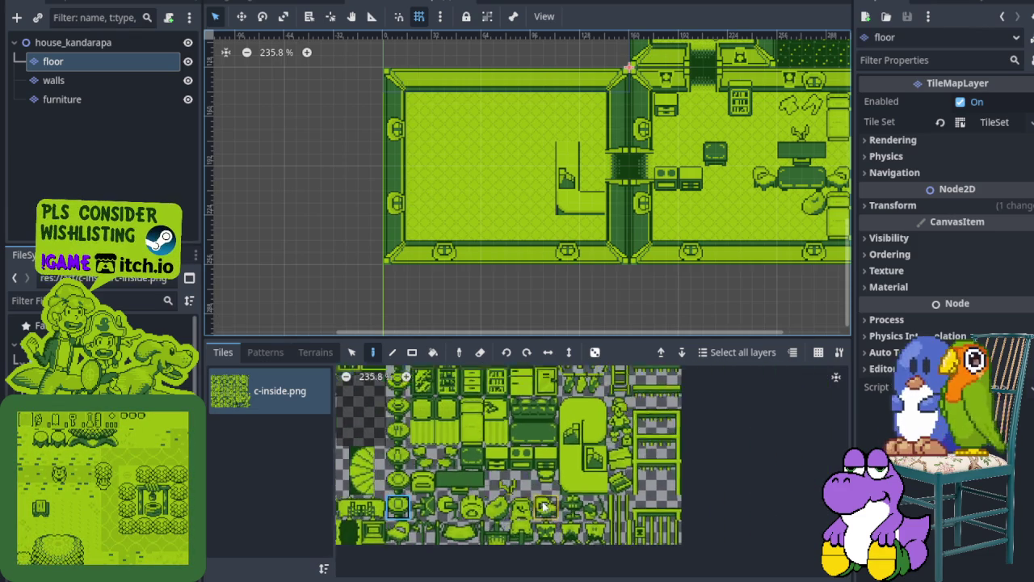
{"action": "left_click", "coordinate": [550, 507]}
{"action": "scroll", "coordinate": [431, 303], "scroll_direction": "up", "scroll_amount": 1}
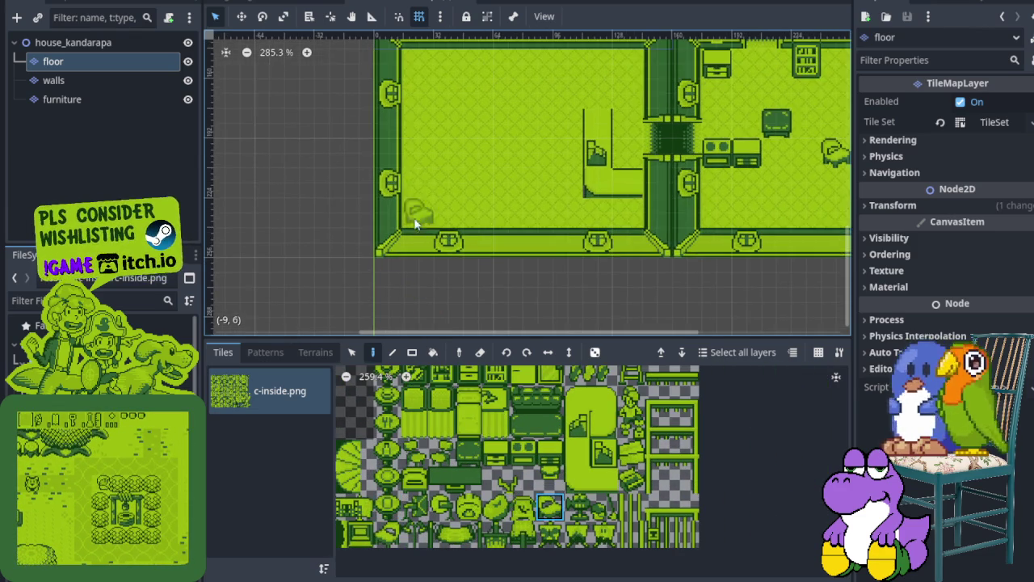
{"action": "left_click", "coordinate": [388, 452]}
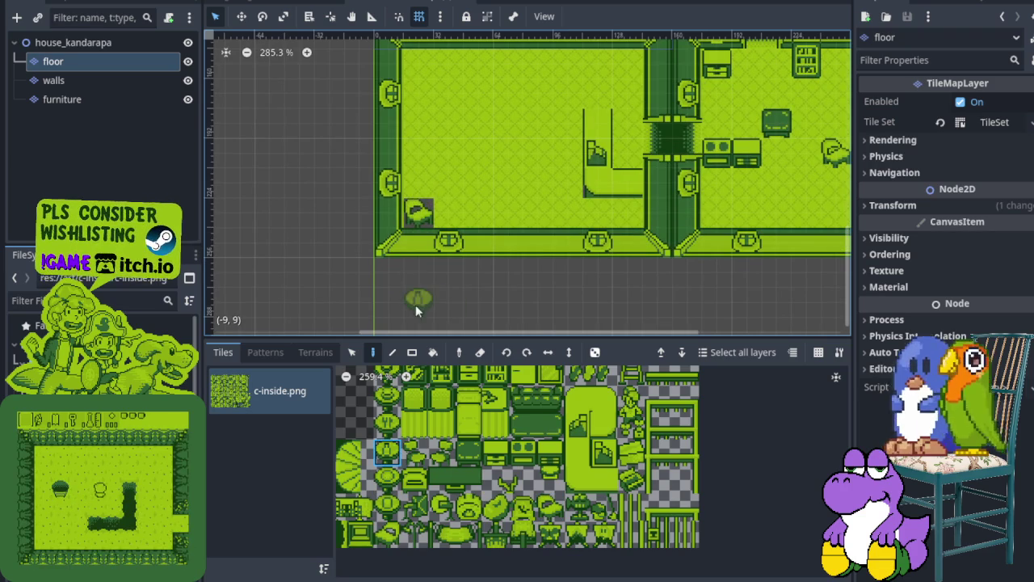
Undo the trial chair and desk, then save the house scene.
{"action": "key", "text": "ctrl+z"}
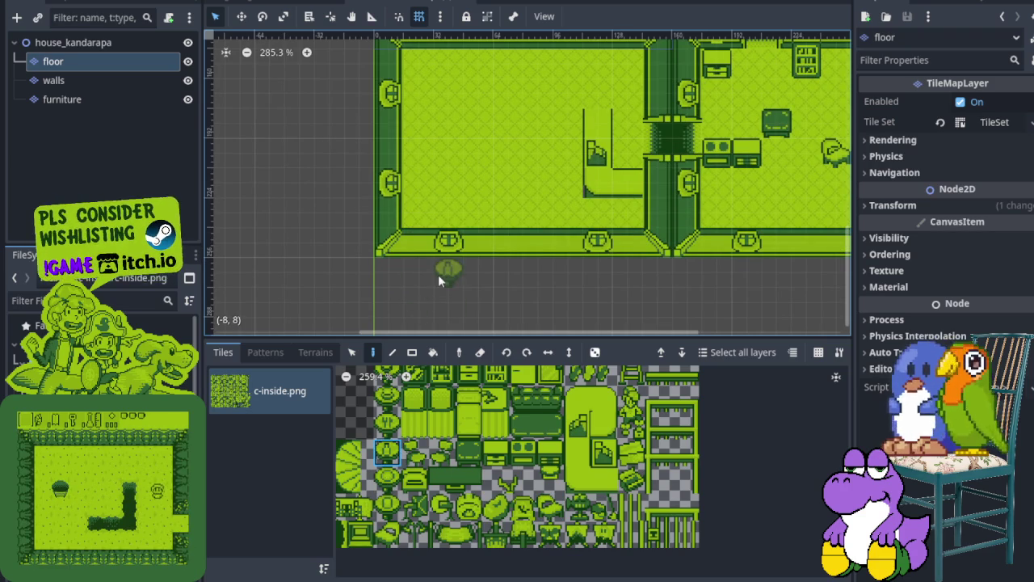
{"action": "key", "text": "ctrl+z"}
{"action": "key", "text": "ctrl+z"}
{"action": "key", "text": "ctrl+s"}
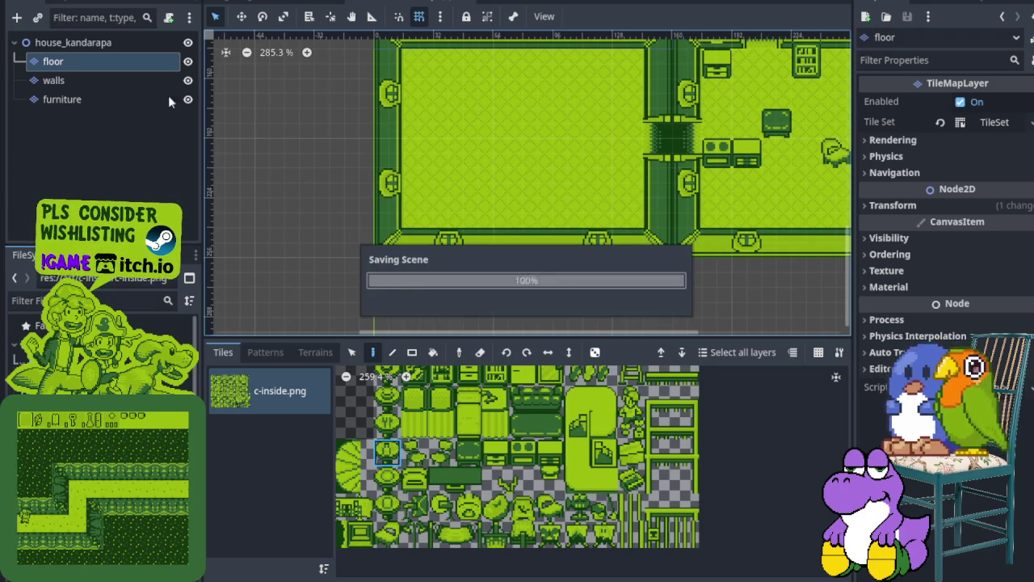
On the furniture layer, place the lamp on the left room's west wall and add chairs beside it.
{"action": "left_click", "coordinate": [127, 93]}
{"action": "left_click", "coordinate": [418, 179]}
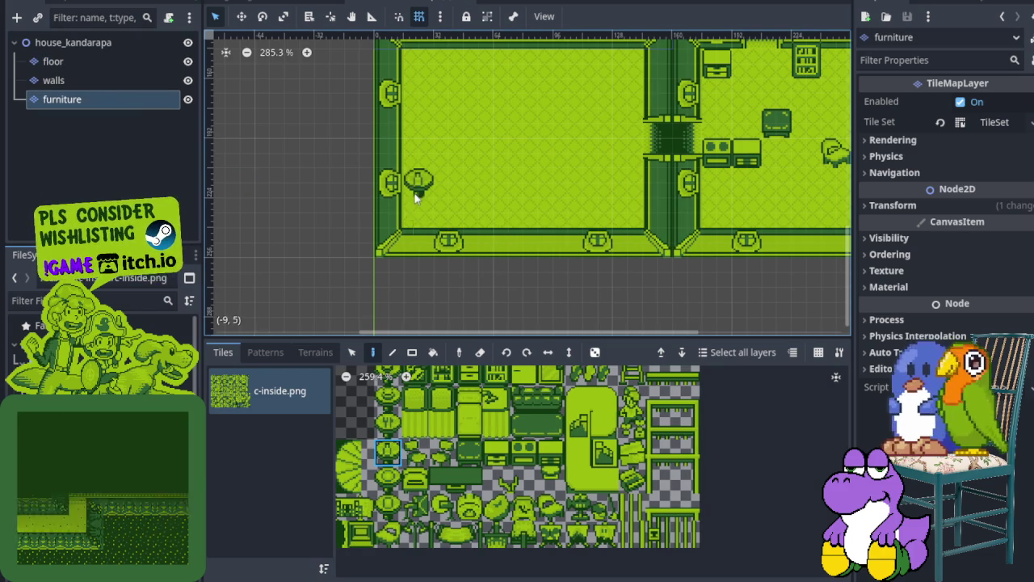
{"action": "left_click", "coordinate": [549, 507]}
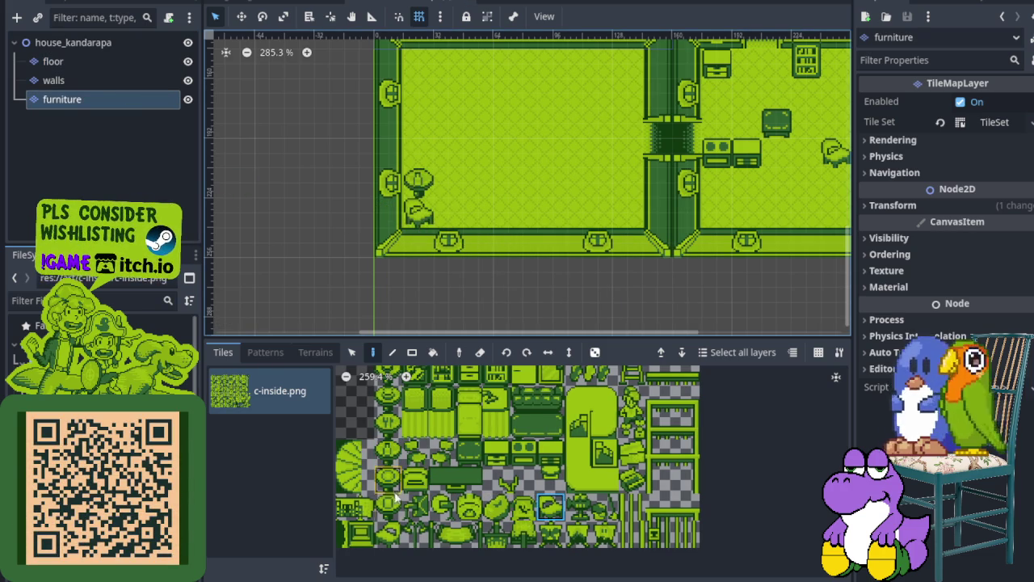
{"action": "left_click", "coordinate": [390, 529]}
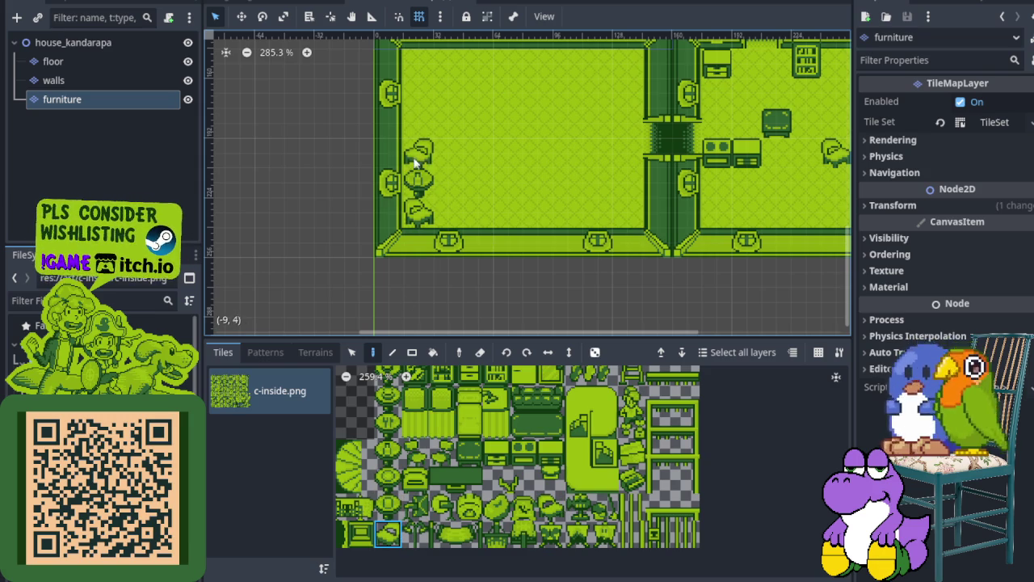
{"action": "left_click_drag", "start_coordinate": [418, 110], "coordinate": [411, 223]}
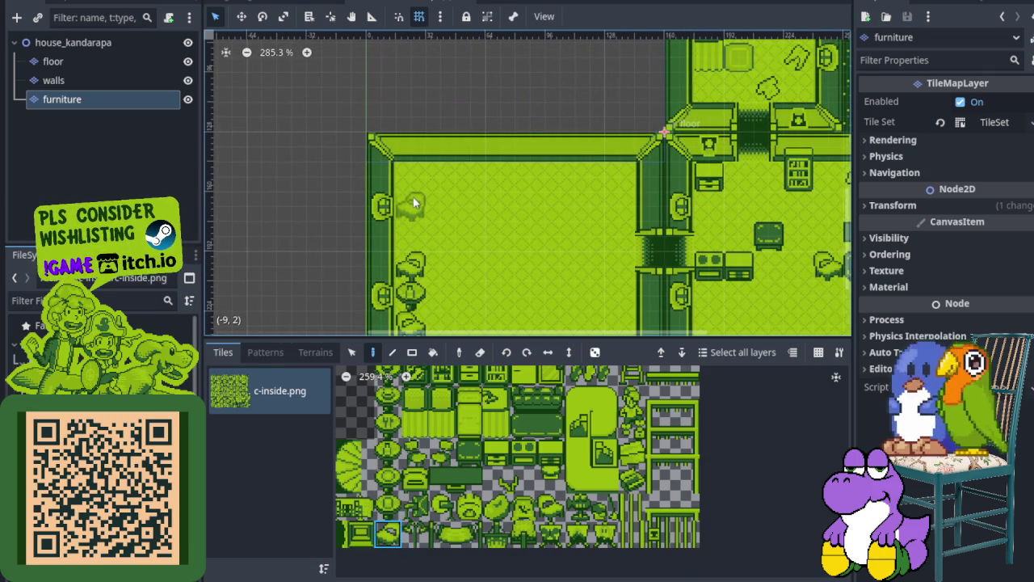
{"action": "left_click_drag", "start_coordinate": [445, 217], "coordinate": [420, 177]}
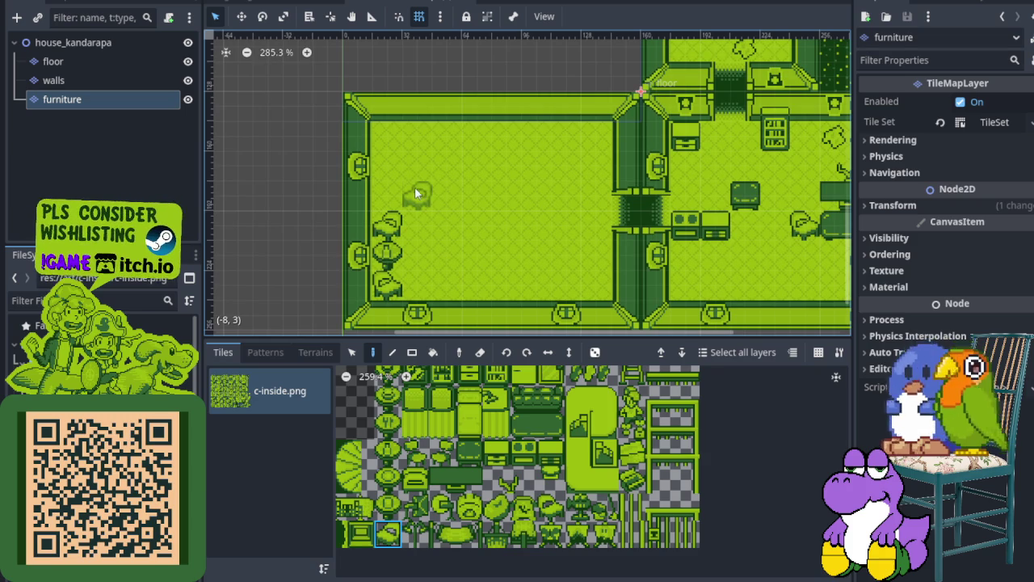
{"action": "scroll", "coordinate": [465, 265], "scroll_direction": "down", "scroll_amount": 1}
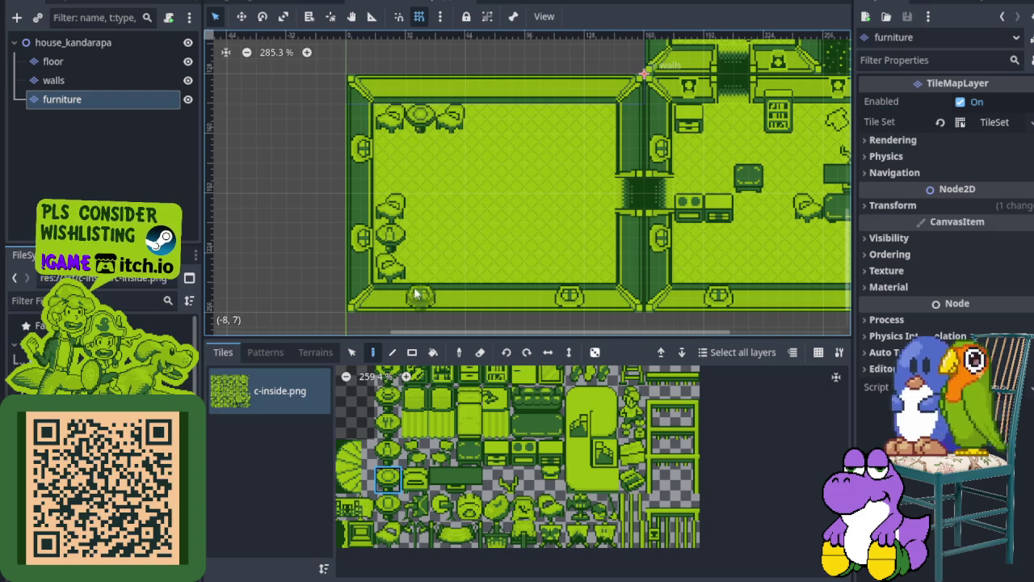
{"action": "scroll", "coordinate": [436, 234], "scroll_direction": "down", "scroll_amount": 1}
{"action": "scroll", "coordinate": [457, 448], "scroll_direction": "down", "scroll_amount": 3}
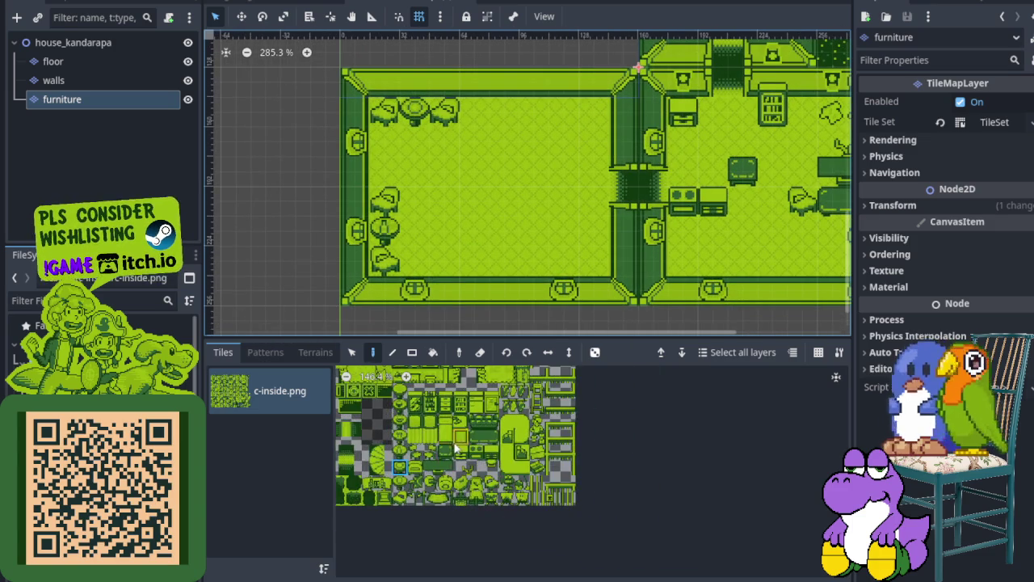
{"action": "left_click", "coordinate": [152, 78]}
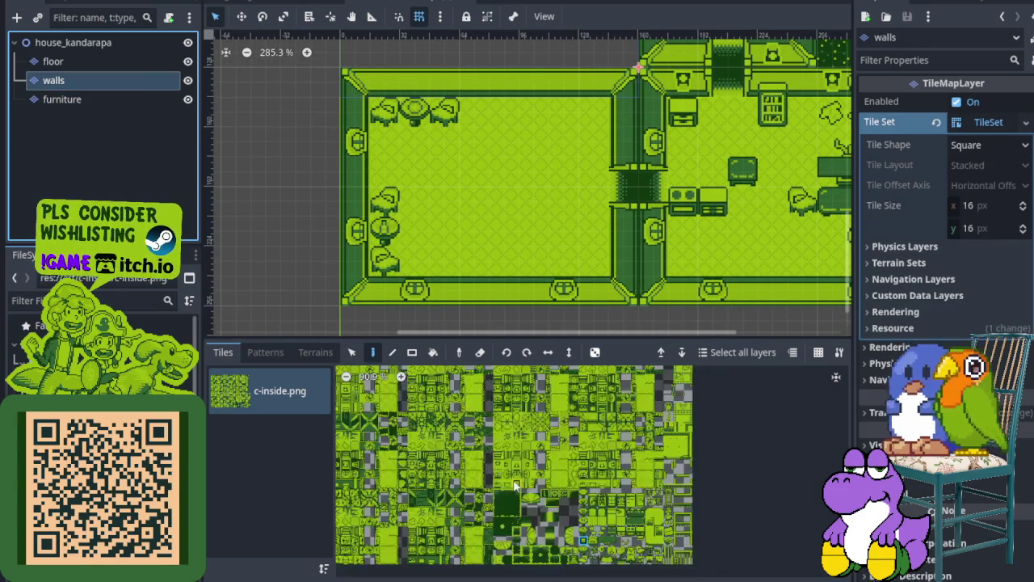
Paint doorway wall tiles into the left room's bottom wall on the walls layer.
{"action": "scroll", "coordinate": [589, 501], "scroll_direction": "up", "scroll_amount": 3}
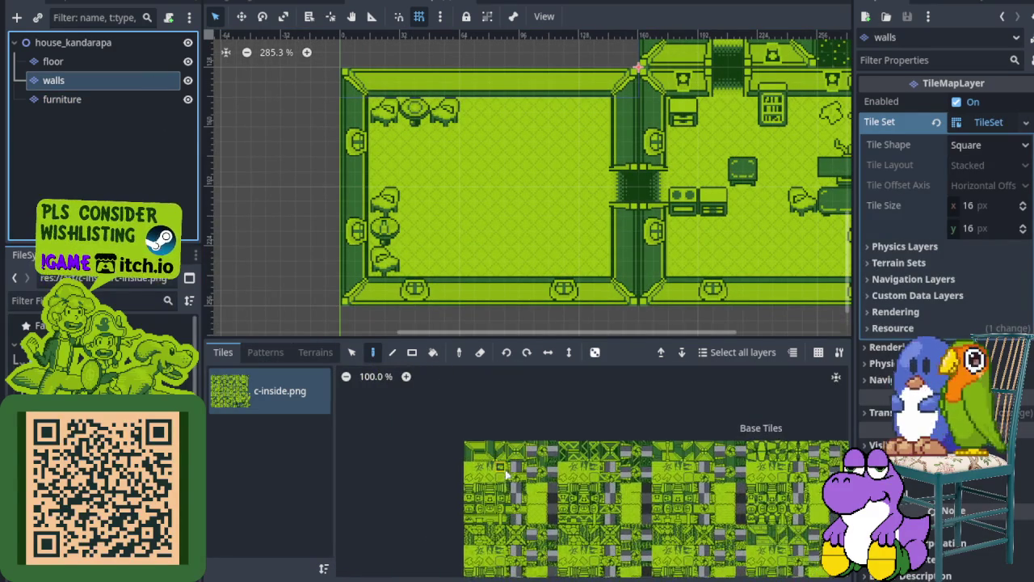
{"action": "scroll", "coordinate": [514, 475], "scroll_direction": "up", "scroll_amount": 2}
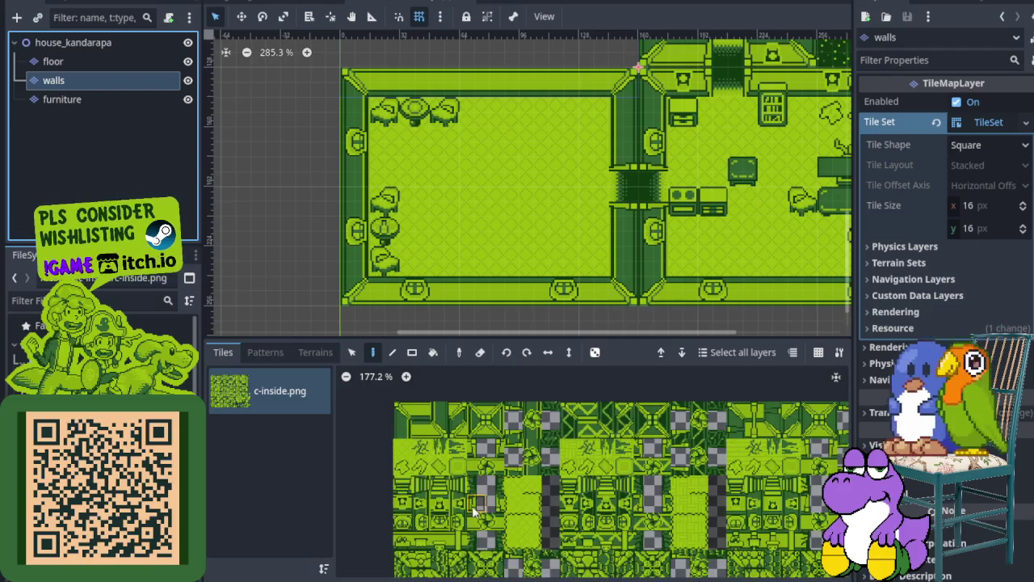
{"action": "left_click", "coordinate": [487, 504]}
{"action": "scroll", "coordinate": [496, 308], "scroll_direction": "up", "scroll_amount": 1}
{"action": "left_click", "coordinate": [493, 305]}
{"action": "scroll", "coordinate": [492, 296], "scroll_direction": "down", "scroll_amount": 2}
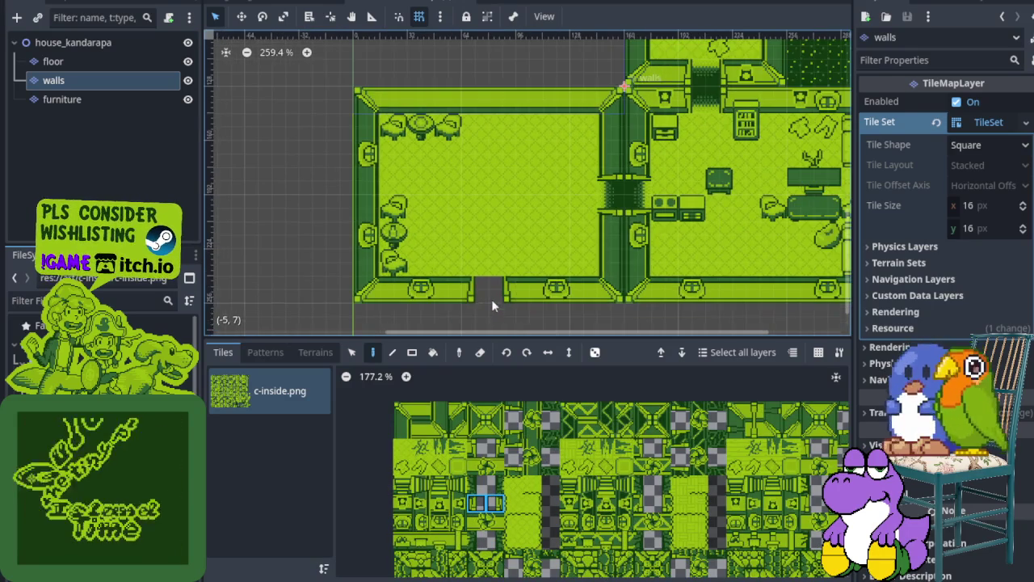
On the floor layer, fill the doorway gap with the two-tile dark floor block.
{"action": "left_click", "coordinate": [97, 61]}
{"action": "scroll", "coordinate": [588, 432], "scroll_direction": "down", "scroll_amount": 3}
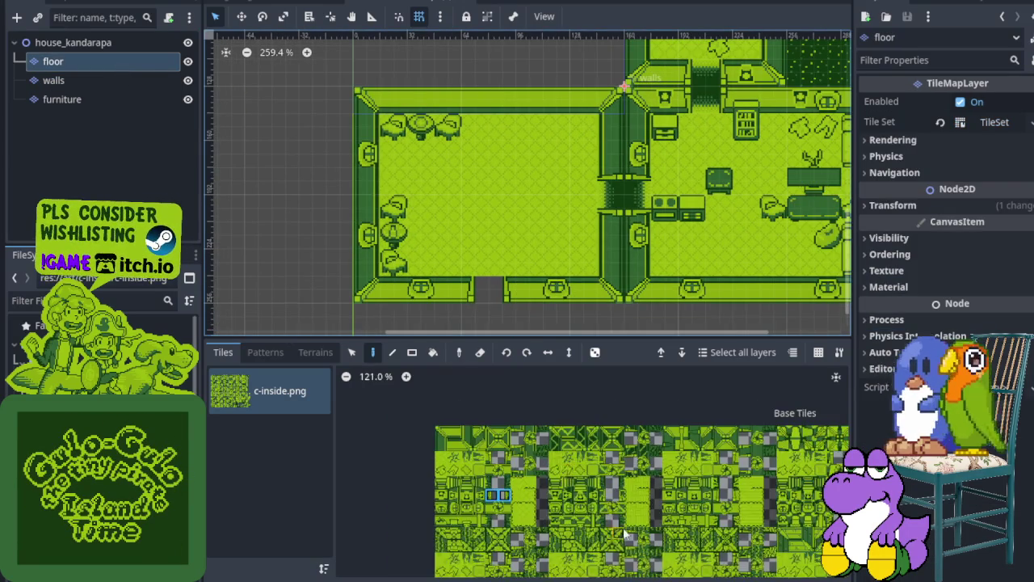
{"action": "scroll", "coordinate": [589, 432], "scroll_direction": "down", "scroll_amount": 3}
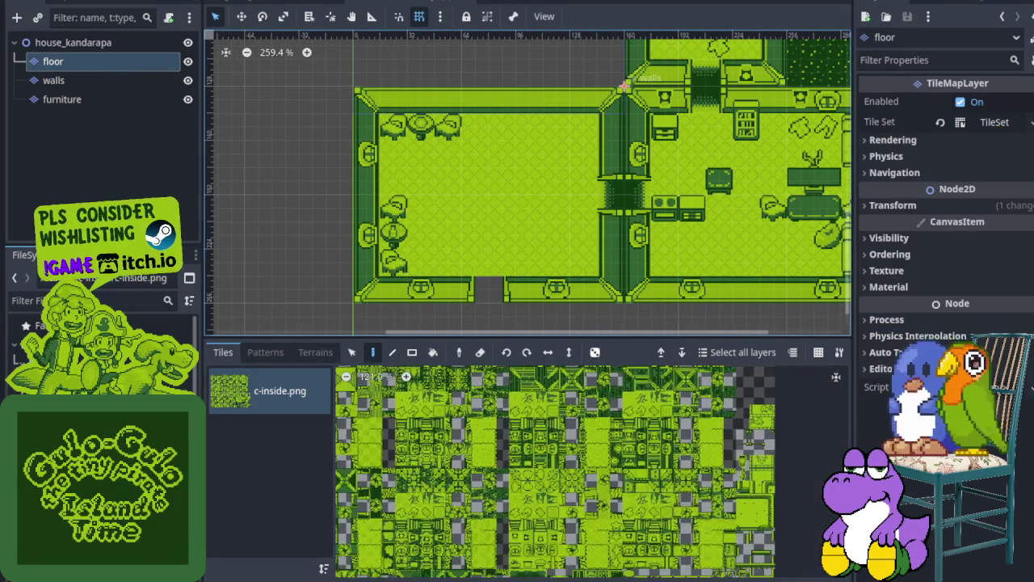
{"action": "scroll", "coordinate": [613, 546], "scroll_direction": "down", "scroll_amount": 4}
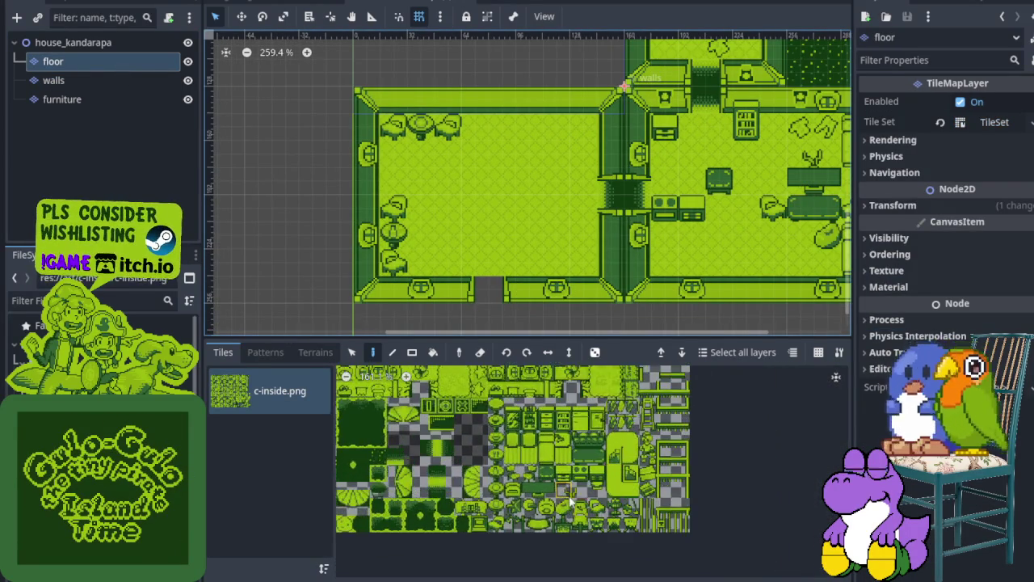
{"action": "scroll", "coordinate": [358, 465], "scroll_direction": "up", "scroll_amount": 3}
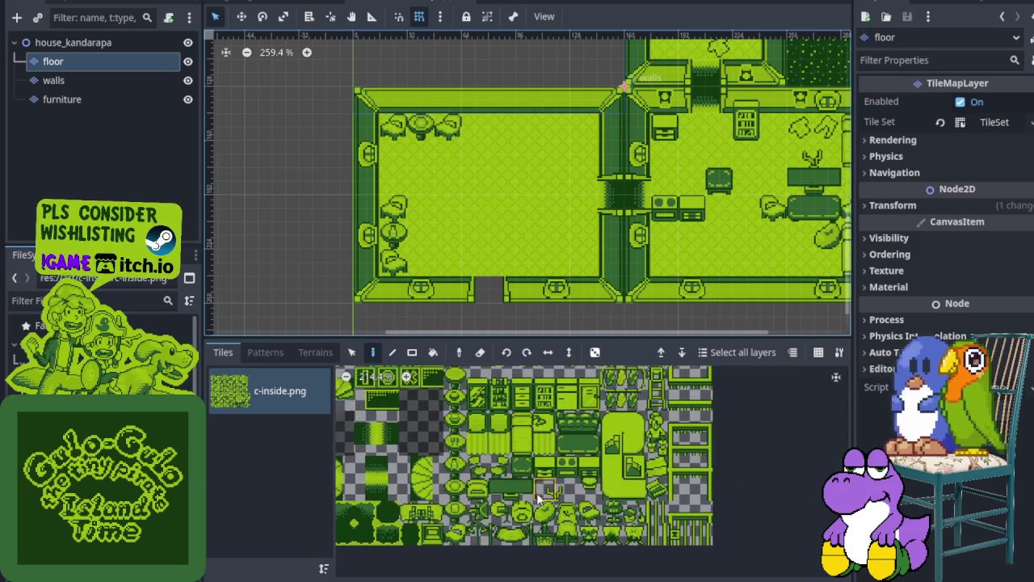
{"action": "left_click_drag", "start_coordinate": [375, 484], "coordinate": [389, 489]}
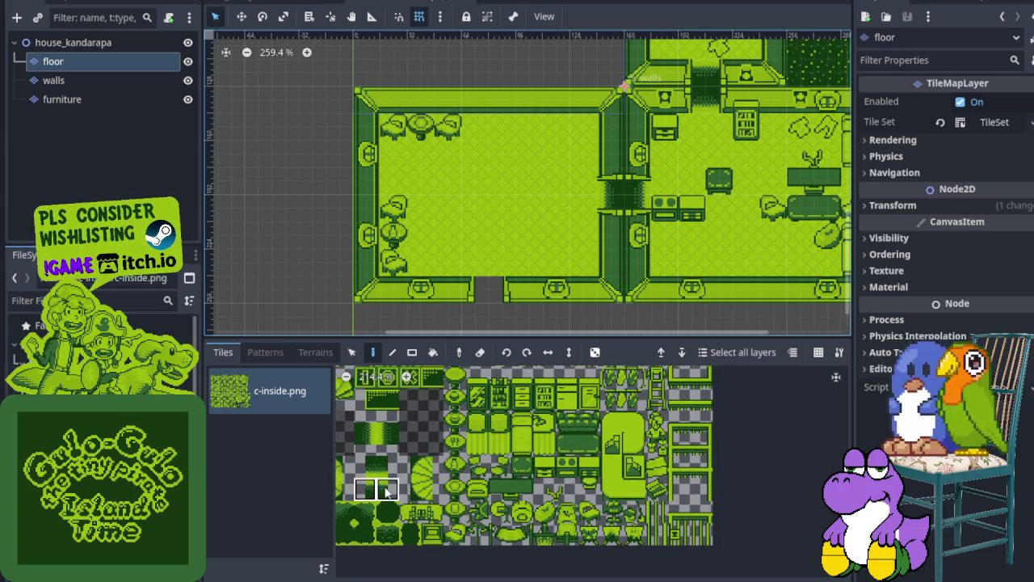
{"action": "scroll", "coordinate": [483, 294], "scroll_direction": "up", "scroll_amount": 1}
{"action": "scroll", "coordinate": [481, 298], "scroll_direction": "down", "scroll_amount": 5}
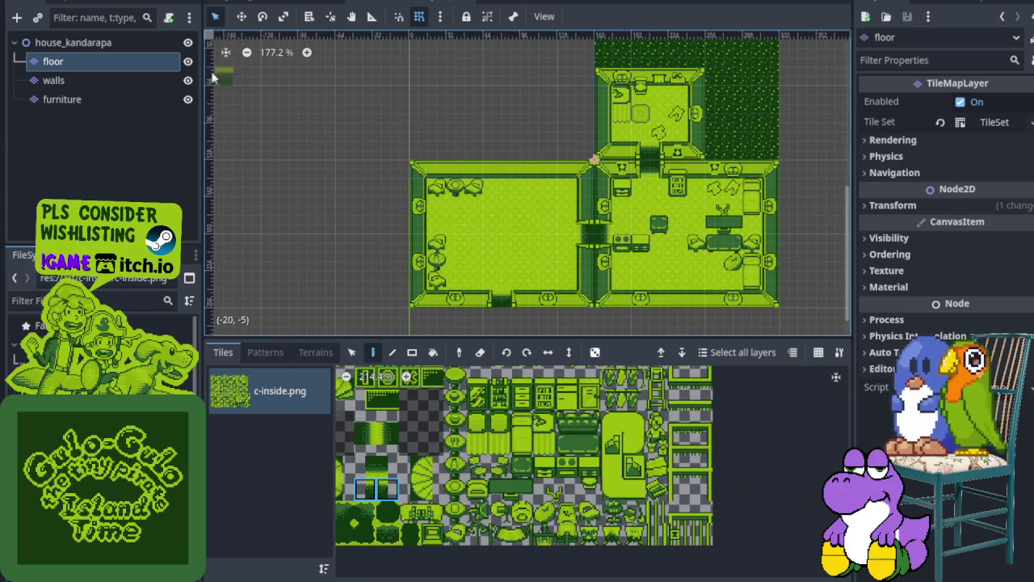
{"action": "left_click", "coordinate": [62, 98]}
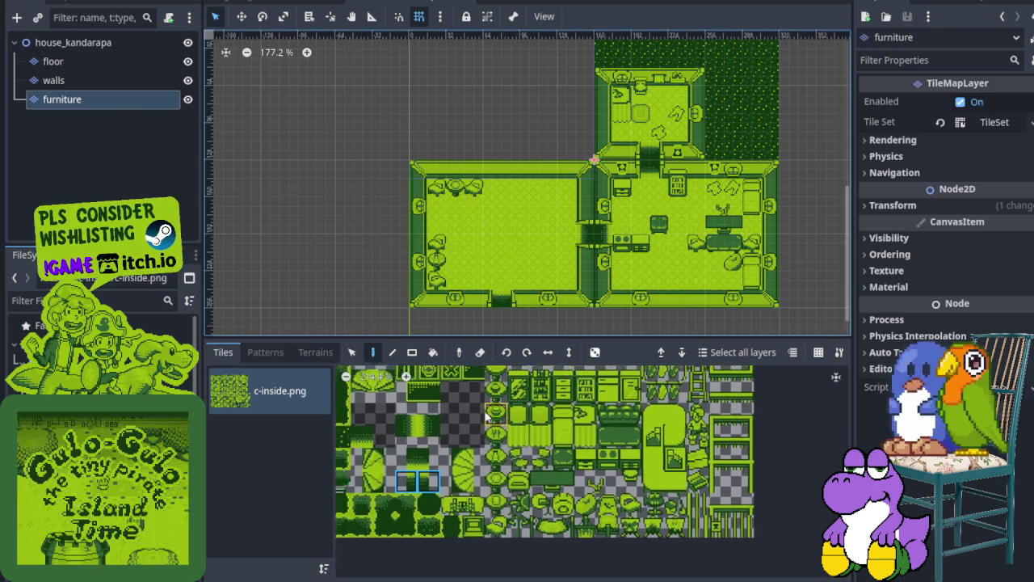
Place a round stool in the left room and erase the two stray chairs nearby.
{"action": "scroll", "coordinate": [482, 419], "scroll_direction": "up", "scroll_amount": 3}
{"action": "left_click", "coordinate": [501, 505]}
{"action": "scroll", "coordinate": [472, 251], "scroll_direction": "up", "scroll_amount": 3}
{"action": "left_click", "coordinate": [461, 247]}
{"action": "right_click", "coordinate": [437, 222]}
{"action": "right_click", "coordinate": [442, 270]}
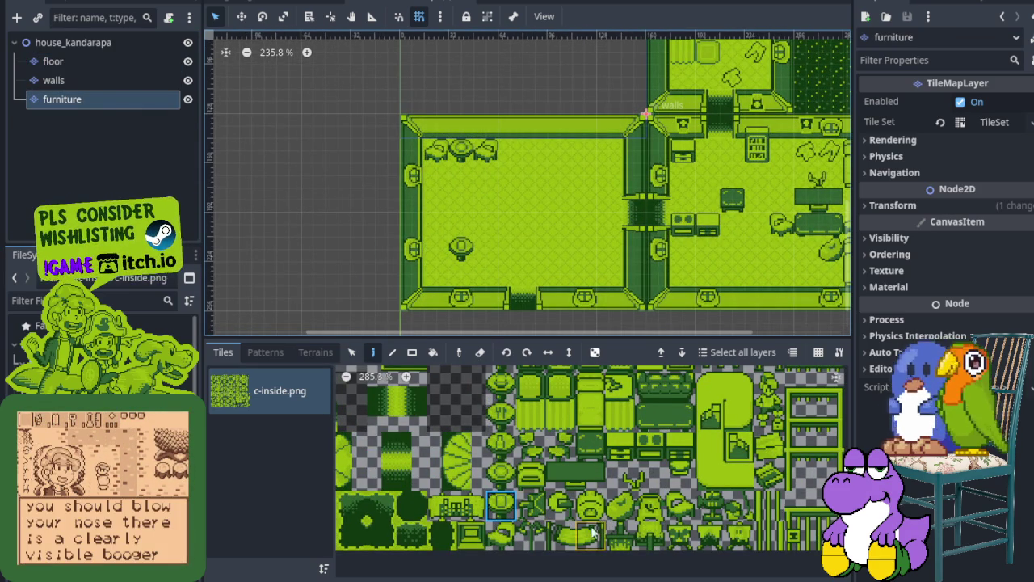
Place three chairs around the stool, with opposite-facing chairs on either side.
{"action": "left_click", "coordinate": [501, 534]}
{"action": "scroll", "coordinate": [429, 273], "scroll_direction": "up", "scroll_amount": 1}
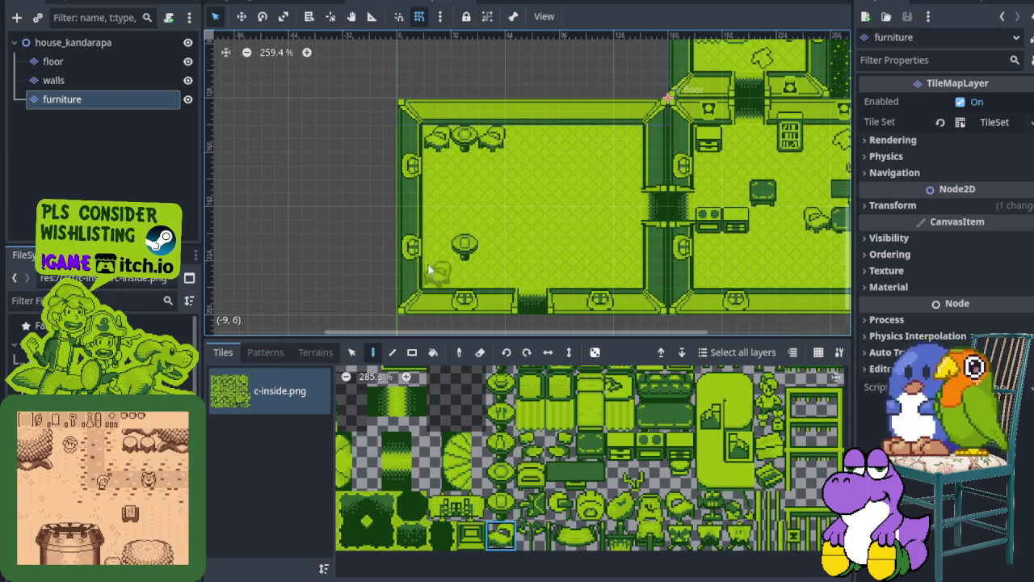
{"action": "left_click", "coordinate": [437, 267]}
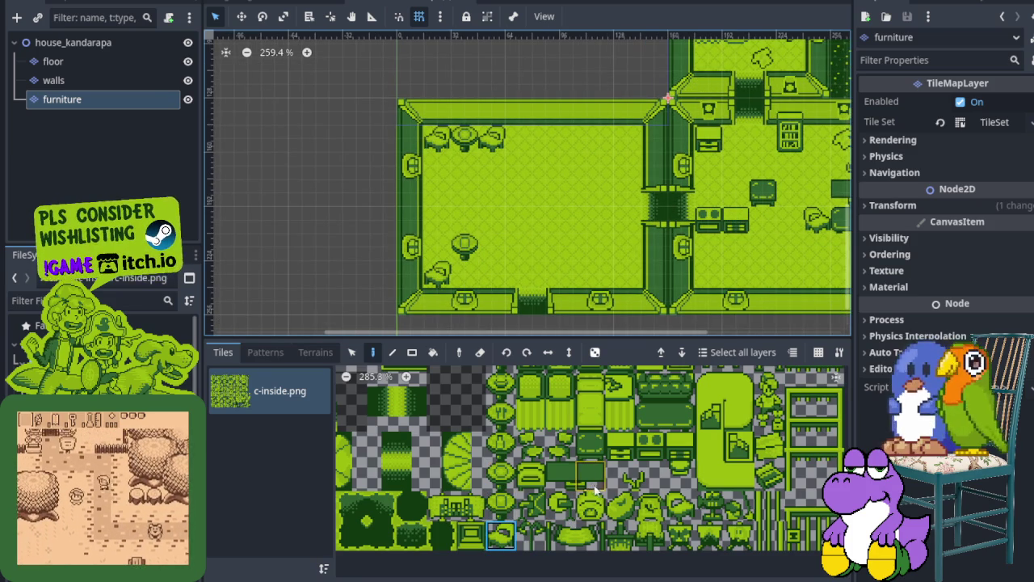
{"action": "left_click", "coordinate": [680, 506]}
{"action": "left_click", "coordinate": [434, 282]}
{"action": "left_click", "coordinate": [501, 535]}
{"action": "left_click", "coordinate": [491, 275]}
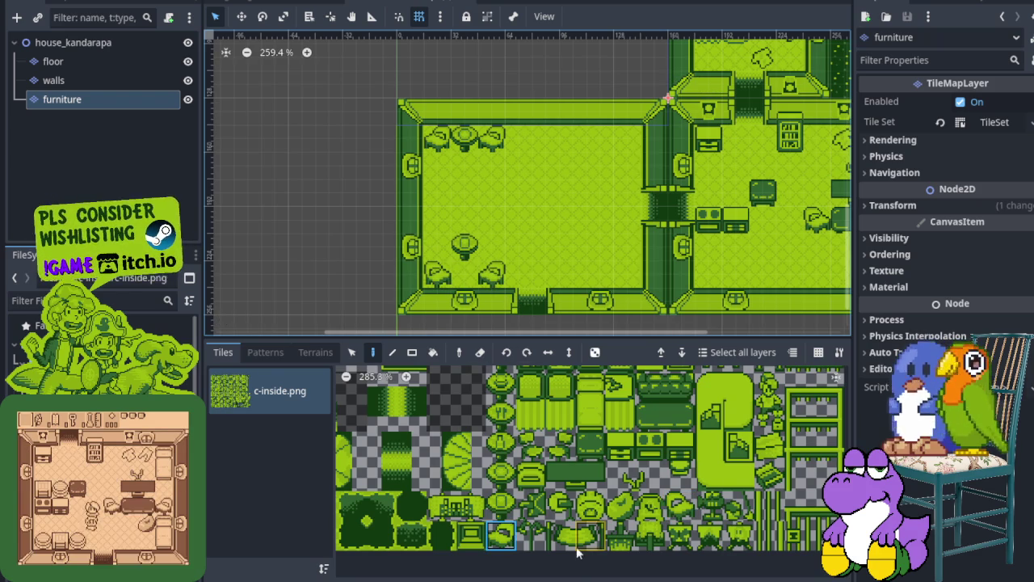
Place a two-tile desk base in the left room.
{"action": "left_click", "coordinate": [504, 502]}
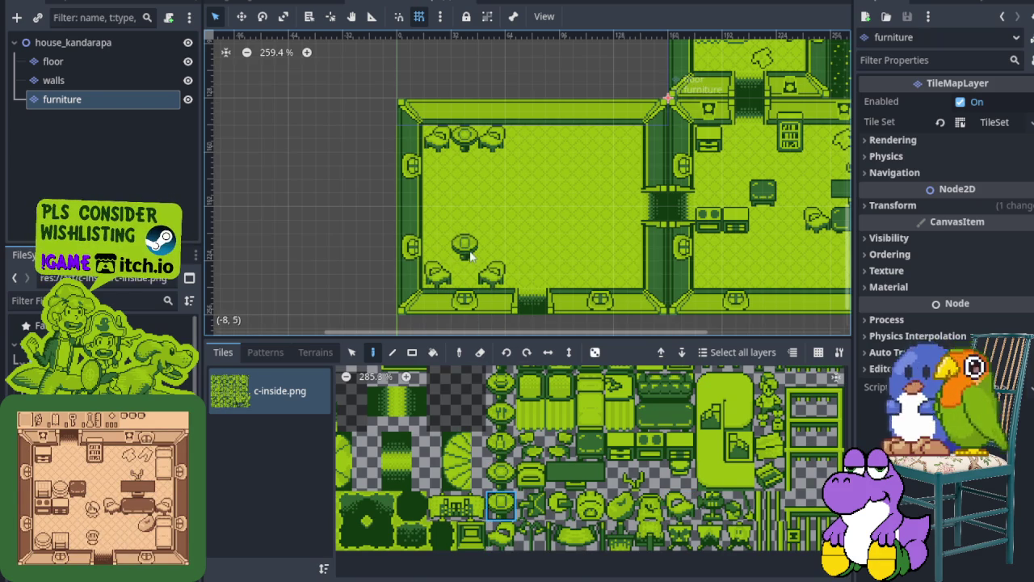
{"action": "scroll", "coordinate": [458, 240], "scroll_direction": "down", "scroll_amount": 3}
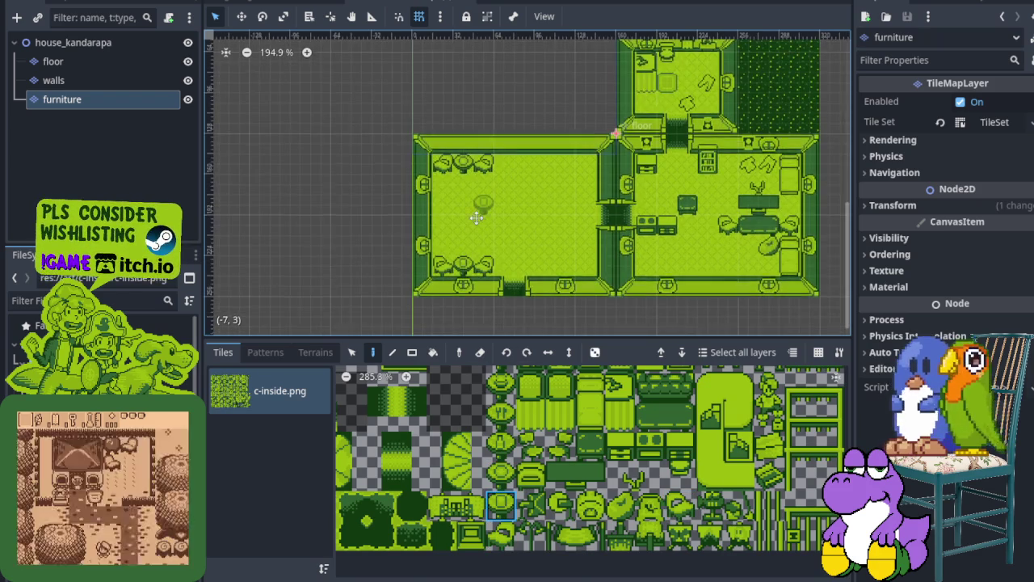
{"action": "scroll", "coordinate": [479, 211], "scroll_direction": "up", "scroll_amount": 2}
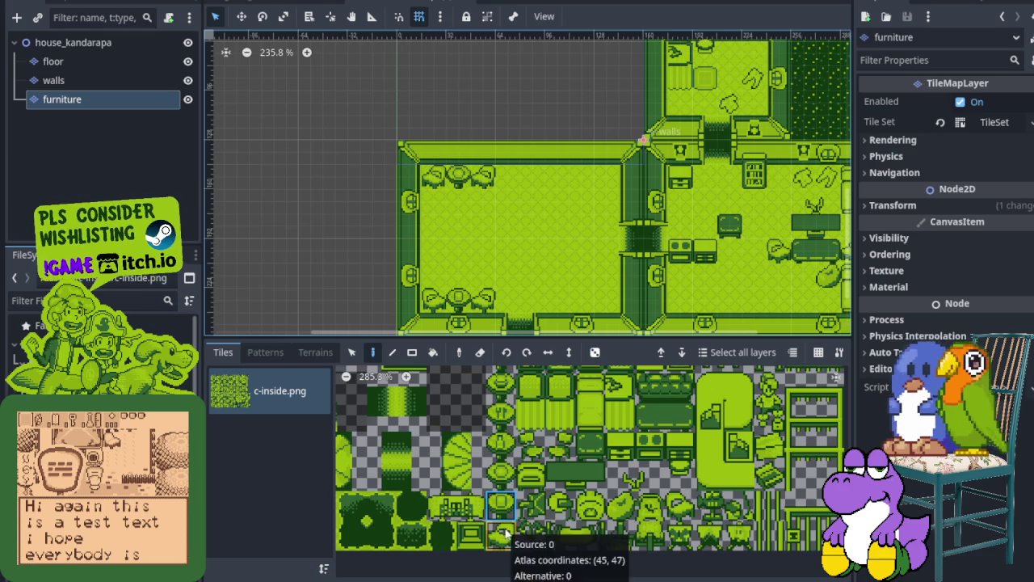
{"action": "left_click", "coordinate": [680, 506]}
{"action": "scroll", "coordinate": [436, 181], "scroll_direction": "down", "scroll_amount": 2}
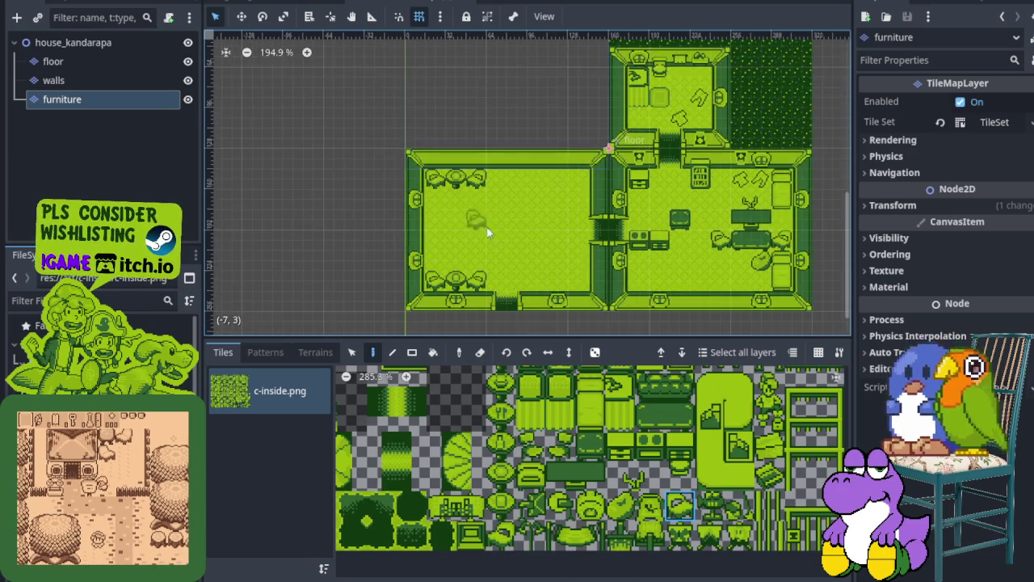
{"action": "scroll", "coordinate": [541, 258], "scroll_direction": "down", "scroll_amount": 1}
{"action": "scroll", "coordinate": [635, 487], "scroll_direction": "right", "scroll_amount": 3}
{"action": "left_click_drag", "start_coordinate": [611, 459], "coordinate": [640, 459]}
{"action": "scroll", "coordinate": [559, 252], "scroll_direction": "up", "scroll_amount": 2}
{"action": "scroll", "coordinate": [559, 249], "scroll_direction": "up", "scroll_amount": 1}
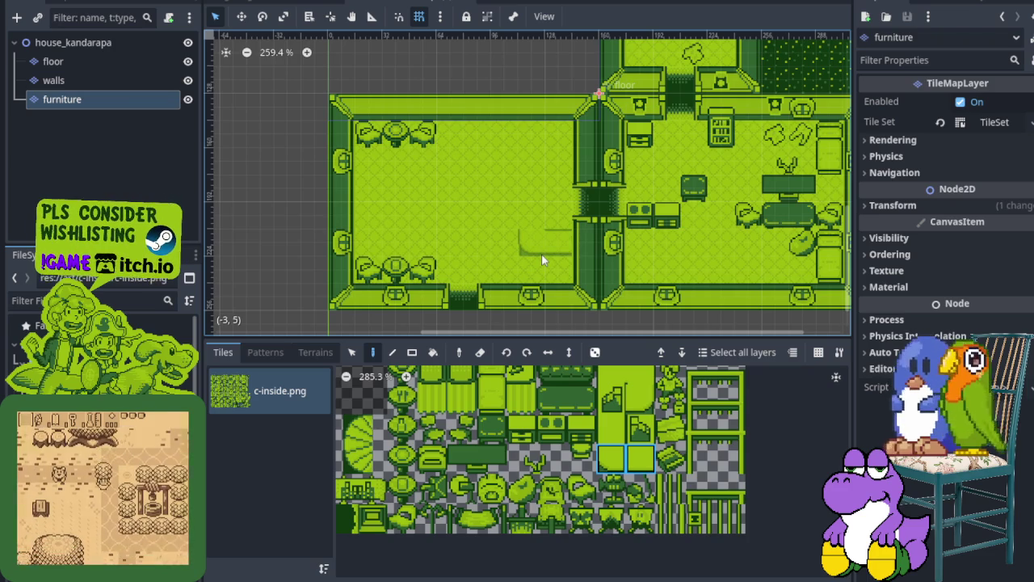
{"action": "left_click", "coordinate": [541, 254]}
Add the computer desk piece on top of the desk.
{"action": "left_click", "coordinate": [642, 430]}
{"action": "left_click", "coordinate": [541, 218]}
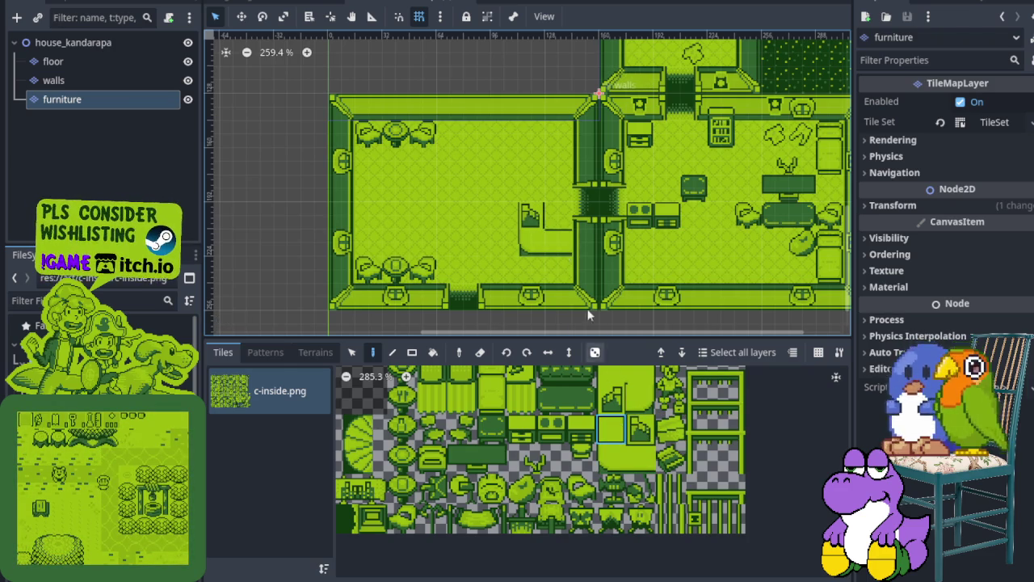
{"action": "left_click", "coordinate": [611, 428]}
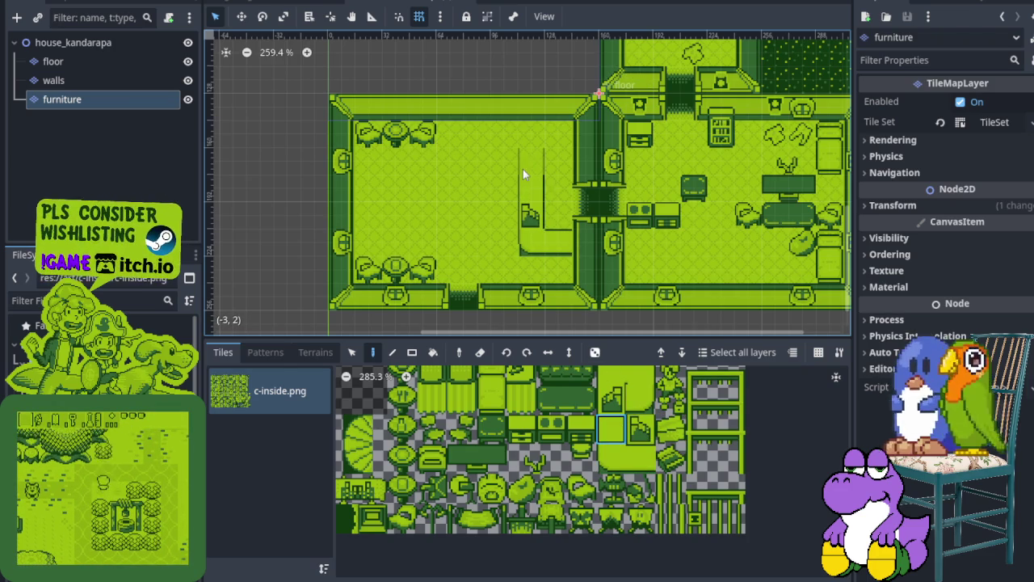
{"action": "scroll", "coordinate": [504, 263], "scroll_direction": "down", "scroll_amount": 3}
{"action": "scroll", "coordinate": [472, 156], "scroll_direction": "up", "scroll_amount": 1}
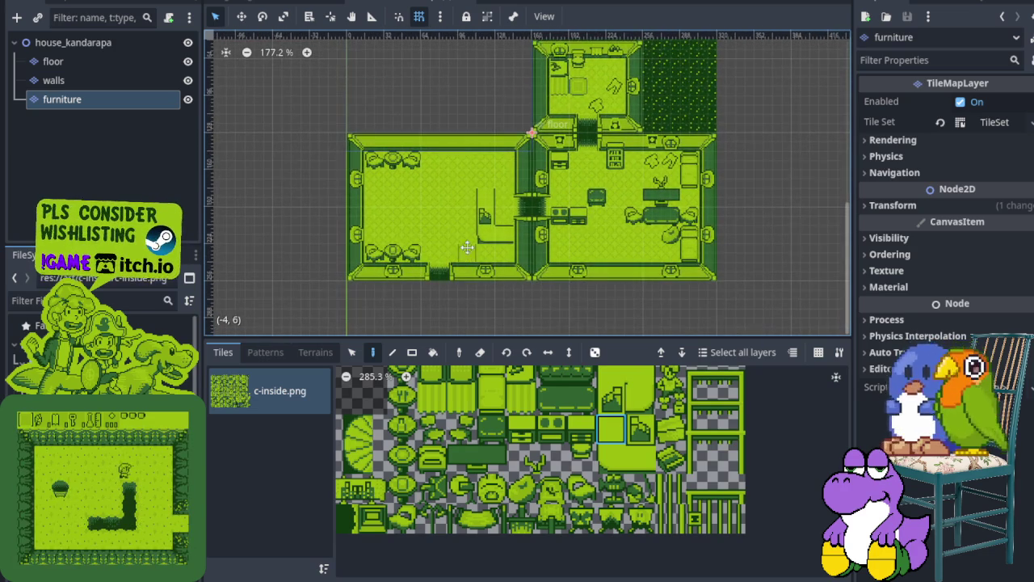
{"action": "scroll", "coordinate": [469, 247], "scroll_direction": "up", "scroll_amount": 2}
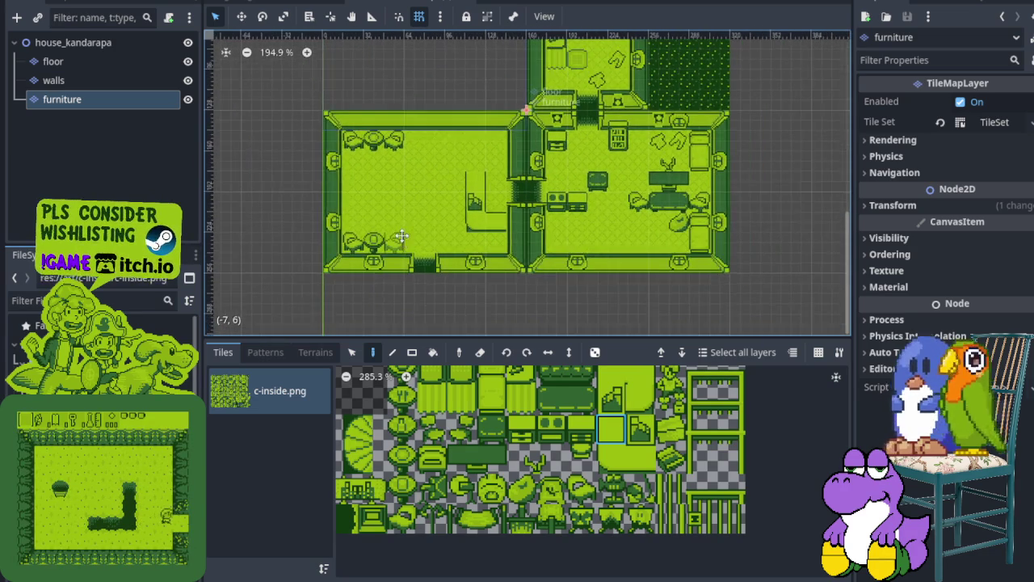
{"action": "scroll", "coordinate": [455, 235], "scroll_direction": "up", "scroll_amount": 1}
{"action": "left_click_drag", "start_coordinate": [485, 224], "coordinate": [467, 231]}
{"action": "scroll", "coordinate": [429, 235], "scroll_direction": "up", "scroll_amount": 1}
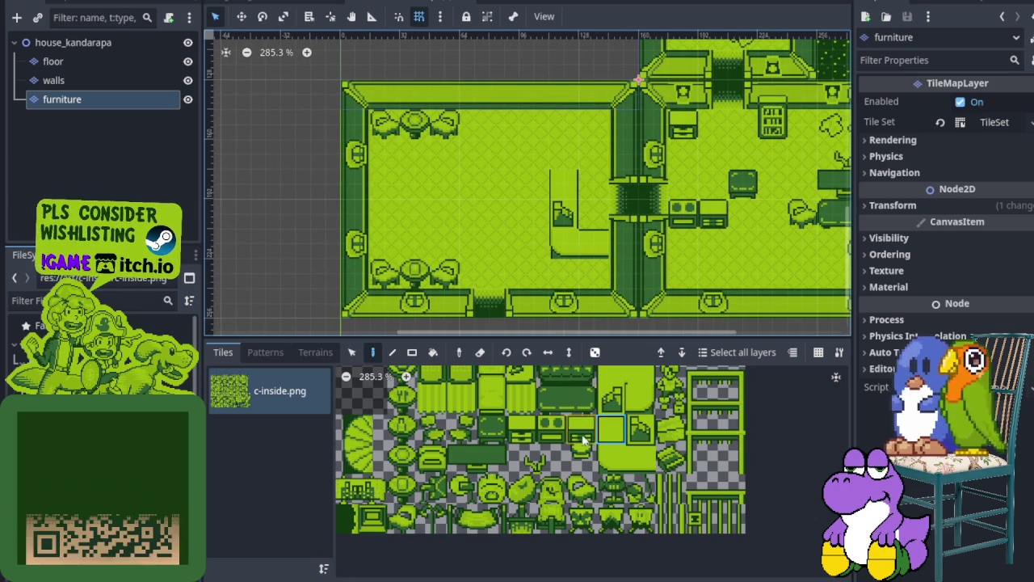
{"action": "scroll", "coordinate": [504, 476], "scroll_direction": "down", "scroll_amount": 1}
{"action": "scroll", "coordinate": [440, 436], "scroll_direction": "up", "scroll_amount": 1}
Replace the top table with a patterned one; add a round table and chair mid-room.
{"action": "left_click", "coordinate": [449, 414]}
{"action": "left_click", "coordinate": [413, 121]}
{"action": "left_click", "coordinate": [451, 449]}
{"action": "left_click", "coordinate": [417, 208]}
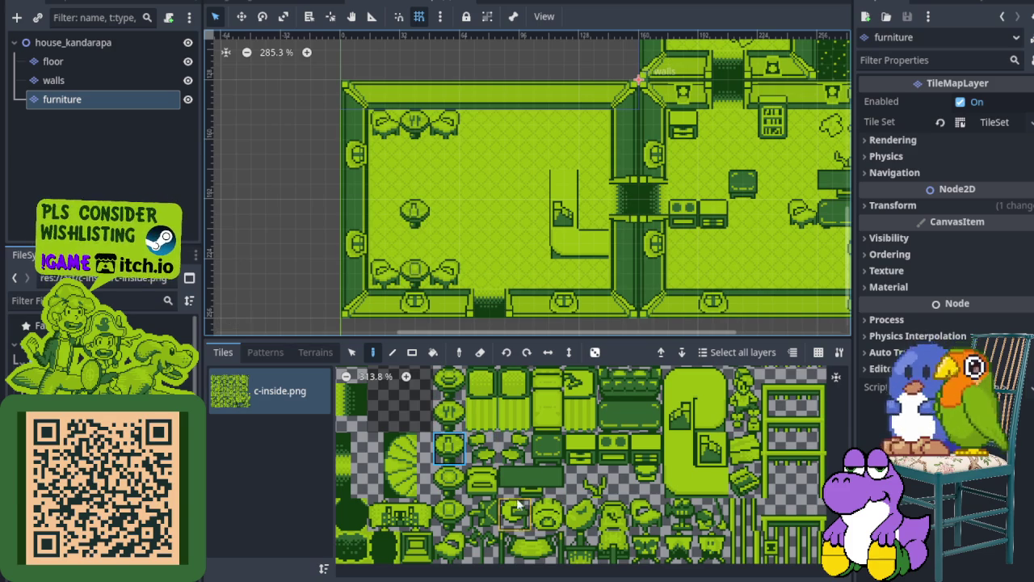
{"action": "left_click", "coordinate": [478, 485]}
{"action": "left_click", "coordinate": [458, 220]}
Browse the TileMap atlas for a plant and other furniture tiles.
{"action": "left_click", "coordinate": [637, 520]}
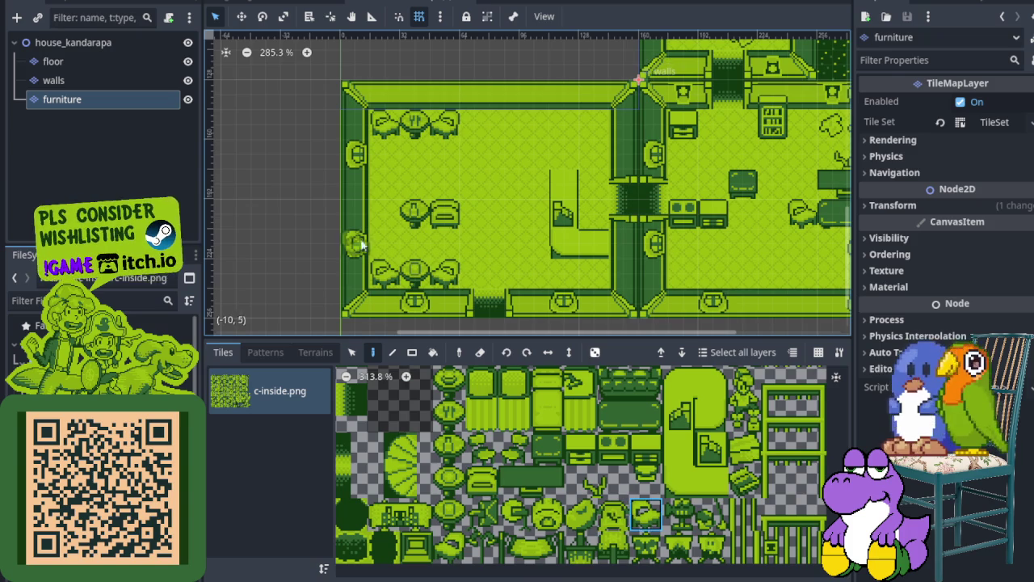
{"action": "left_click", "coordinate": [452, 545]}
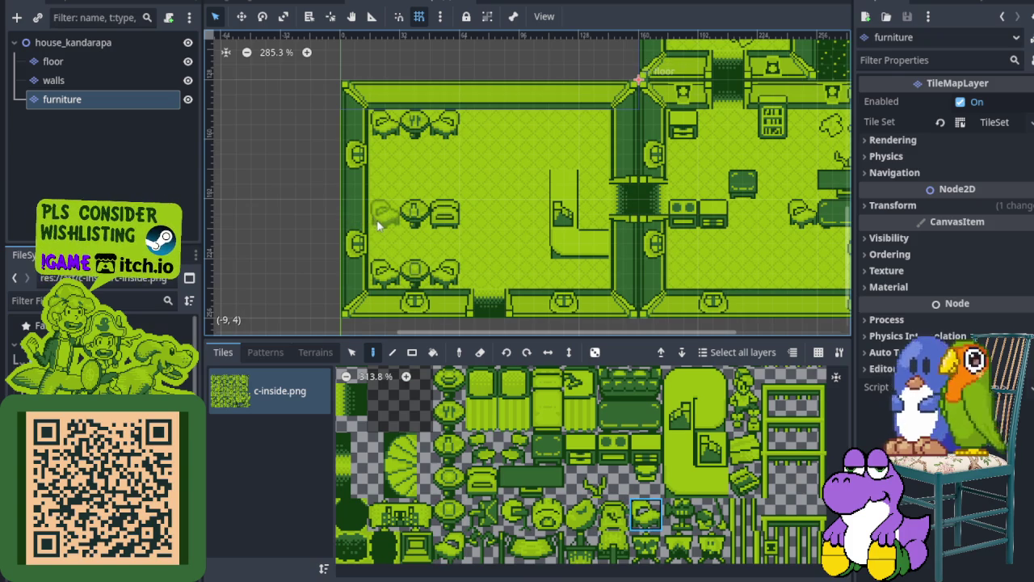
{"action": "scroll", "coordinate": [420, 222], "scroll_direction": "down", "scroll_amount": 5}
{"action": "scroll", "coordinate": [453, 186], "scroll_direction": "up", "scroll_amount": 4}
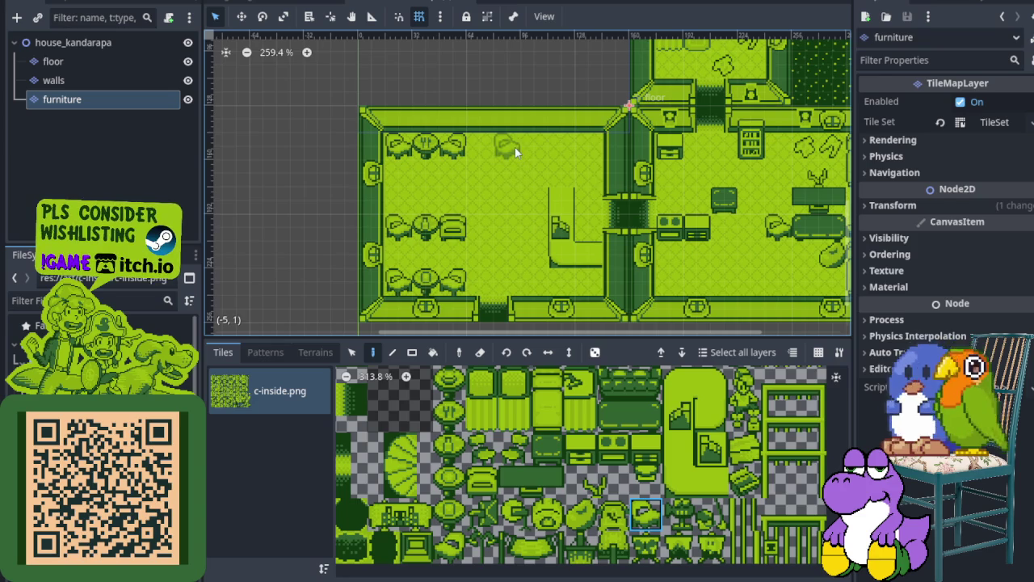
{"action": "scroll", "coordinate": [488, 168], "scroll_direction": "down", "scroll_amount": 6}
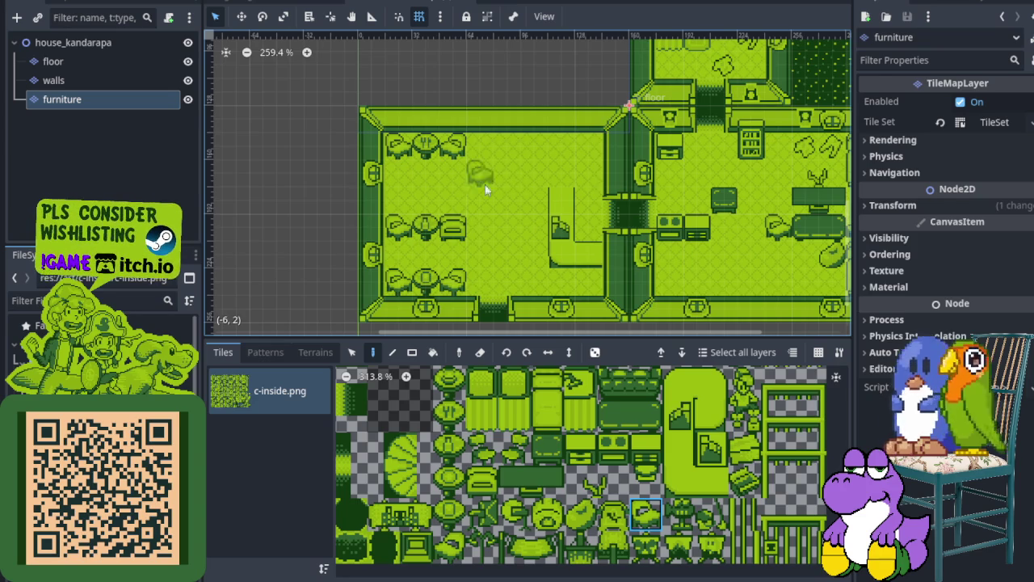
{"action": "scroll", "coordinate": [465, 206], "scroll_direction": "up", "scroll_amount": 2}
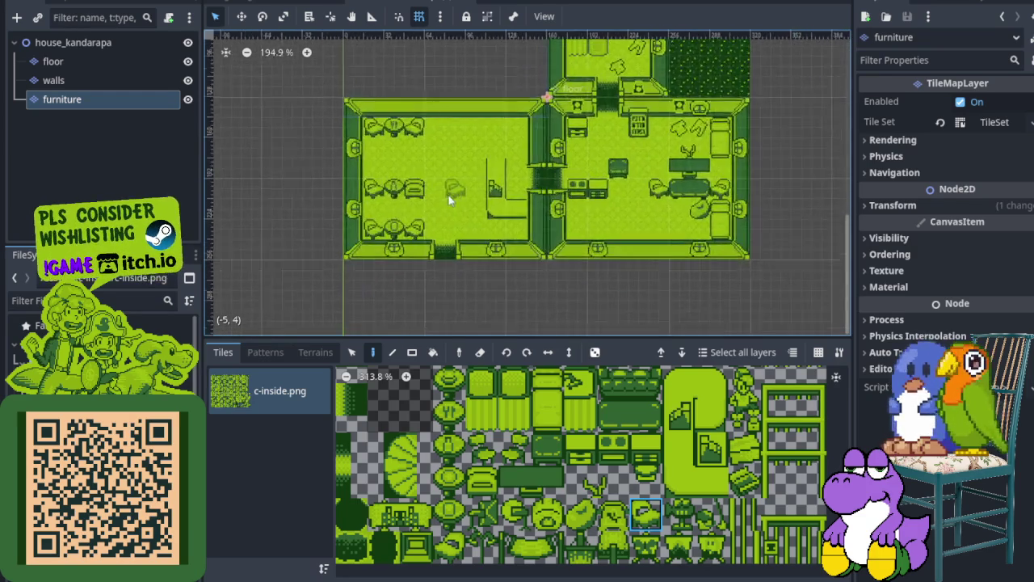
{"action": "scroll", "coordinate": [482, 138], "scroll_direction": "down", "scroll_amount": 4}
{"action": "scroll", "coordinate": [482, 129], "scroll_direction": "up", "scroll_amount": 2}
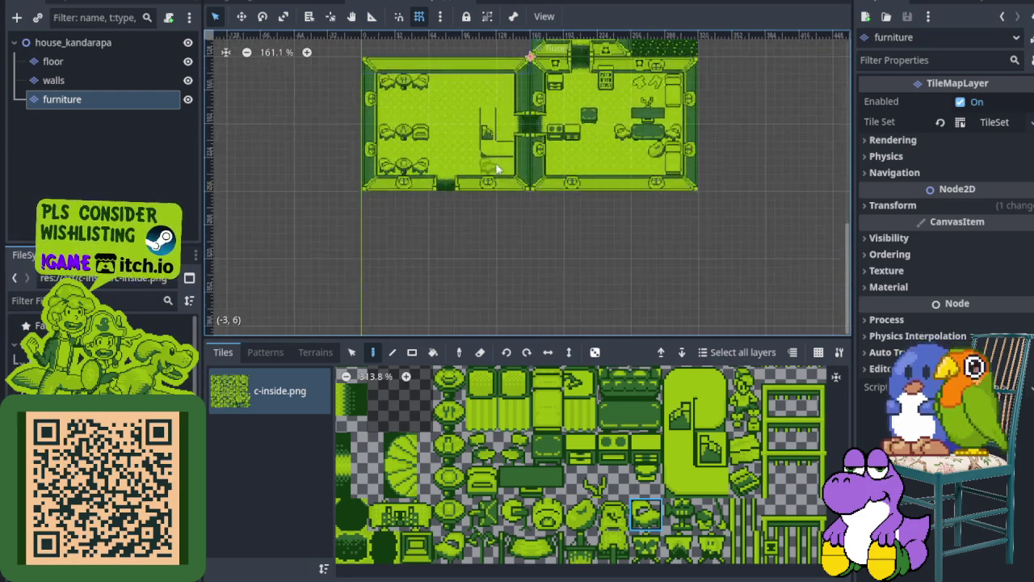
{"action": "scroll", "coordinate": [480, 252], "scroll_direction": "up", "scroll_amount": 1}
{"action": "scroll", "coordinate": [480, 252], "scroll_direction": "down", "scroll_amount": 3}
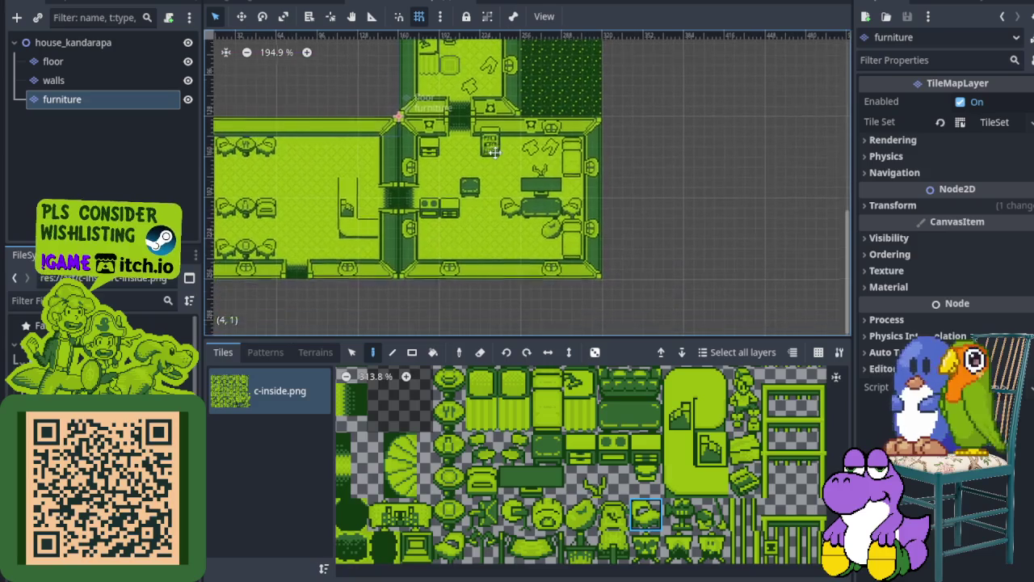
{"action": "scroll", "coordinate": [477, 198], "scroll_direction": "down", "scroll_amount": 1}
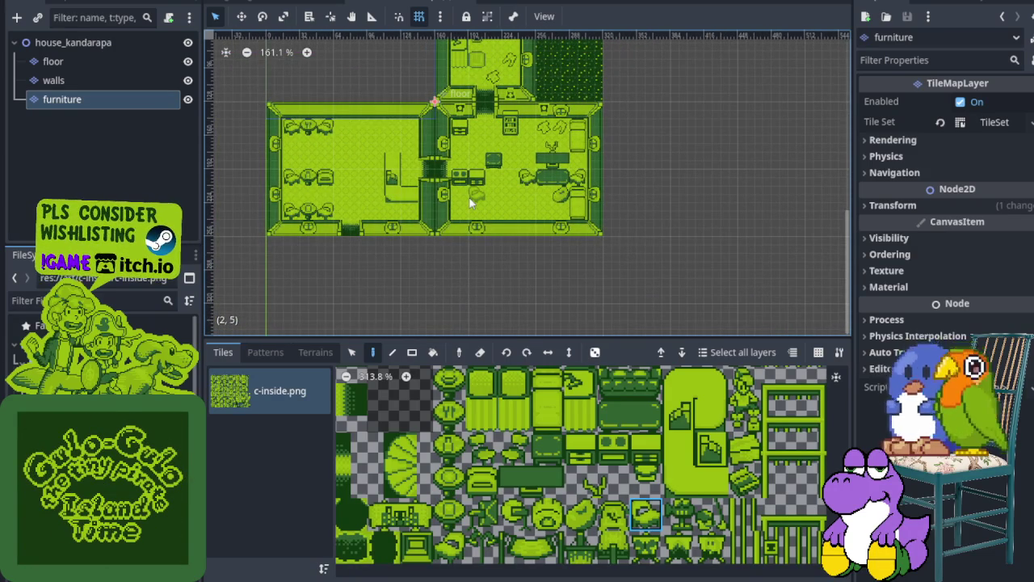
Save the house_kandarapa scene with Ctrl+S.
{"action": "scroll", "coordinate": [446, 181], "scroll_direction": "down", "scroll_amount": 2}
{"action": "scroll", "coordinate": [432, 197], "scroll_direction": "down", "scroll_amount": 1}
{"action": "scroll", "coordinate": [420, 196], "scroll_direction": "up", "scroll_amount": 1}
{"action": "scroll", "coordinate": [413, 200], "scroll_direction": "up", "scroll_amount": 1}
{"action": "key", "text": "ctrl+s"}
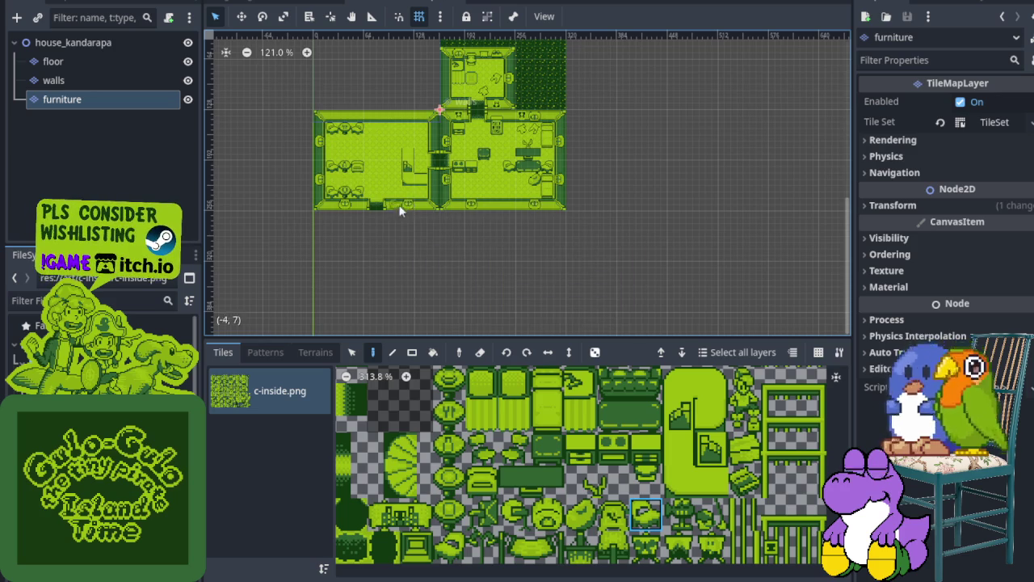
Zoom and pan across the house map to review the three furnished rooms.
{"action": "scroll", "coordinate": [406, 188], "scroll_direction": "down", "scroll_amount": 1}
{"action": "scroll", "coordinate": [405, 188], "scroll_direction": "up", "scroll_amount": 4}
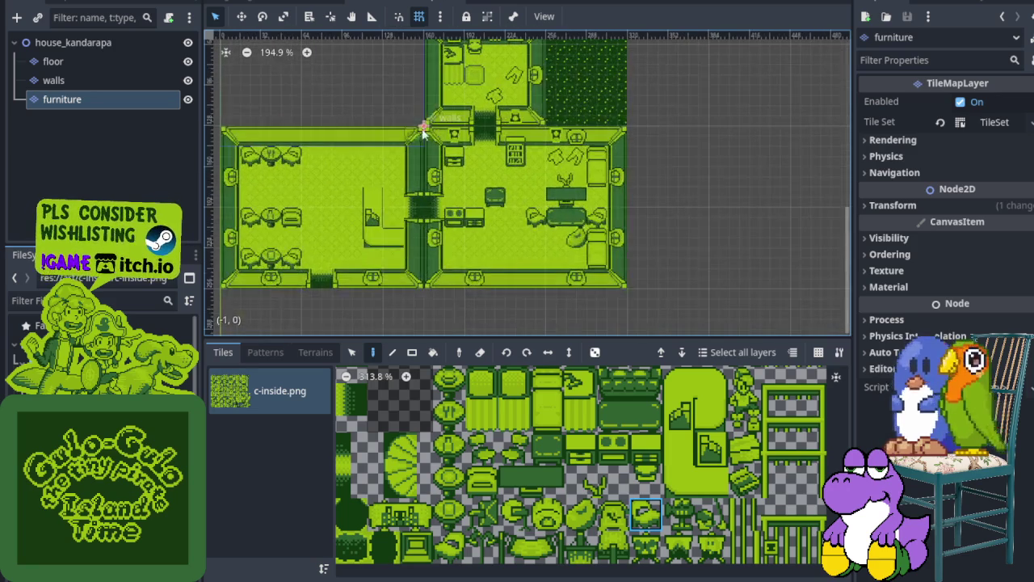
{"action": "scroll", "coordinate": [420, 129], "scroll_direction": "down", "scroll_amount": 1}
{"action": "left_click_drag", "start_coordinate": [470, 130], "coordinate": [477, 208]}
{"action": "scroll", "coordinate": [417, 236], "scroll_direction": "down", "scroll_amount": 2}
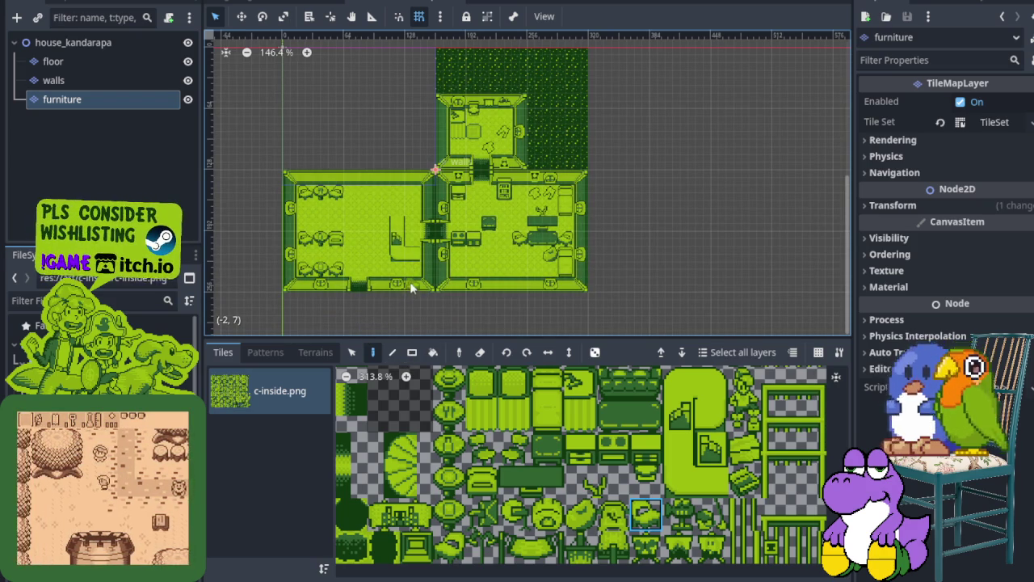
{"action": "left_click_drag", "start_coordinate": [422, 214], "coordinate": [483, 210]}
{"action": "scroll", "coordinate": [482, 211], "scroll_direction": "down", "scroll_amount": 5}
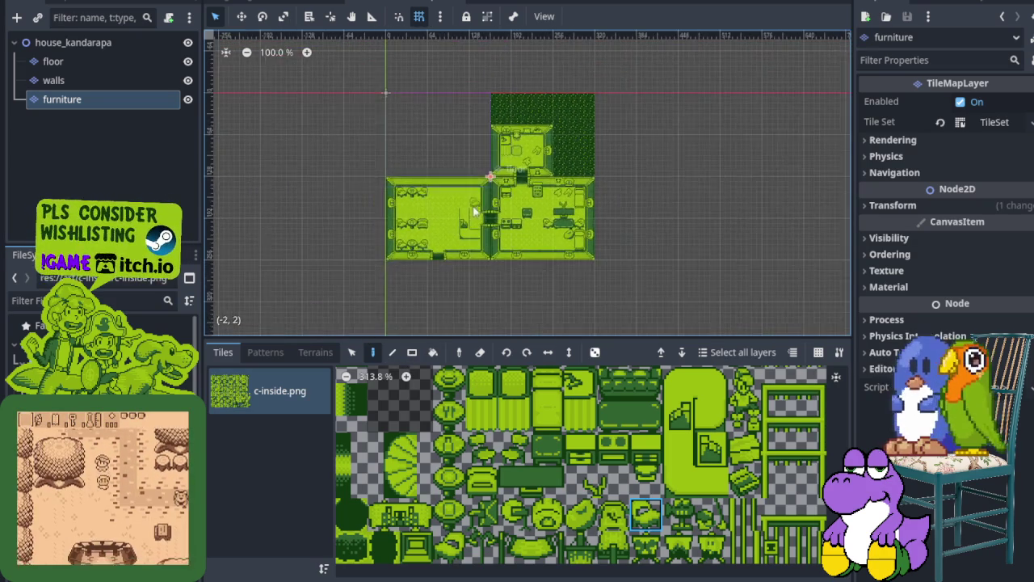
{"action": "scroll", "coordinate": [483, 214], "scroll_direction": "up", "scroll_amount": 2}
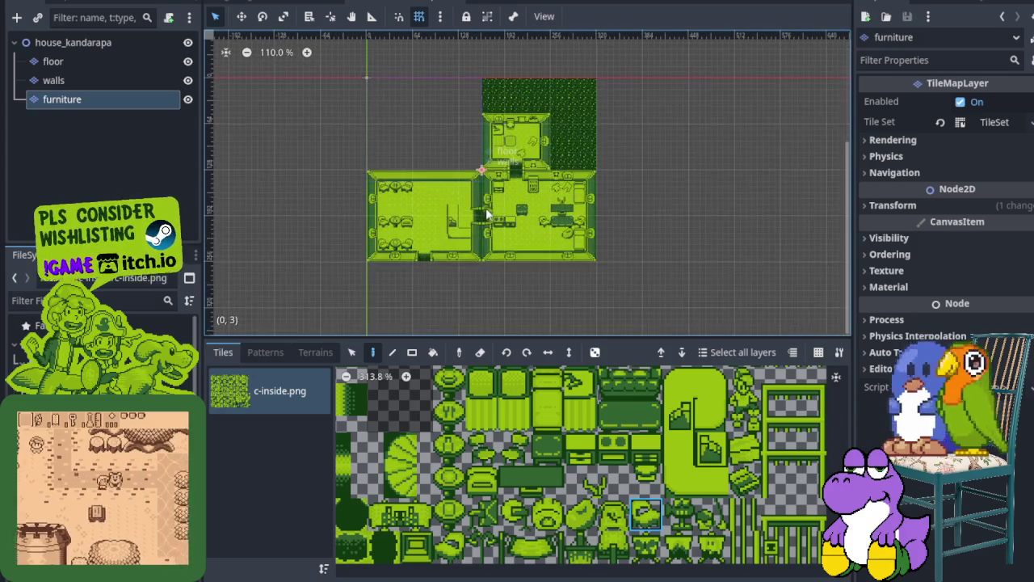
{"action": "scroll", "coordinate": [481, 171], "scroll_direction": "up", "scroll_amount": 9}
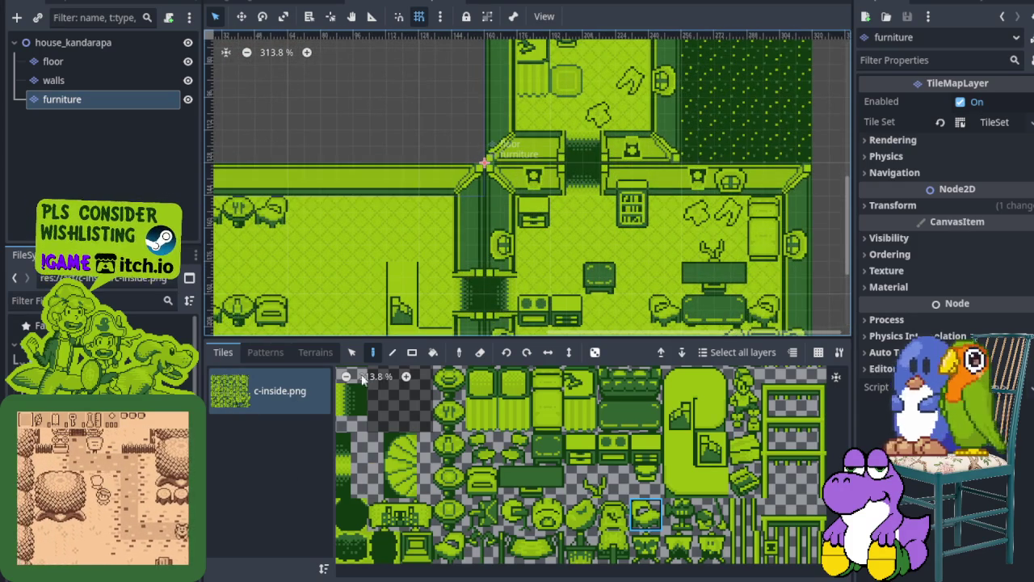
{"action": "scroll", "coordinate": [380, 395], "scroll_direction": "down", "scroll_amount": 3}
{"action": "scroll", "coordinate": [465, 153], "scroll_direction": "up", "scroll_amount": 5}
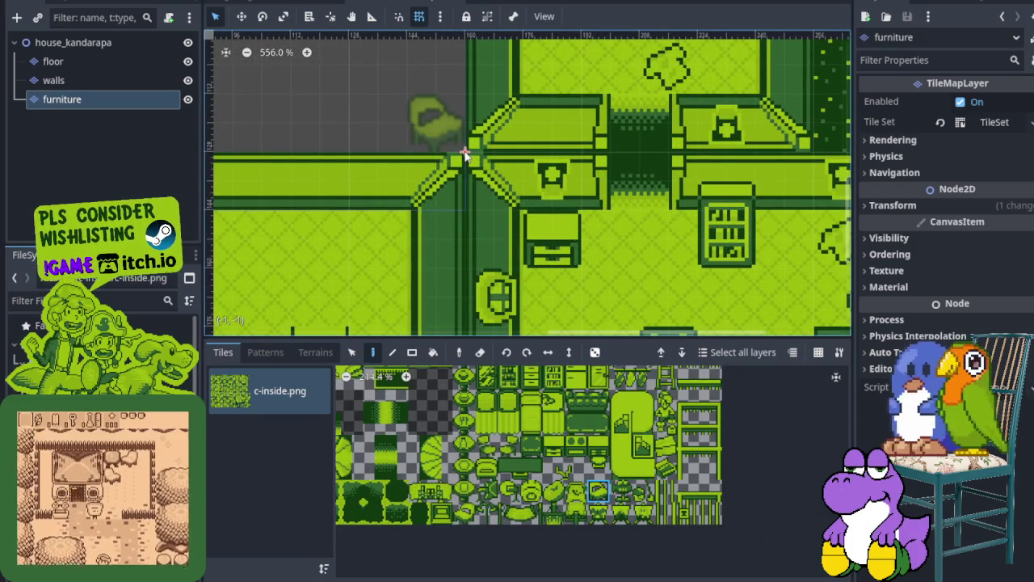
{"action": "scroll", "coordinate": [464, 154], "scroll_direction": "down", "scroll_amount": 14}
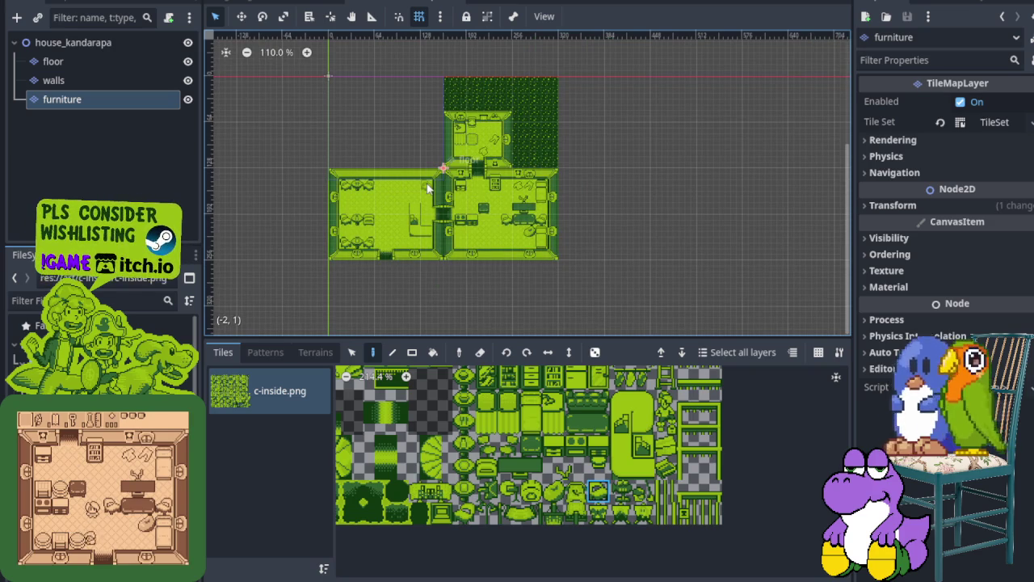
{"action": "scroll", "coordinate": [419, 188], "scroll_direction": "up", "scroll_amount": 1}
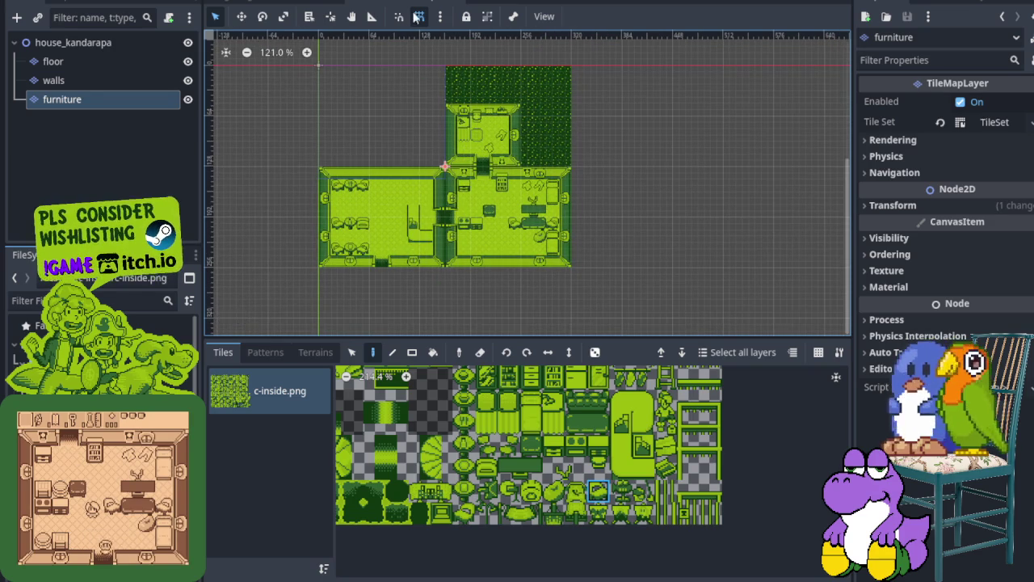
{"action": "left_click", "coordinate": [78, 80]}
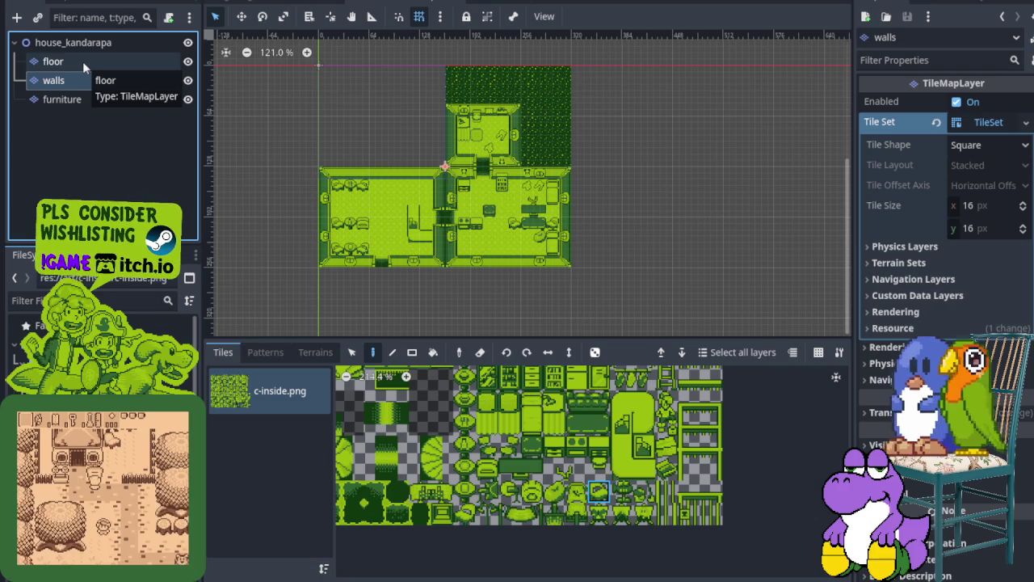
Save house_kandarapa again from its root node and switch to the overworld scene tab.
{"action": "left_click", "coordinate": [83, 62]}
{"action": "left_click", "coordinate": [83, 48]}
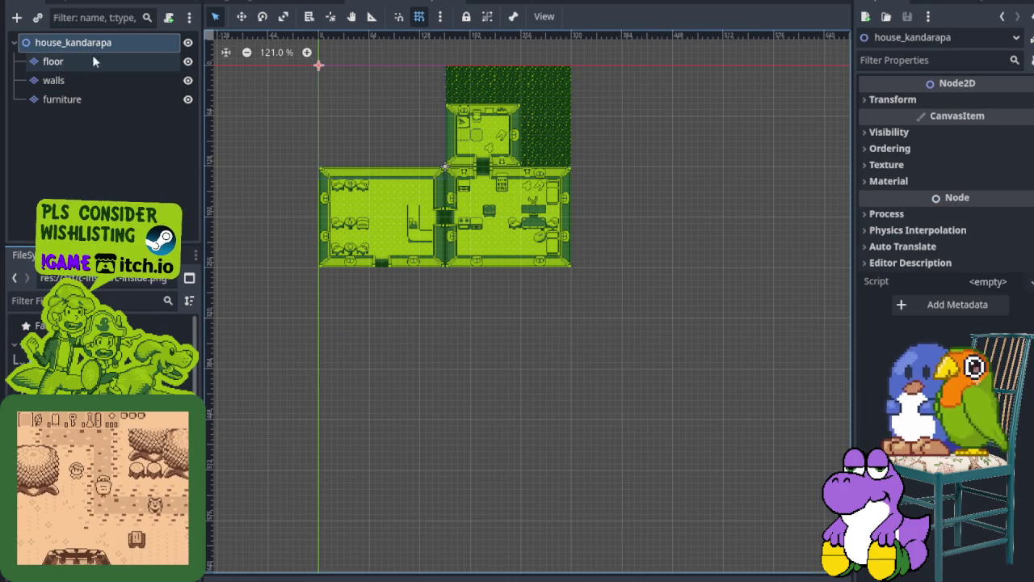
{"action": "key", "text": "ctrl+s"}
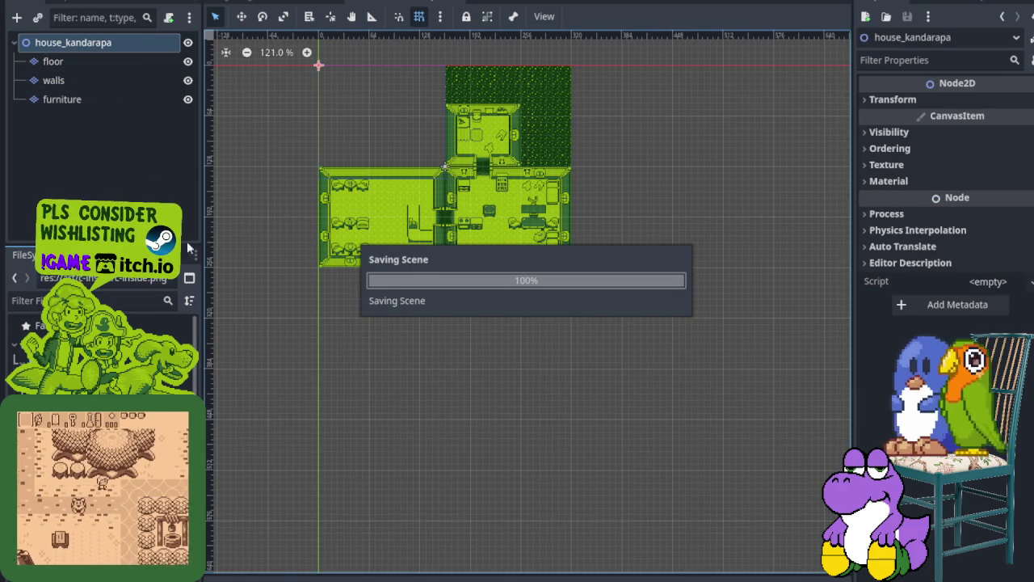
{"action": "left_click", "coordinate": [291, 4]}
{"action": "scroll", "coordinate": [311, 215], "scroll_direction": "down", "scroll_amount": 2}
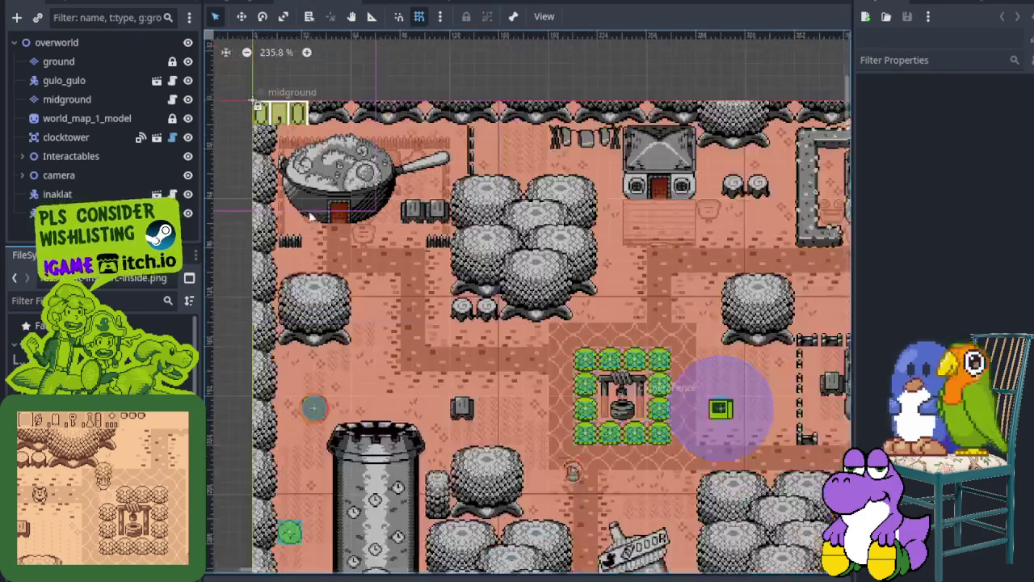
Check the overworld's Interactables and camera children, then return to house_kandarapa.
{"action": "left_click", "coordinate": [22, 156]}
{"action": "left_click", "coordinate": [22, 156]}
{"action": "scroll", "coordinate": [514, 295], "scroll_direction": "down", "scroll_amount": 2}
{"action": "scroll", "coordinate": [514, 295], "scroll_direction": "down", "scroll_amount": 1}
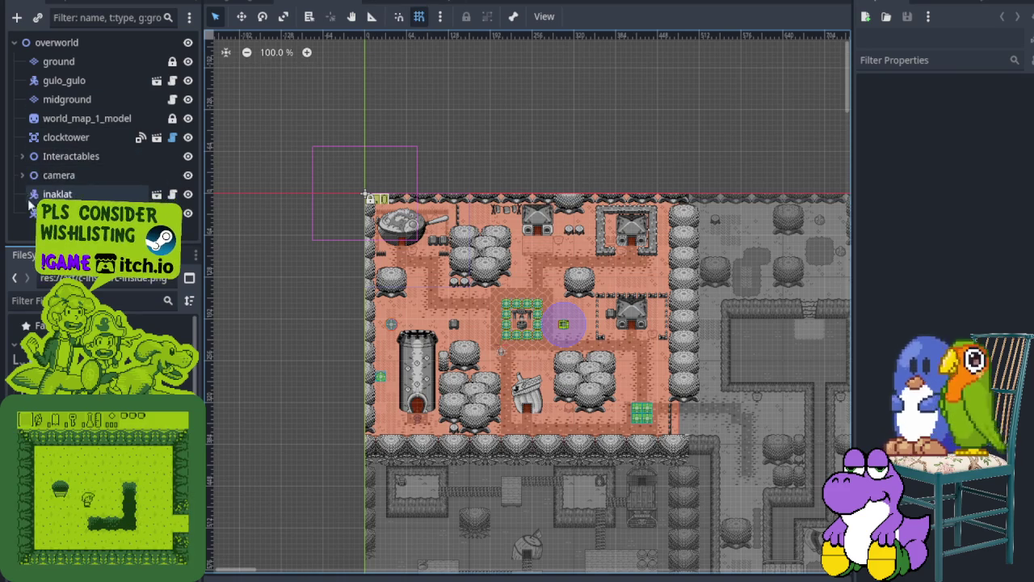
{"action": "left_click", "coordinate": [22, 157]}
{"action": "left_click", "coordinate": [22, 156]}
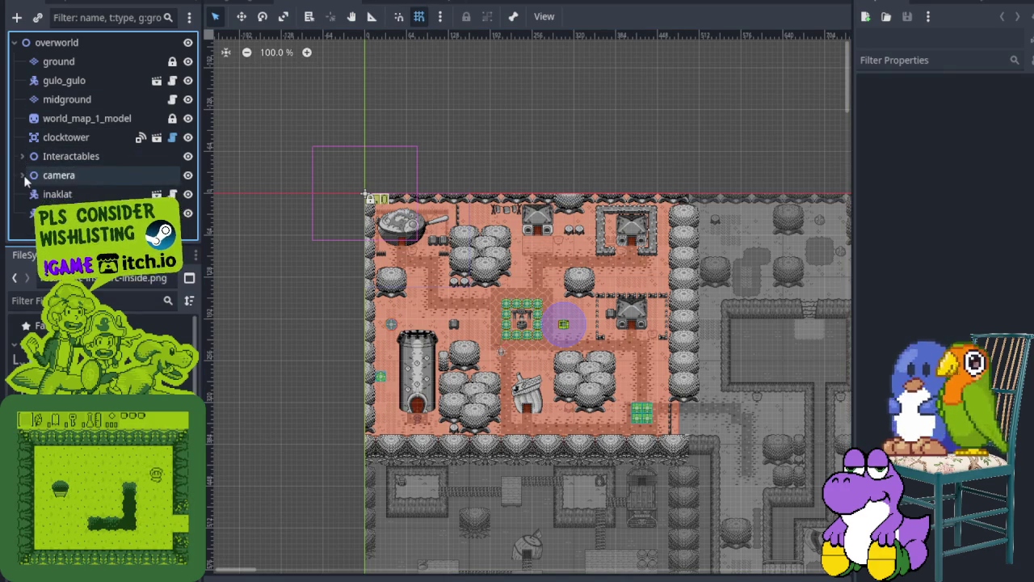
{"action": "left_click", "coordinate": [23, 176]}
{"action": "left_click", "coordinate": [23, 175]}
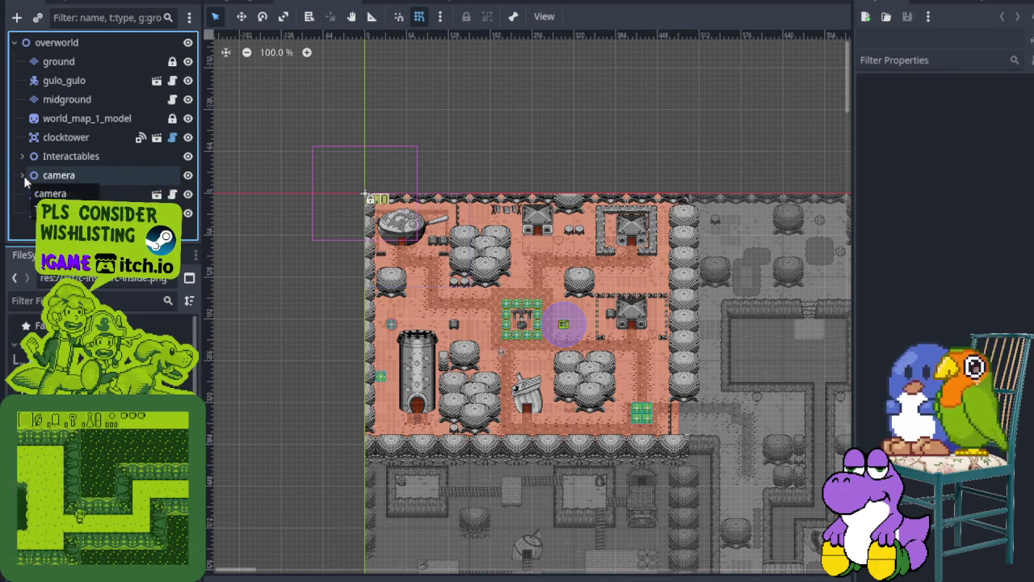
{"action": "scroll", "coordinate": [460, 375], "scroll_direction": "up", "scroll_amount": 5}
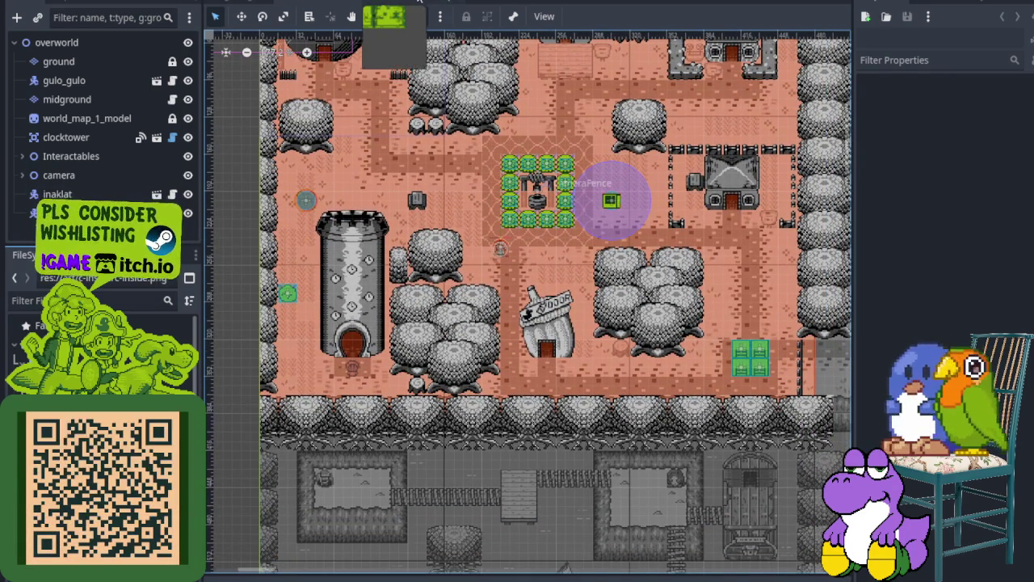
{"action": "left_click", "coordinate": [388, 3]}
Add a Node2D child to the house_kandarapa root, found by searching 'node'.
{"action": "right_click", "coordinate": [57, 44]}
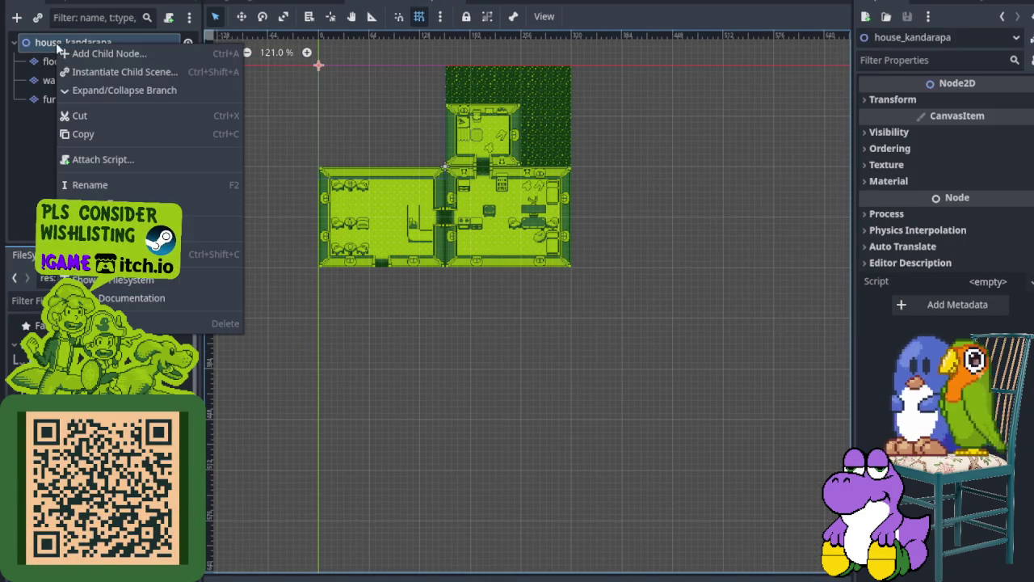
{"action": "left_click", "coordinate": [104, 53]}
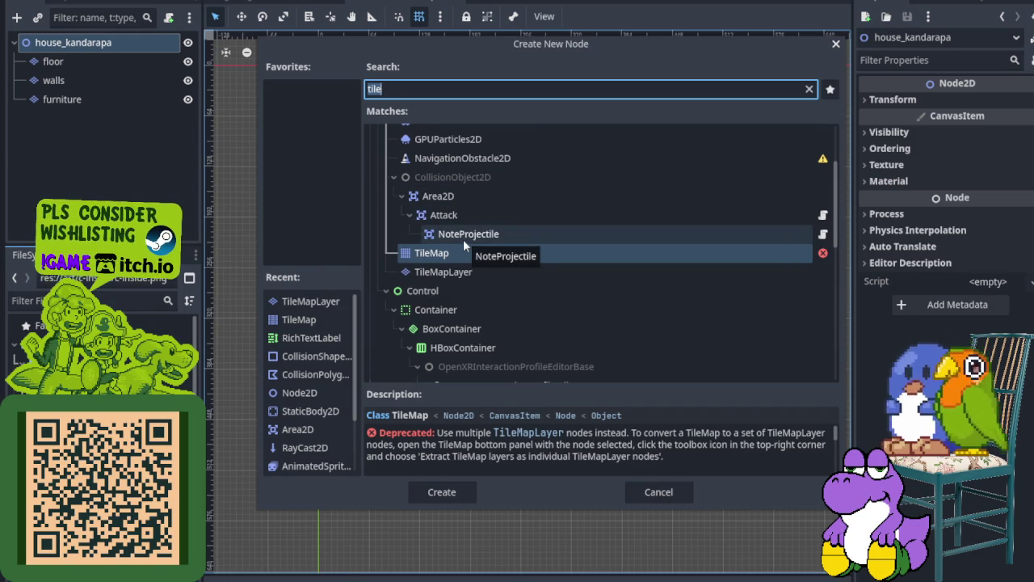
{"action": "type", "text": "node"}
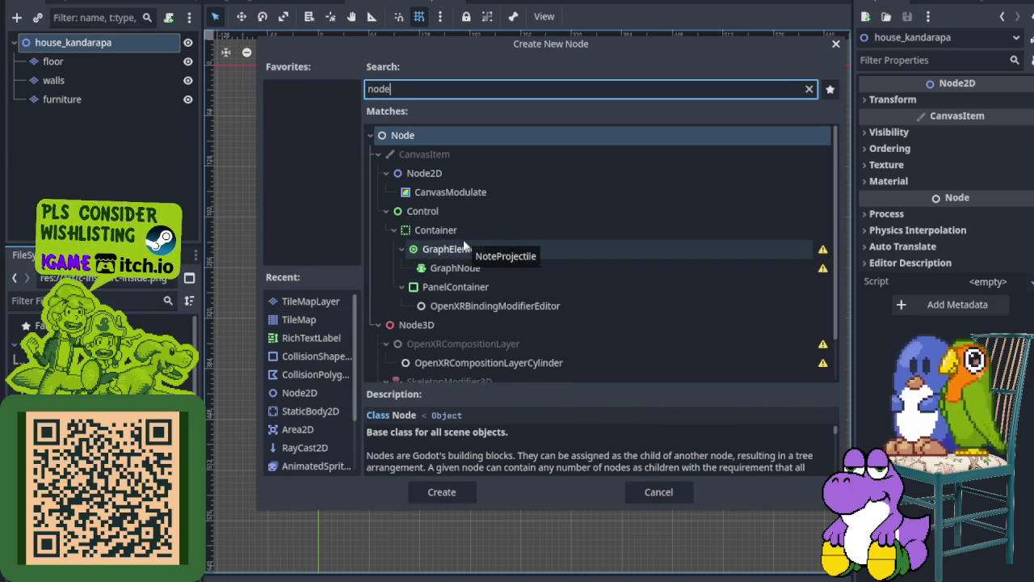
{"action": "key", "text": "Down"}
{"action": "key", "text": "Return"}
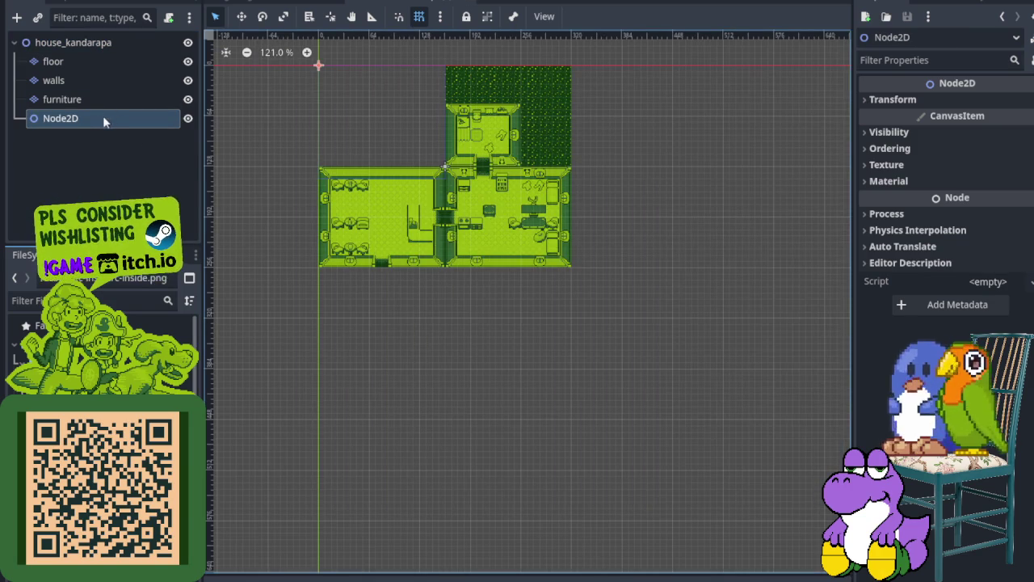
Rename the new Node2D to 'interactables' and save the scene.
{"action": "double_click", "coordinate": [86, 118]}
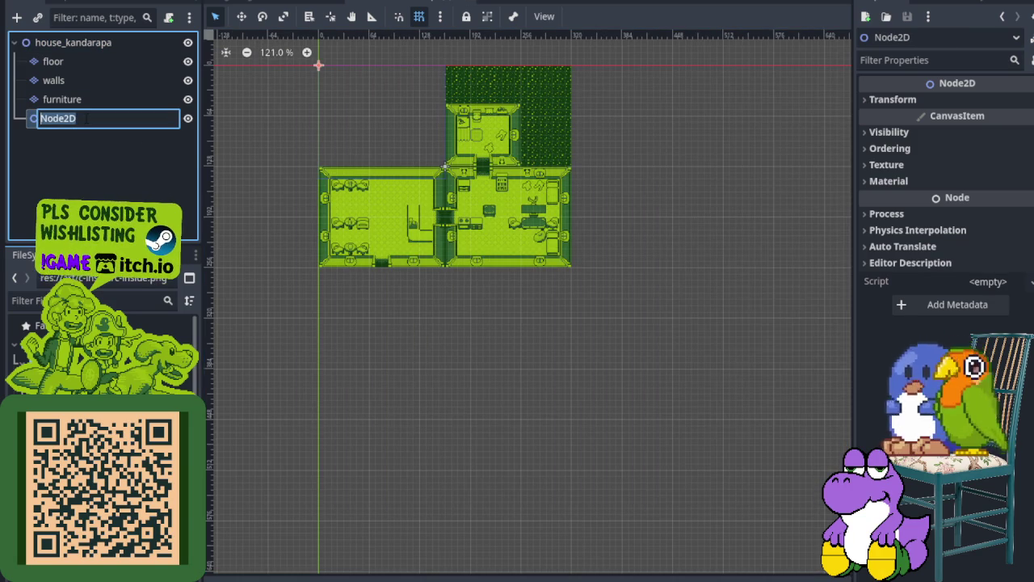
{"action": "type", "text": "interactables"}
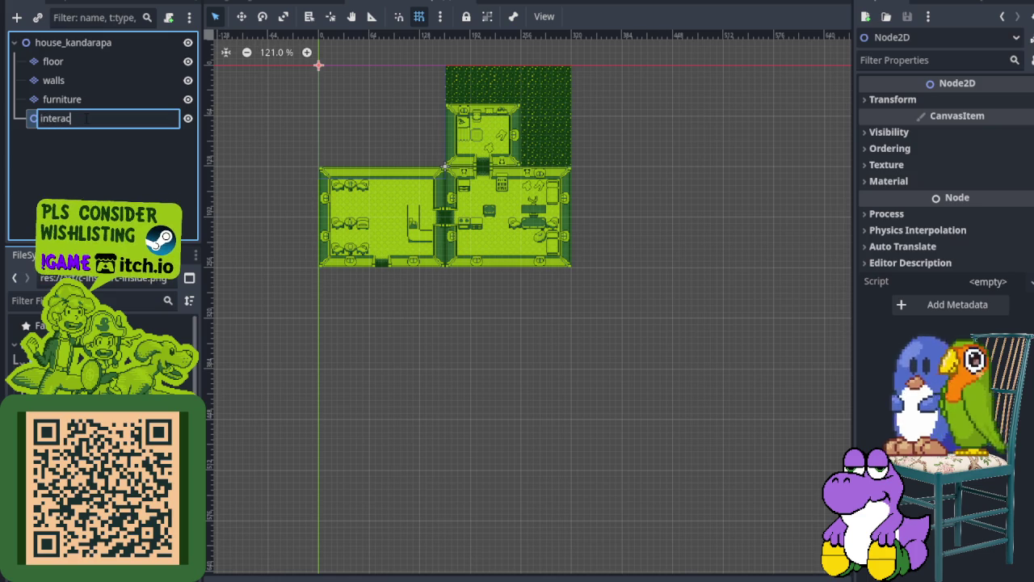
{"action": "key", "text": "Return"}
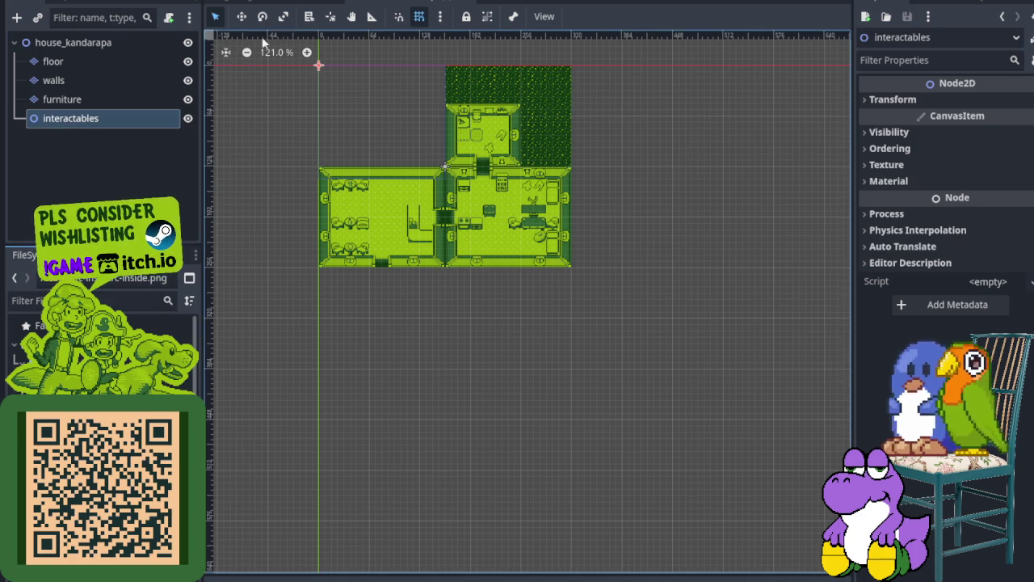
{"action": "key", "text": "ctrl+s"}
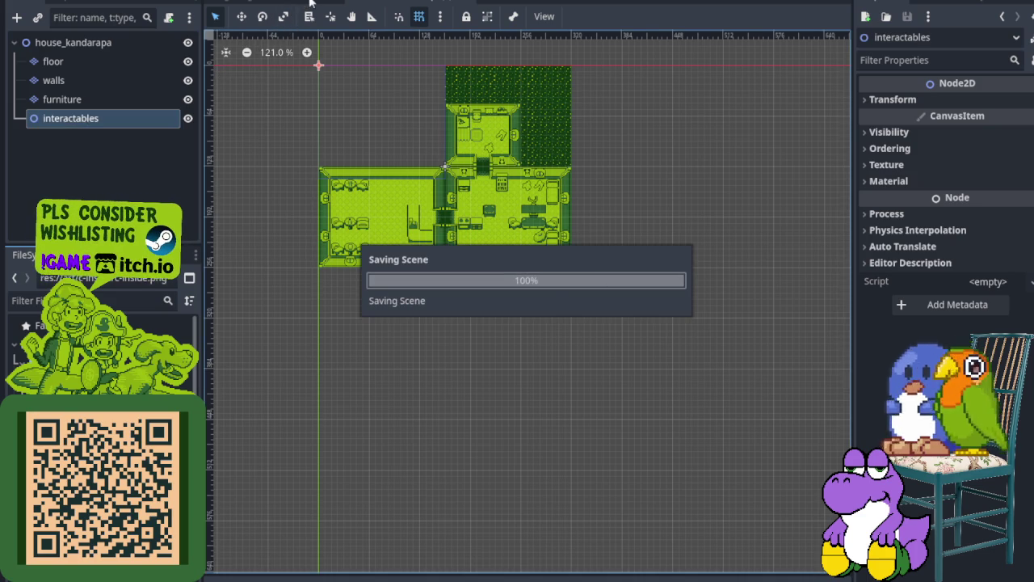
{"action": "left_click", "coordinate": [305, 2]}
{"action": "left_click", "coordinate": [21, 156]}
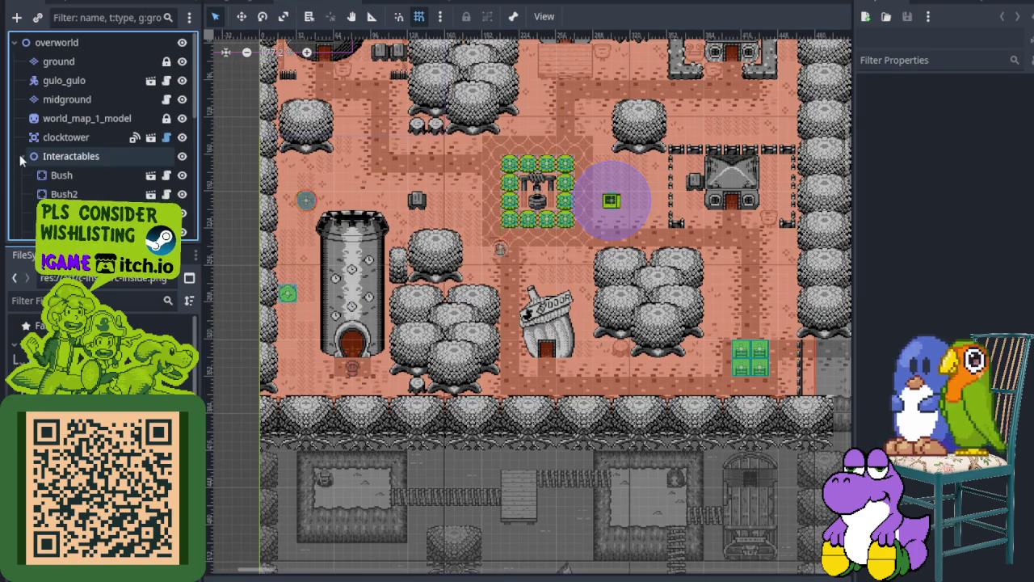
{"action": "left_click", "coordinate": [21, 158]}
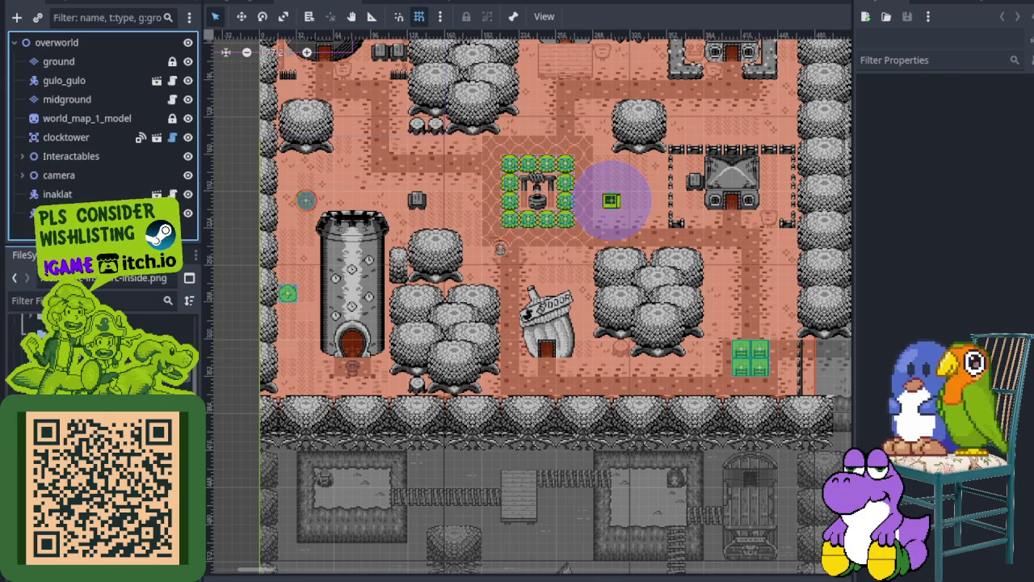
{"action": "left_click", "coordinate": [435, 2]}
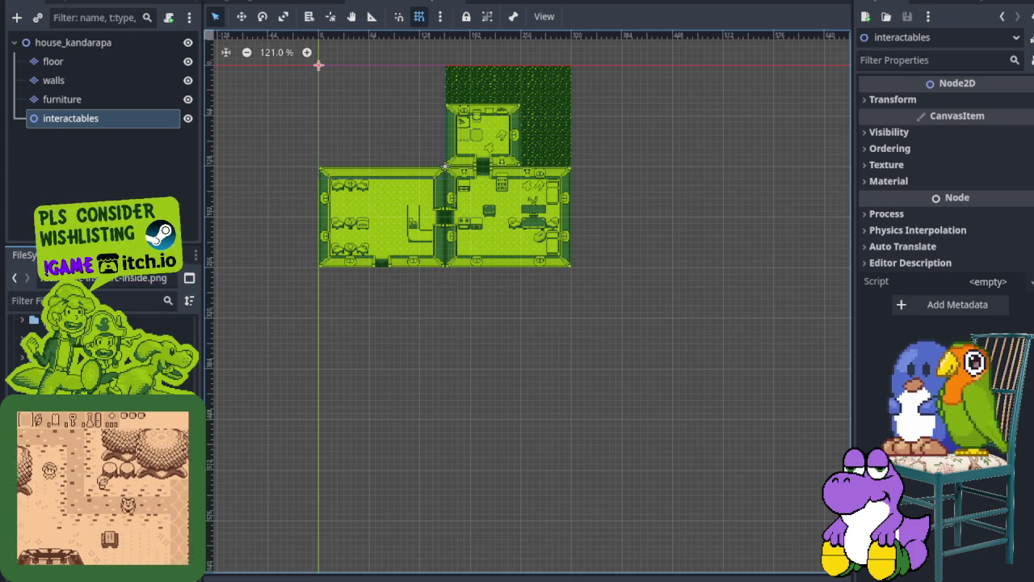
{"action": "key", "text": "alt+Tab"}
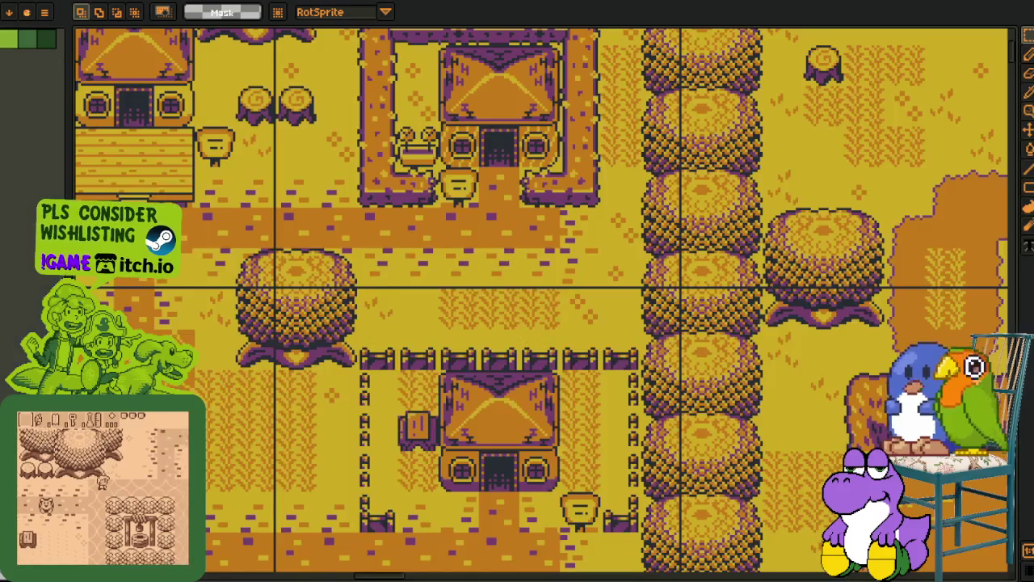
Zoom over the sheet's town map region, then move to the text and cutscene sheets.
{"action": "scroll", "coordinate": [425, 281], "scroll_direction": "down", "scroll_amount": 3}
{"action": "scroll", "coordinate": [425, 280], "scroll_direction": "up", "scroll_amount": 5}
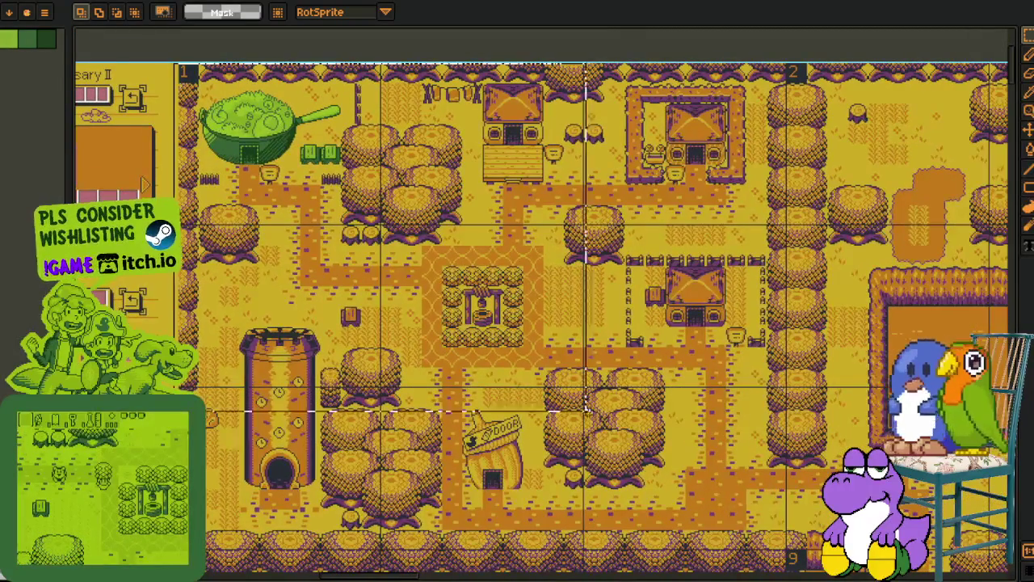
{"action": "scroll", "coordinate": [517, 307], "scroll_direction": "down", "scroll_amount": 1}
{"action": "left_click_drag", "start_coordinate": [185, 33], "coordinate": [795, 521]}
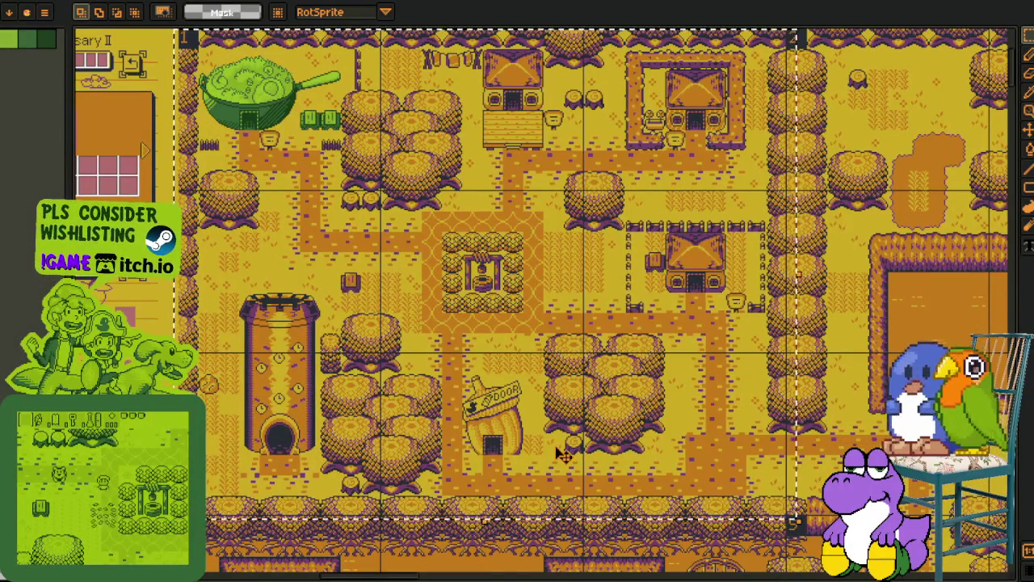
{"action": "scroll", "coordinate": [562, 453], "scroll_direction": "down", "scroll_amount": 1}
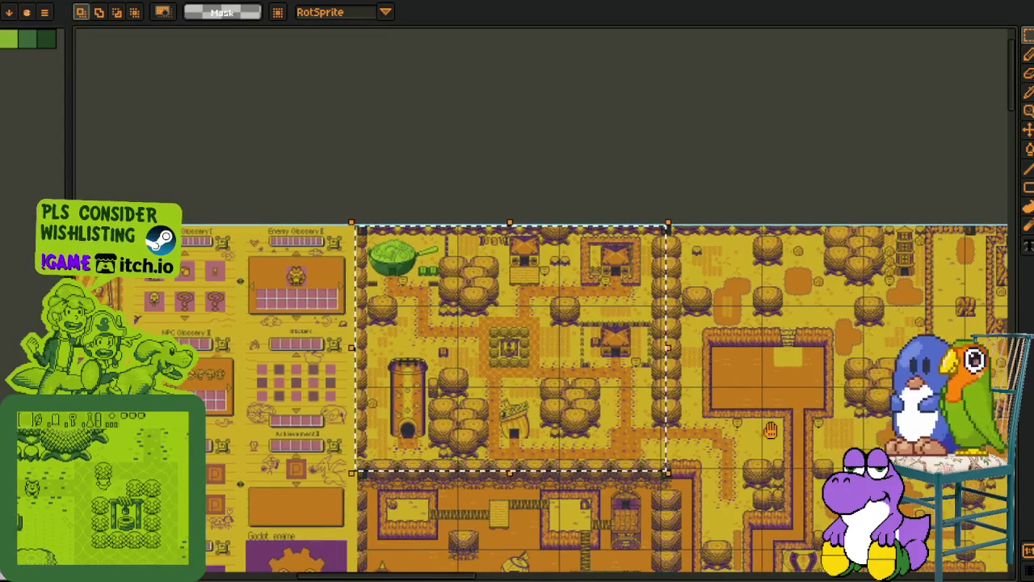
{"action": "scroll", "coordinate": [370, 329], "scroll_direction": "left", "scroll_amount": 3}
{"action": "scroll", "coordinate": [370, 329], "scroll_direction": "up", "scroll_amount": 4}
{"action": "scroll", "coordinate": [370, 329], "scroll_direction": "left", "scroll_amount": 3}
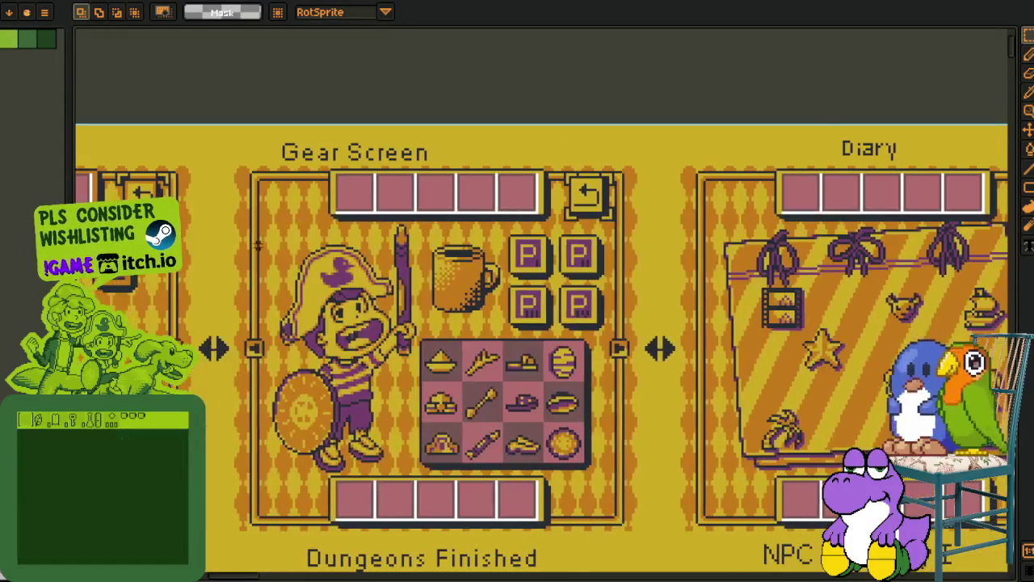
{"action": "scroll", "coordinate": [798, 449], "scroll_direction": "down", "scroll_amount": 4}
{"action": "scroll", "coordinate": [798, 449], "scroll_direction": "up", "scroll_amount": 5}
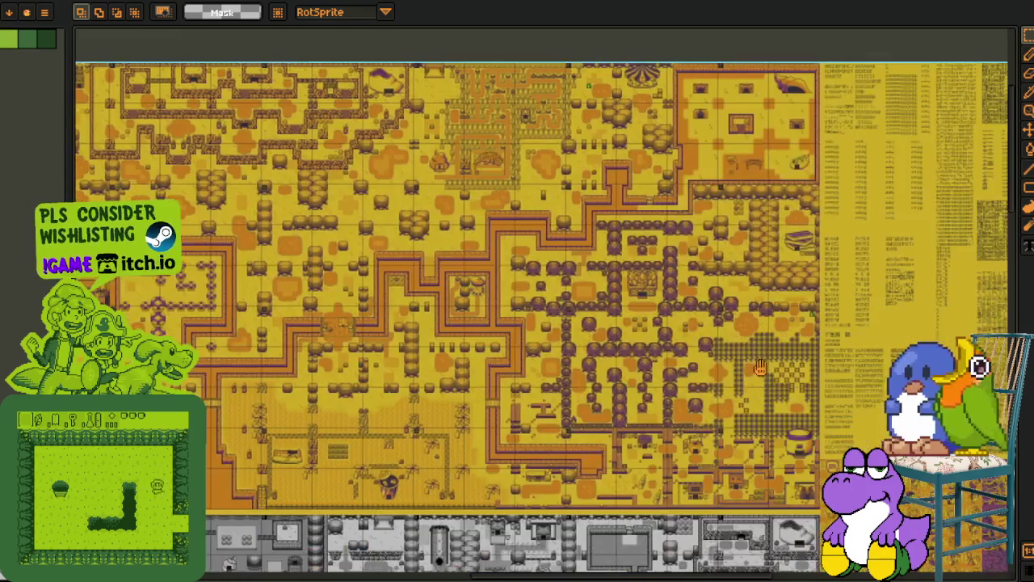
{"action": "mouse_move", "coordinate": [760, 368]}
{"action": "left_mouse_down"}
{"action": "mouse_move", "coordinate": [327, 340]}
{"action": "mouse_move", "coordinate": [169, 315]}
{"action": "left_mouse_up"}
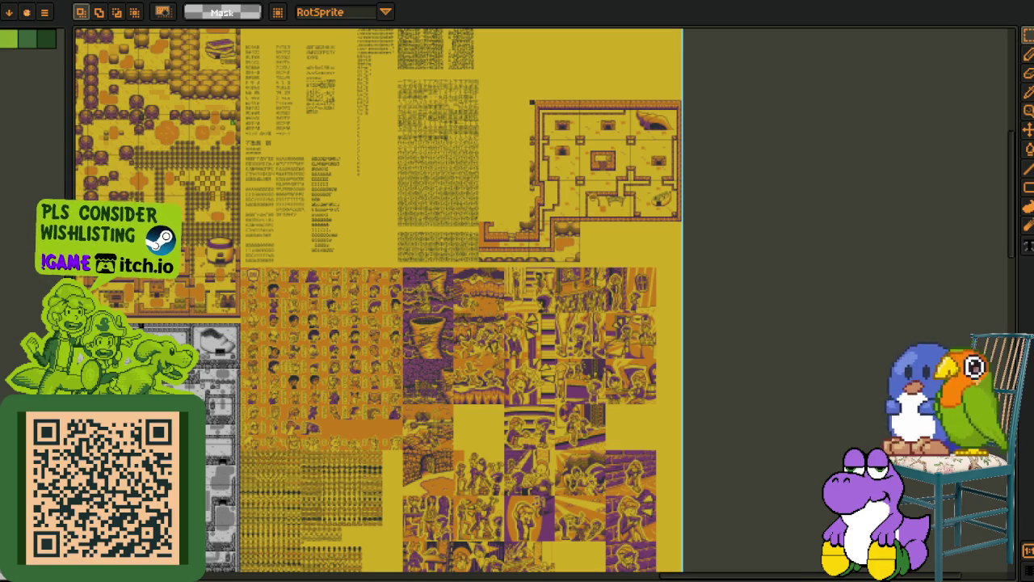
Pan across the cutscene scenes, character portraits and round icon sheet.
{"action": "scroll", "coordinate": [525, 404], "scroll_direction": "up", "scroll_amount": 2}
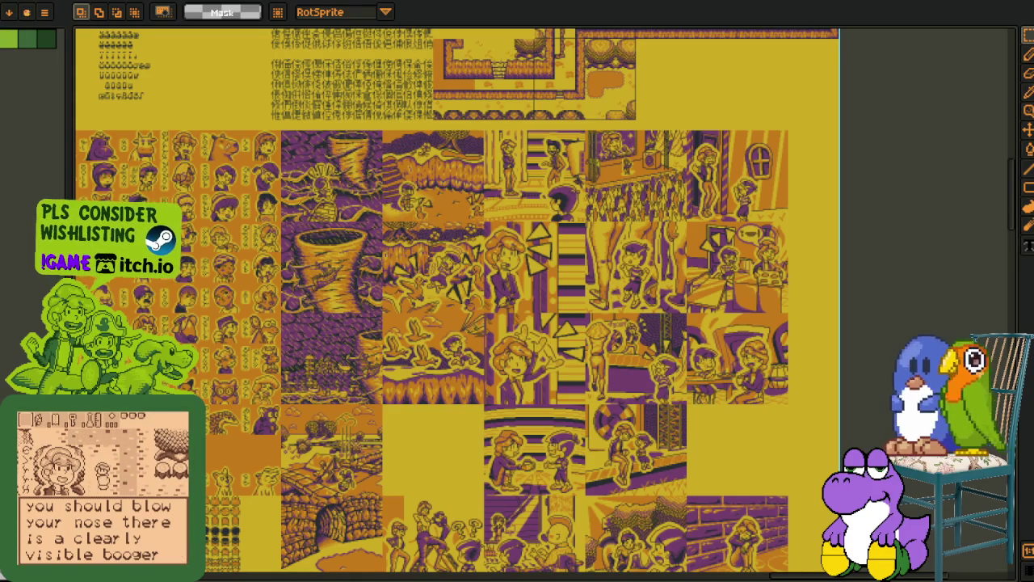
{"action": "scroll", "coordinate": [296, 364], "scroll_direction": "down", "scroll_amount": 4}
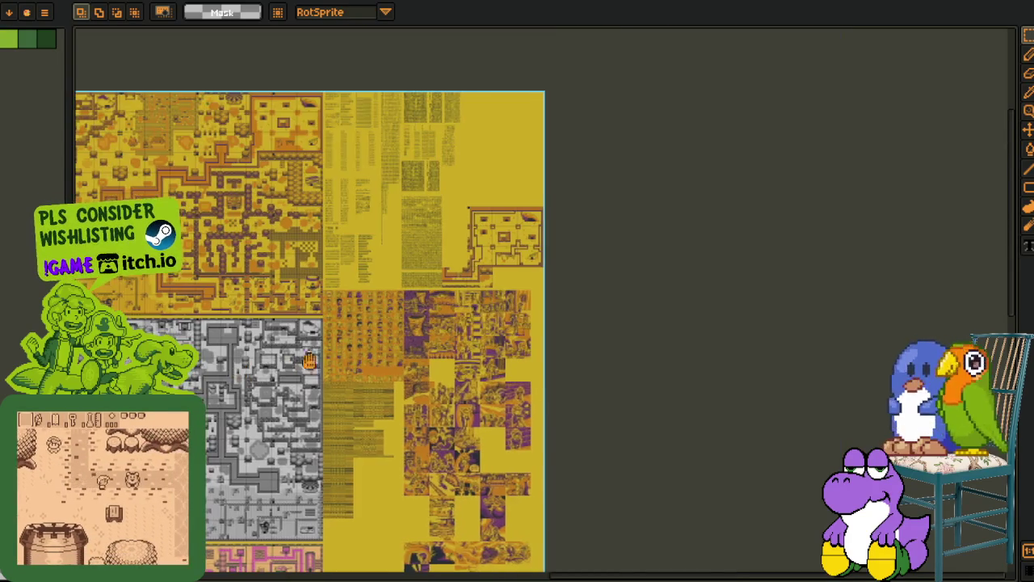
{"action": "scroll", "coordinate": [295, 364], "scroll_direction": "up", "scroll_amount": 4}
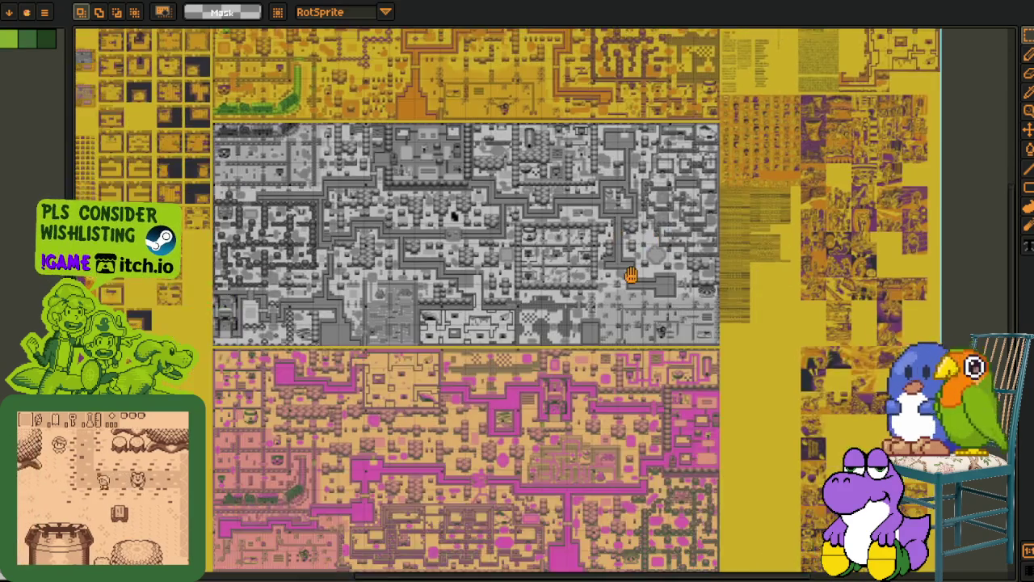
{"action": "mouse_move", "coordinate": [631, 274]}
{"action": "left_mouse_down"}
{"action": "mouse_move", "coordinate": [483, 315]}
{"action": "mouse_move", "coordinate": [423, 251]}
{"action": "left_mouse_up"}
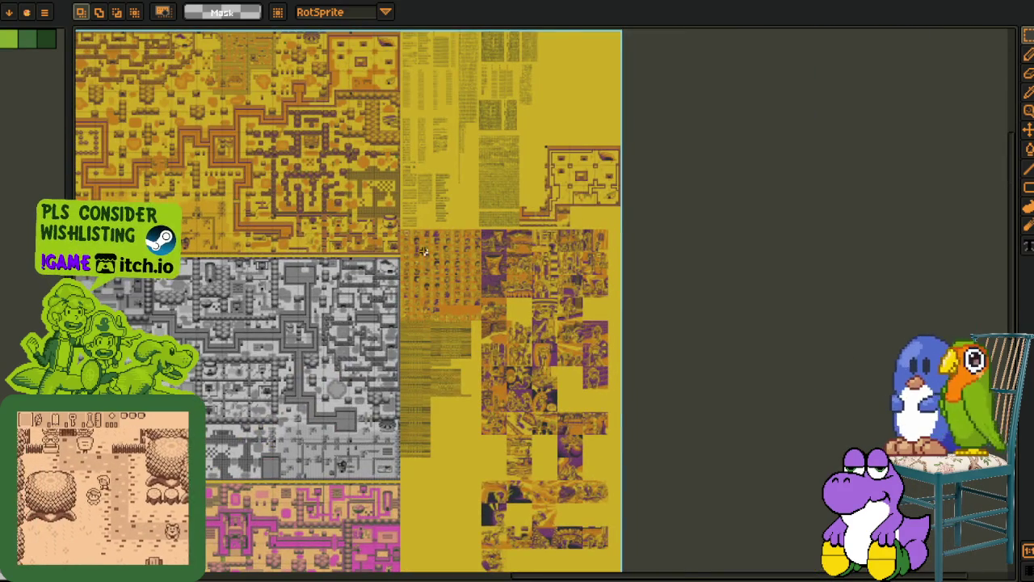
{"action": "scroll", "coordinate": [423, 252], "scroll_direction": "up", "scroll_amount": 5}
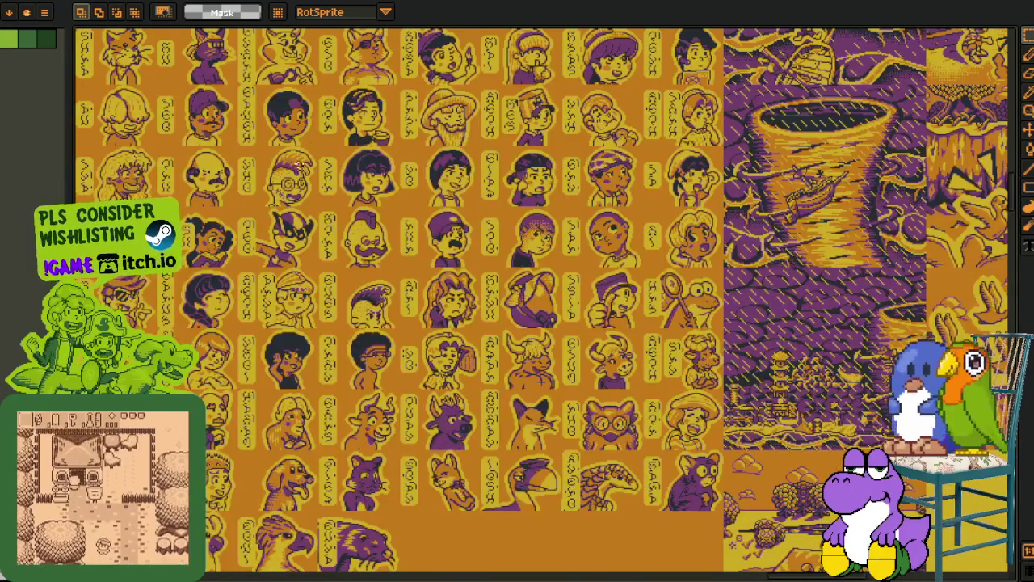
{"action": "scroll", "coordinate": [251, 221], "scroll_direction": "up", "scroll_amount": 2}
{"action": "mouse_move", "coordinate": [818, 434]}
{"action": "left_mouse_down"}
{"action": "mouse_move", "coordinate": [421, 360]}
{"action": "mouse_move", "coordinate": [392, 365]}
{"action": "left_mouse_up"}
{"action": "scroll", "coordinate": [541, 392], "scroll_direction": "down", "scroll_amount": 4}
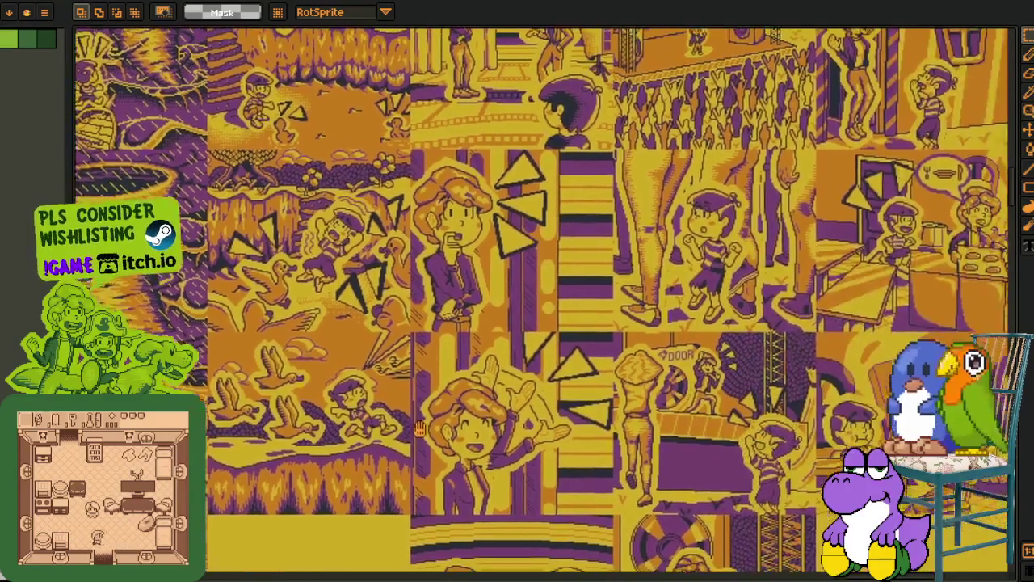
{"action": "scroll", "coordinate": [495, 299], "scroll_direction": "up", "scroll_amount": 3}
{"action": "scroll", "coordinate": [495, 299], "scroll_direction": "down", "scroll_amount": 10}
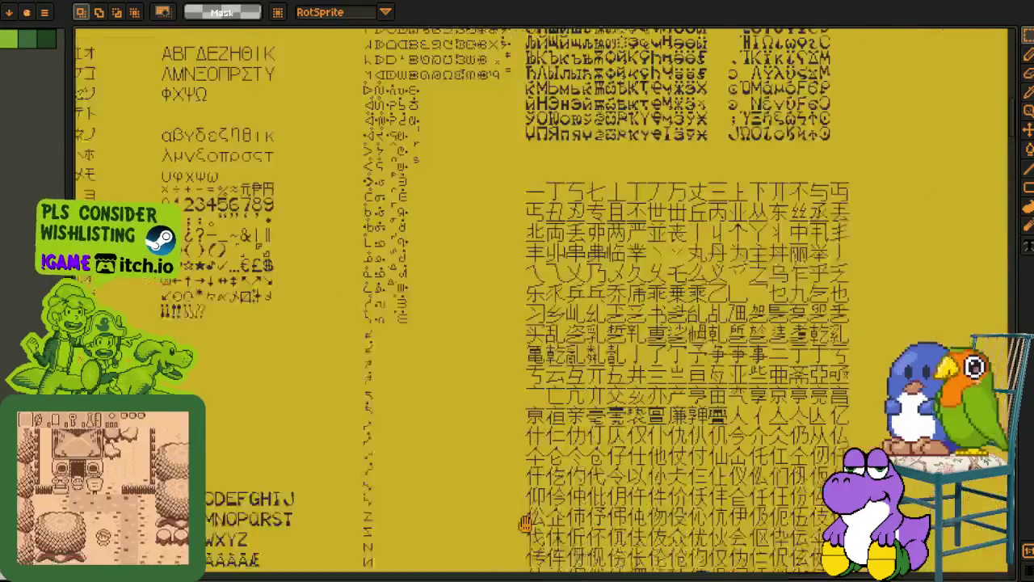
{"action": "scroll", "coordinate": [397, 365], "scroll_direction": "up", "scroll_amount": 3}
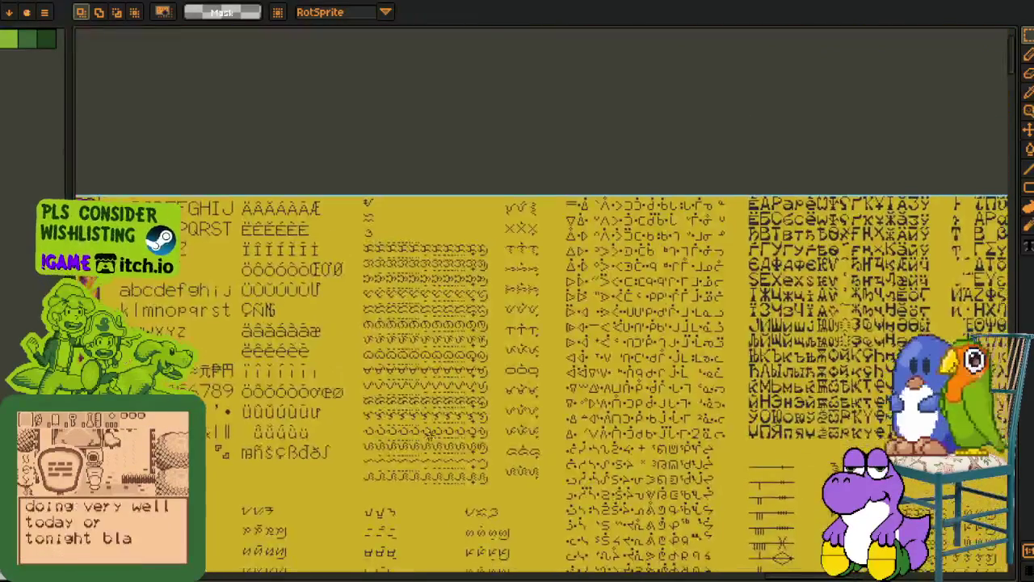
{"action": "scroll", "coordinate": [566, 404], "scroll_direction": "up", "scroll_amount": 1}
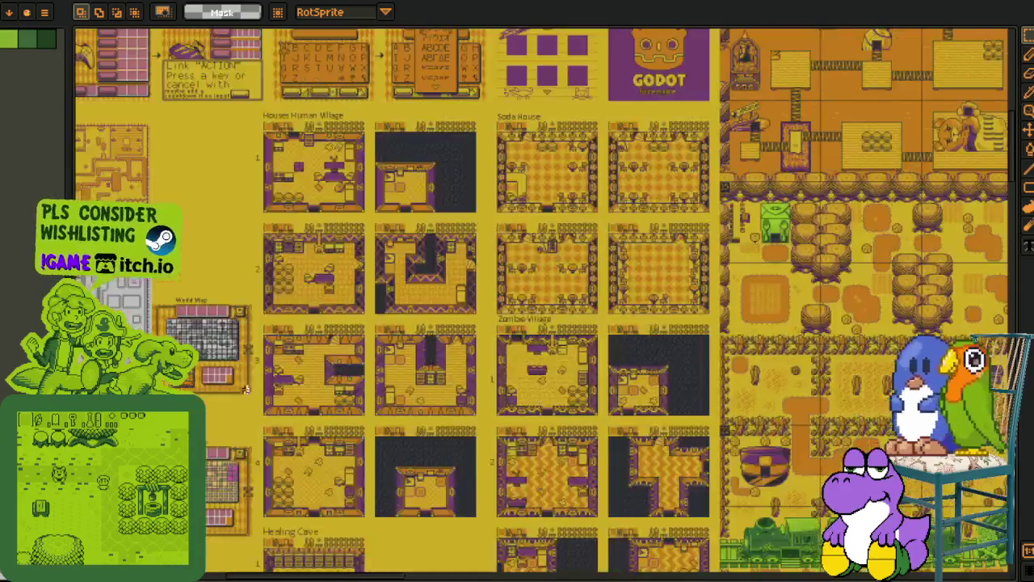
{"action": "mouse_move", "coordinate": [247, 390]}
{"action": "left_mouse_down"}
{"action": "mouse_move", "coordinate": [485, 316]}
{"action": "mouse_move", "coordinate": [420, 162]}
{"action": "left_mouse_up"}
{"action": "scroll", "coordinate": [421, 162], "scroll_direction": "up", "scroll_amount": 3}
{"action": "scroll", "coordinate": [424, 162], "scroll_direction": "down", "scroll_amount": 15}
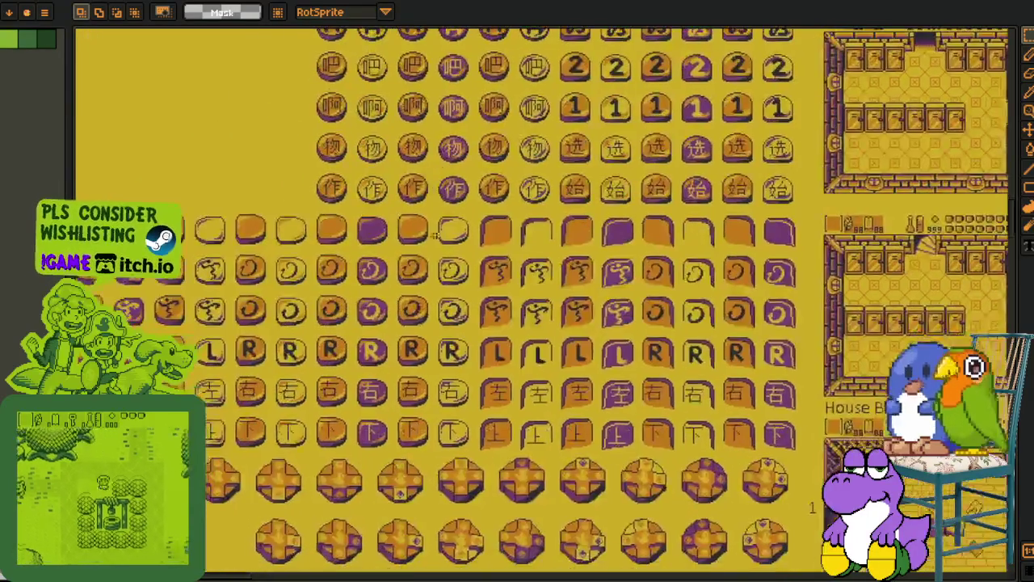
{"action": "scroll", "coordinate": [446, 346], "scroll_direction": "down", "scroll_amount": 15}
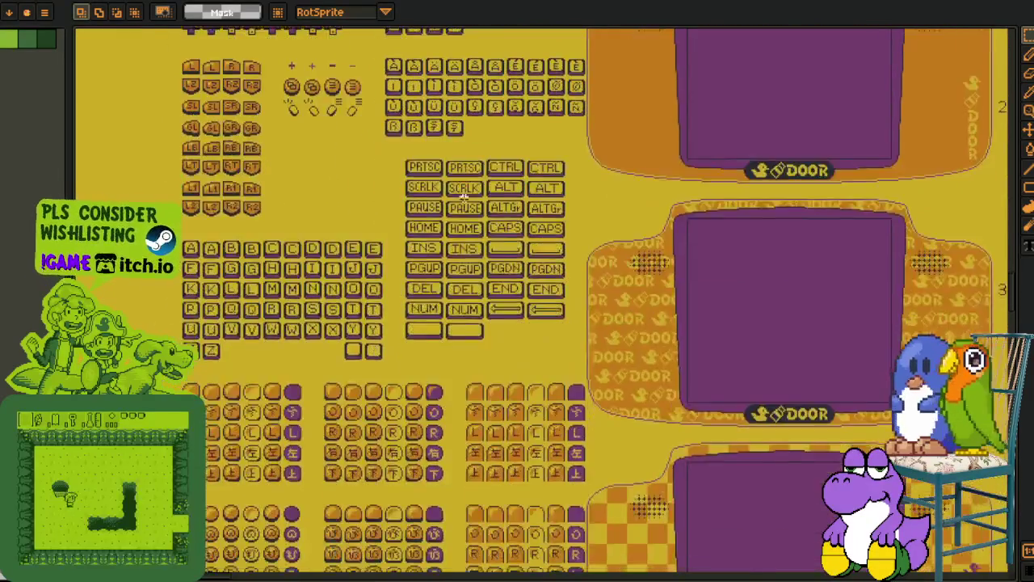
{"action": "scroll", "coordinate": [497, 204], "scroll_direction": "up", "scroll_amount": 3}
{"action": "scroll", "coordinate": [498, 204], "scroll_direction": "down", "scroll_amount": 15}
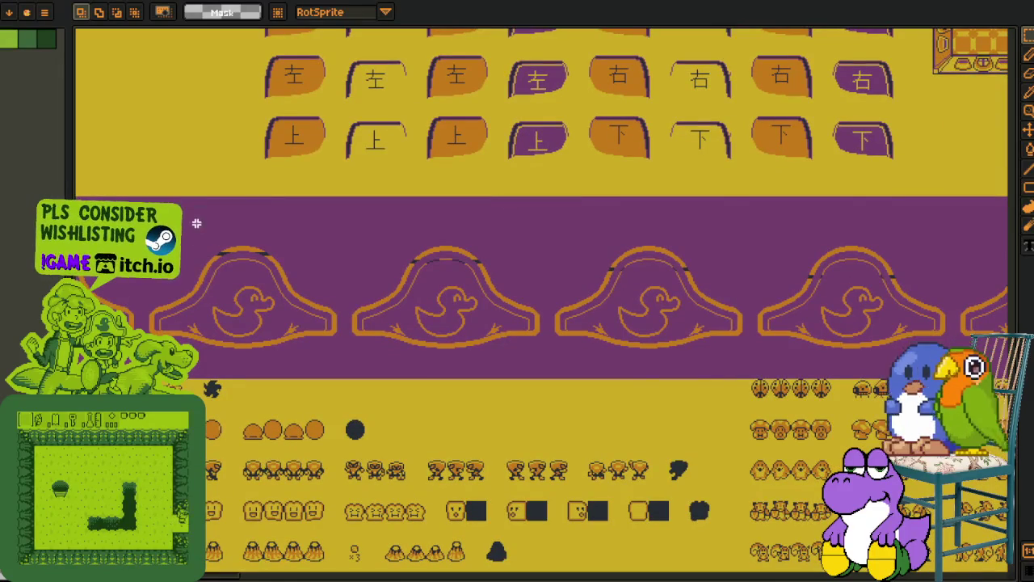
{"action": "left_click_drag", "start_coordinate": [197, 223], "coordinate": [682, 380]}
{"action": "scroll", "coordinate": [681, 380], "scroll_direction": "down", "scroll_amount": 5}
{"action": "scroll", "coordinate": [682, 381], "scroll_direction": "left", "scroll_amount": 4}
{"action": "left_click_drag", "start_coordinate": [310, 171], "coordinate": [737, 491]}
{"action": "scroll", "coordinate": [939, 281], "scroll_direction": "down", "scroll_amount": 8}
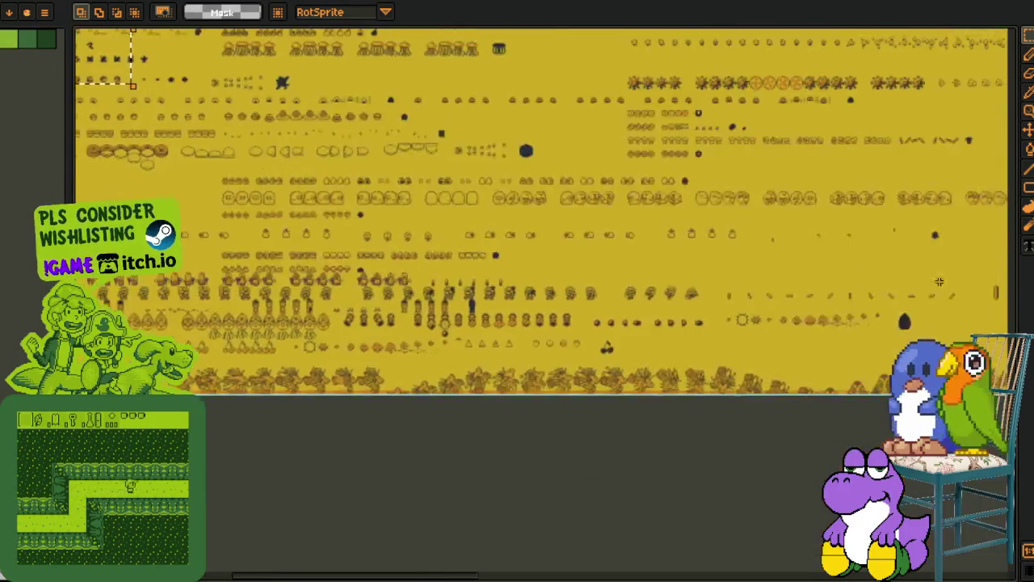
{"action": "scroll", "coordinate": [505, 362], "scroll_direction": "down", "scroll_amount": 15}
{"action": "left_click_drag", "start_coordinate": [505, 362], "coordinate": [364, 400]}
{"action": "scroll", "coordinate": [396, 291], "scroll_direction": "up", "scroll_amount": 5}
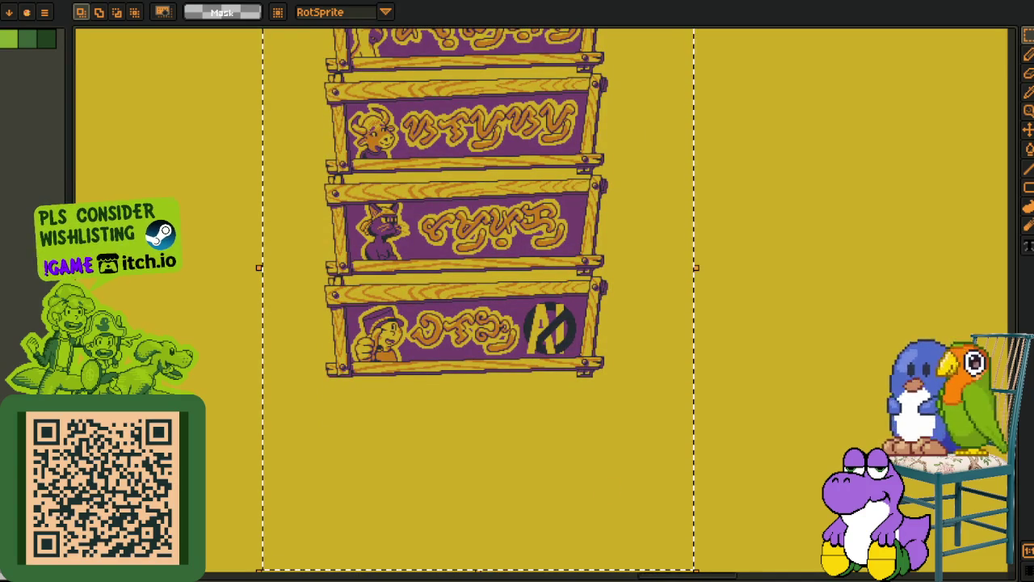
{"action": "scroll", "coordinate": [308, 334], "scroll_direction": "down", "scroll_amount": 5}
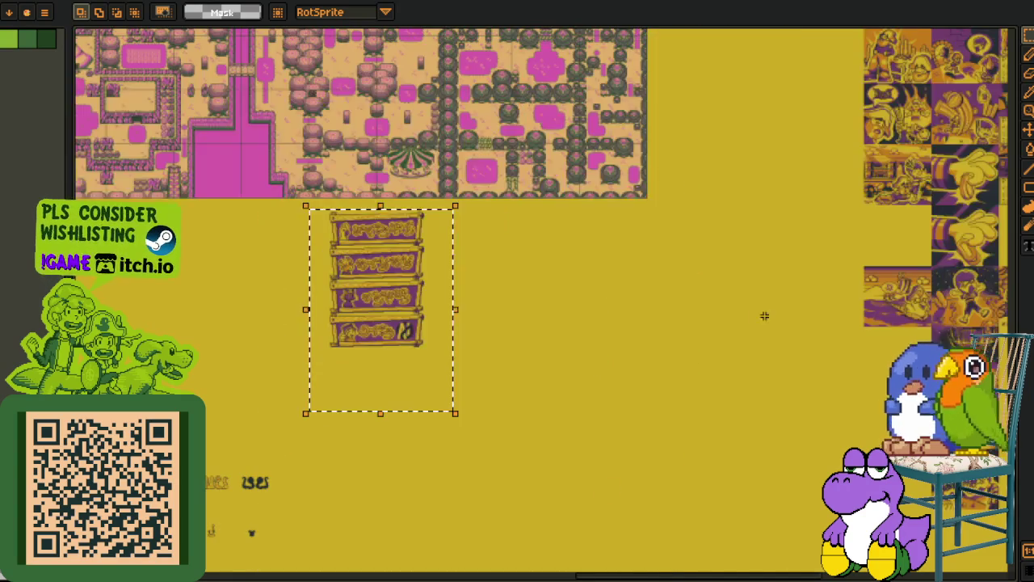
{"action": "scroll", "coordinate": [363, 157], "scroll_direction": "down", "scroll_amount": 3}
{"action": "scroll", "coordinate": [390, 120], "scroll_direction": "up", "scroll_amount": 4}
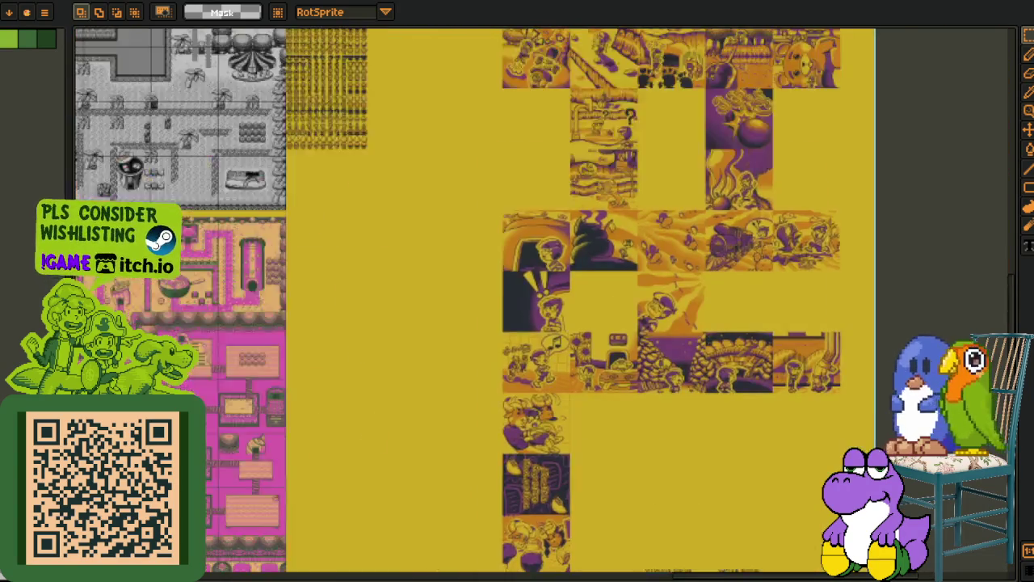
{"action": "scroll", "coordinate": [390, 120], "scroll_direction": "up", "scroll_amount": 4}
{"action": "scroll", "coordinate": [389, 119], "scroll_direction": "down", "scroll_amount": 5}
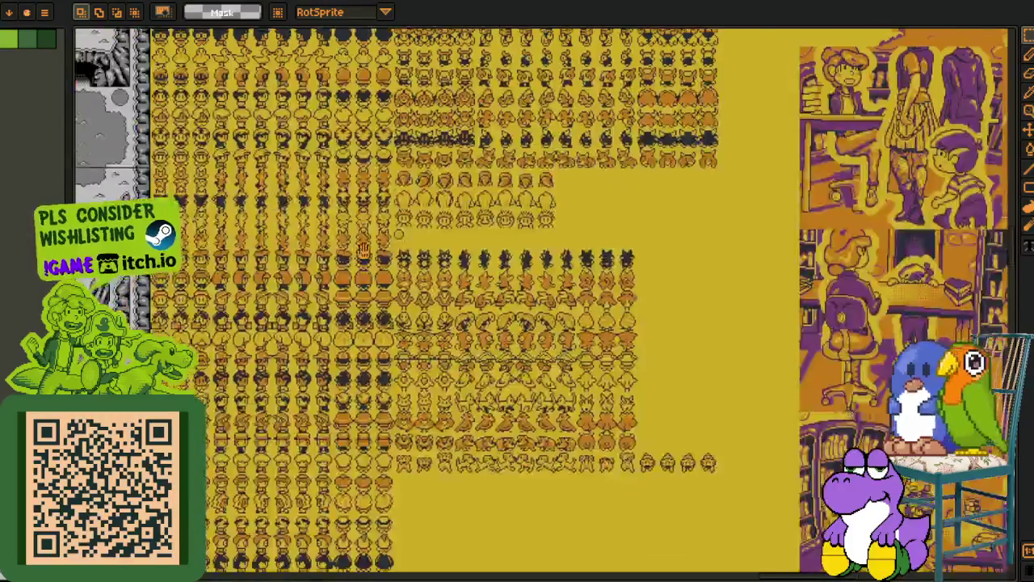
{"action": "scroll", "coordinate": [416, 374], "scroll_direction": "up", "scroll_amount": 2}
{"action": "scroll", "coordinate": [302, 249], "scroll_direction": "up", "scroll_amount": 3}
{"action": "left_click_drag", "start_coordinate": [210, 146], "coordinate": [583, 488]}
{"action": "scroll", "coordinate": [338, 327], "scroll_direction": "down", "scroll_amount": 3}
{"action": "left_click_drag", "start_coordinate": [323, 202], "coordinate": [315, 421]}
{"action": "scroll", "coordinate": [309, 291], "scroll_direction": "up", "scroll_amount": 4}
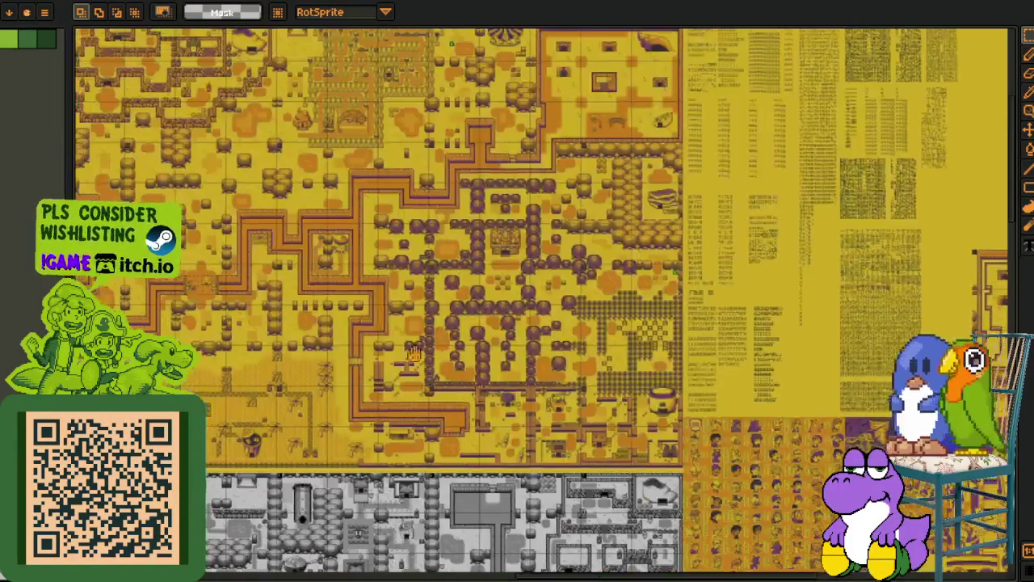
{"action": "scroll", "coordinate": [308, 291], "scroll_direction": "down", "scroll_amount": 2}
{"action": "scroll", "coordinate": [320, 338], "scroll_direction": "up", "scroll_amount": 3}
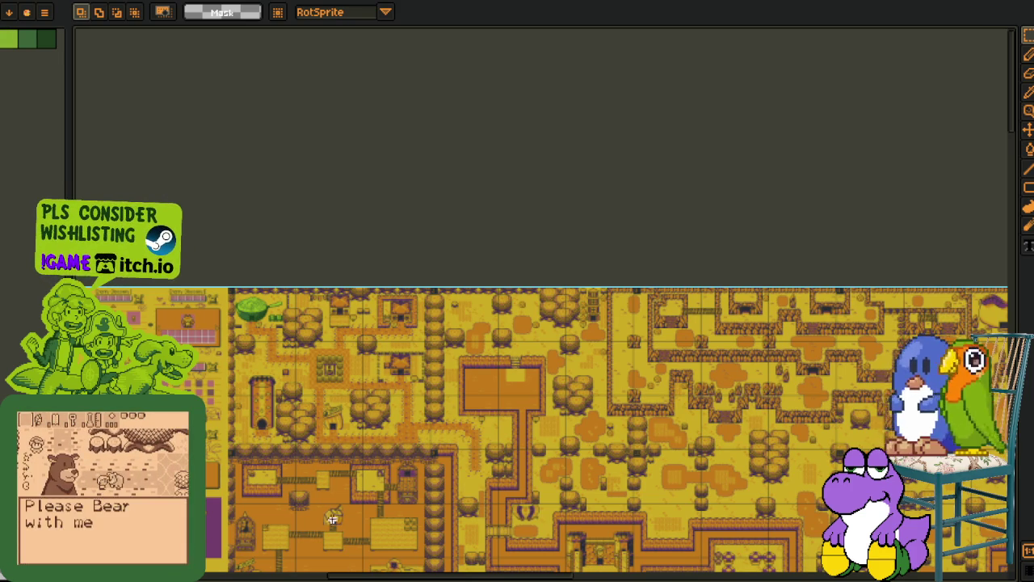
Pan and zoom over the yellow map sheet's tileset and houses, then deselect with Ctrl+D.
{"action": "left_click_drag", "start_coordinate": [302, 438], "coordinate": [314, 230]}
{"action": "left_click_drag", "start_coordinate": [292, 275], "coordinate": [308, 313]}
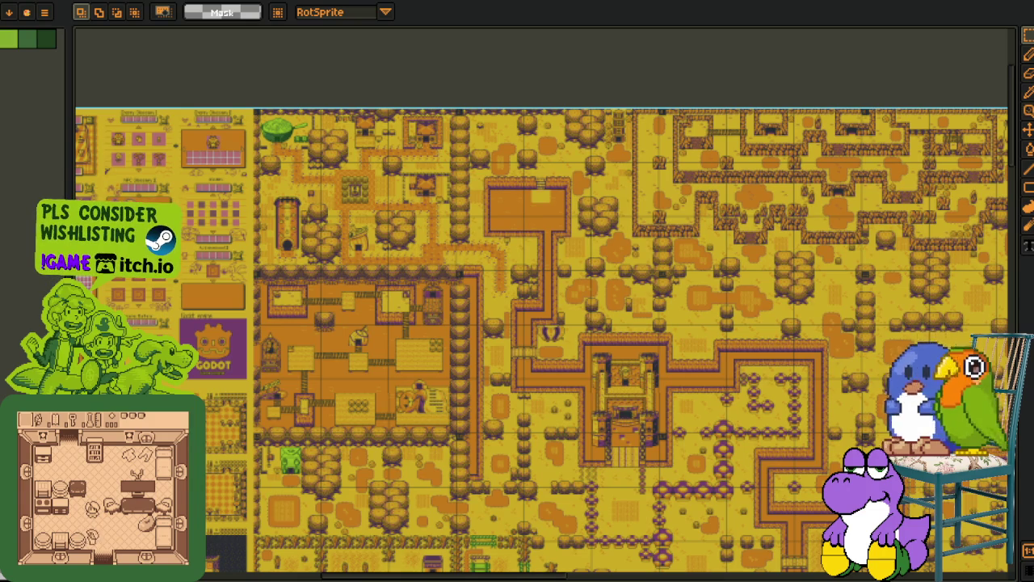
{"action": "left_click_drag", "start_coordinate": [269, 462], "coordinate": [354, 426]}
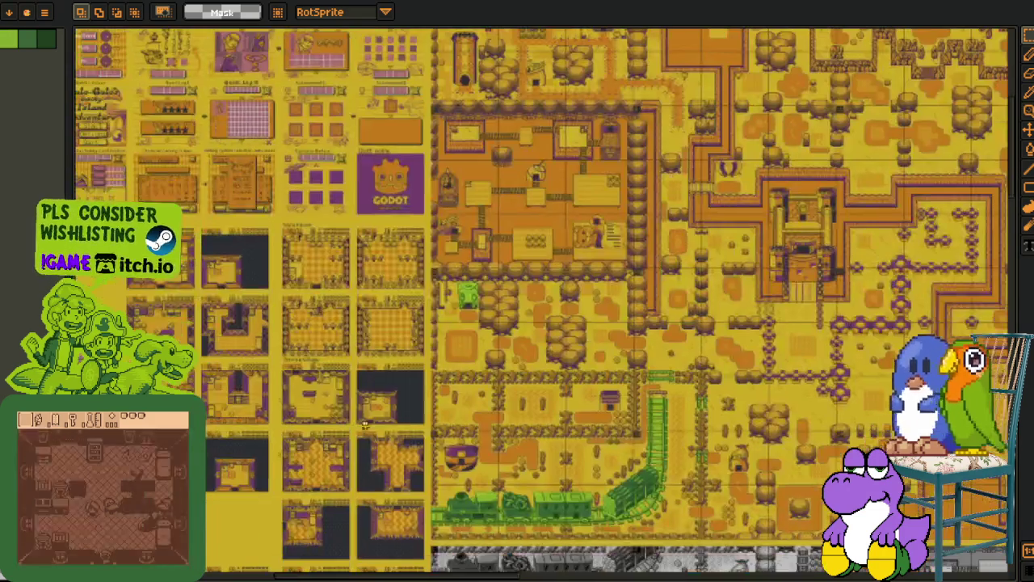
{"action": "scroll", "coordinate": [355, 426], "scroll_direction": "up", "scroll_amount": 3}
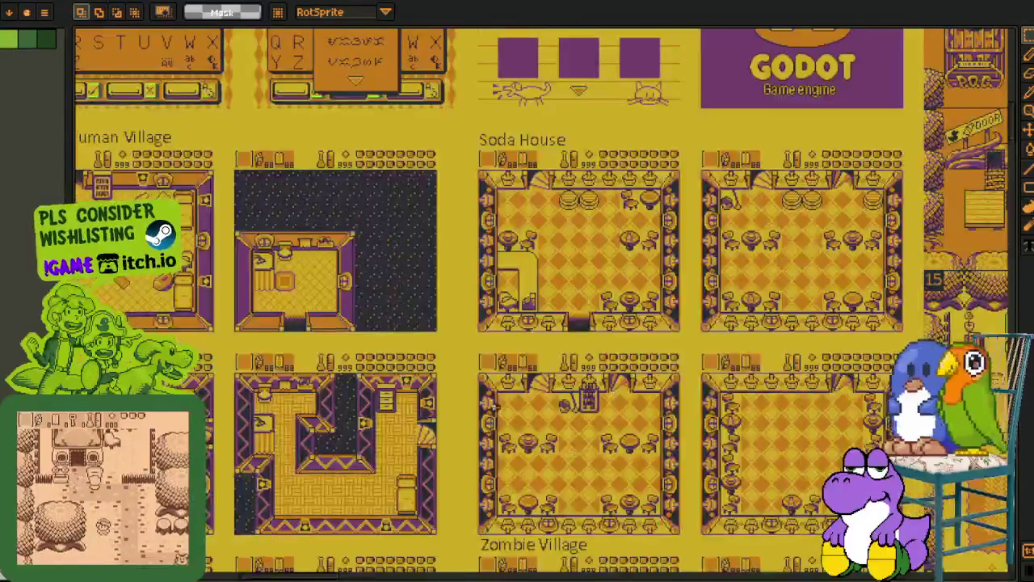
{"action": "left_click_drag", "start_coordinate": [501, 406], "coordinate": [352, 435]}
{"action": "mouse_move", "coordinate": [855, 389]}
{"action": "left_mouse_down"}
{"action": "mouse_move", "coordinate": [209, 142]}
{"action": "mouse_move", "coordinate": [242, 275]}
{"action": "left_mouse_up"}
{"action": "scroll", "coordinate": [235, 161], "scroll_direction": "up", "scroll_amount": 2}
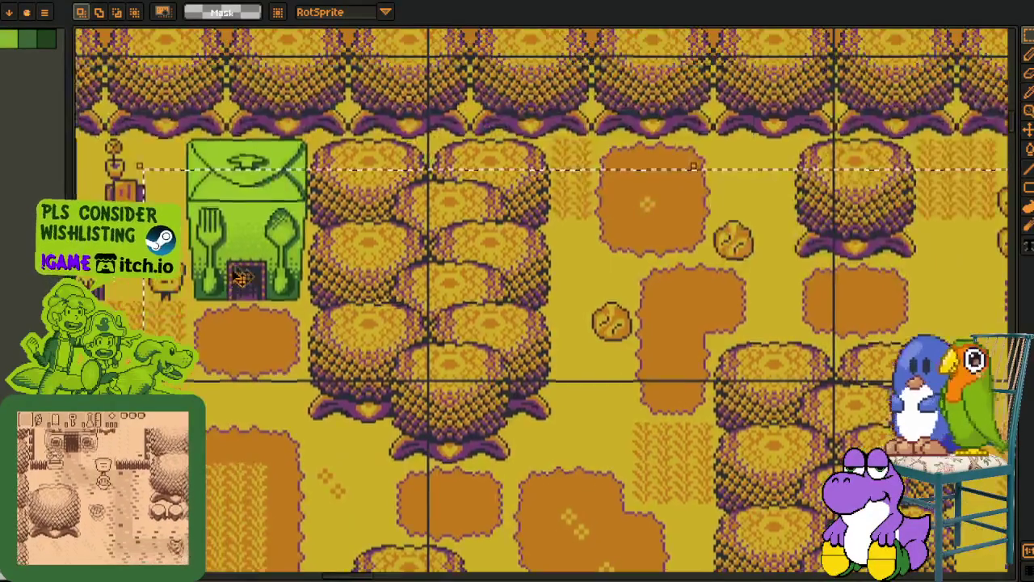
{"action": "key", "text": "ctrl+d"}
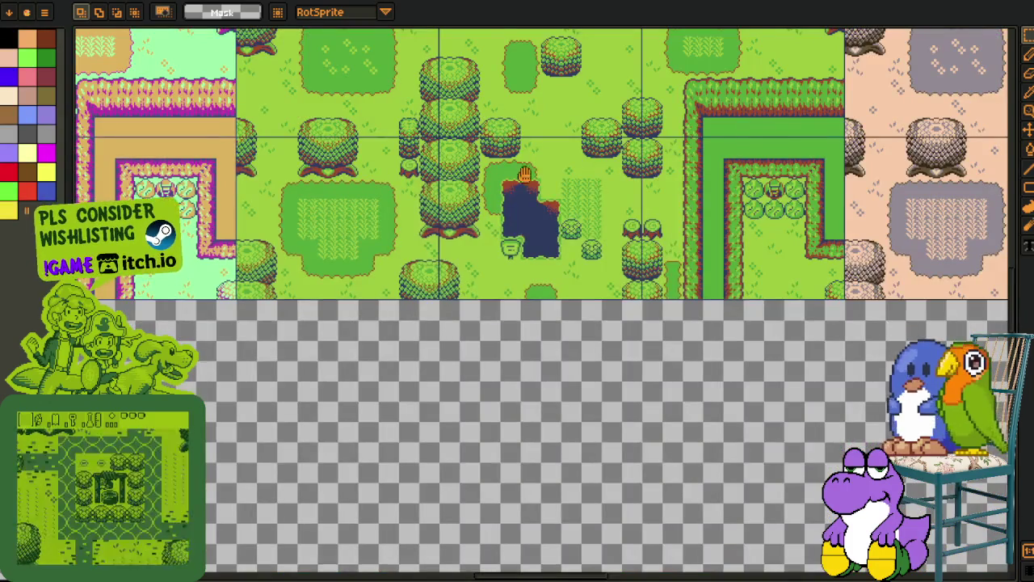
Pan across the green and teal room variants of the recoloured map.
{"action": "left_click_drag", "start_coordinate": [471, 193], "coordinate": [460, 389]}
{"action": "scroll", "coordinate": [484, 339], "scroll_direction": "up", "scroll_amount": 3}
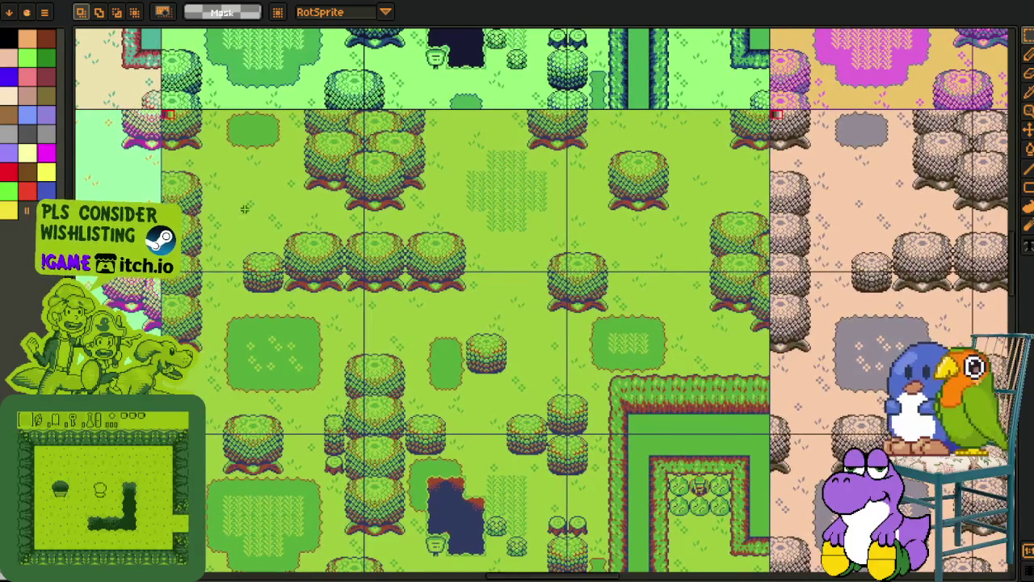
{"action": "mouse_move", "coordinate": [197, 127]}
{"action": "left_mouse_down"}
{"action": "mouse_move", "coordinate": [703, 452]}
{"action": "mouse_move", "coordinate": [735, 555]}
{"action": "left_mouse_up"}
{"action": "left_click_drag", "start_coordinate": [817, 409], "coordinate": [247, 353]}
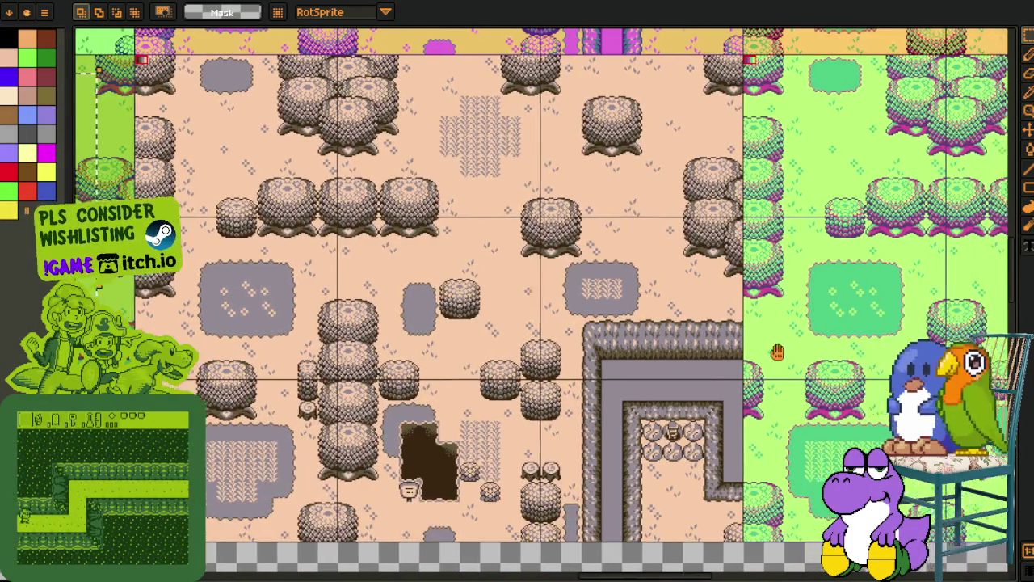
{"action": "left_click_drag", "start_coordinate": [784, 356], "coordinate": [332, 354]}
{"action": "left_click_drag", "start_coordinate": [647, 347], "coordinate": [339, 339]}
{"action": "left_click_drag", "start_coordinate": [816, 308], "coordinate": [533, 329]}
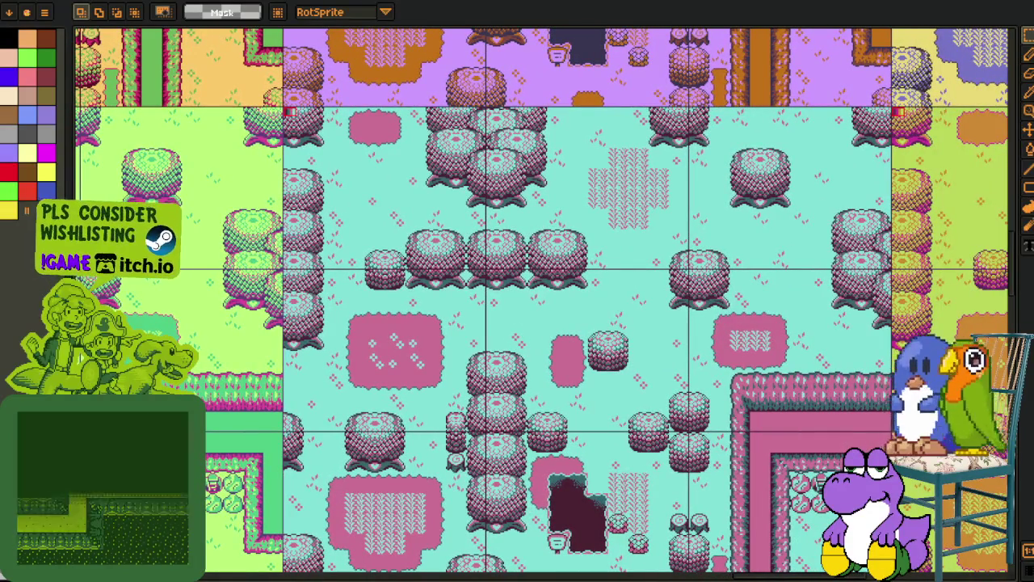
{"action": "left_click_drag", "start_coordinate": [642, 332], "coordinate": [319, 315]}
{"action": "left_click_drag", "start_coordinate": [700, 356], "coordinate": [418, 367]}
Move on to the yellow, orange, purple and beige variants, then zoom out.
{"action": "left_click_drag", "start_coordinate": [418, 203], "coordinate": [418, 458]}
{"action": "left_click_drag", "start_coordinate": [405, 307], "coordinate": [379, 524]}
{"action": "left_click_drag", "start_coordinate": [280, 308], "coordinate": [644, 332]}
{"action": "mouse_move", "coordinate": [321, 315]}
{"action": "left_mouse_down"}
{"action": "mouse_move", "coordinate": [623, 319]}
{"action": "mouse_move", "coordinate": [366, 321]}
{"action": "mouse_move", "coordinate": [585, 324]}
{"action": "mouse_move", "coordinate": [533, 324]}
{"action": "left_mouse_up"}
{"action": "left_click_drag", "start_coordinate": [323, 323], "coordinate": [868, 327]}
{"action": "left_click_drag", "start_coordinate": [204, 361], "coordinate": [413, 363]}
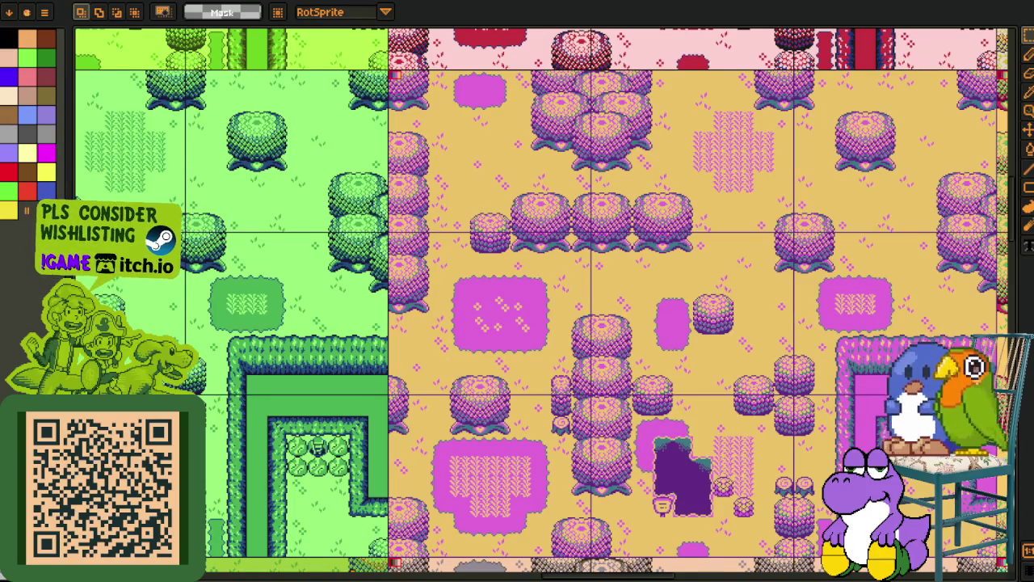
{"action": "left_click_drag", "start_coordinate": [339, 323], "coordinate": [679, 344]}
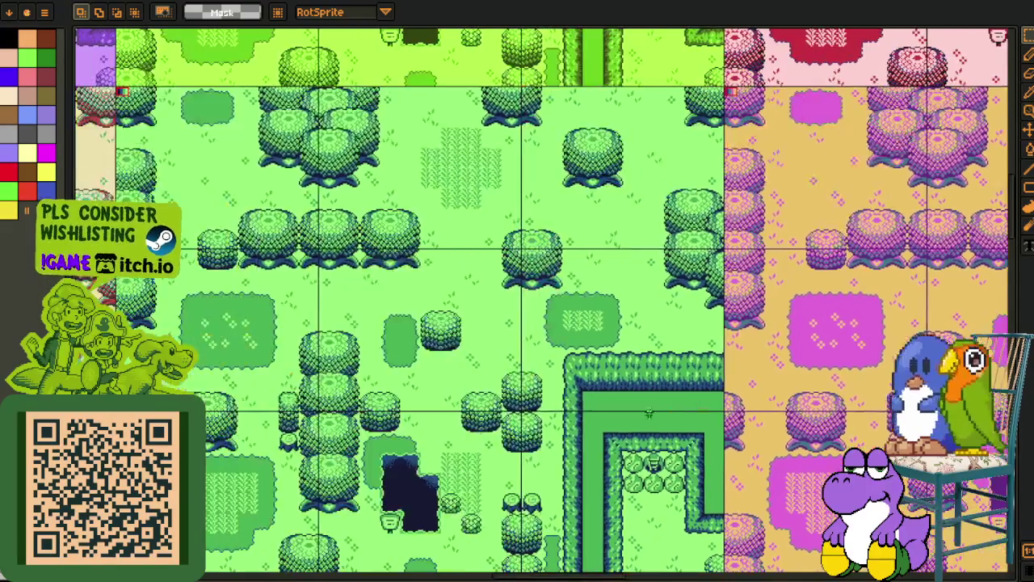
{"action": "left_click_drag", "start_coordinate": [323, 202], "coordinate": [518, 396]}
{"action": "left_click_drag", "start_coordinate": [468, 224], "coordinate": [693, 418]}
{"action": "scroll", "coordinate": [693, 419], "scroll_direction": "down", "scroll_amount": 5}
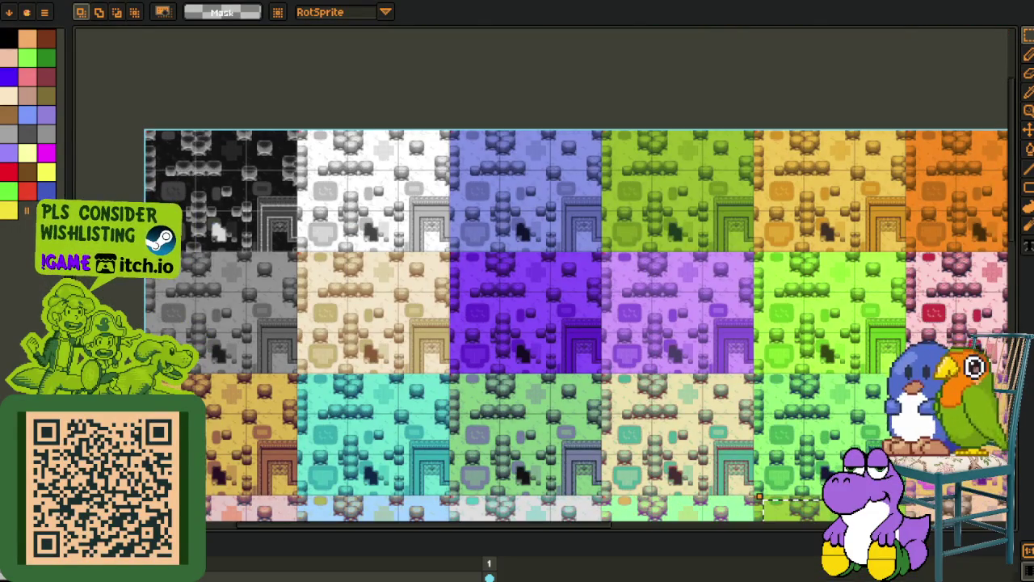
Show the timeline, toggle the tilemap layer off and on, hide the timeline, and zoom back in.
{"action": "key", "text": "Tab"}
{"action": "left_click_drag", "start_coordinate": [485, 530], "coordinate": [485, 396]}
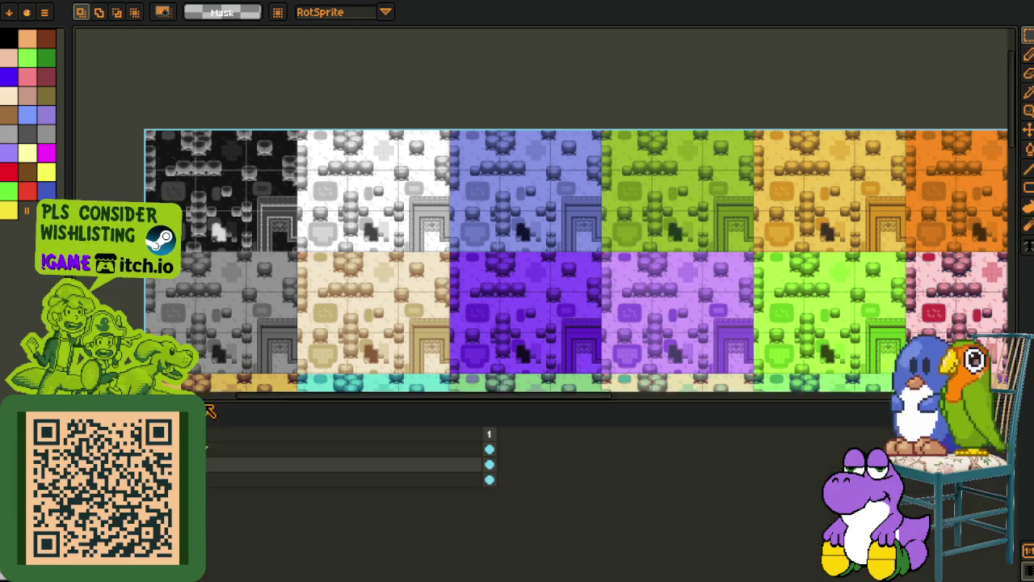
{"action": "left_click", "coordinate": [206, 444]}
{"action": "left_click", "coordinate": [206, 444]}
{"action": "key", "text": "Tab"}
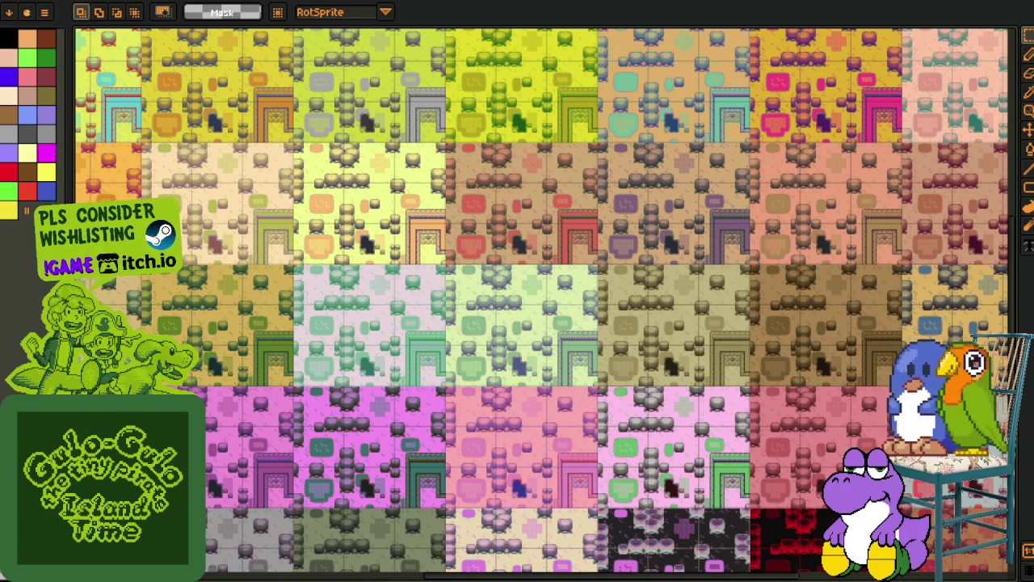
{"action": "left_click_drag", "start_coordinate": [388, 376], "coordinate": [520, 400]}
{"action": "scroll", "coordinate": [519, 400], "scroll_direction": "up", "scroll_amount": 5}
{"action": "scroll", "coordinate": [404, 243], "scroll_direction": "up", "scroll_amount": 2}
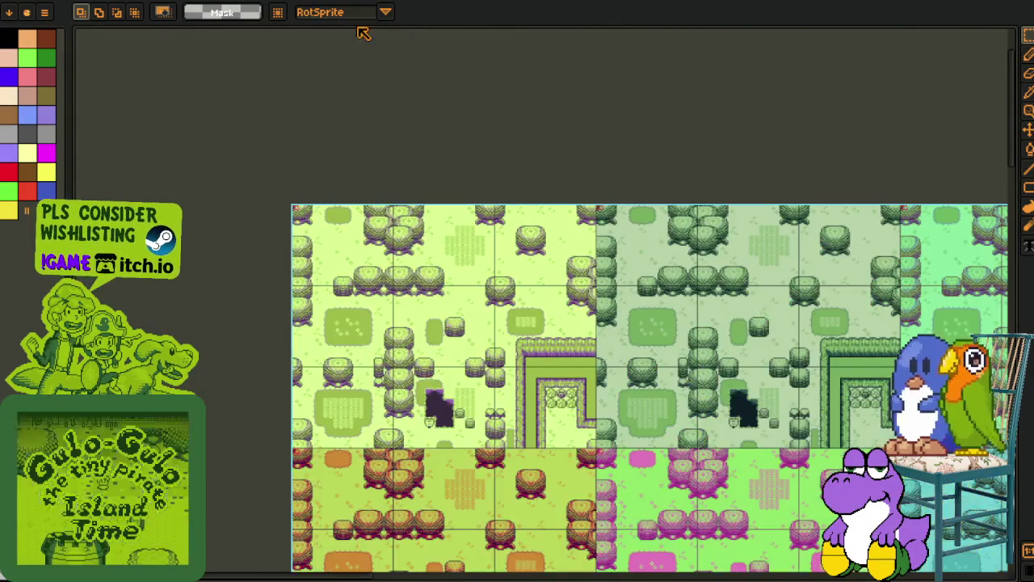
Cycle tabs to the green house tilemap and zoom and pan across its furnished rooms.
{"action": "key", "text": "ctrl+Tab"}
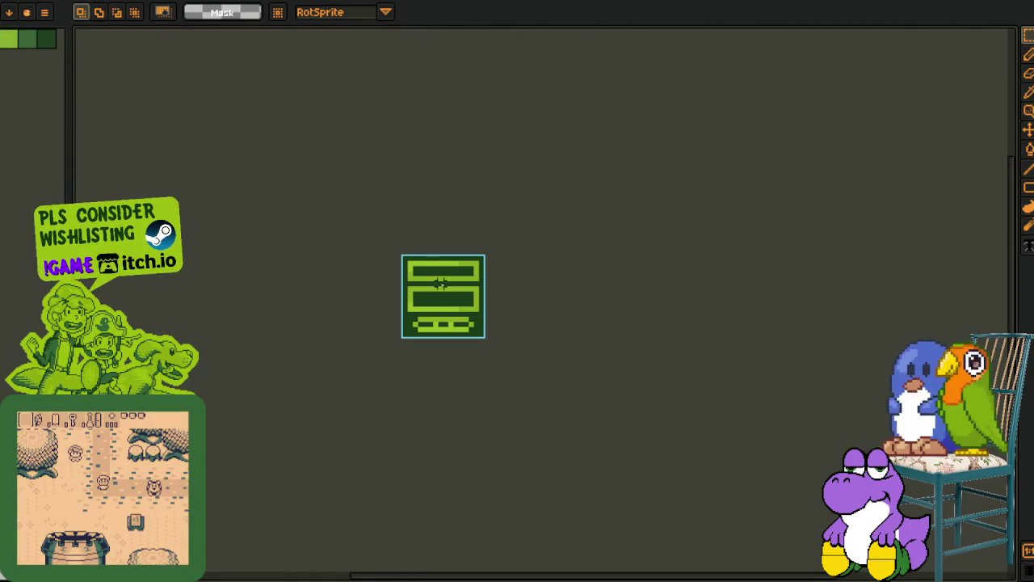
{"action": "key", "text": "ctrl+Tab"}
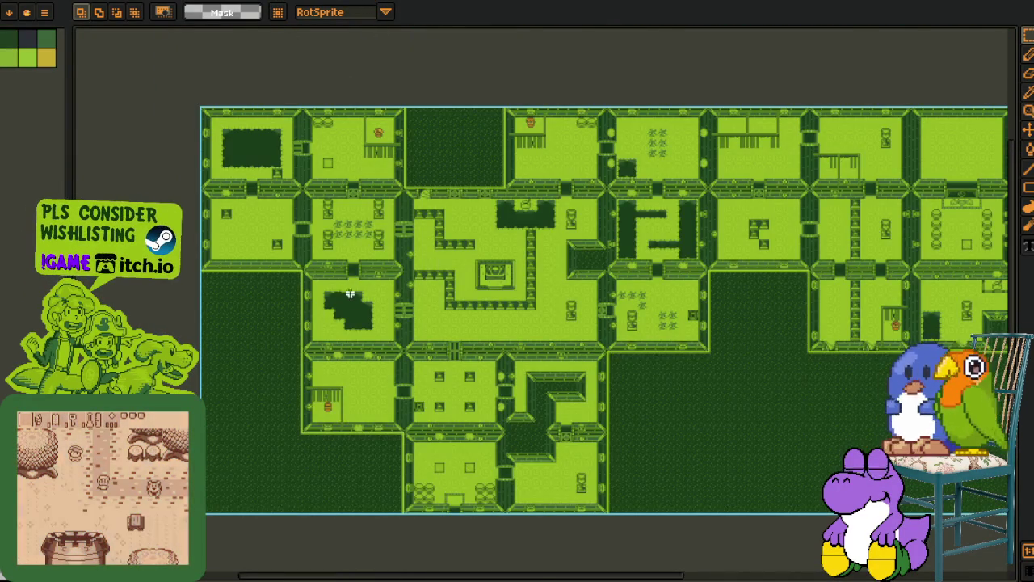
{"action": "scroll", "coordinate": [351, 312], "scroll_direction": "up", "scroll_amount": 3}
{"action": "scroll", "coordinate": [351, 312], "scroll_direction": "down", "scroll_amount": 3}
{"action": "left_click_drag", "start_coordinate": [351, 312], "coordinate": [780, 356]}
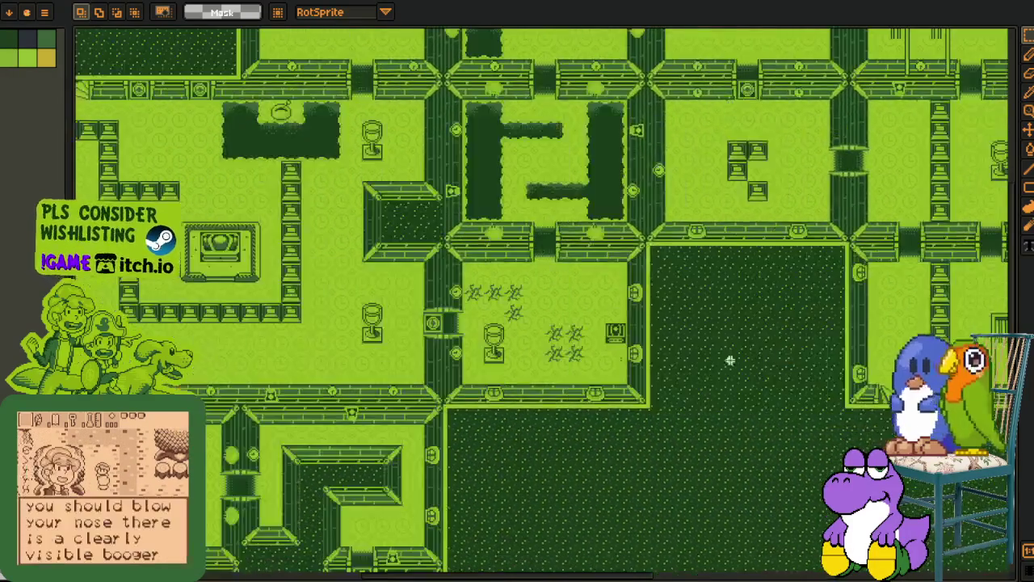
{"action": "scroll", "coordinate": [717, 361], "scroll_direction": "up", "scroll_amount": 3}
{"action": "scroll", "coordinate": [716, 361], "scroll_direction": "down", "scroll_amount": 3}
{"action": "scroll", "coordinate": [473, 290], "scroll_direction": "up", "scroll_amount": 3}
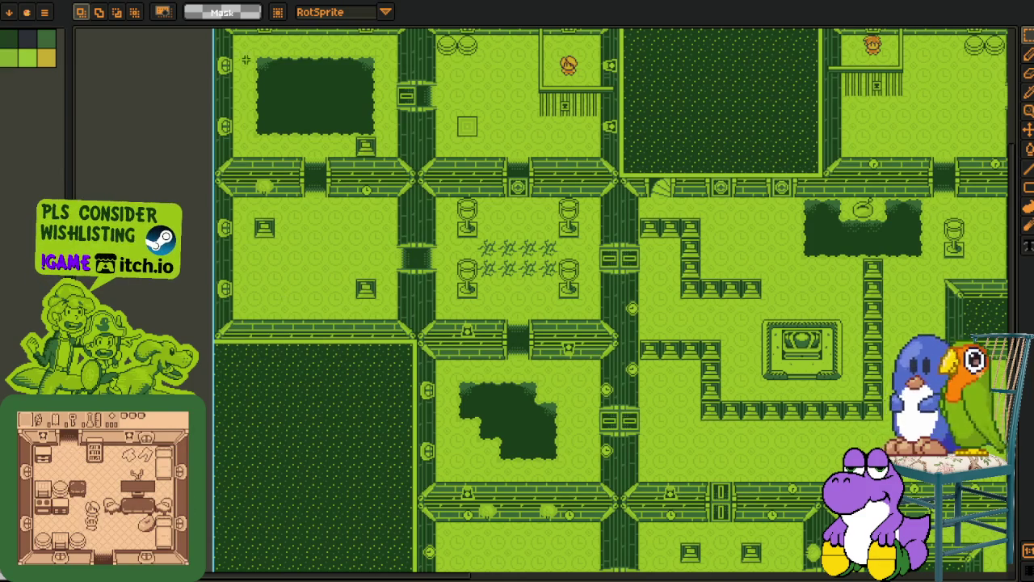
{"action": "key", "text": "ctrl+Tab"}
Zoom and scroll around the yellow-and-purple master sheet.
{"action": "scroll", "coordinate": [257, 152], "scroll_direction": "down", "scroll_amount": 5}
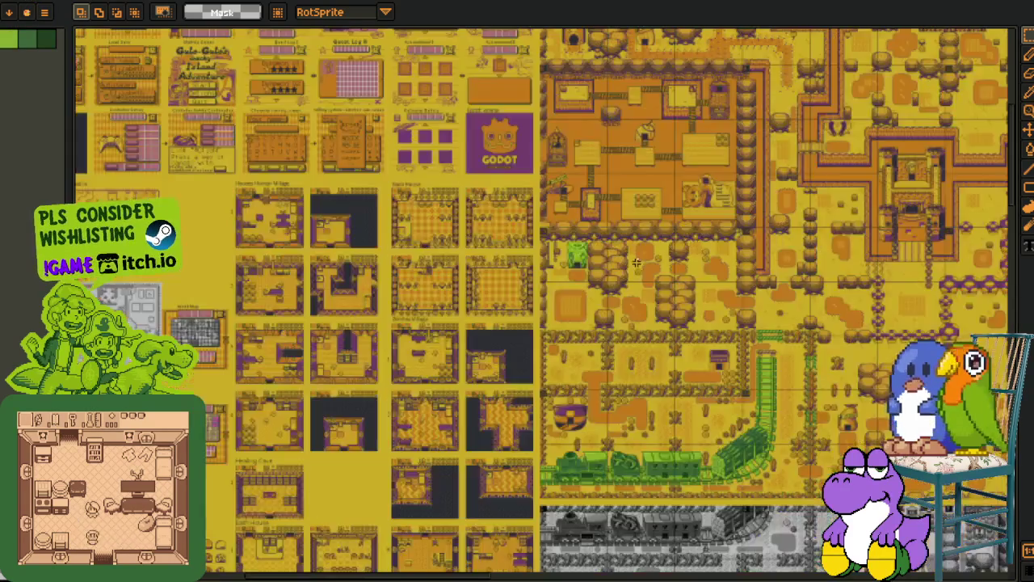
{"action": "scroll", "coordinate": [414, 291], "scroll_direction": "right", "scroll_amount": 10}
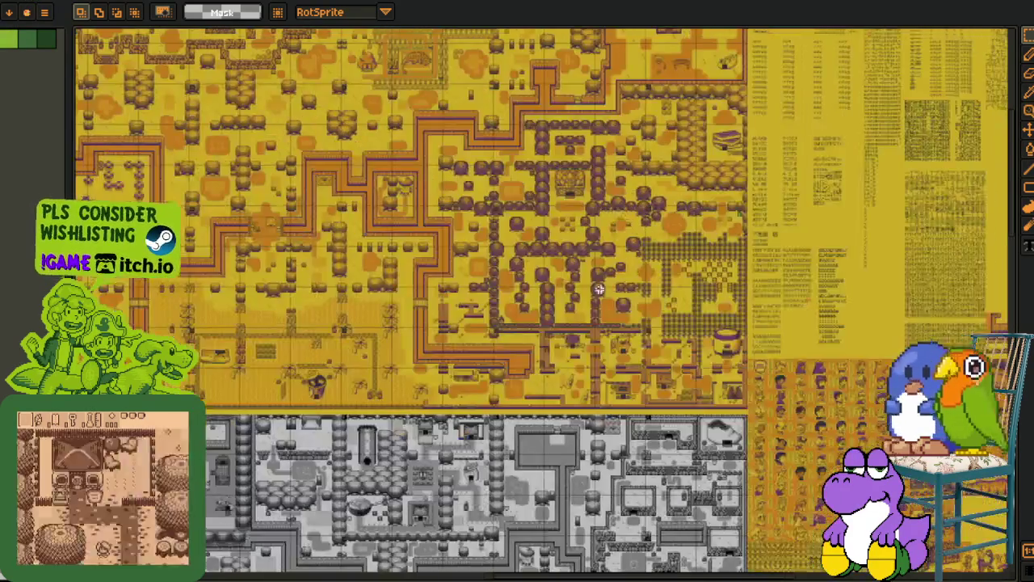
{"action": "scroll", "coordinate": [592, 351], "scroll_direction": "up", "scroll_amount": 4}
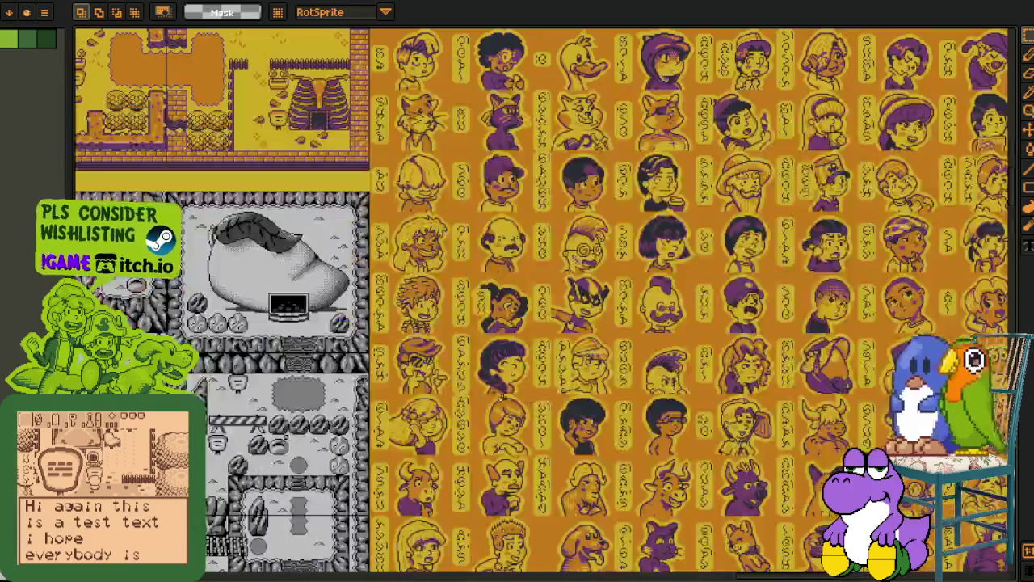
{"action": "scroll", "coordinate": [590, 324], "scroll_direction": "down", "scroll_amount": 3}
{"action": "scroll", "coordinate": [590, 324], "scroll_direction": "up", "scroll_amount": 4}
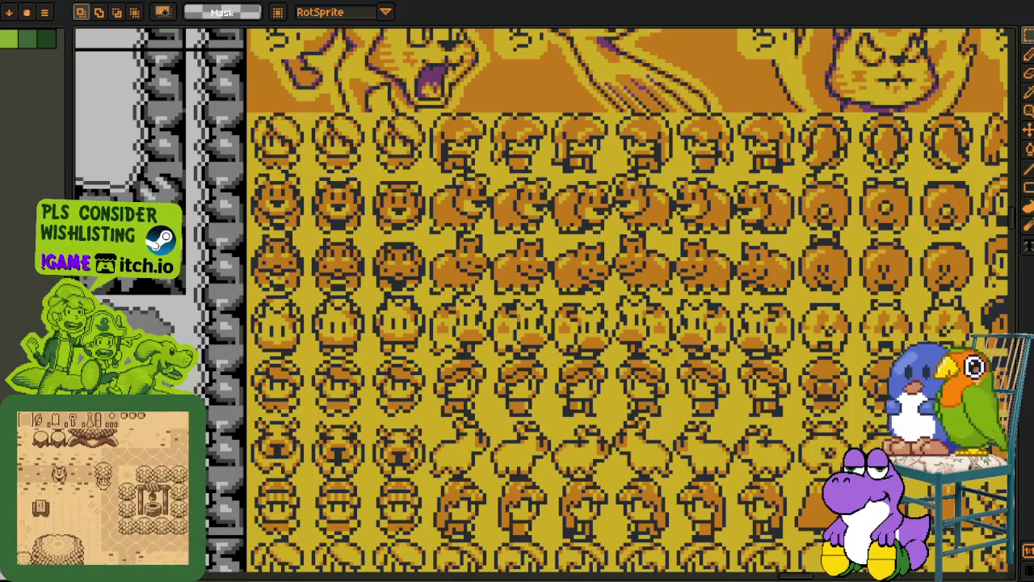
{"action": "scroll", "coordinate": [335, 217], "scroll_direction": "down", "scroll_amount": 2}
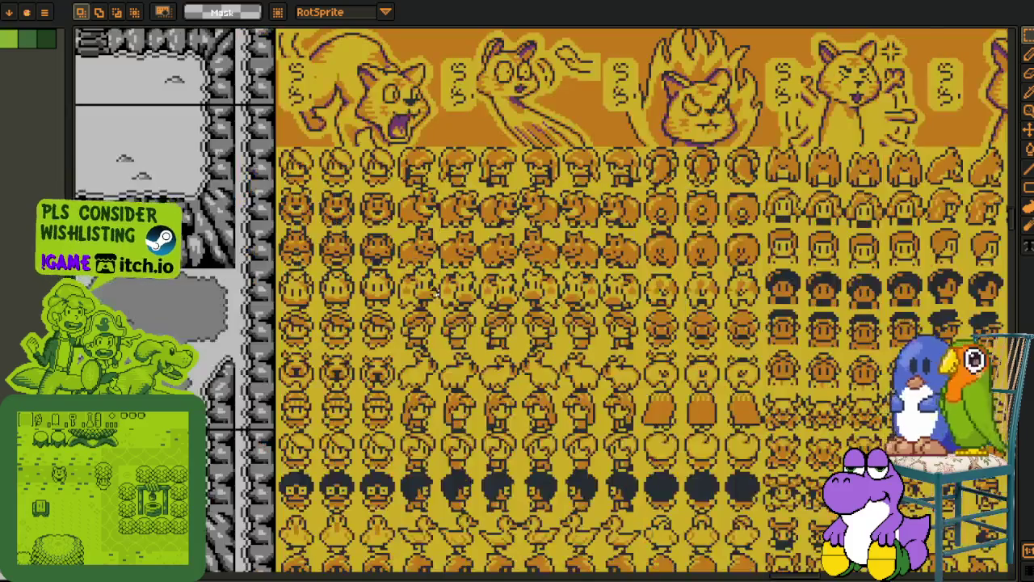
Marquee-select blocks of small character sprites, including the top-left block.
{"action": "left_click_drag", "start_coordinate": [173, 202], "coordinate": [347, 336]}
{"action": "left_click", "coordinate": [353, 338]}
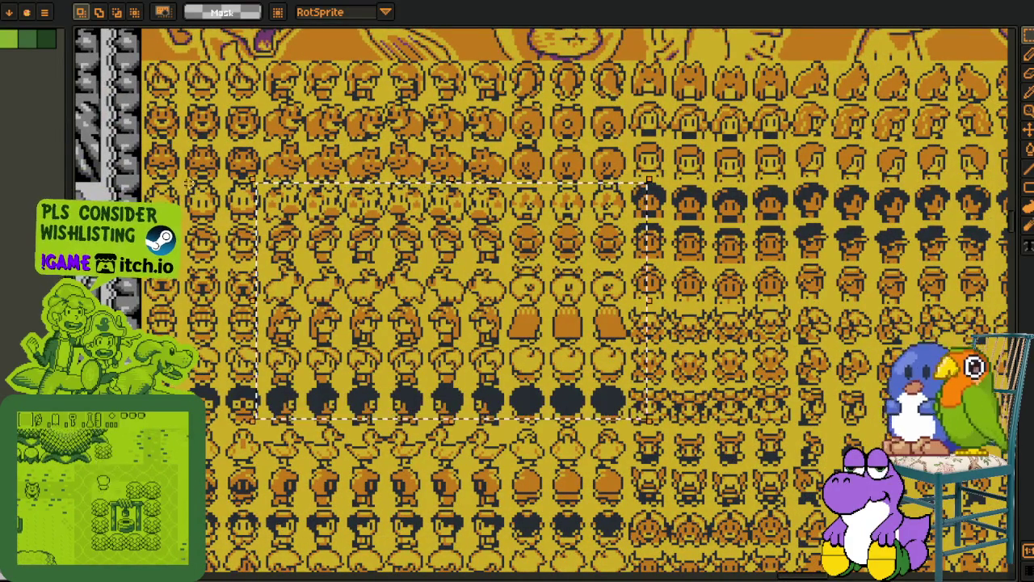
{"action": "mouse_move", "coordinate": [149, 68]}
{"action": "left_mouse_down"}
{"action": "mouse_move", "coordinate": [539, 221]}
{"action": "mouse_move", "coordinate": [533, 413]}
{"action": "mouse_move", "coordinate": [549, 509]}
{"action": "left_mouse_up"}
{"action": "scroll", "coordinate": [543, 235], "scroll_direction": "down", "scroll_amount": 3}
{"action": "scroll", "coordinate": [522, 282], "scroll_direction": "up", "scroll_amount": 4}
Move up to the Human Village house rows and marquee the purple shelf and antler sprite.
{"action": "mouse_move", "coordinate": [339, 81]}
{"action": "left_mouse_down"}
{"action": "mouse_move", "coordinate": [355, 243]}
{"action": "mouse_move", "coordinate": [377, 290]}
{"action": "mouse_move", "coordinate": [467, 321]}
{"action": "left_mouse_up"}
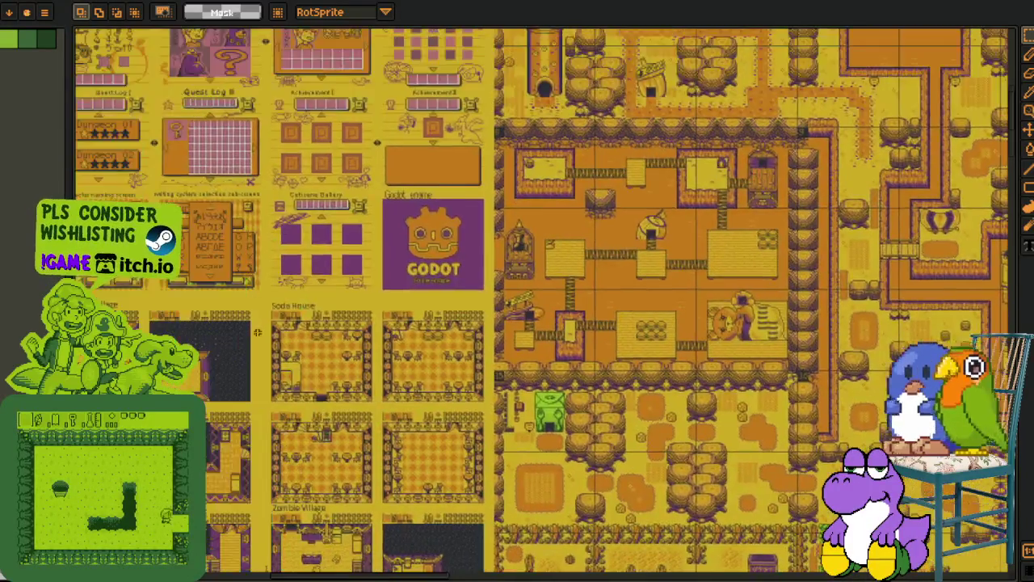
{"action": "scroll", "coordinate": [467, 322], "scroll_direction": "up", "scroll_amount": 2}
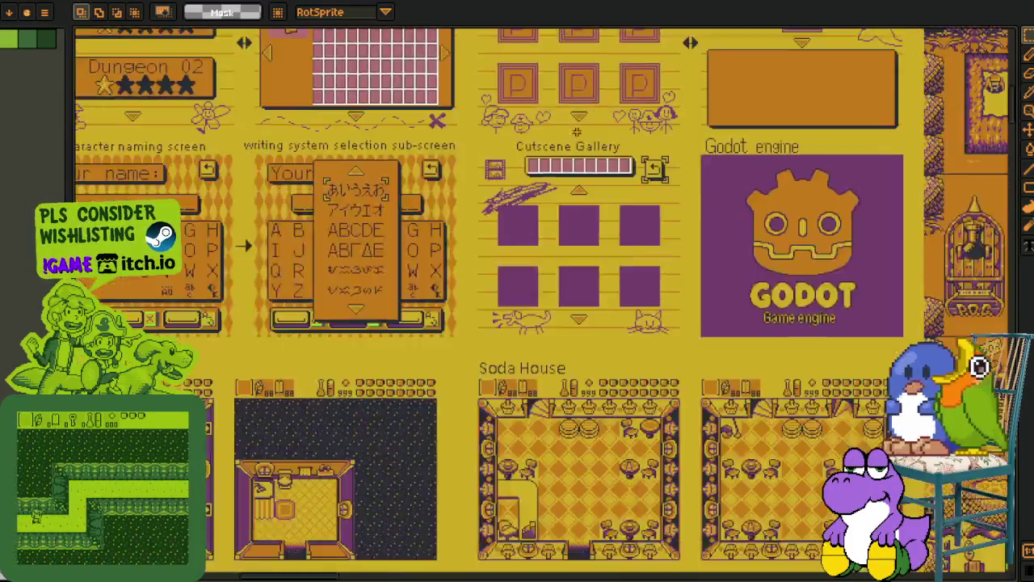
{"action": "mouse_move", "coordinate": [205, 486]}
{"action": "left_mouse_down"}
{"action": "mouse_move", "coordinate": [237, 287]}
{"action": "mouse_move", "coordinate": [333, 190]}
{"action": "left_mouse_up"}
{"action": "scroll", "coordinate": [334, 190], "scroll_direction": "up", "scroll_amount": 3}
{"action": "scroll", "coordinate": [334, 190], "scroll_direction": "up", "scroll_amount": 1}
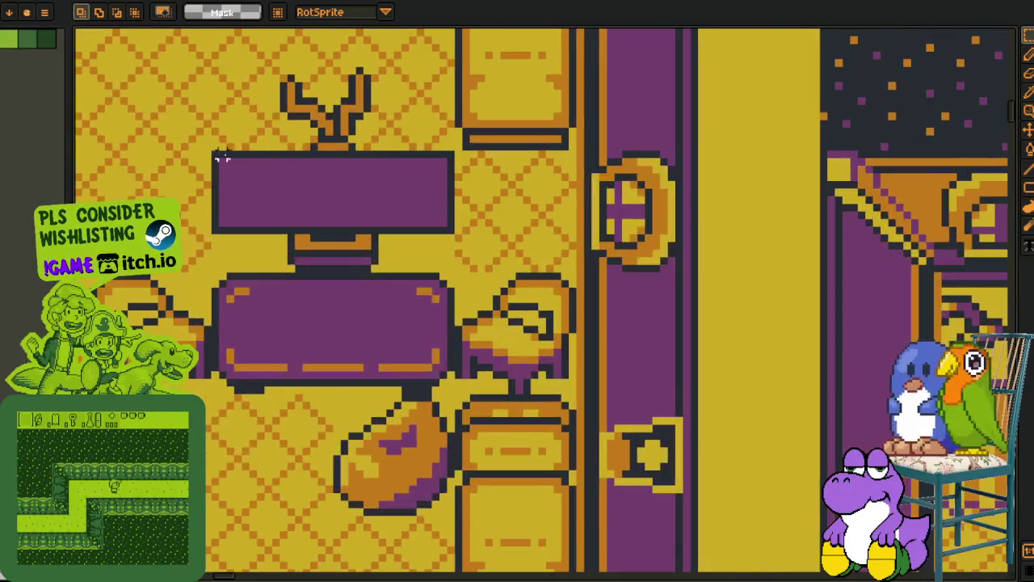
{"action": "left_click_drag", "start_coordinate": [217, 149], "coordinate": [472, 266]}
{"action": "left_click_drag", "start_coordinate": [297, 76], "coordinate": [297, 145]}
{"action": "mouse_move", "coordinate": [266, 115]}
{"action": "left_mouse_down"}
{"action": "mouse_move", "coordinate": [383, 180]}
{"action": "mouse_move", "coordinate": [398, 213]}
{"action": "left_mouse_up"}
Zoom and scroll over to the town map with its walled plaza and enemy glossary mockups.
{"action": "scroll", "coordinate": [504, 177], "scroll_direction": "down", "scroll_amount": 3}
{"action": "scroll", "coordinate": [404, 206], "scroll_direction": "up", "scroll_amount": 1}
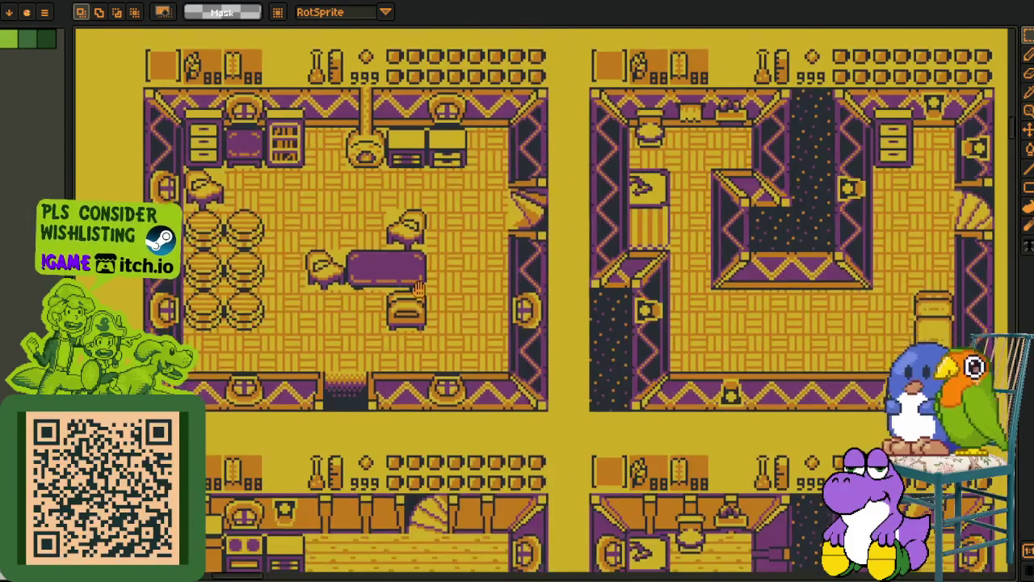
{"action": "scroll", "coordinate": [420, 287], "scroll_direction": "down", "scroll_amount": 2}
{"action": "scroll", "coordinate": [485, 283], "scroll_direction": "down", "scroll_amount": 2}
{"action": "scroll", "coordinate": [607, 276], "scroll_direction": "up", "scroll_amount": 2}
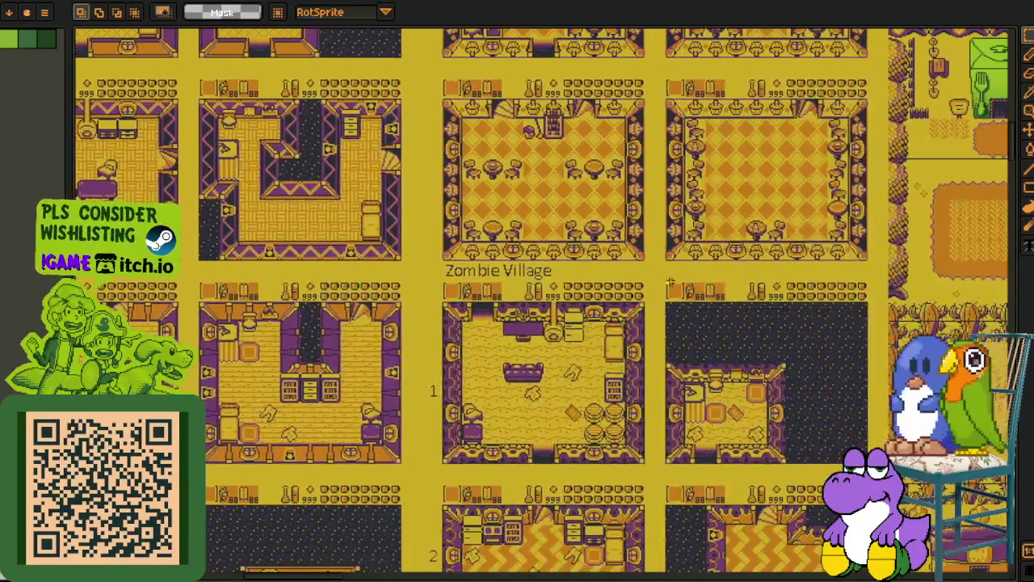
{"action": "scroll", "coordinate": [607, 276], "scroll_direction": "right", "scroll_amount": 10}
{"action": "scroll", "coordinate": [488, 401], "scroll_direction": "up", "scroll_amount": 5}
{"action": "scroll", "coordinate": [489, 401], "scroll_direction": "up", "scroll_amount": 5}
{"action": "scroll", "coordinate": [348, 271], "scroll_direction": "up", "scroll_amount": 4}
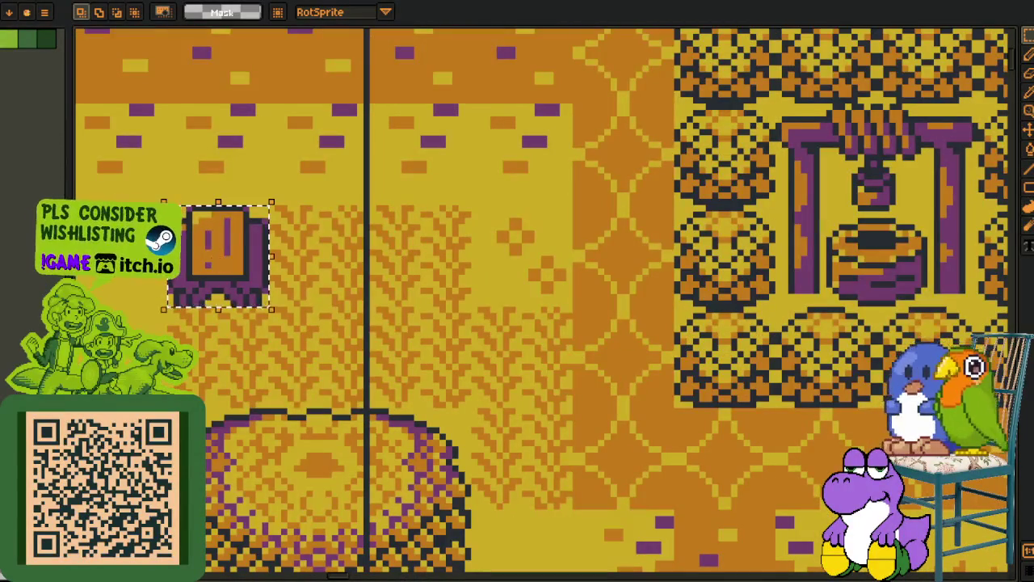
{"action": "scroll", "coordinate": [449, 249], "scroll_direction": "down", "scroll_amount": 2}
{"action": "scroll", "coordinate": [407, 244], "scroll_direction": "down", "scroll_amount": 6}
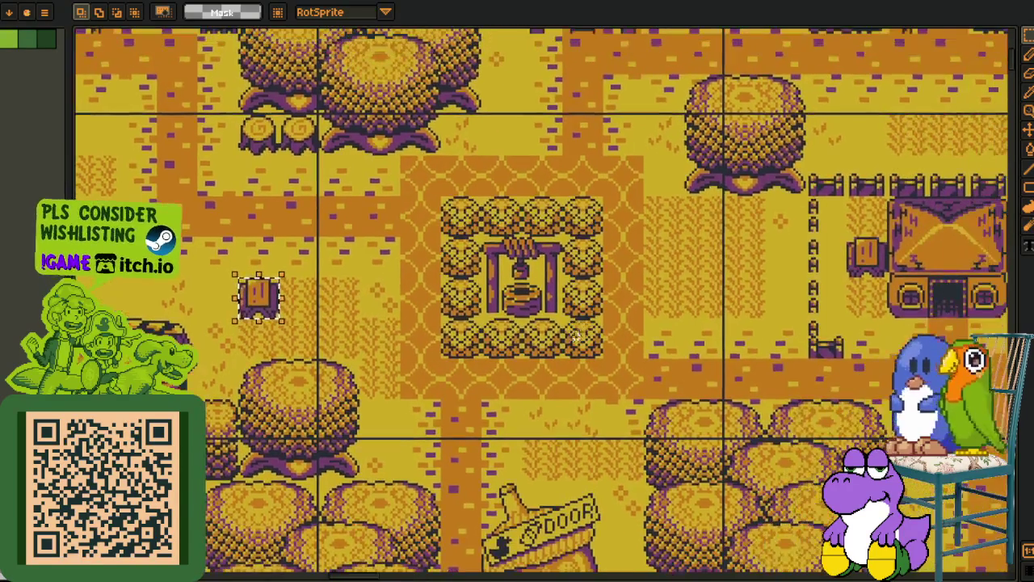
{"action": "scroll", "coordinate": [420, 239], "scroll_direction": "up", "scroll_amount": 1}
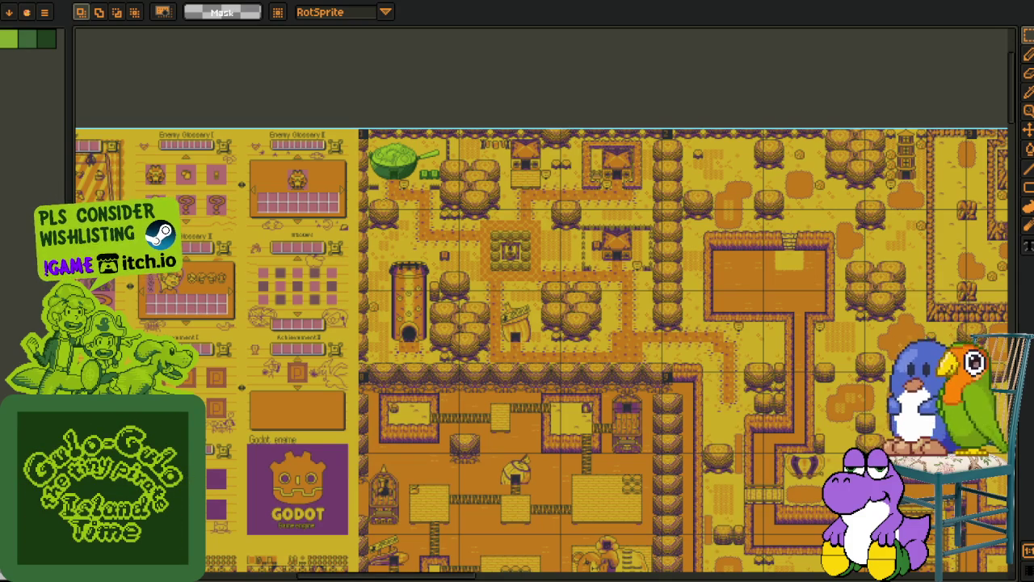
{"action": "left_click_drag", "start_coordinate": [586, 437], "coordinate": [476, 414]}
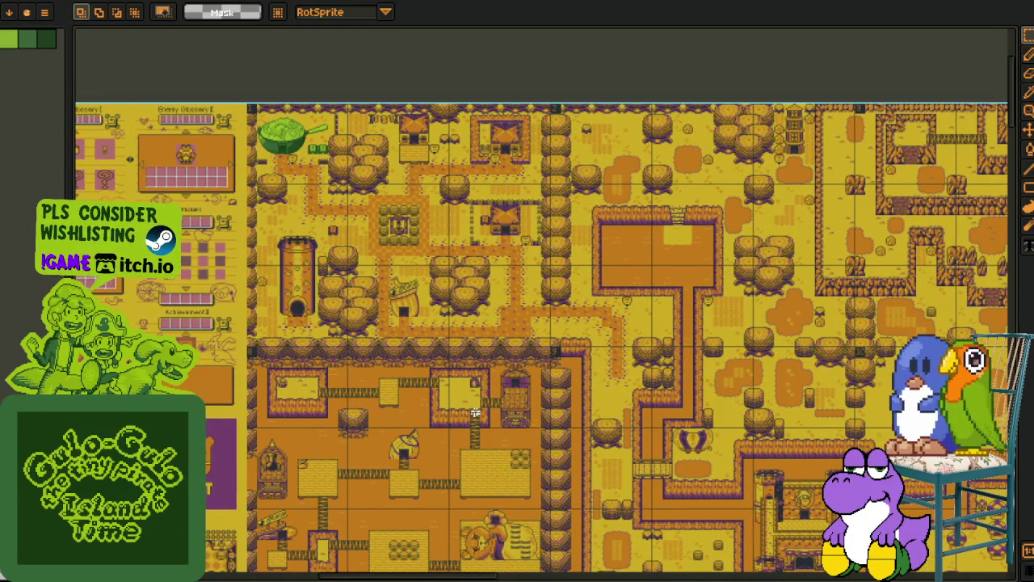
Bring the acorn DOOR house into view and select the round tree beside it.
{"action": "left_click_drag", "start_coordinate": [586, 409], "coordinate": [302, 391]}
{"action": "scroll", "coordinate": [206, 360], "scroll_direction": "up", "scroll_amount": 5}
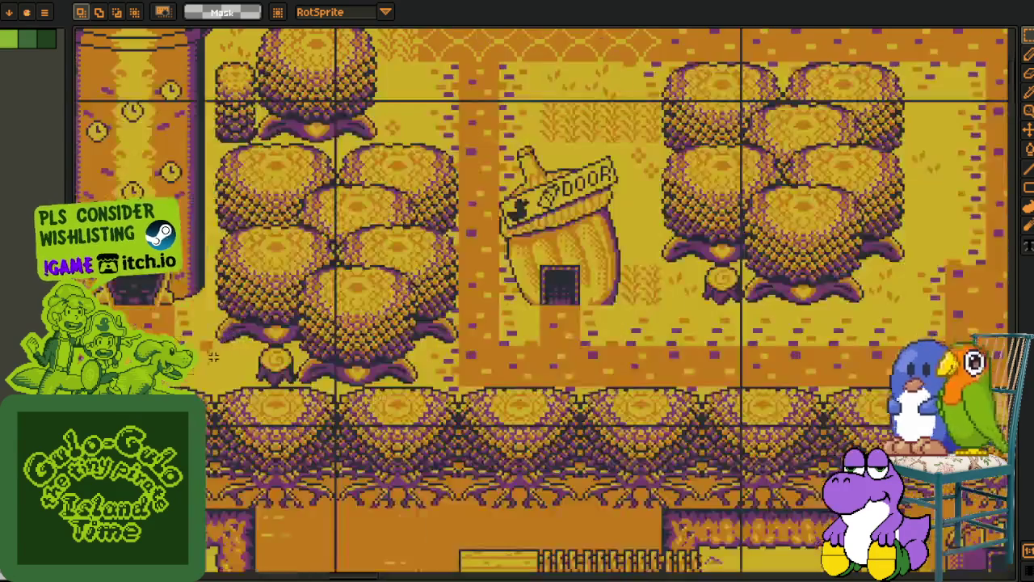
{"action": "mouse_move", "coordinate": [418, 314]}
{"action": "left_mouse_down"}
{"action": "mouse_move", "coordinate": [286, 372]}
{"action": "mouse_move", "coordinate": [470, 387]}
{"action": "left_mouse_up"}
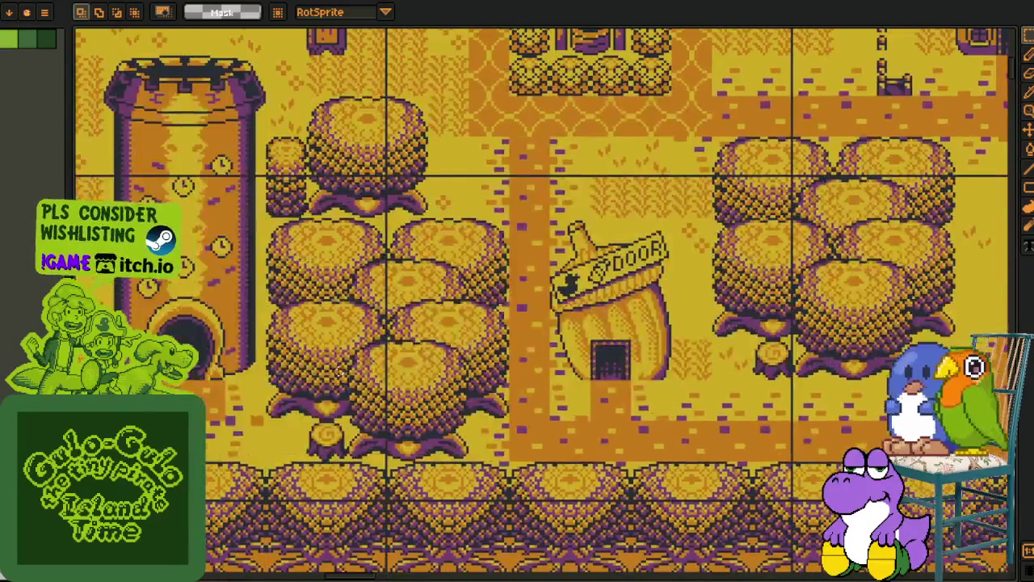
{"action": "left_click_drag", "start_coordinate": [298, 332], "coordinate": [490, 450]}
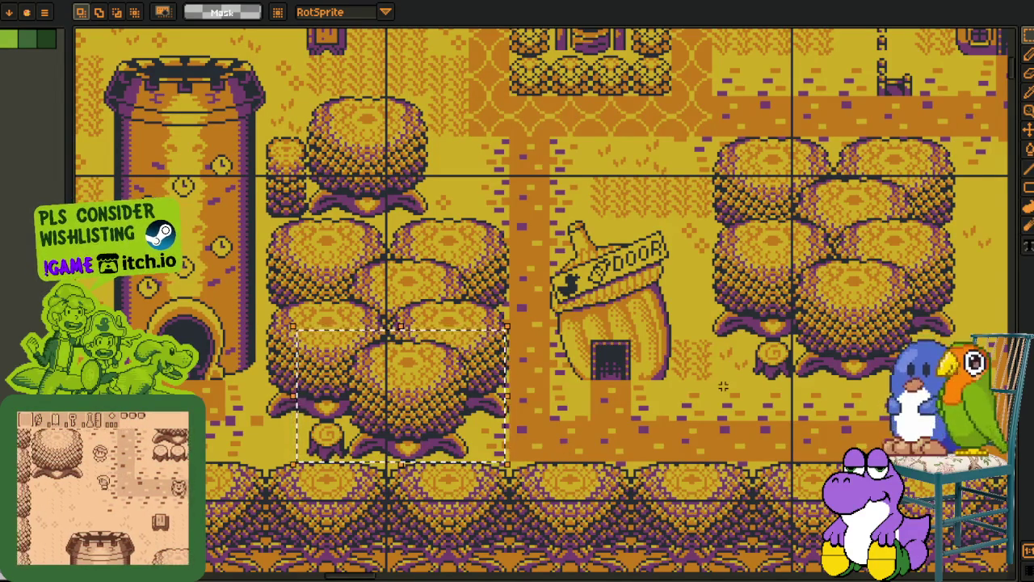
Zoom out and pan over to the character portrait grid, then zoom in.
{"action": "scroll", "coordinate": [380, 344], "scroll_direction": "down", "scroll_amount": 1}
{"action": "scroll", "coordinate": [380, 344], "scroll_direction": "down", "scroll_amount": 2}
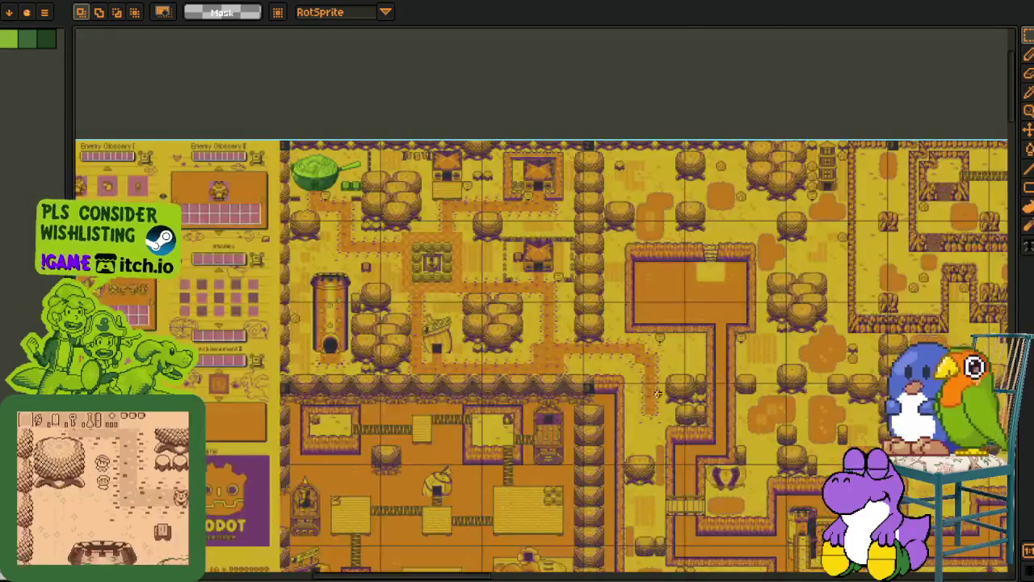
{"action": "scroll", "coordinate": [380, 343], "scroll_direction": "up", "scroll_amount": 1}
{"action": "mouse_move", "coordinate": [380, 343]}
{"action": "left_mouse_down"}
{"action": "mouse_move", "coordinate": [455, 374]}
{"action": "mouse_move", "coordinate": [418, 227]}
{"action": "mouse_move", "coordinate": [97, 64]}
{"action": "left_mouse_up"}
{"action": "scroll", "coordinate": [521, 408], "scroll_direction": "up", "scroll_amount": 1}
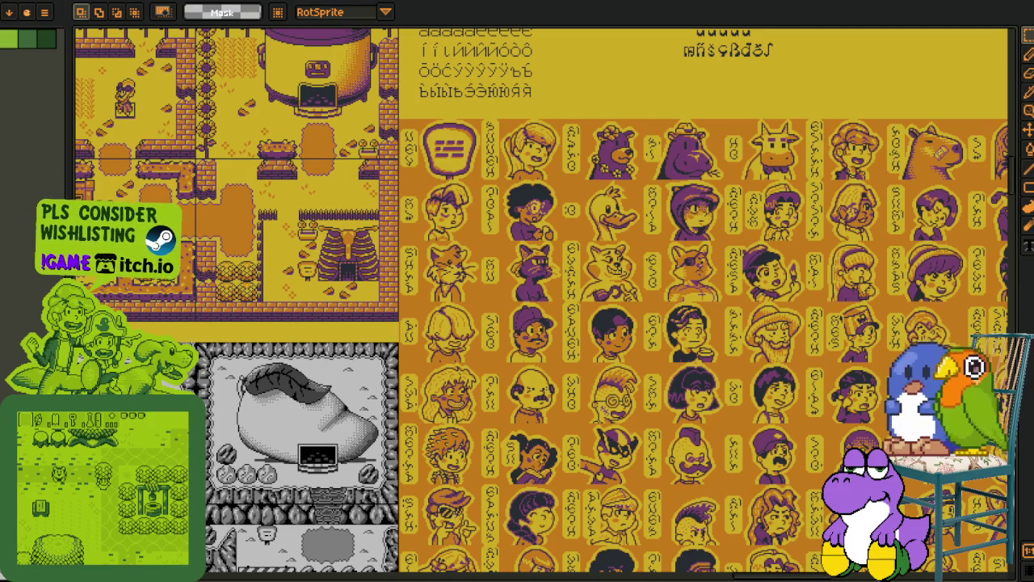
Zoom out across the sprite sheets, zoom into the font sheet, and marquee the Latin alphabet block.
{"action": "scroll", "coordinate": [435, 404], "scroll_direction": "down", "scroll_amount": 2}
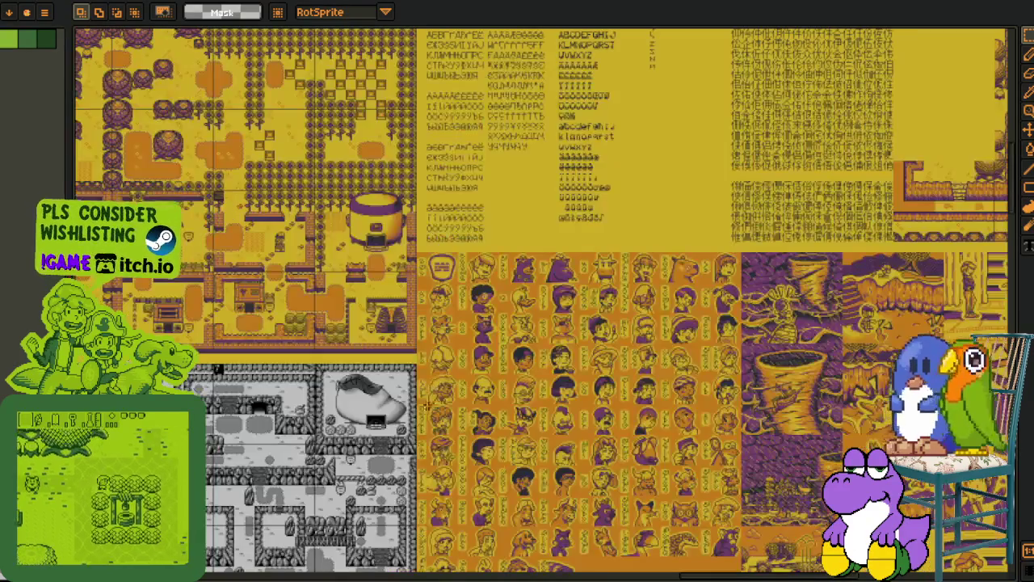
{"action": "mouse_move", "coordinate": [444, 407]}
{"action": "left_mouse_down"}
{"action": "mouse_move", "coordinate": [316, 371]}
{"action": "mouse_move", "coordinate": [354, 364]}
{"action": "left_mouse_up"}
{"action": "scroll", "coordinate": [354, 363], "scroll_direction": "down", "scroll_amount": 2}
{"action": "scroll", "coordinate": [279, 220], "scroll_direction": "up", "scroll_amount": 2}
{"action": "scroll", "coordinate": [279, 221], "scroll_direction": "down", "scroll_amount": 2}
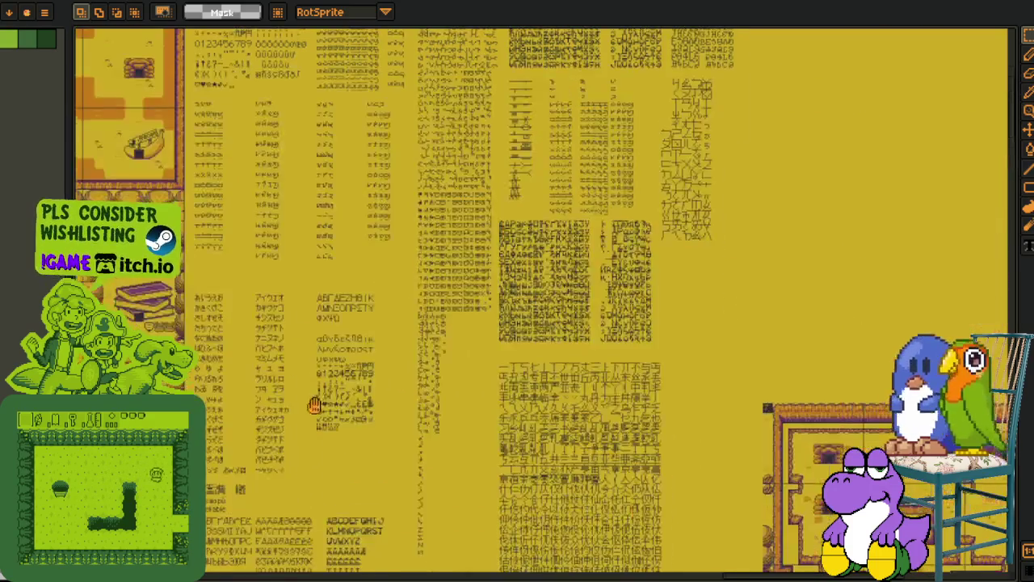
{"action": "scroll", "coordinate": [279, 221], "scroll_direction": "up", "scroll_amount": 3}
{"action": "scroll", "coordinate": [202, 178], "scroll_direction": "up", "scroll_amount": 2}
{"action": "mouse_move", "coordinate": [203, 178]}
{"action": "left_mouse_down"}
{"action": "mouse_move", "coordinate": [536, 566]}
{"action": "mouse_move", "coordinate": [588, 550]}
{"action": "left_mouse_up"}
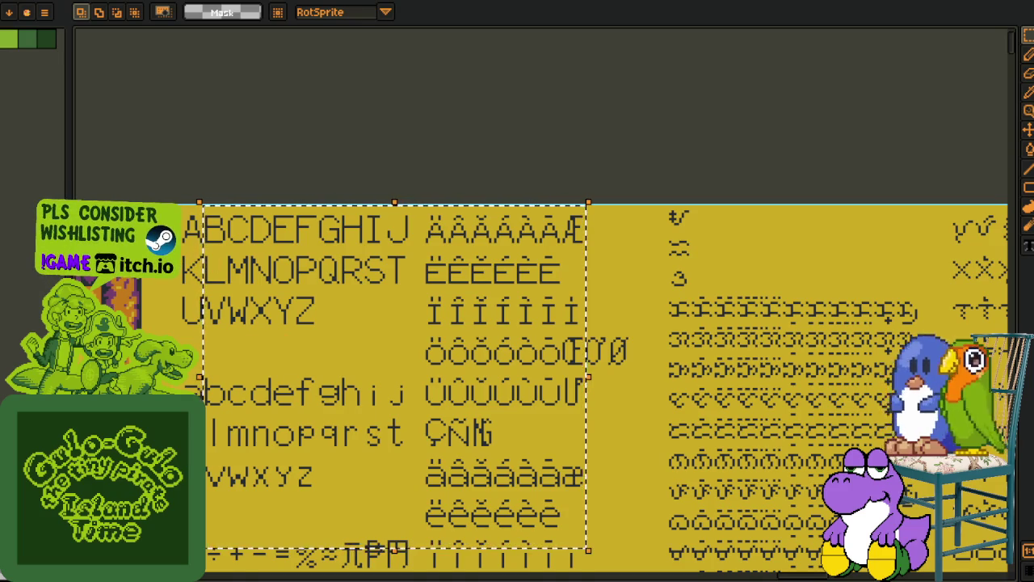
{"action": "key", "text": "ctrl+v"}
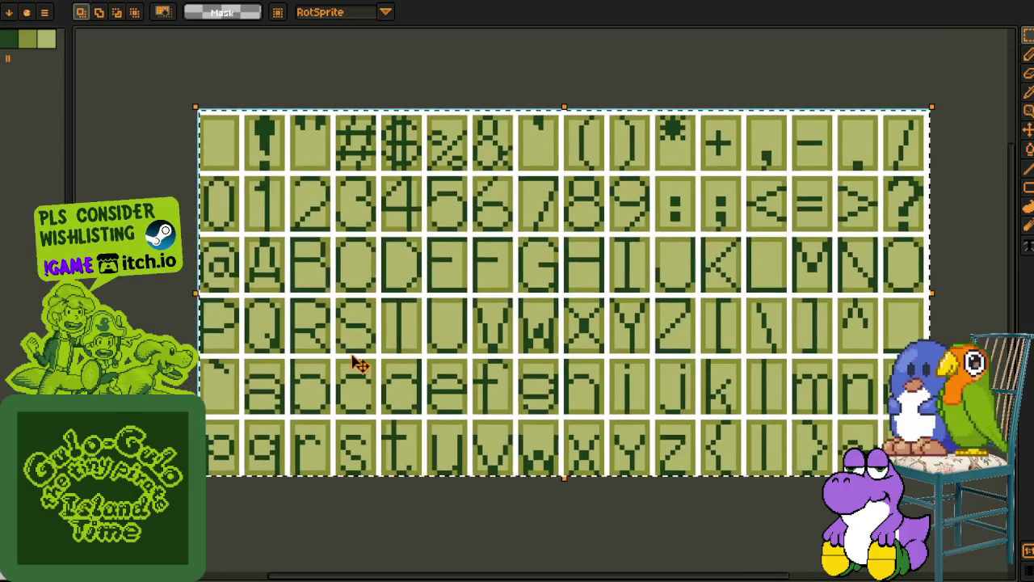
{"action": "scroll", "coordinate": [203, 122], "scroll_direction": "up", "scroll_amount": 1}
{"action": "scroll", "coordinate": [300, 154], "scroll_direction": "up", "scroll_amount": 1}
{"action": "scroll", "coordinate": [423, 253], "scroll_direction": "down", "scroll_amount": 2}
{"action": "scroll", "coordinate": [394, 223], "scroll_direction": "up", "scroll_amount": 1}
{"action": "scroll", "coordinate": [393, 224], "scroll_direction": "down", "scroll_amount": 1}
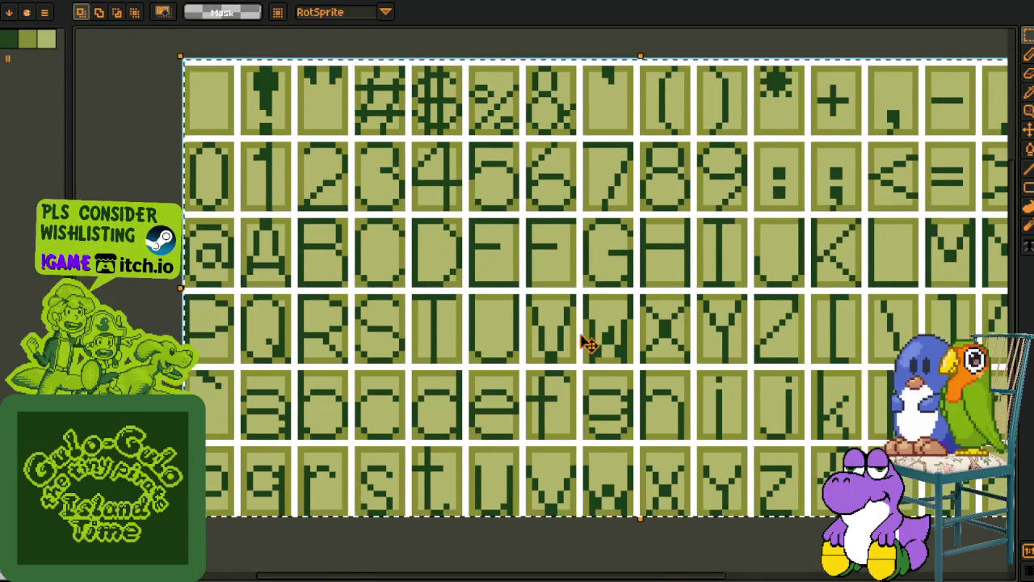
{"action": "scroll", "coordinate": [819, 439], "scroll_direction": "down", "scroll_amount": 2}
{"action": "left_click_drag", "start_coordinate": [755, 445], "coordinate": [649, 467]}
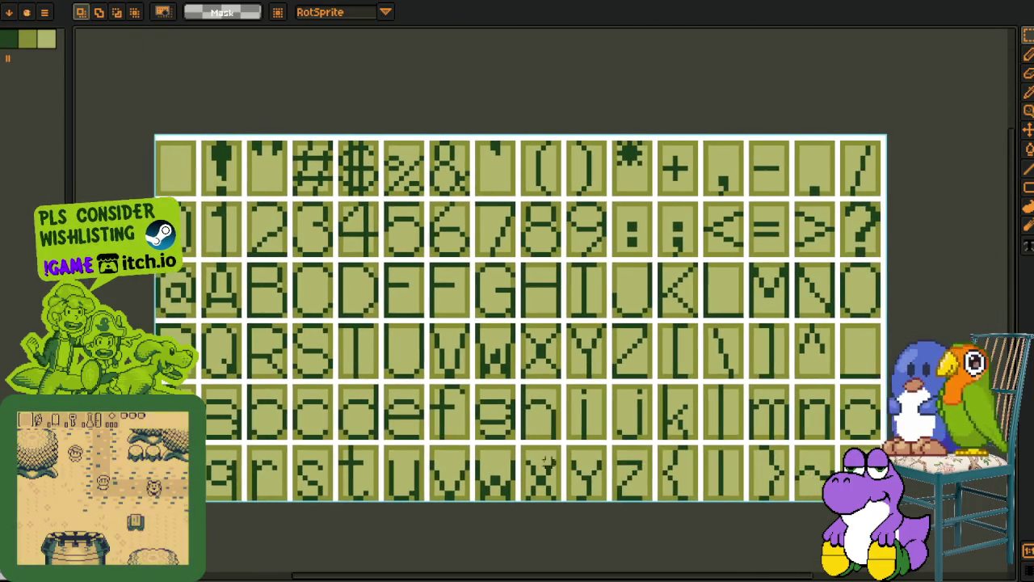
{"action": "key", "text": "i"}
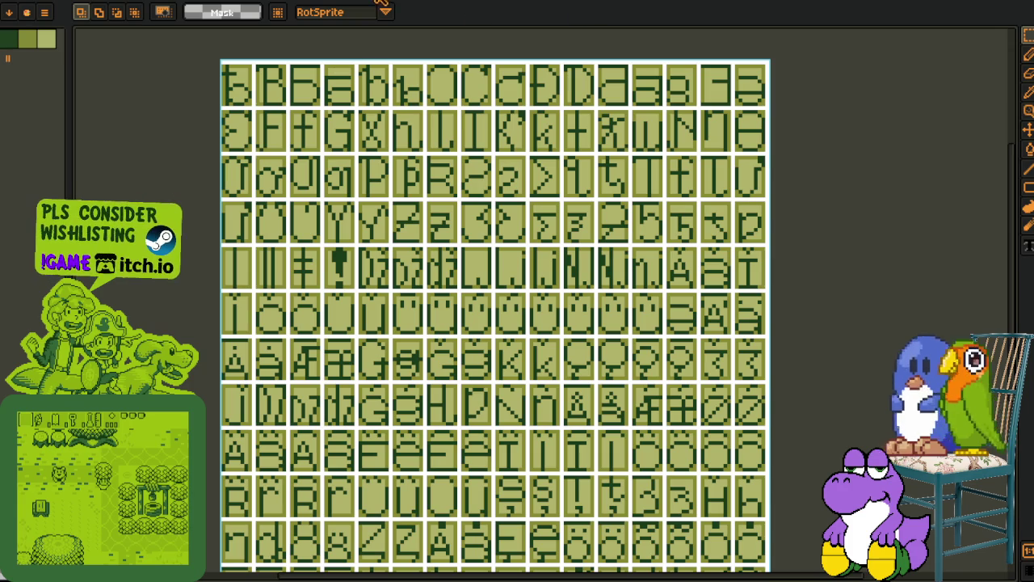
{"action": "left_click", "coordinate": [352, 2]}
{"action": "left_click", "coordinate": [351, 2]}
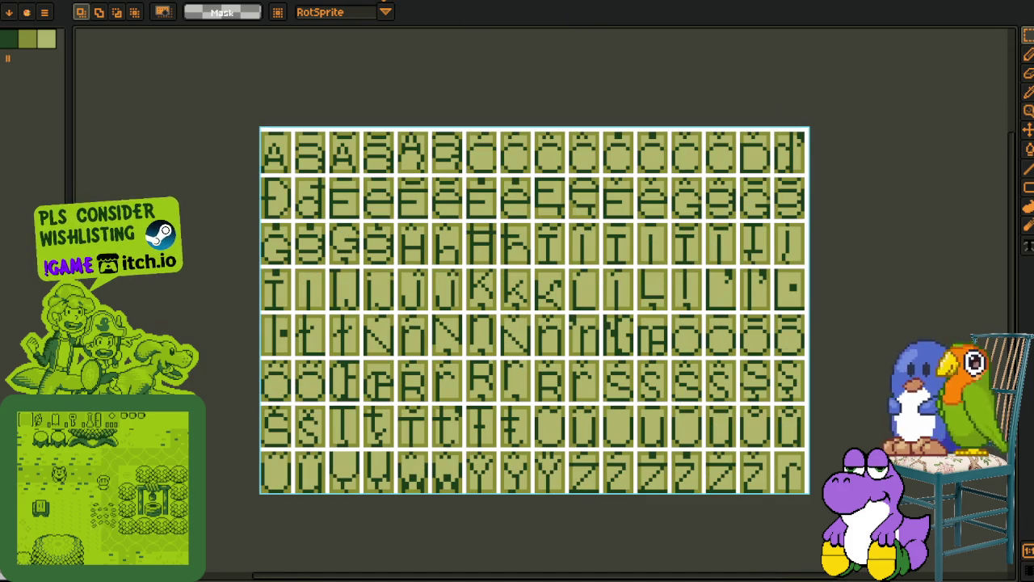
{"action": "key", "text": "ctrl+Tab"}
{"action": "key", "text": "ctrl+Tab"}
{"action": "key", "text": "ctrl+Tab"}
{"action": "key", "text": "ctrl+Tab"}
{"action": "key", "text": "ctrl+Tab"}
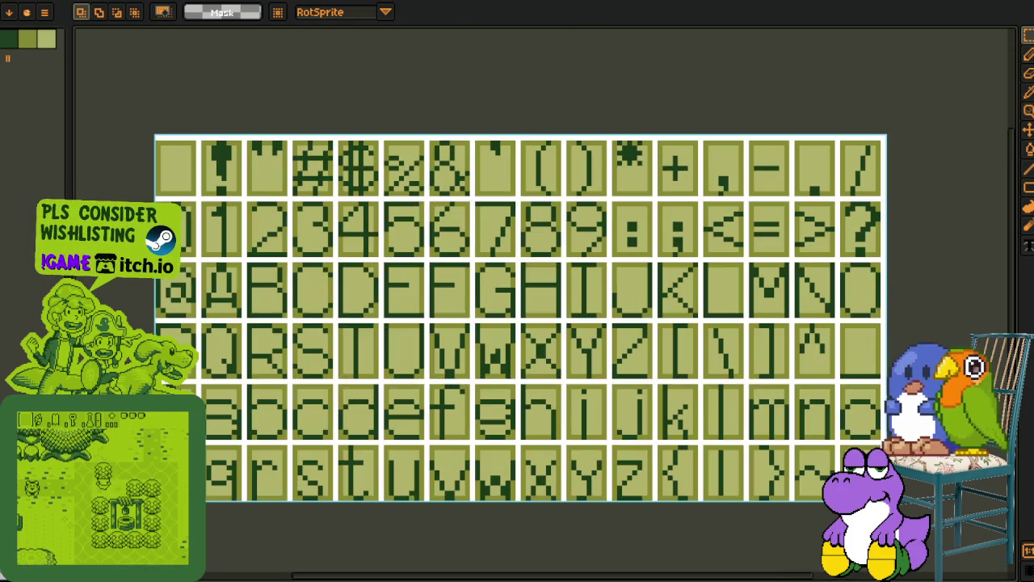
{"action": "scroll", "coordinate": [558, 162], "scroll_direction": "down", "scroll_amount": 2}
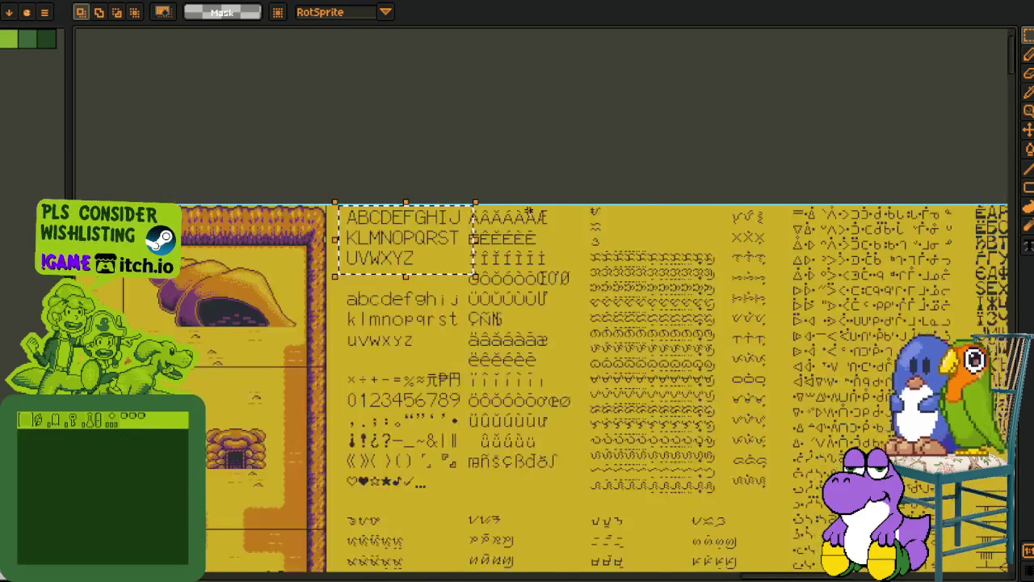
Pan and zoom across the cutscene illustration sheet.
{"action": "left_click_drag", "start_coordinate": [558, 162], "coordinate": [481, 88]}
{"action": "scroll", "coordinate": [481, 89], "scroll_direction": "down", "scroll_amount": 10}
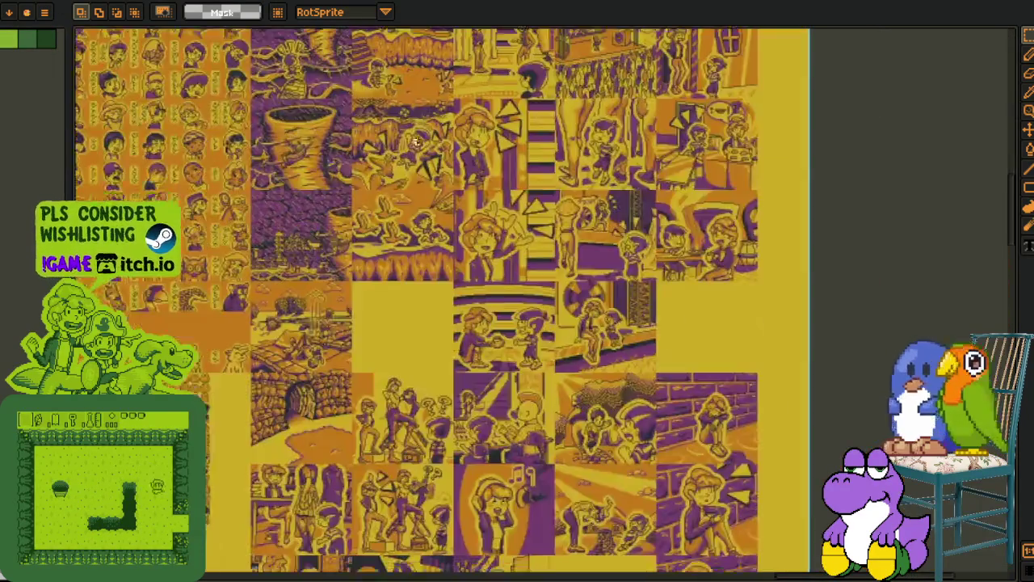
{"action": "scroll", "coordinate": [415, 142], "scroll_direction": "up", "scroll_amount": 2}
{"action": "mouse_move", "coordinate": [415, 143]}
{"action": "left_mouse_down"}
{"action": "mouse_move", "coordinate": [484, 266]}
{"action": "mouse_move", "coordinate": [617, 362]}
{"action": "left_mouse_up"}
{"action": "scroll", "coordinate": [617, 362], "scroll_direction": "down", "scroll_amount": 5}
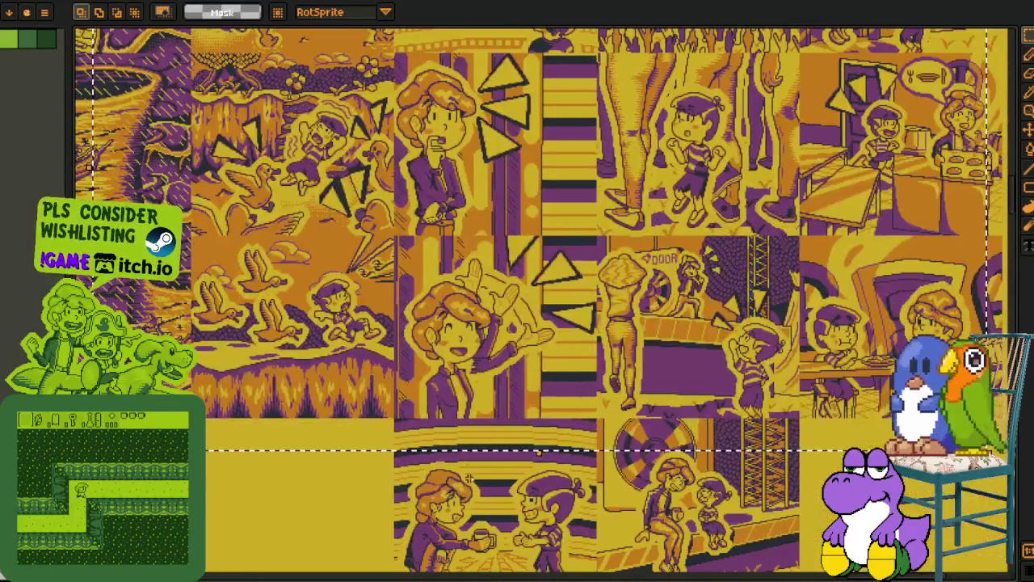
Clear the selection, then marquee the panel with ducks and a running kid.
{"action": "left_click", "coordinate": [469, 479]}
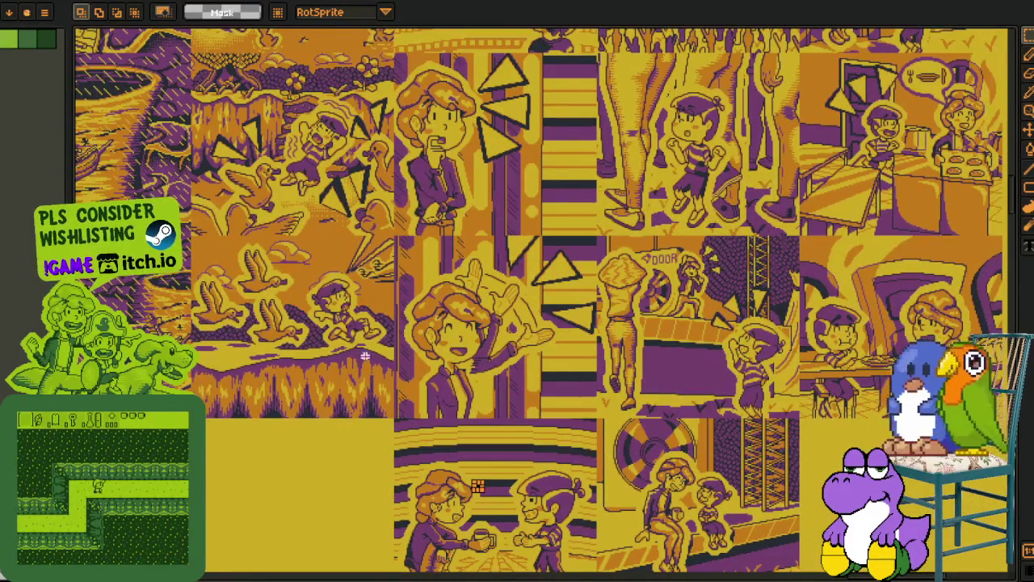
{"action": "scroll", "coordinate": [321, 259], "scroll_direction": "up", "scroll_amount": 2}
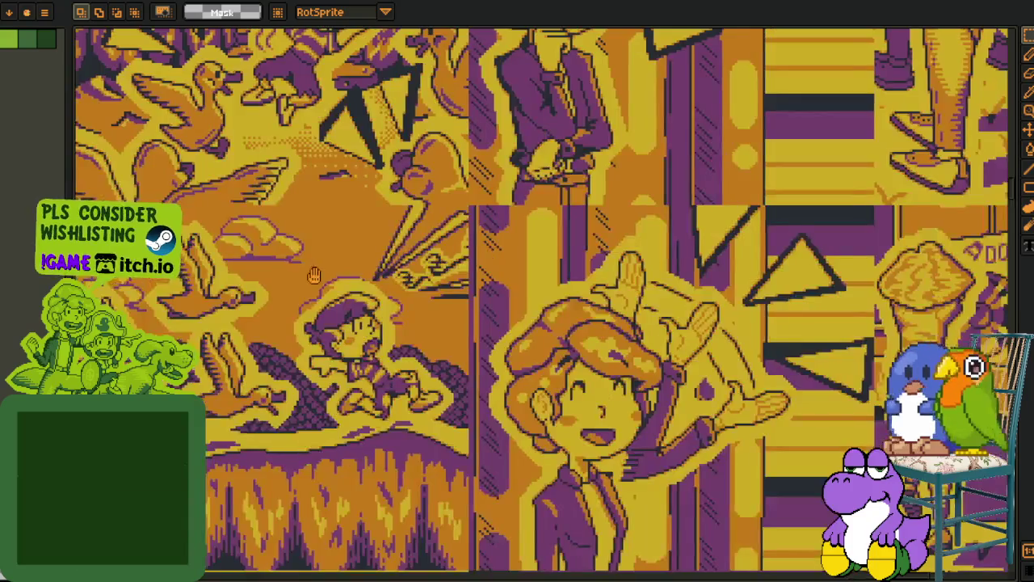
{"action": "left_click_drag", "start_coordinate": [255, 204], "coordinate": [556, 489]}
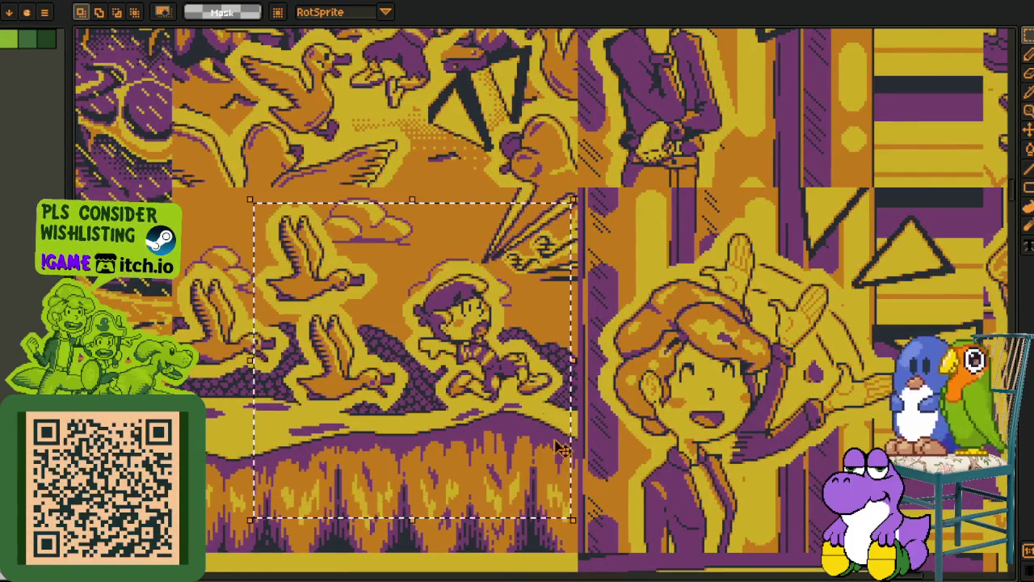
{"action": "scroll", "coordinate": [549, 318], "scroll_direction": "up", "scroll_amount": 2}
{"action": "scroll", "coordinate": [672, 496], "scroll_direction": "down", "scroll_amount": 2}
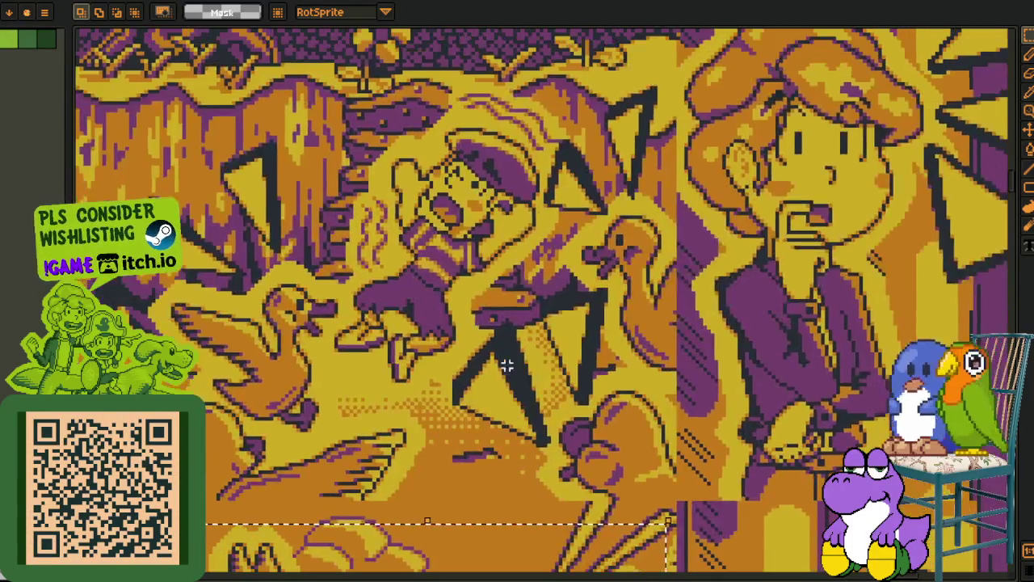
{"action": "scroll", "coordinate": [719, 338], "scroll_direction": "down", "scroll_amount": 2}
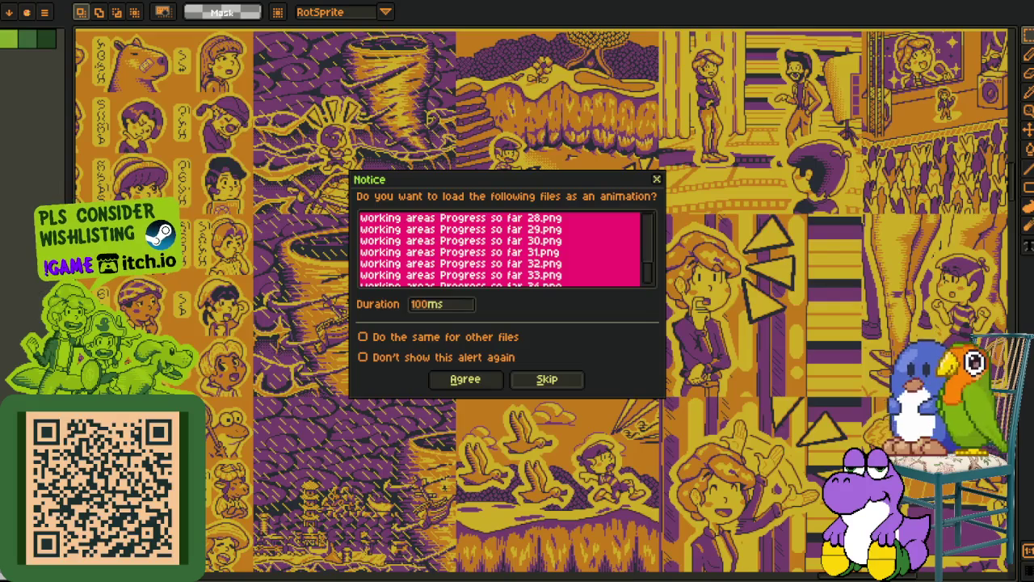
Confirm loading the 'working areas Progress so far' PNGs as one 100ms animation.
{"action": "key", "text": "Return"}
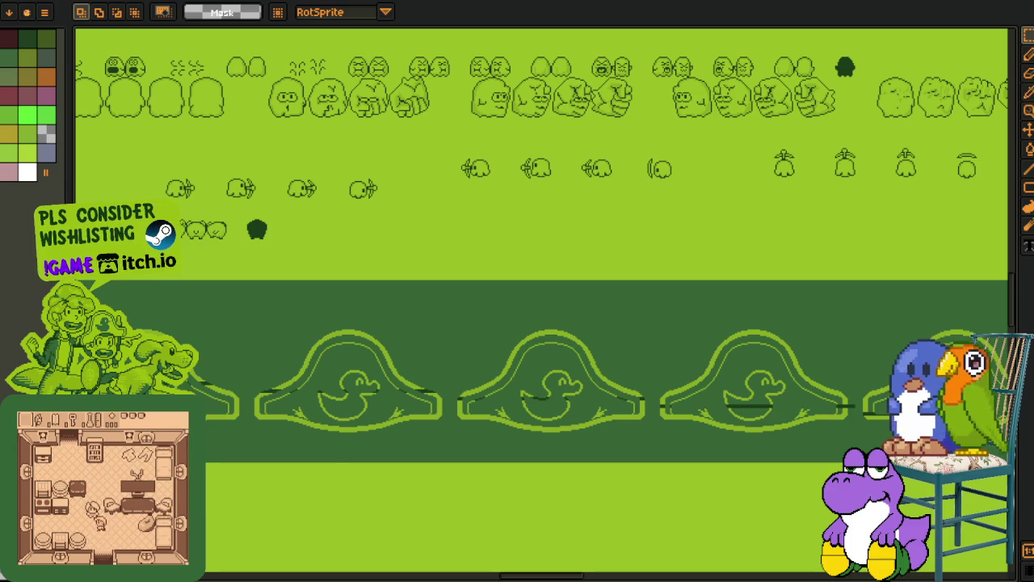
Scroll the Progress so far sheet, then switch to the map tilesheet and pan across it.
{"action": "scroll", "coordinate": [563, 263], "scroll_direction": "down", "scroll_amount": 4}
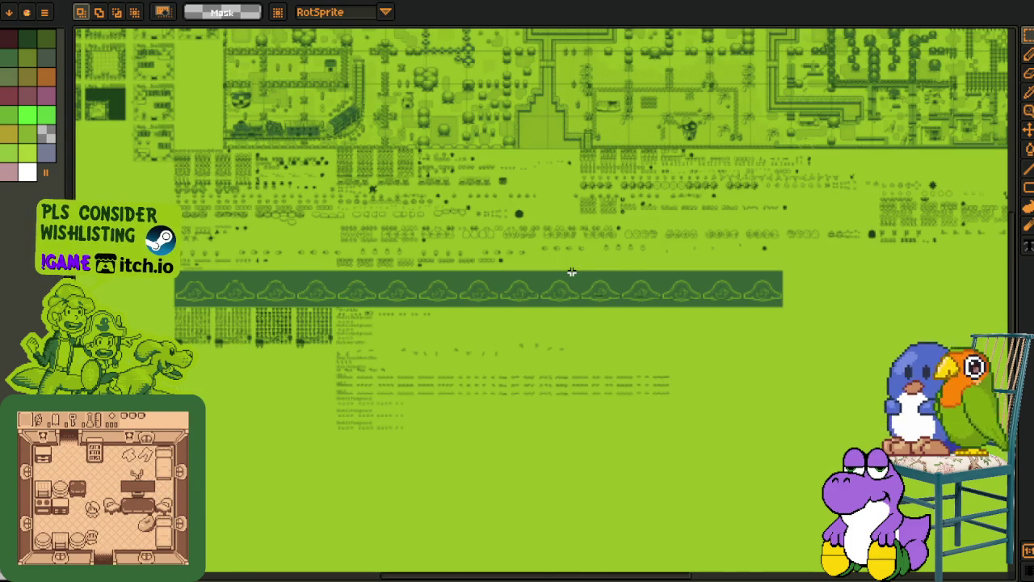
{"action": "scroll", "coordinate": [571, 273], "scroll_direction": "down", "scroll_amount": 5}
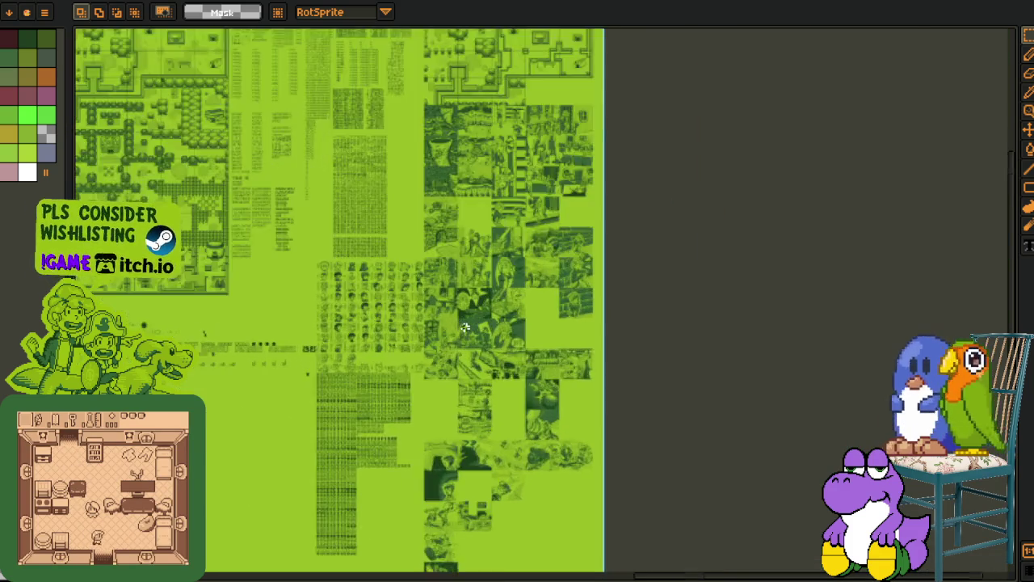
{"action": "scroll", "coordinate": [464, 327], "scroll_direction": "up", "scroll_amount": 5}
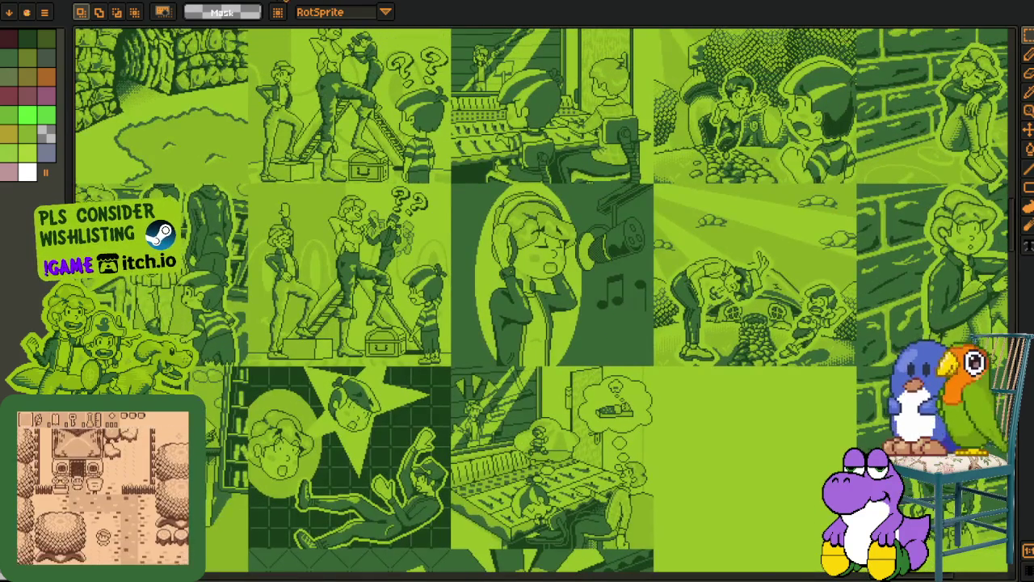
{"action": "key", "text": "ctrl+Tab"}
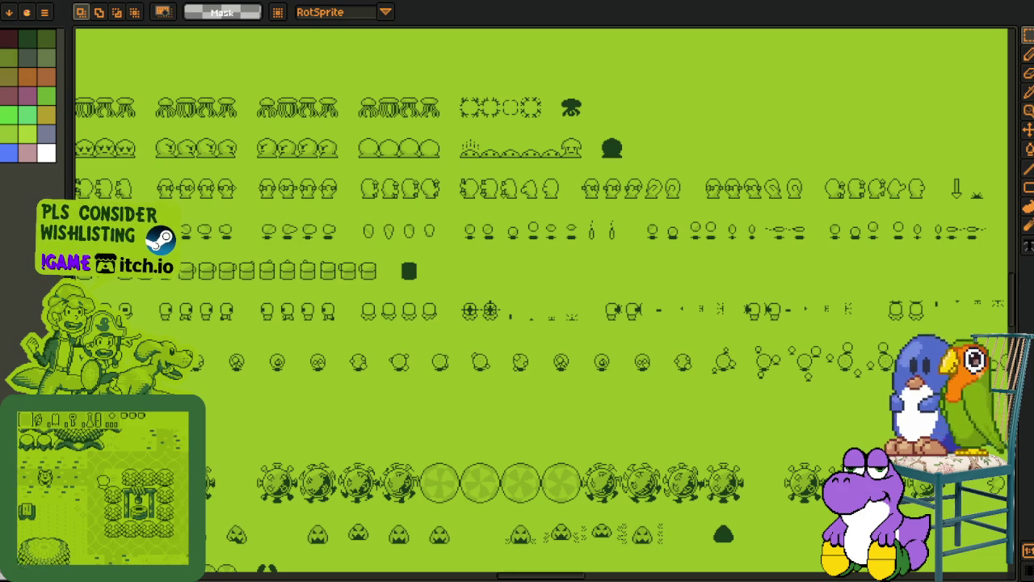
{"action": "scroll", "coordinate": [282, 561], "scroll_direction": "down", "scroll_amount": 2}
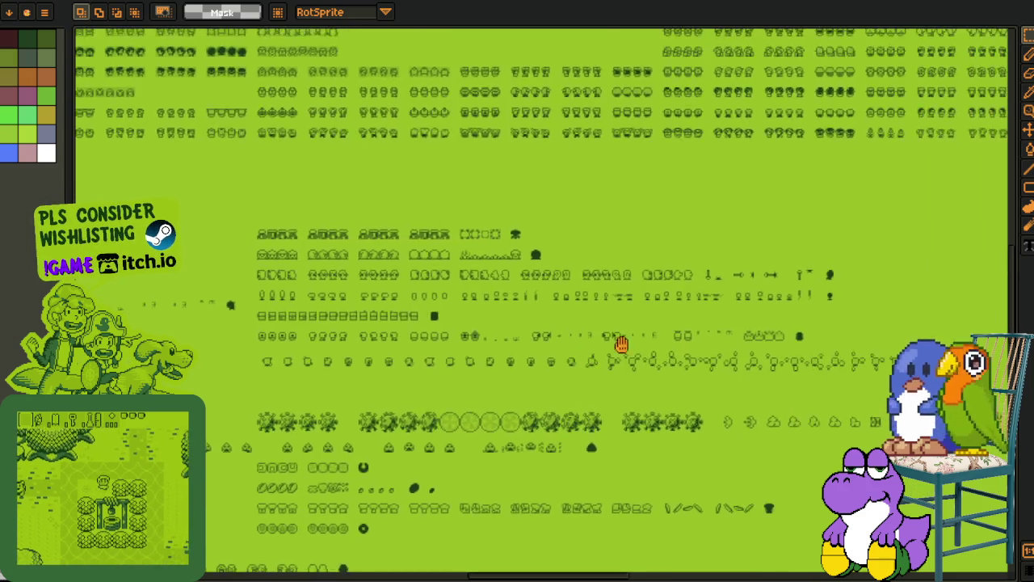
{"action": "mouse_move", "coordinate": [427, 300]}
{"action": "left_mouse_down"}
{"action": "mouse_move", "coordinate": [716, 291]}
{"action": "mouse_move", "coordinate": [173, 316]}
{"action": "mouse_move", "coordinate": [341, 299]}
{"action": "left_mouse_up"}
{"action": "scroll", "coordinate": [341, 298], "scroll_direction": "right", "scroll_amount": 10}
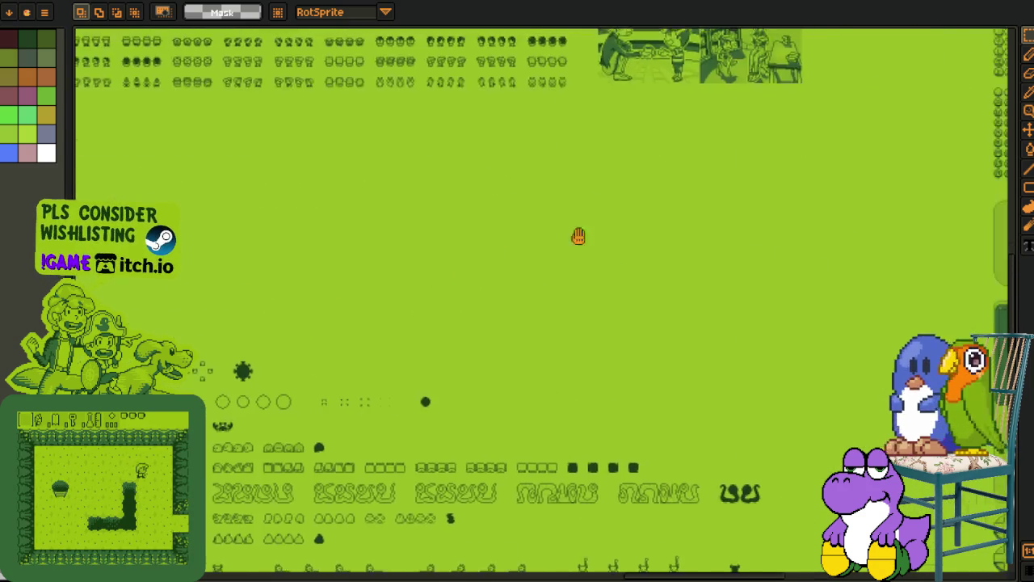
Select a block of cutscene panels and dock Progress so far as a split view on the right.
{"action": "scroll", "coordinate": [259, 372], "scroll_direction": "right", "scroll_amount": 6}
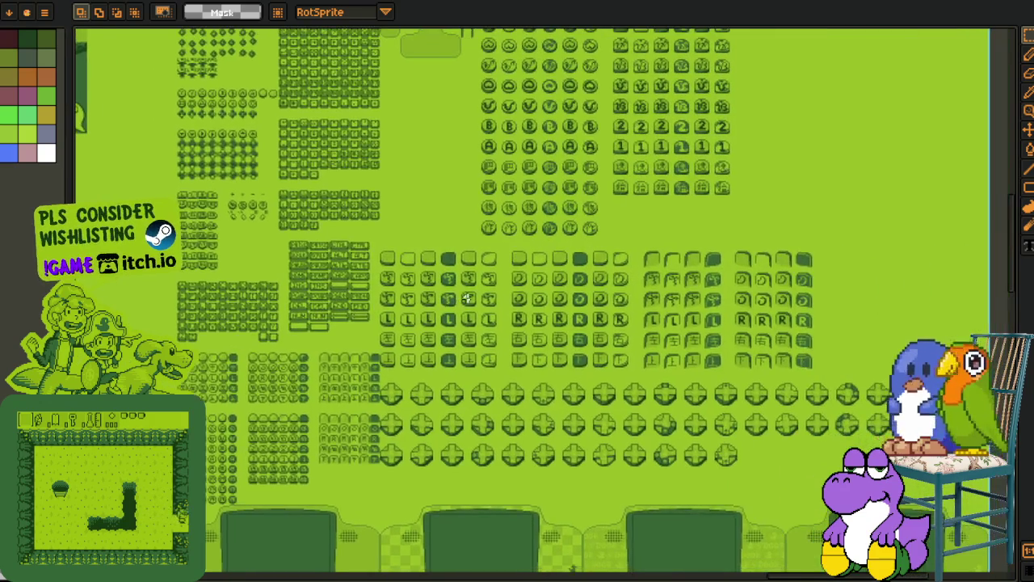
{"action": "scroll", "coordinate": [453, 347], "scroll_direction": "left", "scroll_amount": 10}
{"action": "scroll", "coordinate": [453, 346], "scroll_direction": "up", "scroll_amount": 4}
{"action": "scroll", "coordinate": [429, 307], "scroll_direction": "up", "scroll_amount": 5}
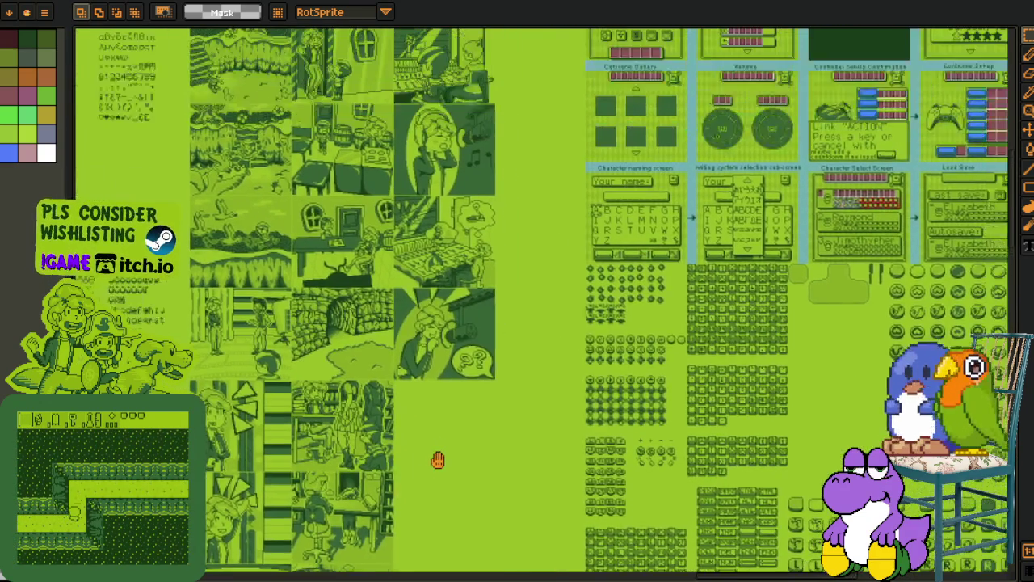
{"action": "scroll", "coordinate": [359, 143], "scroll_direction": "up", "scroll_amount": 1}
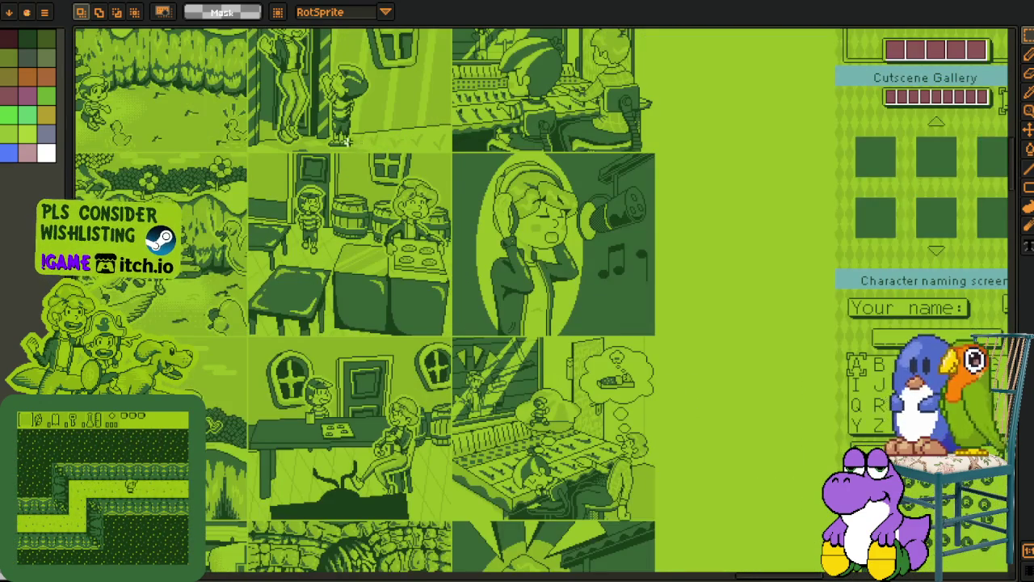
{"action": "scroll", "coordinate": [359, 142], "scroll_direction": "up", "scroll_amount": 2}
{"action": "scroll", "coordinate": [365, 243], "scroll_direction": "up", "scroll_amount": 1}
{"action": "mouse_move", "coordinate": [232, 252]}
{"action": "left_mouse_down"}
{"action": "mouse_move", "coordinate": [509, 416]}
{"action": "mouse_move", "coordinate": [507, 472]}
{"action": "left_mouse_up"}
{"action": "mouse_move", "coordinate": [303, 24]}
{"action": "left_mouse_down"}
{"action": "mouse_move", "coordinate": [966, 247]}
{"action": "mouse_move", "coordinate": [946, 242]}
{"action": "left_mouse_up"}
{"action": "scroll", "coordinate": [468, 286], "scroll_direction": "down", "scroll_amount": 5}
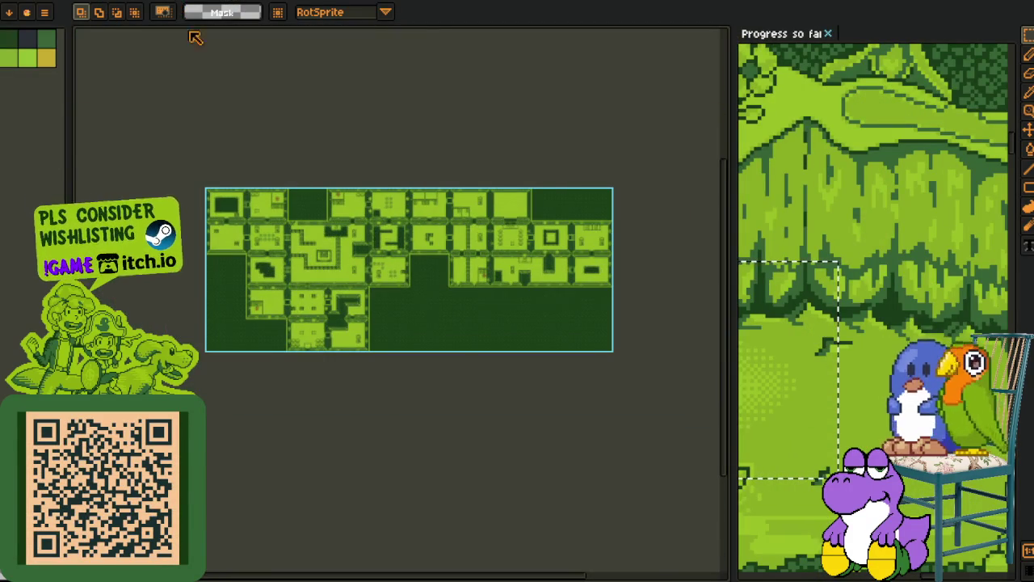
Show the orange-and-purple cutscene sheet on the left and widen the Progress so far pane.
{"action": "left_click", "coordinate": [194, 37]}
{"action": "key", "text": "ctrl+v"}
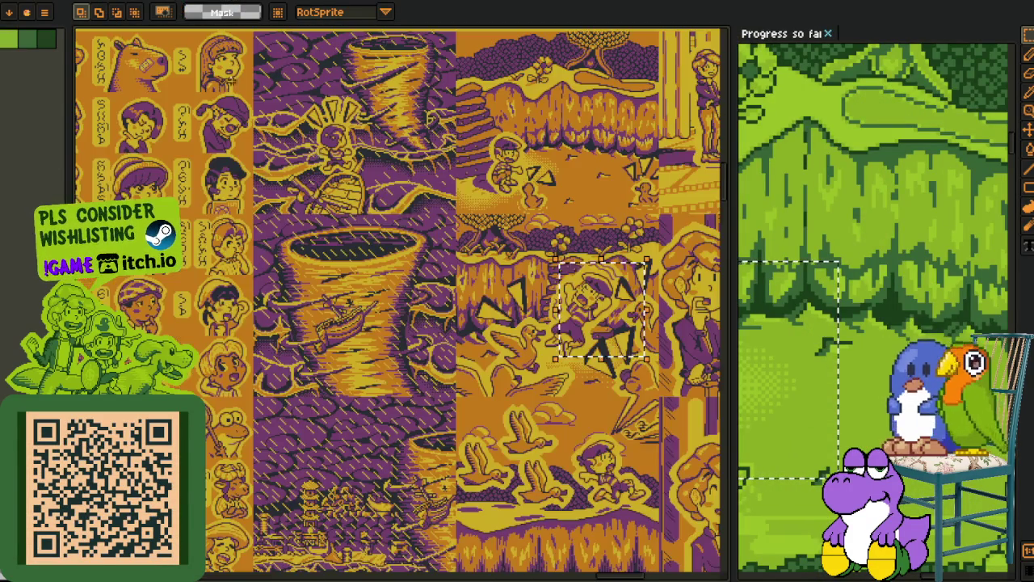
{"action": "scroll", "coordinate": [344, 268], "scroll_direction": "up", "scroll_amount": 6}
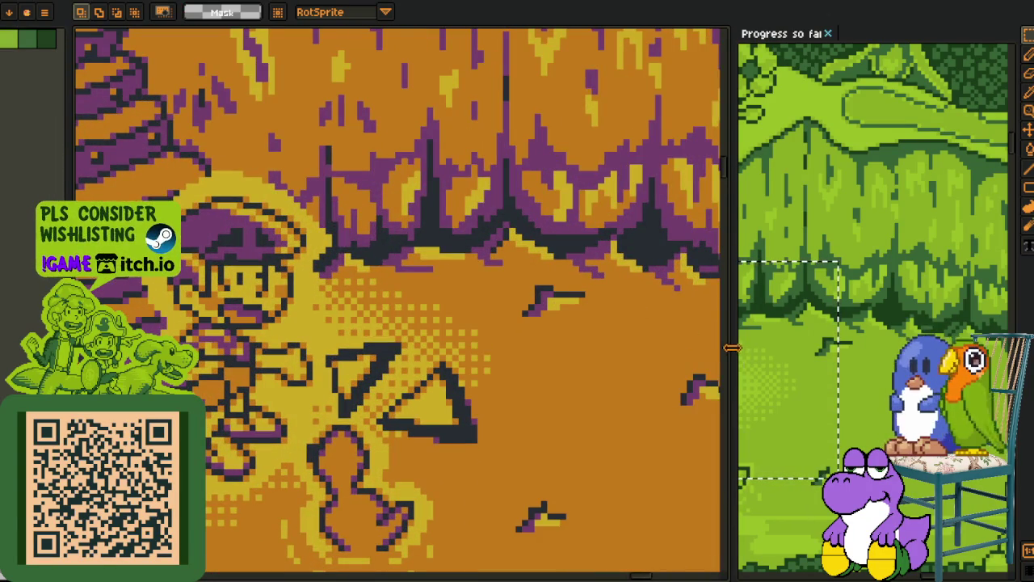
{"action": "left_click_drag", "start_coordinate": [731, 320], "coordinate": [442, 320]}
Zoom into the Progress so far sheet, then widen the cutscene sheet's pane.
{"action": "left_click", "coordinate": [645, 432]}
{"action": "scroll", "coordinate": [645, 432], "scroll_direction": "up", "scroll_amount": 3}
{"action": "scroll", "coordinate": [690, 377], "scroll_direction": "up", "scroll_amount": 5}
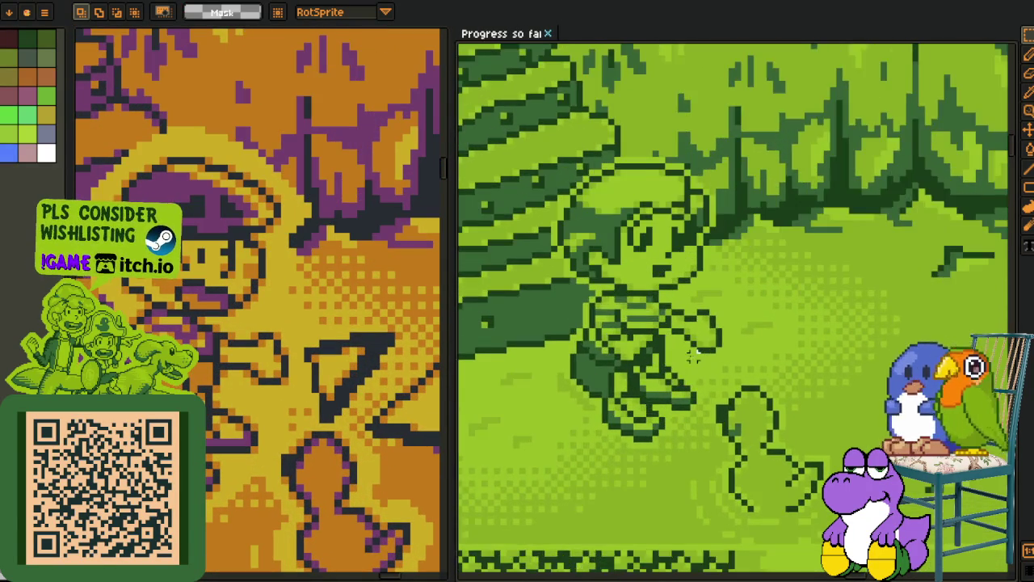
{"action": "scroll", "coordinate": [690, 378], "scroll_direction": "down", "scroll_amount": 4}
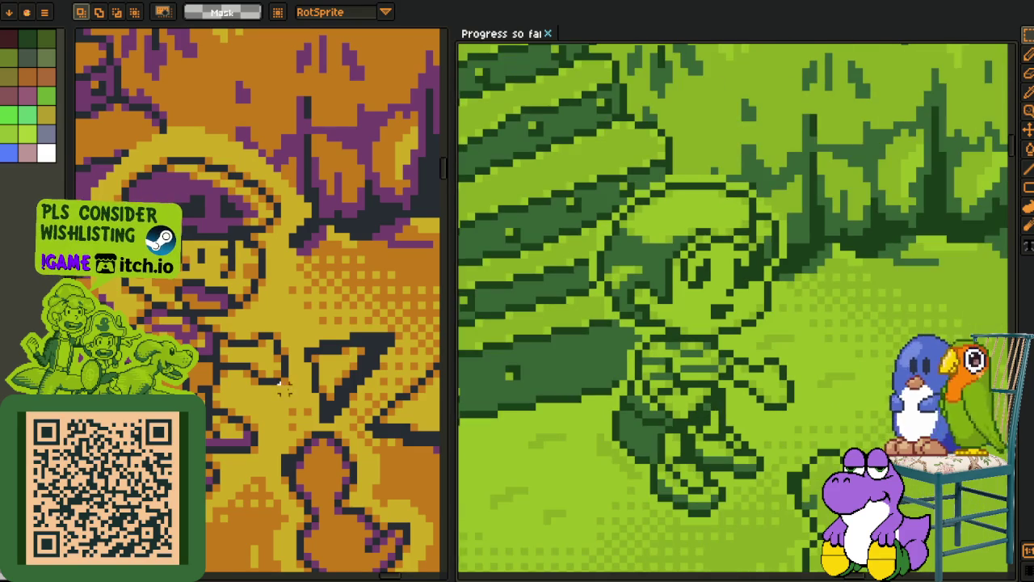
{"action": "scroll", "coordinate": [238, 394], "scroll_direction": "up", "scroll_amount": 2}
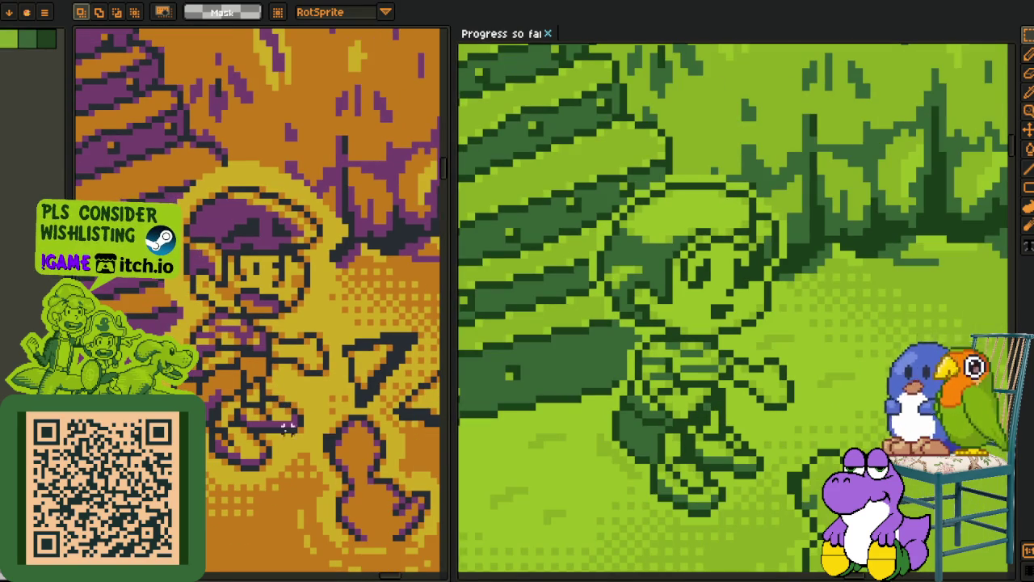
{"action": "scroll", "coordinate": [273, 453], "scroll_direction": "up", "scroll_amount": 2}
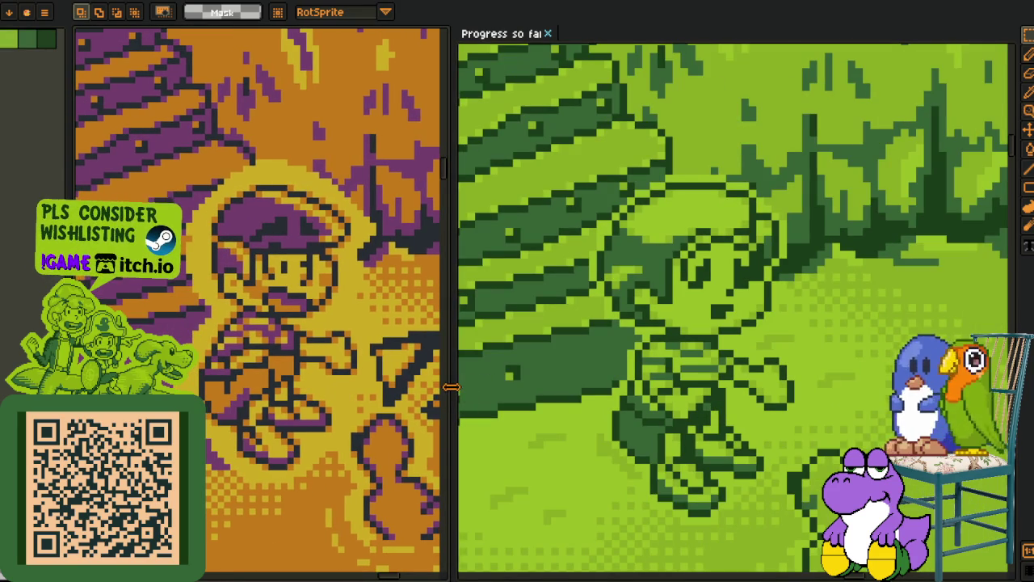
{"action": "left_click_drag", "start_coordinate": [451, 387], "coordinate": [535, 387]}
Zoom and pan the cutscene sheet across the duck-and-boy and smiling-girl scenes.
{"action": "scroll", "coordinate": [342, 334], "scroll_direction": "down", "scroll_amount": 2}
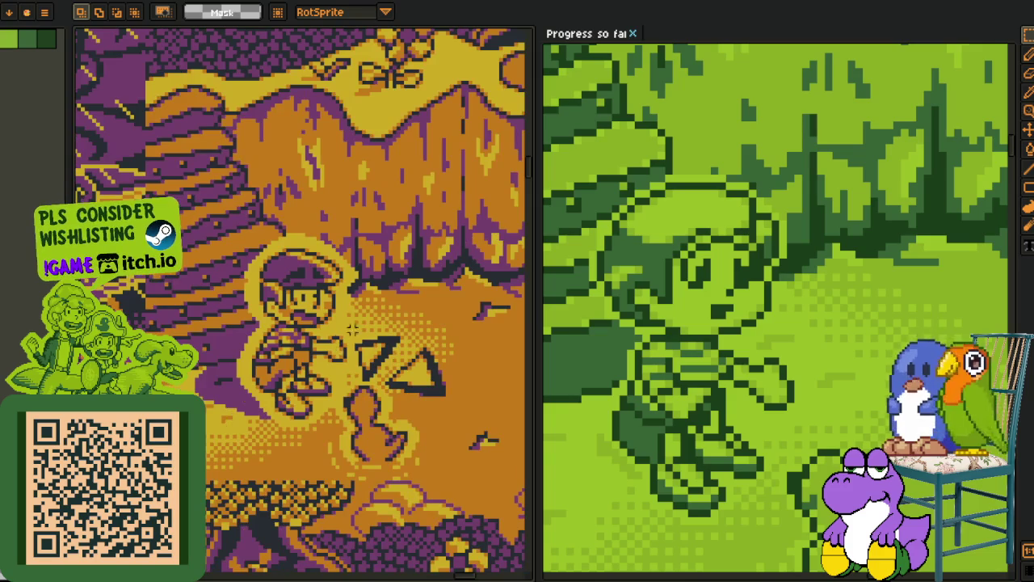
{"action": "scroll", "coordinate": [398, 299], "scroll_direction": "down", "scroll_amount": 1}
{"action": "scroll", "coordinate": [612, 346], "scroll_direction": "down", "scroll_amount": 3}
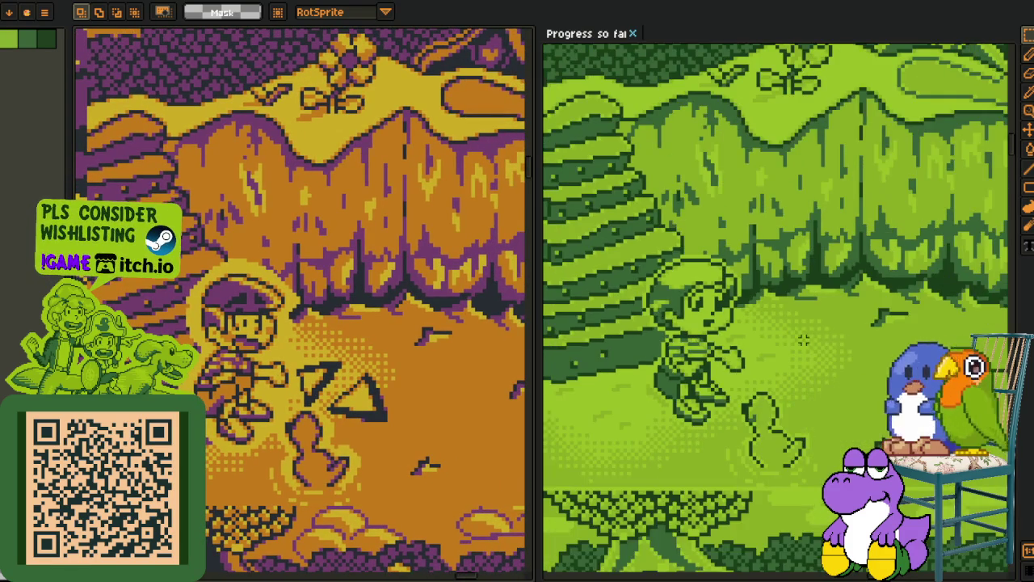
{"action": "scroll", "coordinate": [292, 228], "scroll_direction": "down", "scroll_amount": 10}
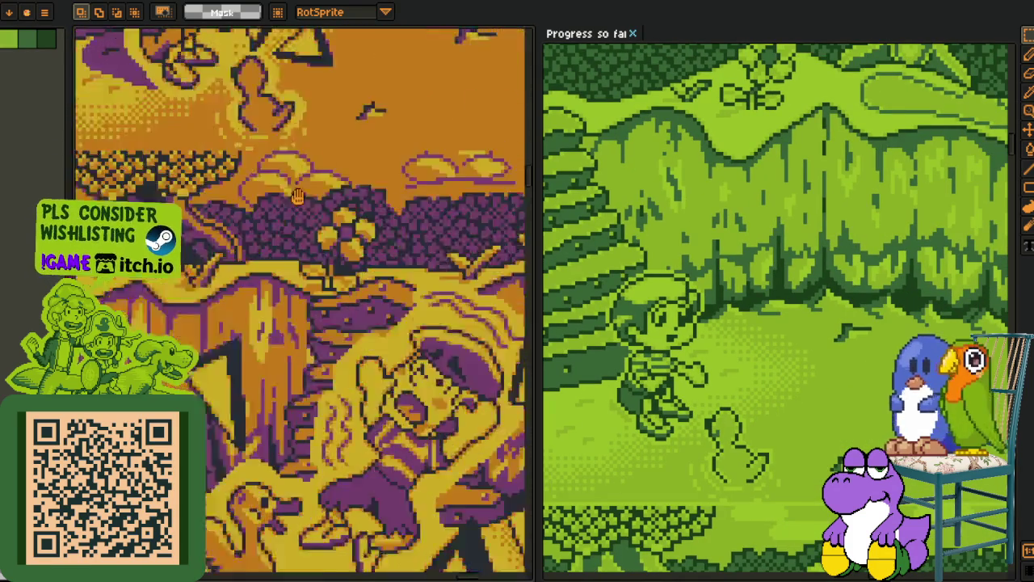
{"action": "scroll", "coordinate": [293, 228], "scroll_direction": "down", "scroll_amount": 1}
{"action": "scroll", "coordinate": [753, 299], "scroll_direction": "up", "scroll_amount": 5}
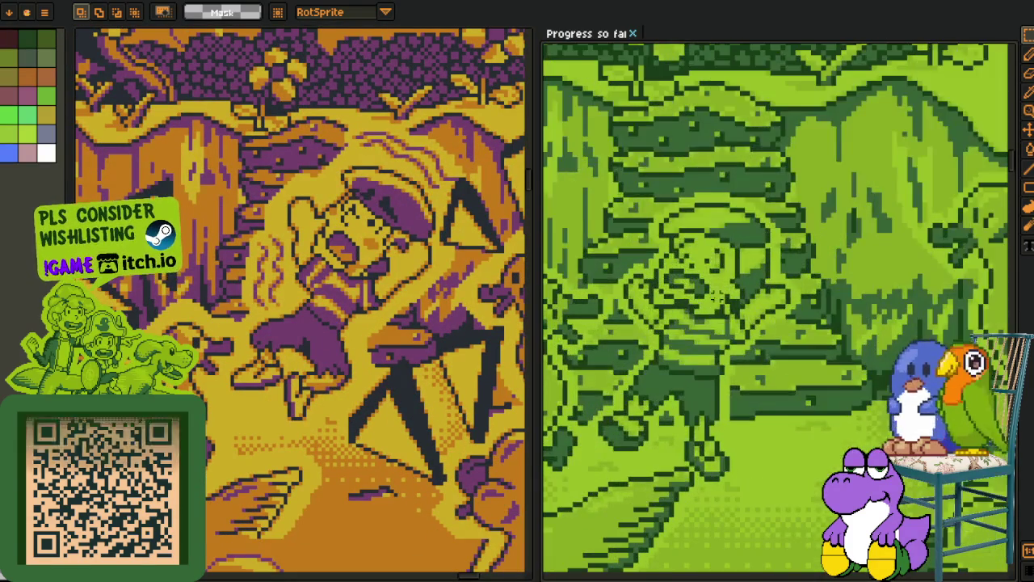
{"action": "scroll", "coordinate": [300, 299], "scroll_direction": "down", "scroll_amount": 1}
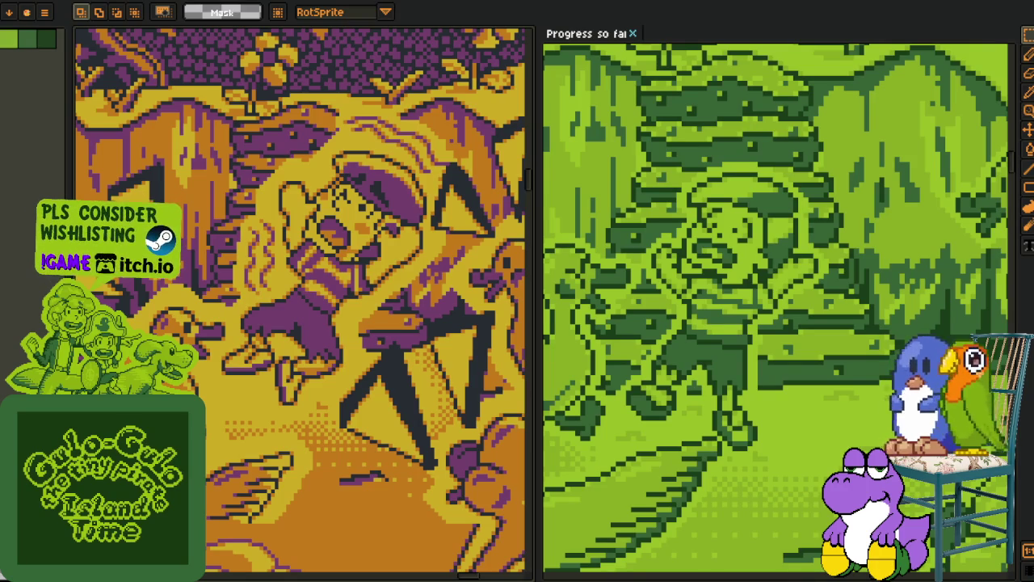
{"action": "scroll", "coordinate": [341, 392], "scroll_direction": "down", "scroll_amount": 3}
{"action": "scroll", "coordinate": [353, 300], "scroll_direction": "up", "scroll_amount": 3}
{"action": "left_click_drag", "start_coordinate": [352, 300], "coordinate": [265, 342]}
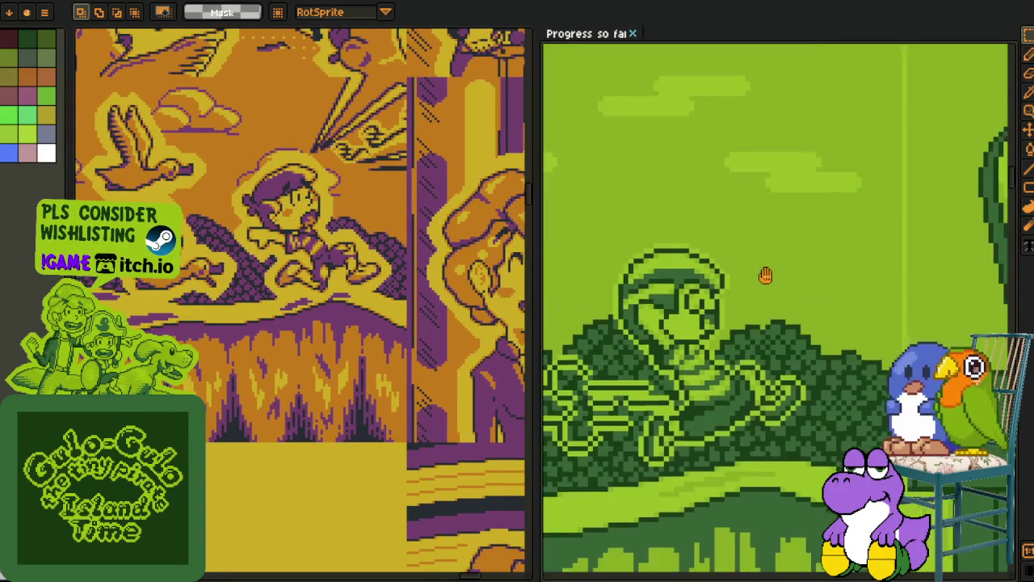
{"action": "left_click_drag", "start_coordinate": [404, 300], "coordinate": [258, 304]}
{"action": "scroll", "coordinate": [323, 267], "scroll_direction": "up", "scroll_amount": 2}
{"action": "left_click_drag", "start_coordinate": [324, 299], "coordinate": [263, 291]}
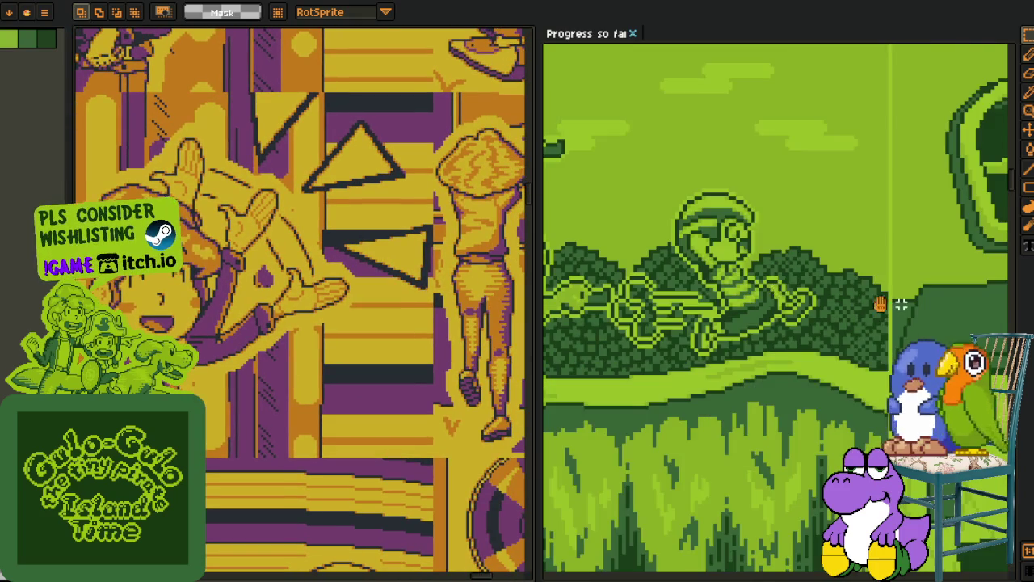
Pan both sheets to matching scenes, including the bookshelf scene in Progress so far.
{"action": "scroll", "coordinate": [792, 292], "scroll_direction": "up", "scroll_amount": 2}
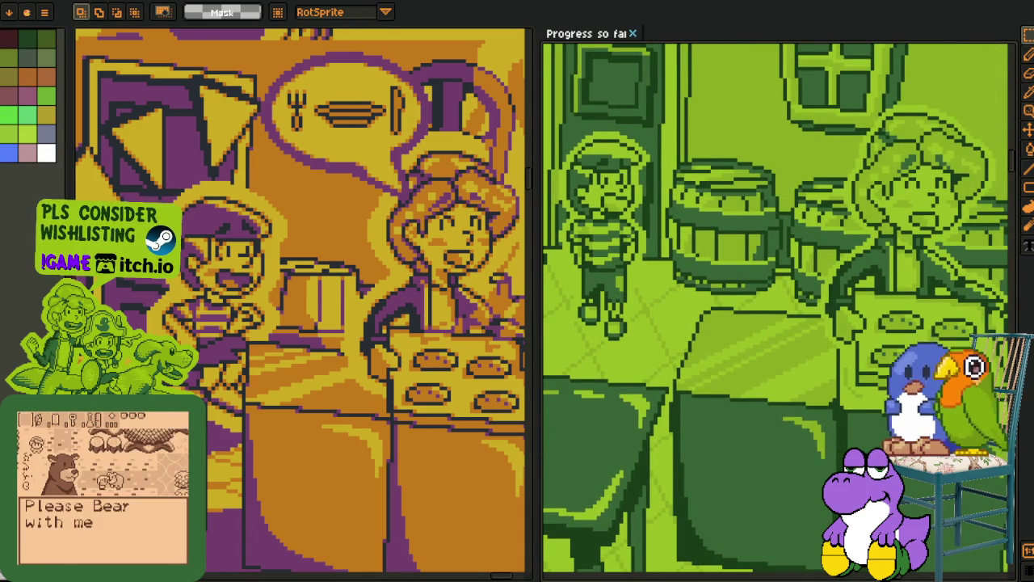
{"action": "scroll", "coordinate": [327, 424], "scroll_direction": "down", "scroll_amount": 10}
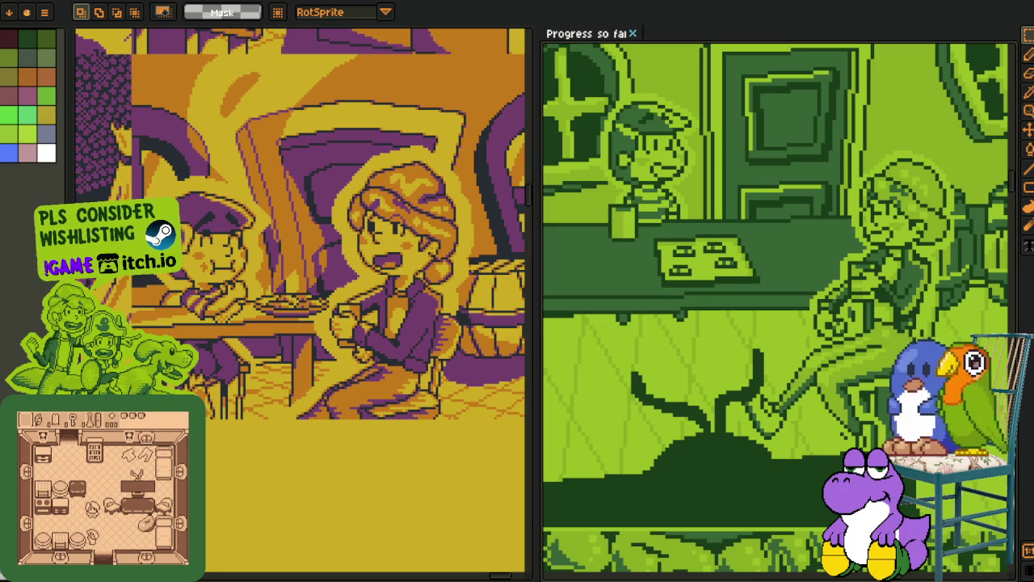
{"action": "scroll", "coordinate": [337, 398], "scroll_direction": "up", "scroll_amount": 2}
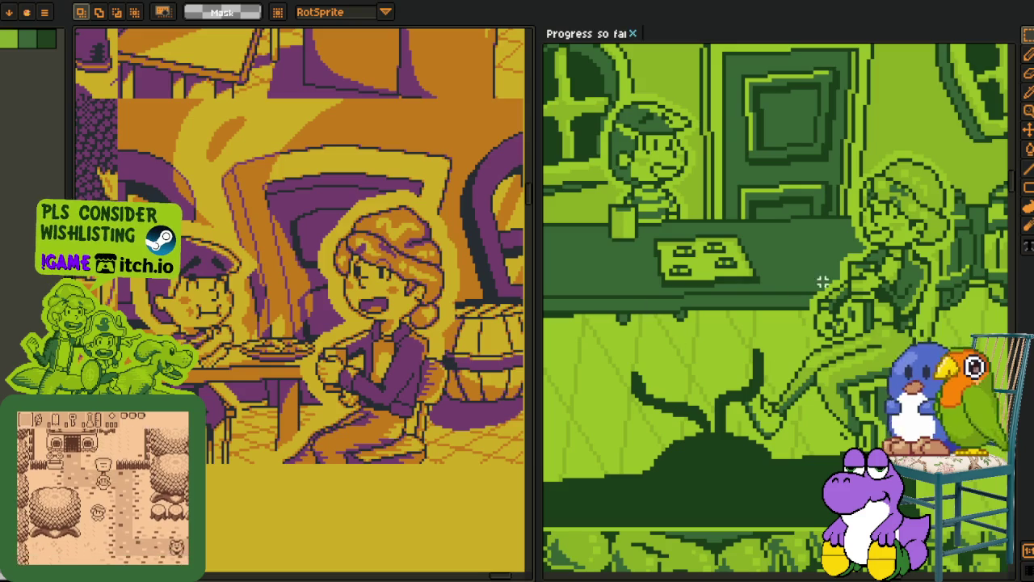
{"action": "scroll", "coordinate": [789, 294], "scroll_direction": "down", "scroll_amount": 1}
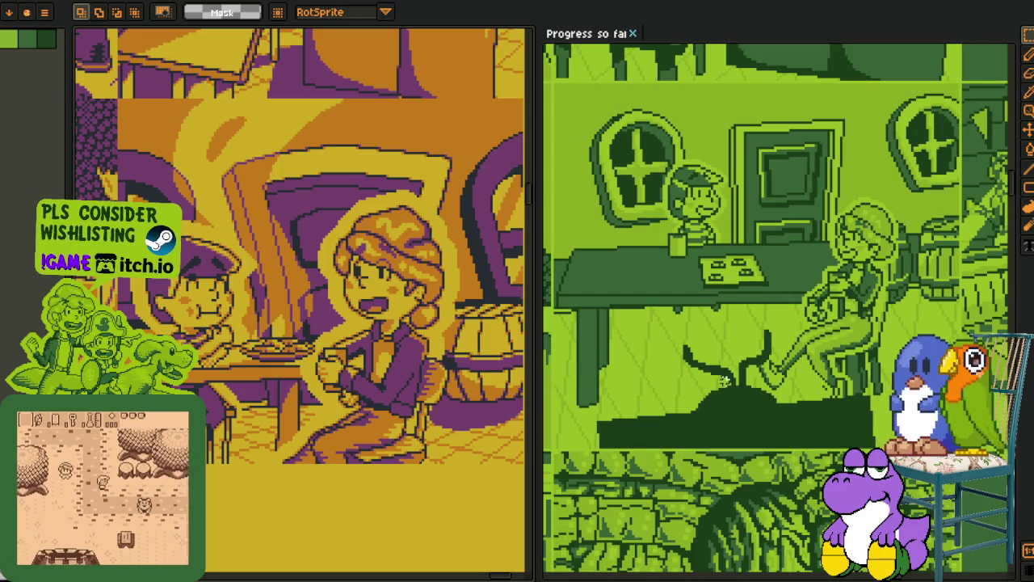
{"action": "scroll", "coordinate": [756, 307], "scroll_direction": "down", "scroll_amount": 3}
{"action": "left_click_drag", "start_coordinate": [779, 402], "coordinate": [739, 233]}
{"action": "scroll", "coordinate": [336, 309], "scroll_direction": "down", "scroll_amount": 4}
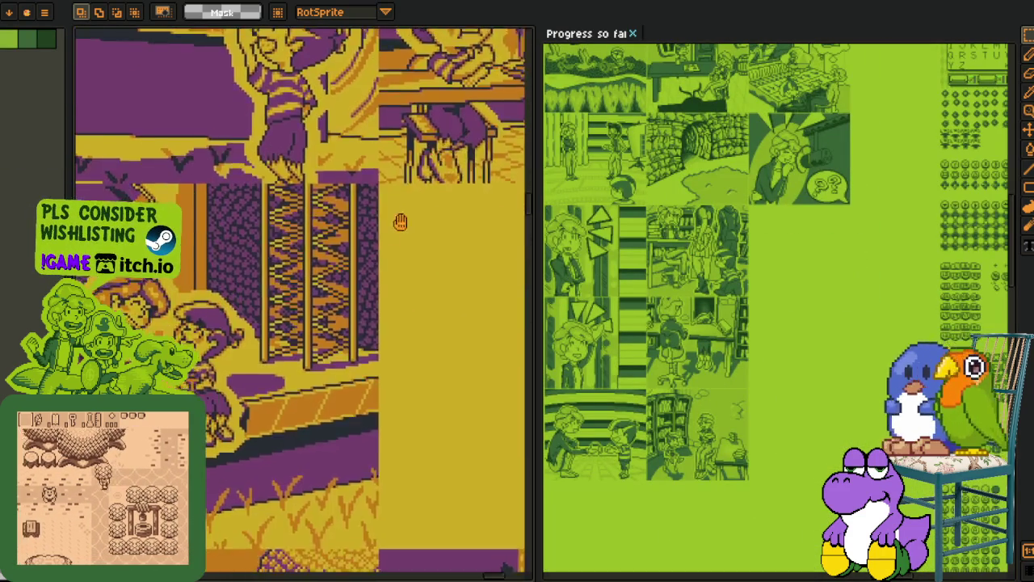
{"action": "scroll", "coordinate": [261, 337], "scroll_direction": "up", "scroll_amount": 5}
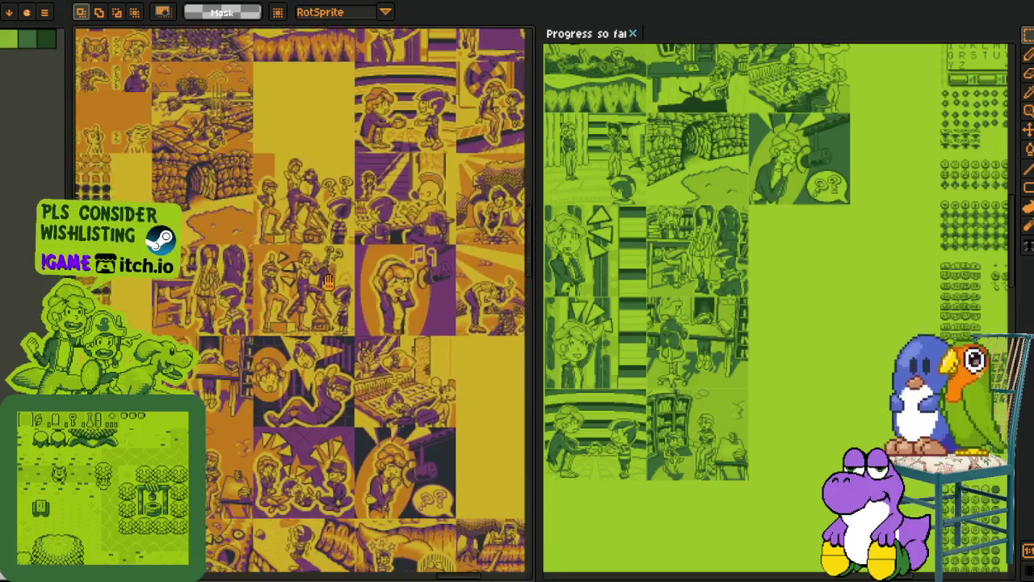
{"action": "left_click_drag", "start_coordinate": [231, 290], "coordinate": [304, 300]}
{"action": "scroll", "coordinate": [574, 371], "scroll_direction": "up", "scroll_amount": 1}
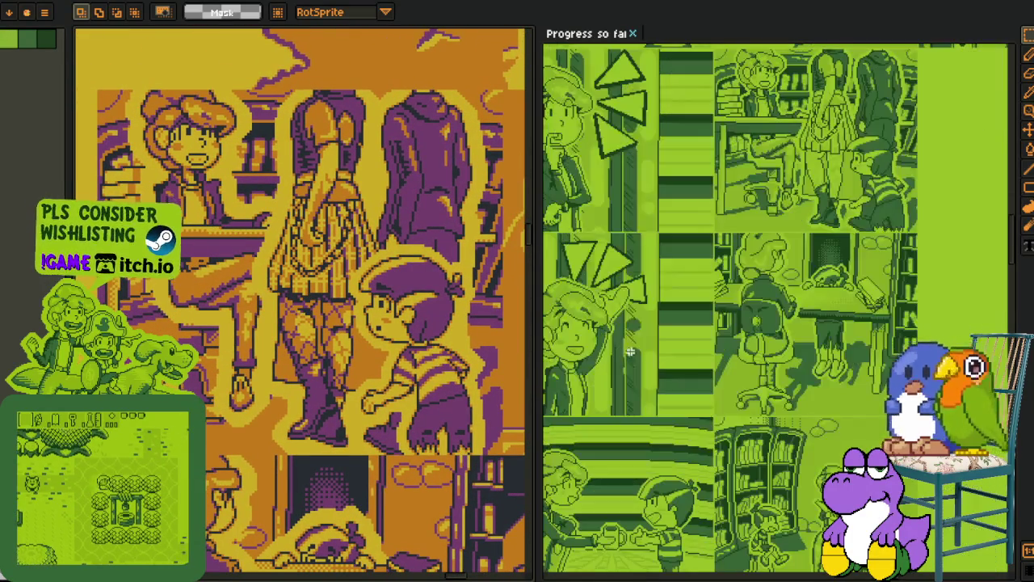
{"action": "scroll", "coordinate": [776, 348], "scroll_direction": "up", "scroll_amount": 1}
{"action": "left_click_drag", "start_coordinate": [775, 347], "coordinate": [819, 460]}
{"action": "scroll", "coordinate": [819, 460], "scroll_direction": "up", "scroll_amount": 4}
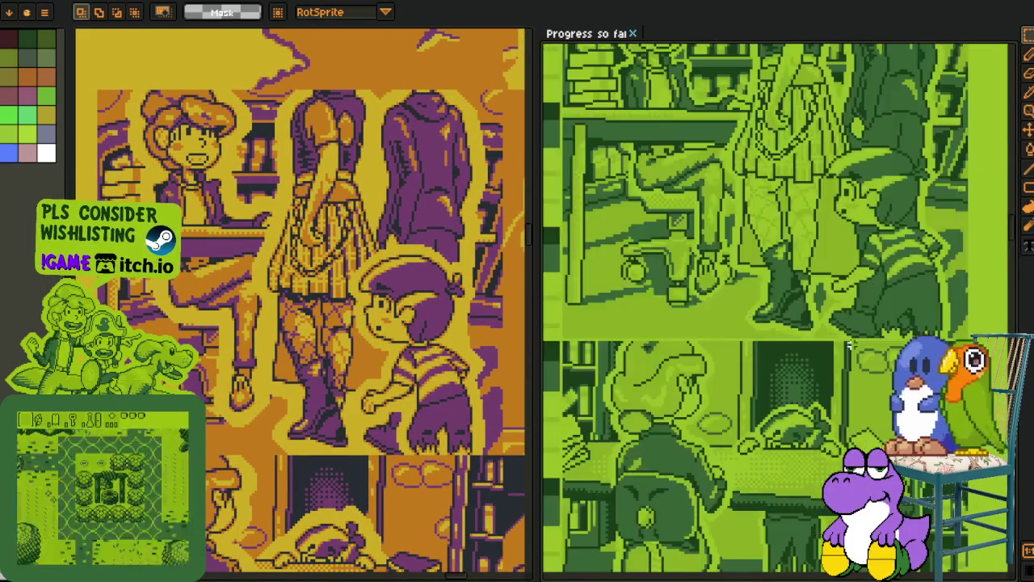
{"action": "scroll", "coordinate": [813, 537], "scroll_direction": "up", "scroll_amount": 3}
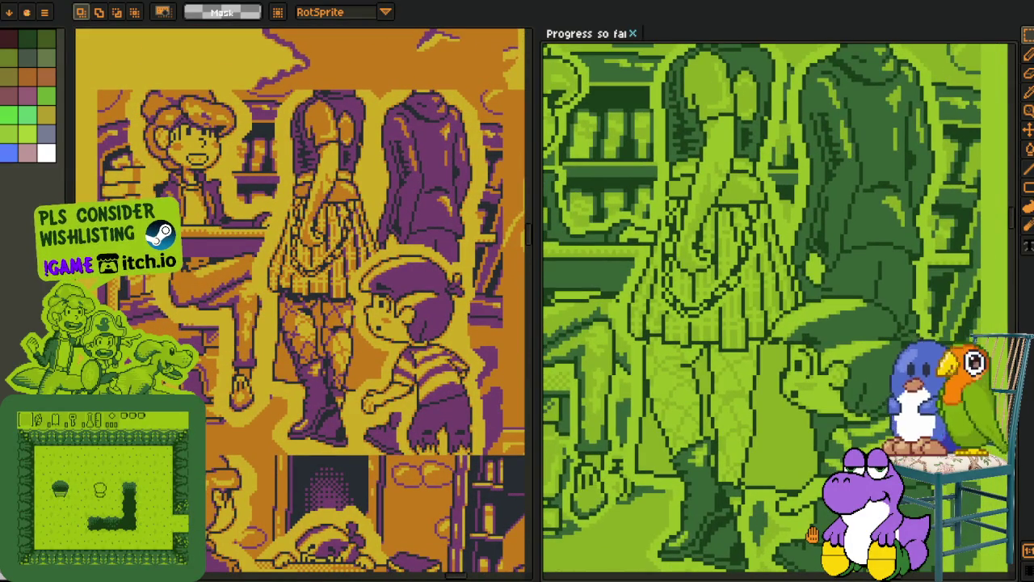
{"action": "scroll", "coordinate": [410, 353], "scroll_direction": "up", "scroll_amount": 1}
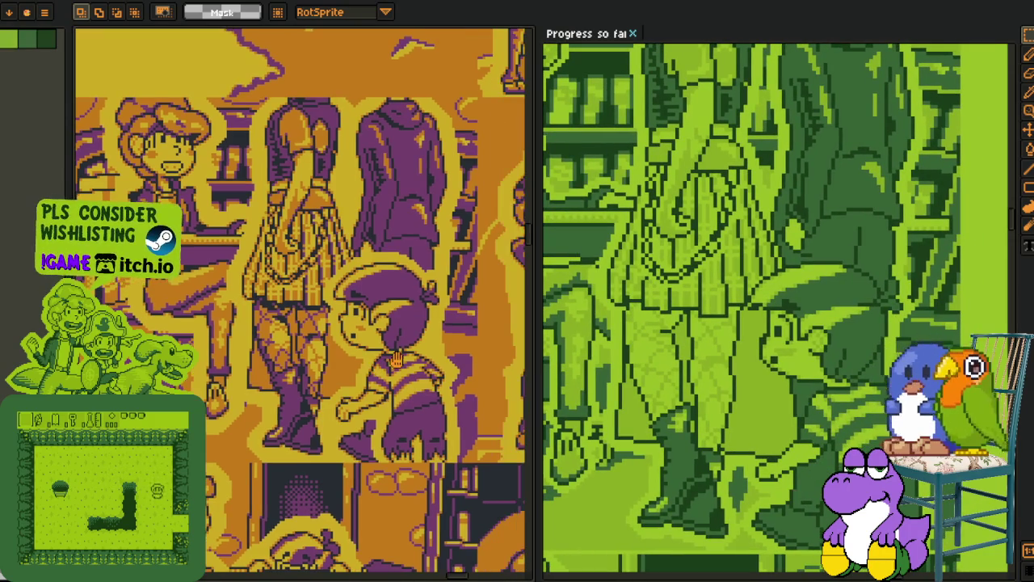
{"action": "scroll", "coordinate": [336, 365], "scroll_direction": "up", "scroll_amount": 2}
{"action": "scroll", "coordinate": [640, 257], "scroll_direction": "up", "scroll_amount": 2}
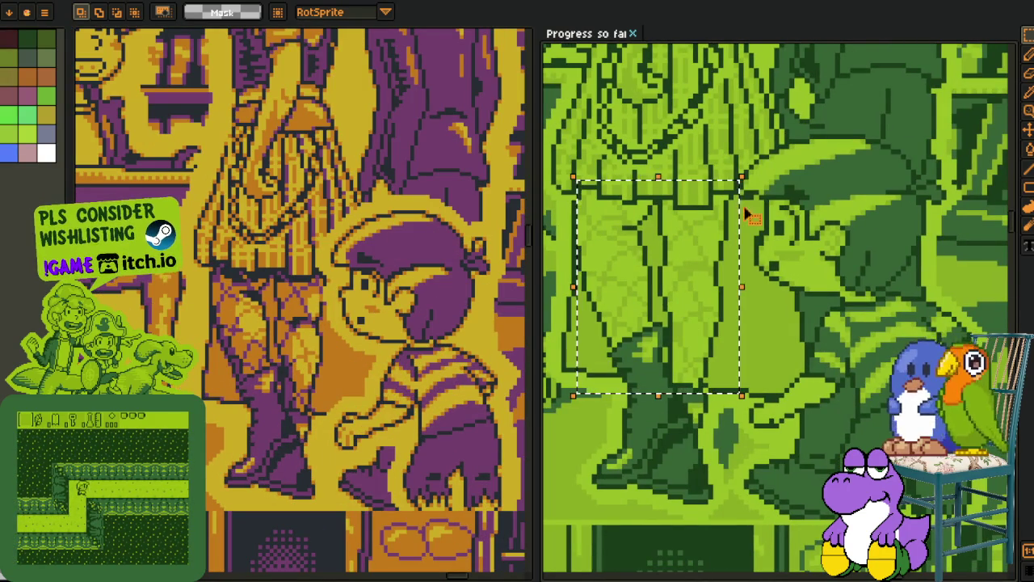
{"action": "scroll", "coordinate": [272, 346], "scroll_direction": "up", "scroll_amount": 3}
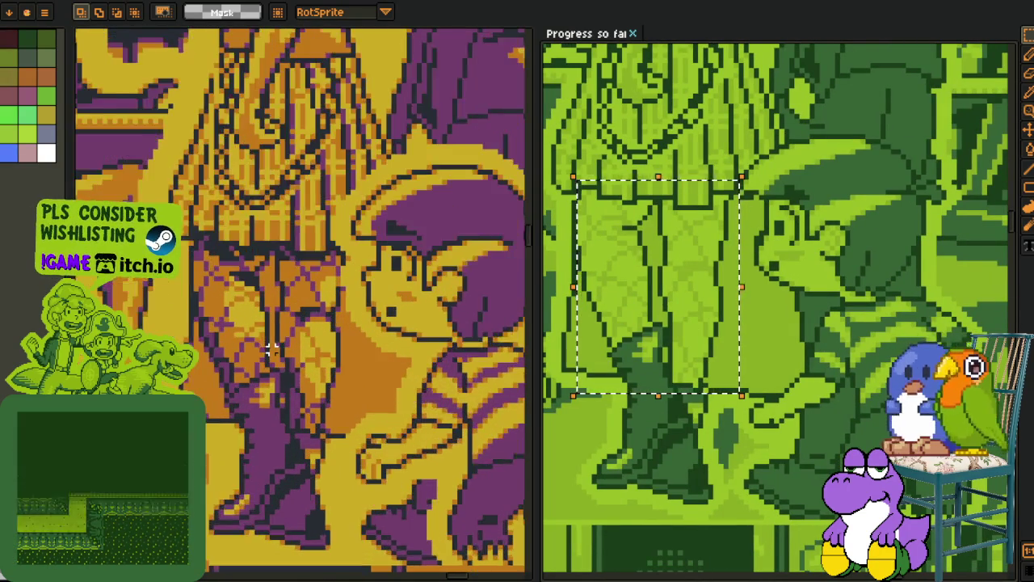
{"action": "mouse_move", "coordinate": [130, 152]}
{"action": "left_mouse_down"}
{"action": "mouse_move", "coordinate": [295, 371]}
{"action": "mouse_move", "coordinate": [353, 468]}
{"action": "left_mouse_up"}
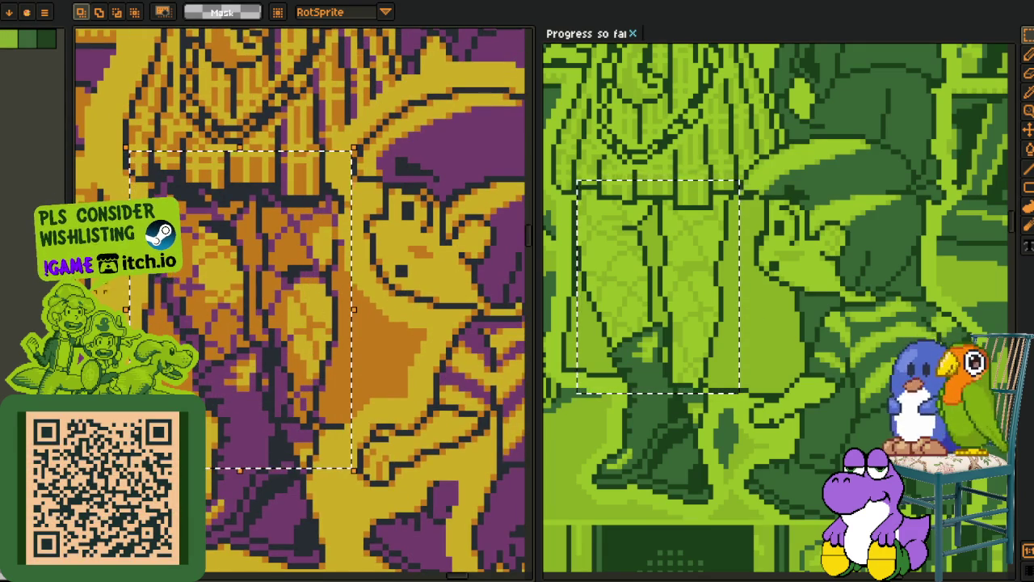
{"action": "scroll", "coordinate": [436, 311], "scroll_direction": "up", "scroll_amount": 3}
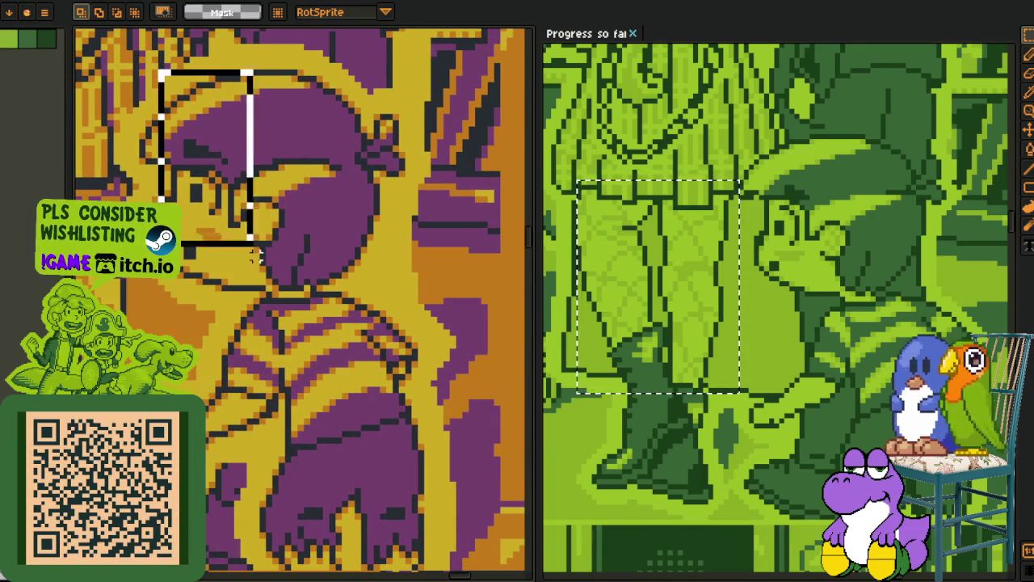
{"action": "mouse_move", "coordinate": [159, 71]}
{"action": "left_mouse_down"}
{"action": "mouse_move", "coordinate": [223, 192]}
{"action": "mouse_move", "coordinate": [361, 406]}
{"action": "left_mouse_up"}
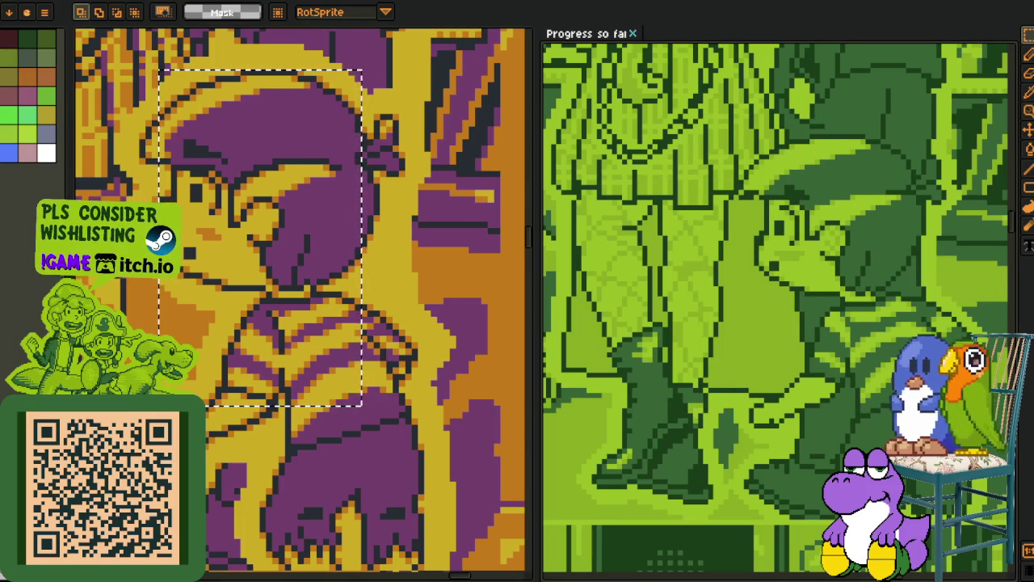
{"action": "scroll", "coordinate": [686, 397], "scroll_direction": "down", "scroll_amount": 4}
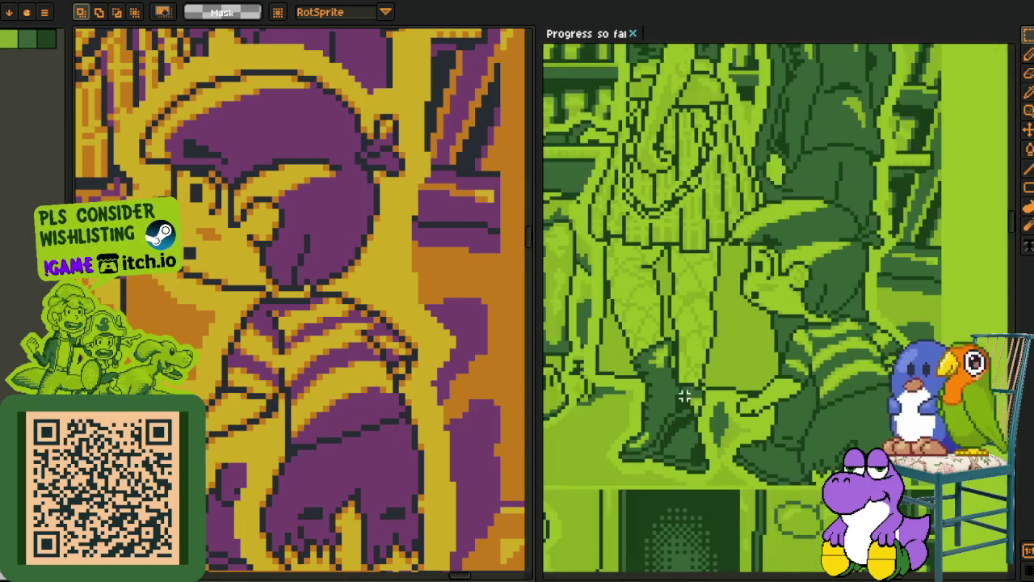
{"action": "scroll", "coordinate": [680, 501], "scroll_direction": "down", "scroll_amount": 5}
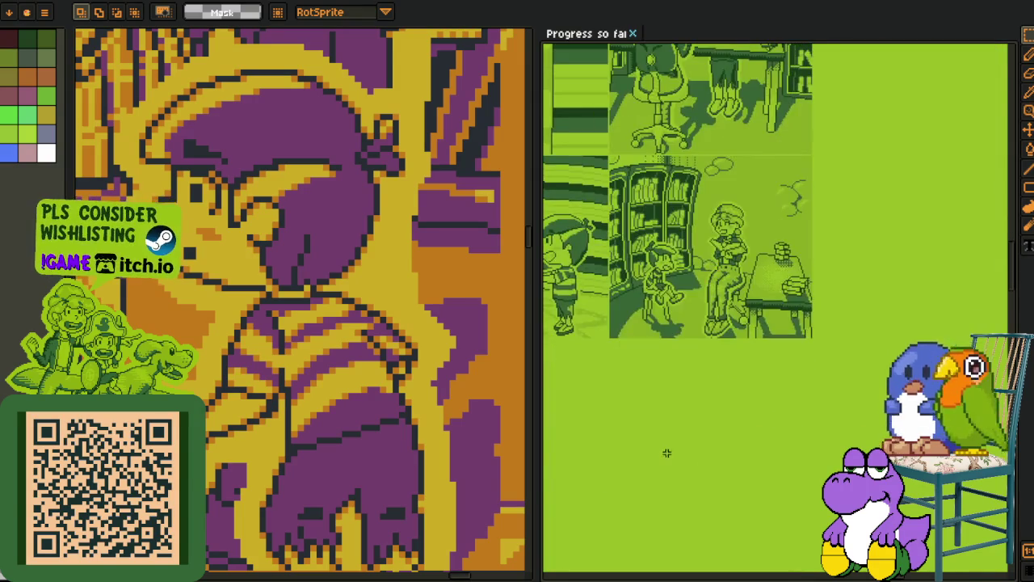
Switch the left editor to the orange-and-purple portrait sheet and zoom across its characters.
{"action": "scroll", "coordinate": [617, 354], "scroll_direction": "up", "scroll_amount": 4}
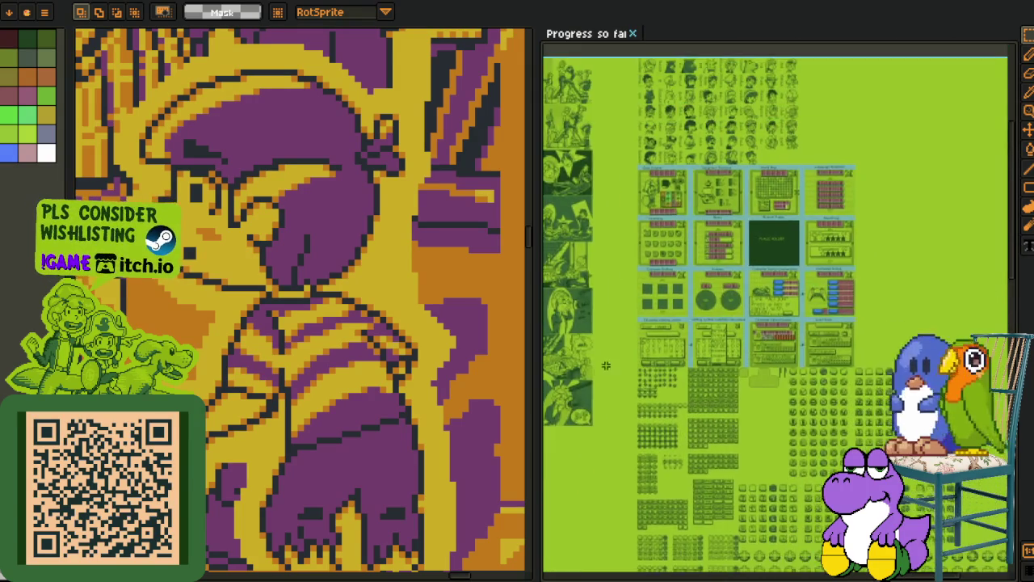
{"action": "scroll", "coordinate": [611, 268], "scroll_direction": "up", "scroll_amount": 4}
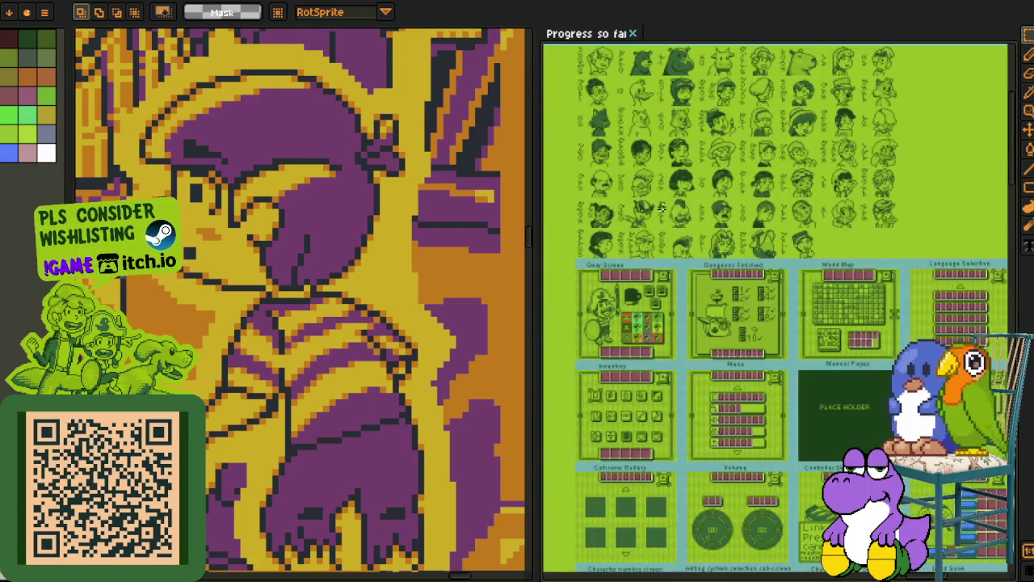
{"action": "scroll", "coordinate": [649, 316], "scroll_direction": "up", "scroll_amount": 2}
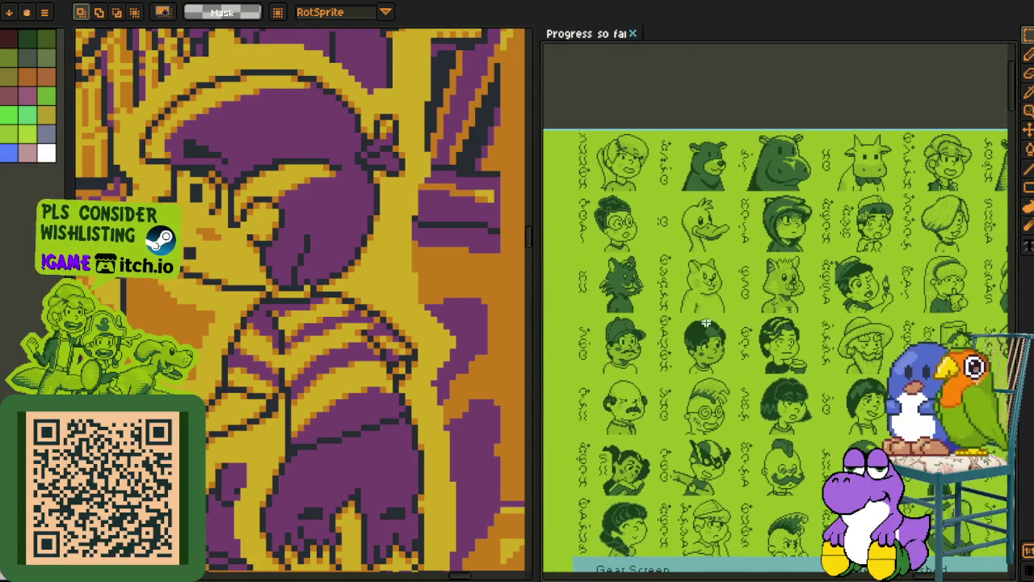
{"action": "key", "text": "ctrl+Tab"}
{"action": "key", "text": "ctrl+Tab"}
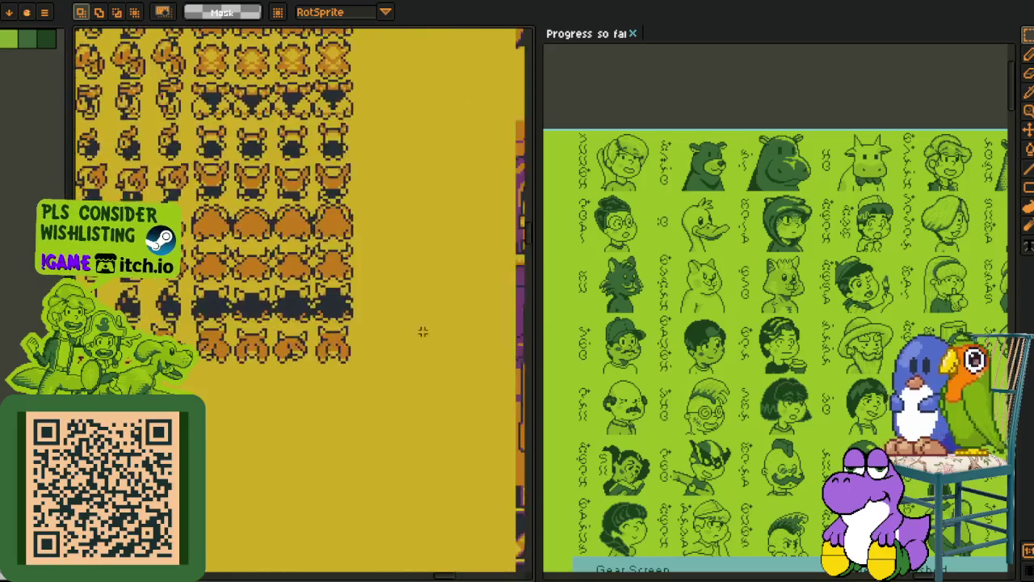
{"action": "scroll", "coordinate": [338, 459], "scroll_direction": "up", "scroll_amount": 2}
{"action": "scroll", "coordinate": [338, 459], "scroll_direction": "up", "scroll_amount": 3}
{"action": "mouse_move", "coordinate": [338, 459]}
{"action": "left_mouse_down"}
{"action": "mouse_move", "coordinate": [226, 314]}
{"action": "mouse_move", "coordinate": [215, 279]}
{"action": "left_mouse_up"}
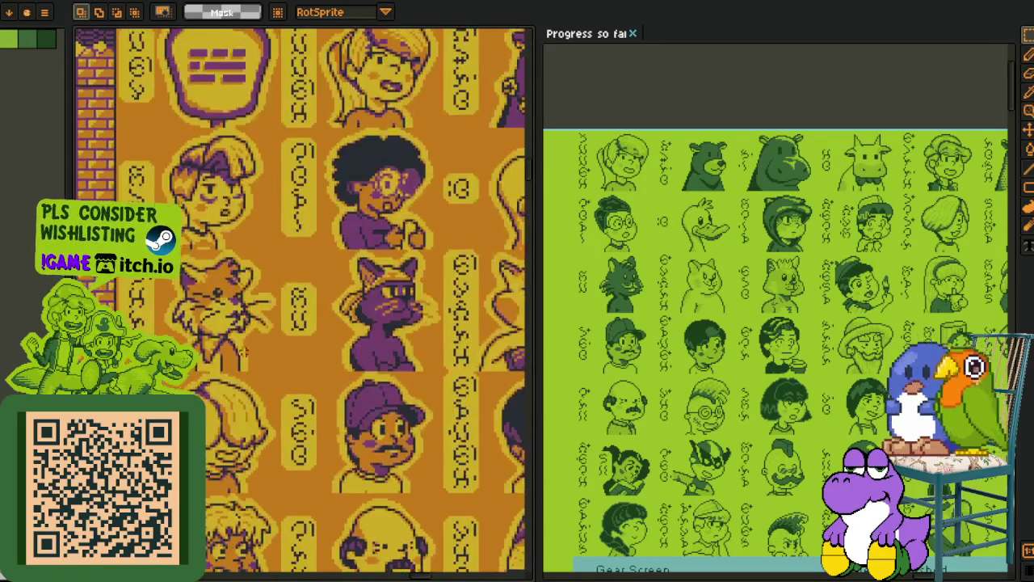
{"action": "scroll", "coordinate": [212, 274], "scroll_direction": "up", "scroll_amount": 2}
{"action": "scroll", "coordinate": [213, 273], "scroll_direction": "up", "scroll_amount": 2}
{"action": "scroll", "coordinate": [685, 353], "scroll_direction": "up", "scroll_amount": 3}
{"action": "scroll", "coordinate": [684, 353], "scroll_direction": "down", "scroll_amount": 2}
{"action": "scroll", "coordinate": [685, 354], "scroll_direction": "up", "scroll_amount": 5}
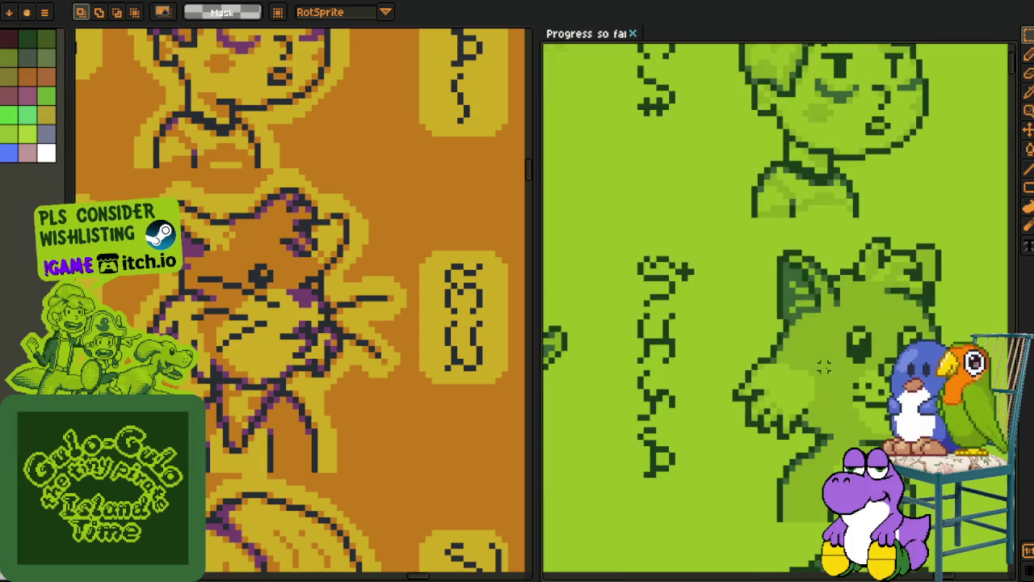
Line up the green and orange cat portraits side by side, then scan neighbouring green portraits.
{"action": "left_click_drag", "start_coordinate": [642, 295], "coordinate": [631, 275]}
{"action": "left_click_drag", "start_coordinate": [330, 274], "coordinate": [330, 191]}
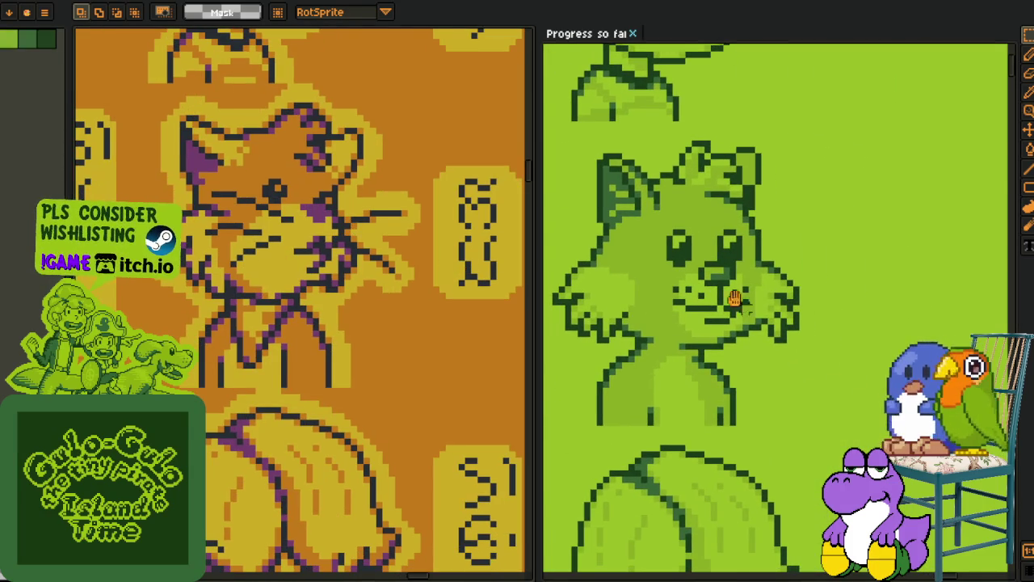
{"action": "left_click_drag", "start_coordinate": [744, 299], "coordinate": [671, 275]}
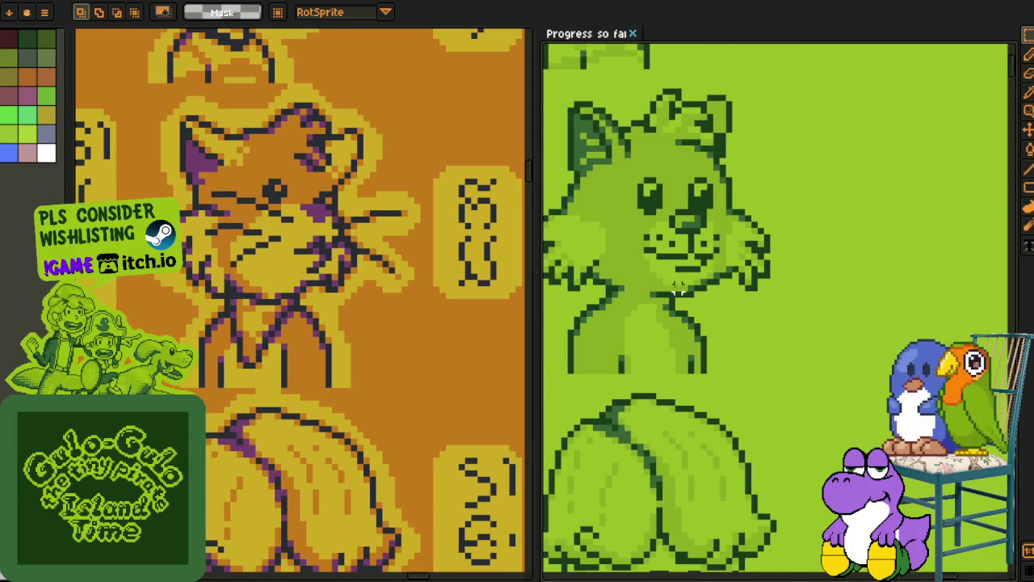
{"action": "scroll", "coordinate": [677, 280], "scroll_direction": "down", "scroll_amount": 3}
{"action": "scroll", "coordinate": [801, 307], "scroll_direction": "up", "scroll_amount": 3}
{"action": "mouse_move", "coordinate": [801, 307]}
{"action": "left_mouse_down"}
{"action": "mouse_move", "coordinate": [688, 289]}
{"action": "mouse_move", "coordinate": [809, 267]}
{"action": "mouse_move", "coordinate": [892, 234]}
{"action": "mouse_move", "coordinate": [937, 243]}
{"action": "mouse_move", "coordinate": [889, 307]}
{"action": "left_mouse_up"}
{"action": "mouse_move", "coordinate": [626, 252]}
{"action": "left_mouse_down"}
{"action": "mouse_move", "coordinate": [684, 259]}
{"action": "mouse_move", "coordinate": [639, 272]}
{"action": "left_mouse_up"}
Bring the purple cat portrait fully into view for comparison.
{"action": "left_click_drag", "start_coordinate": [507, 243], "coordinate": [162, 243]}
{"action": "scroll", "coordinate": [162, 242], "scroll_direction": "up", "scroll_amount": 2}
{"action": "scroll", "coordinate": [766, 258], "scroll_direction": "up", "scroll_amount": 3}
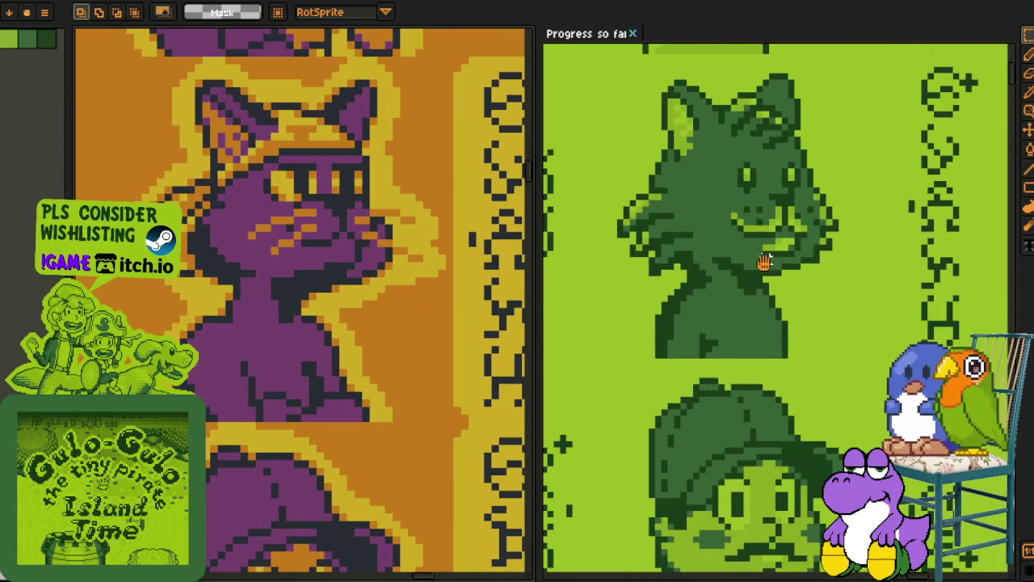
{"action": "scroll", "coordinate": [765, 258], "scroll_direction": "down", "scroll_amount": 1}
{"action": "scroll", "coordinate": [708, 369], "scroll_direction": "up", "scroll_amount": 1}
{"action": "left_click_drag", "start_coordinate": [247, 273], "coordinate": [227, 294]}
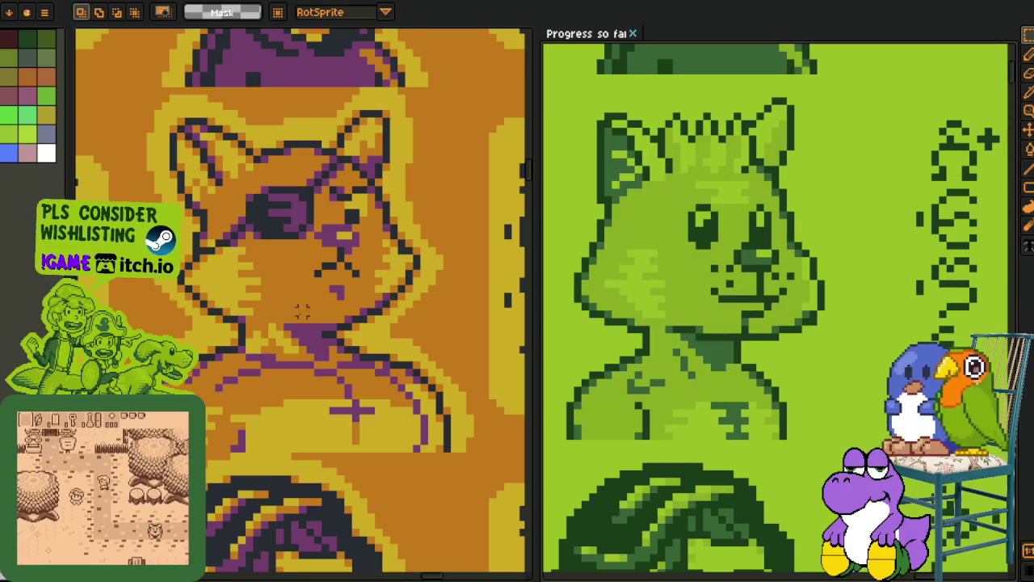
{"action": "scroll", "coordinate": [264, 303], "scroll_direction": "down", "scroll_amount": 3}
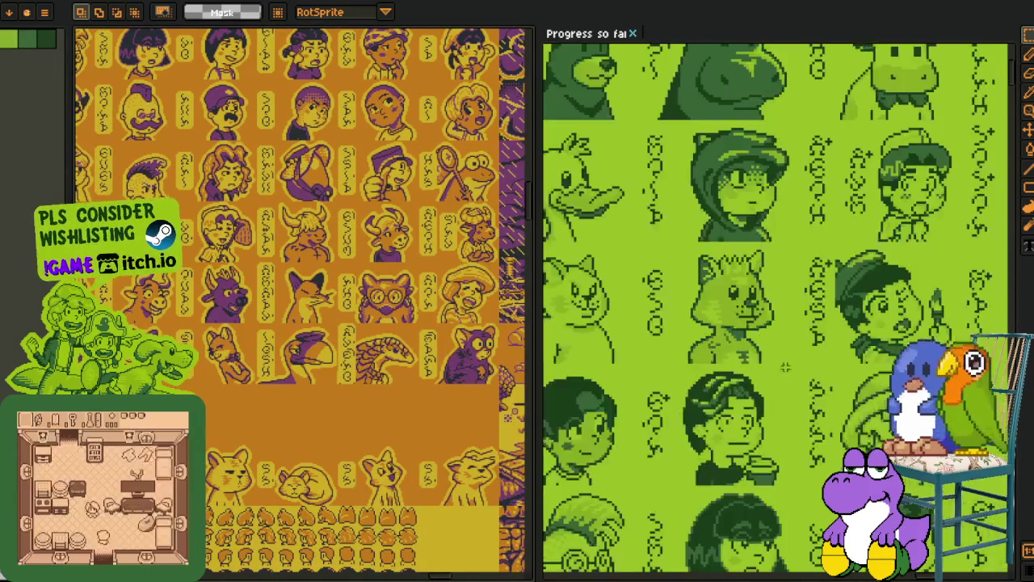
Marquee-select the boy's portrait in the green portrait grid and zoom out around it.
{"action": "mouse_move", "coordinate": [767, 326]}
{"action": "left_mouse_down"}
{"action": "mouse_move", "coordinate": [733, 323]}
{"action": "mouse_move", "coordinate": [700, 294]}
{"action": "mouse_move", "coordinate": [706, 312]}
{"action": "mouse_move", "coordinate": [692, 323]}
{"action": "left_mouse_up"}
{"action": "scroll", "coordinate": [691, 311], "scroll_direction": "down", "scroll_amount": 3}
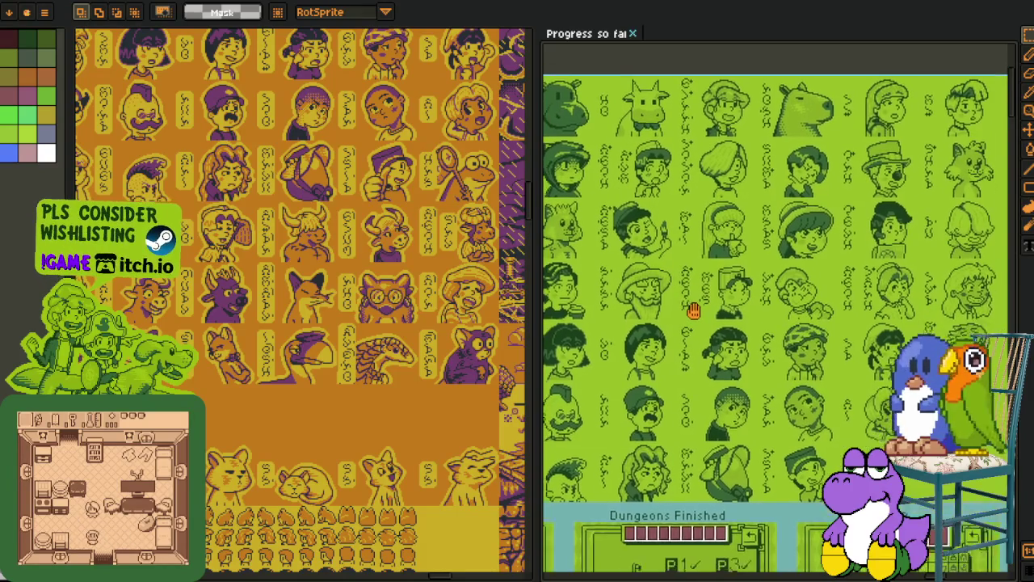
{"action": "scroll", "coordinate": [695, 295], "scroll_direction": "up", "scroll_amount": 5}
{"action": "left_click_drag", "start_coordinate": [559, 169], "coordinate": [893, 498]}
{"action": "left_click_drag", "start_coordinate": [756, 425], "coordinate": [757, 380]}
{"action": "scroll", "coordinate": [756, 380], "scroll_direction": "down", "scroll_amount": 1}
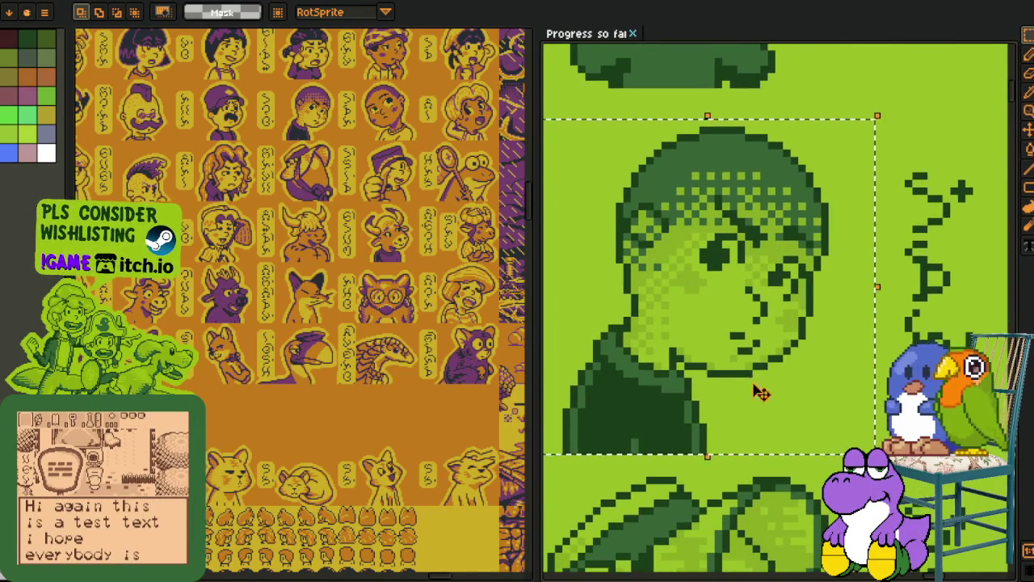
{"action": "scroll", "coordinate": [716, 305], "scroll_direction": "down", "scroll_amount": 2}
{"action": "scroll", "coordinate": [743, 172], "scroll_direction": "down", "scroll_amount": 3}
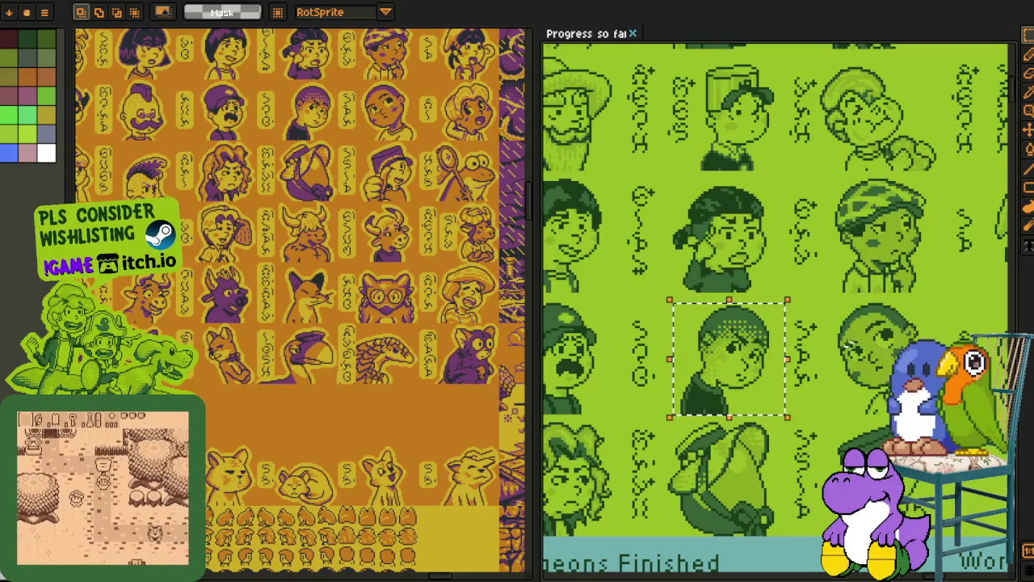
Select the capped character's face and hand, then clear the selection with Ctrl+D.
{"action": "left_click_drag", "start_coordinate": [830, 422], "coordinate": [774, 341]}
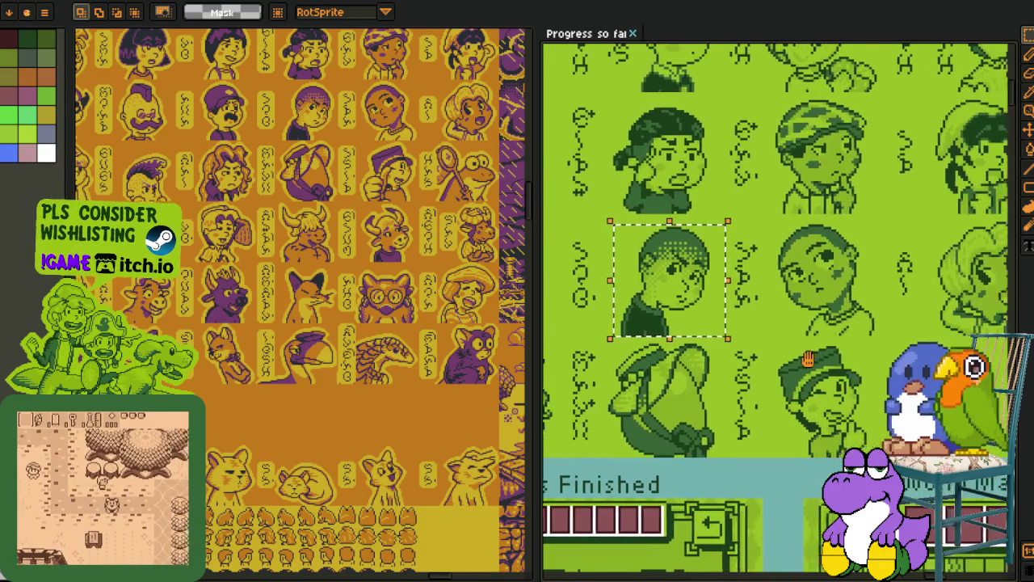
{"action": "scroll", "coordinate": [731, 298], "scroll_direction": "up", "scroll_amount": 3}
{"action": "left_click_drag", "start_coordinate": [720, 282], "coordinate": [850, 432]}
{"action": "scroll", "coordinate": [836, 307], "scroll_direction": "up", "scroll_amount": 5}
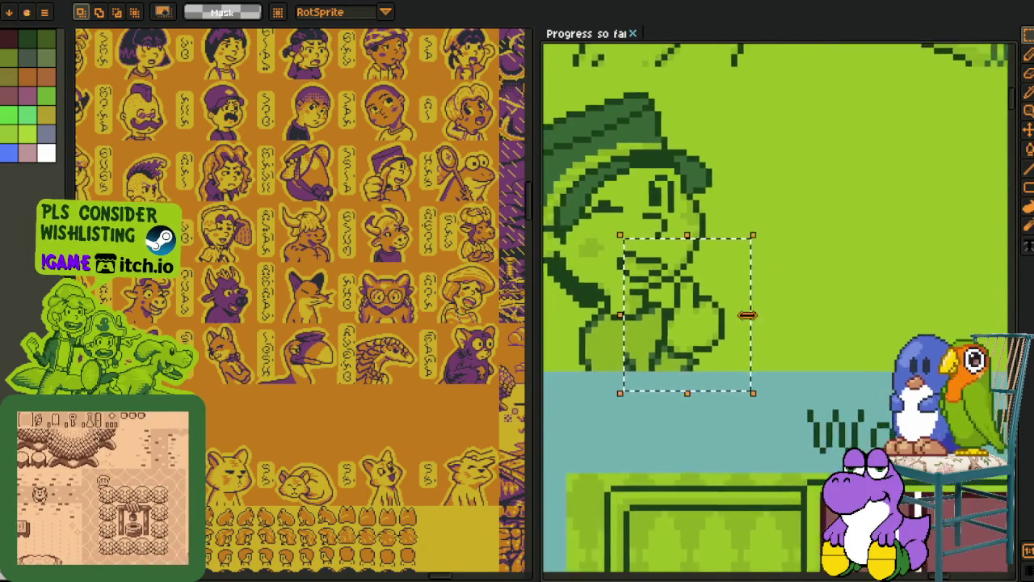
{"action": "scroll", "coordinate": [748, 202], "scroll_direction": "down", "scroll_amount": 3}
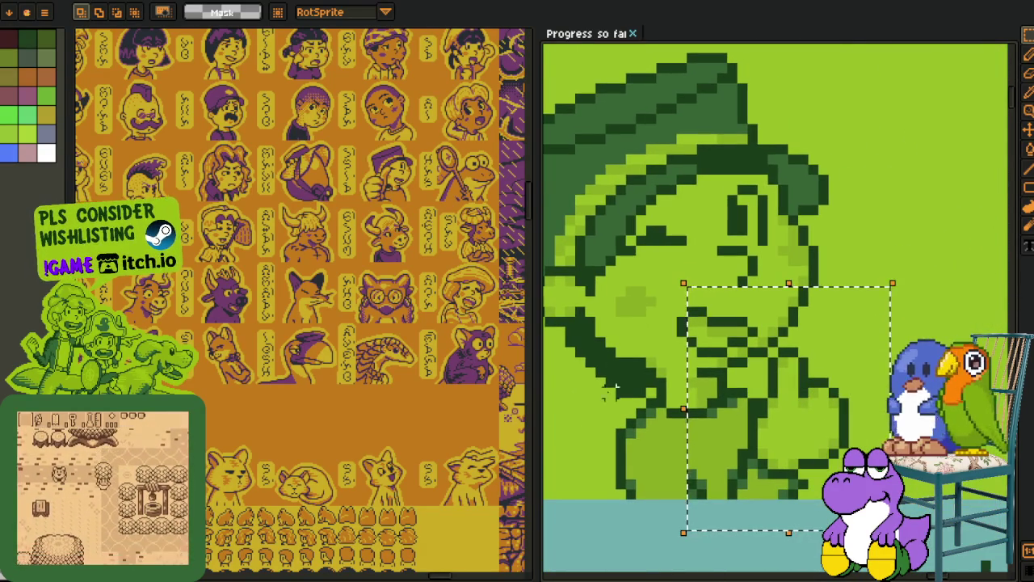
{"action": "key", "text": "ctrl+d"}
{"action": "scroll", "coordinate": [692, 293], "scroll_direction": "down", "scroll_amount": 2}
{"action": "scroll", "coordinate": [724, 302], "scroll_direction": "up", "scroll_amount": 3}
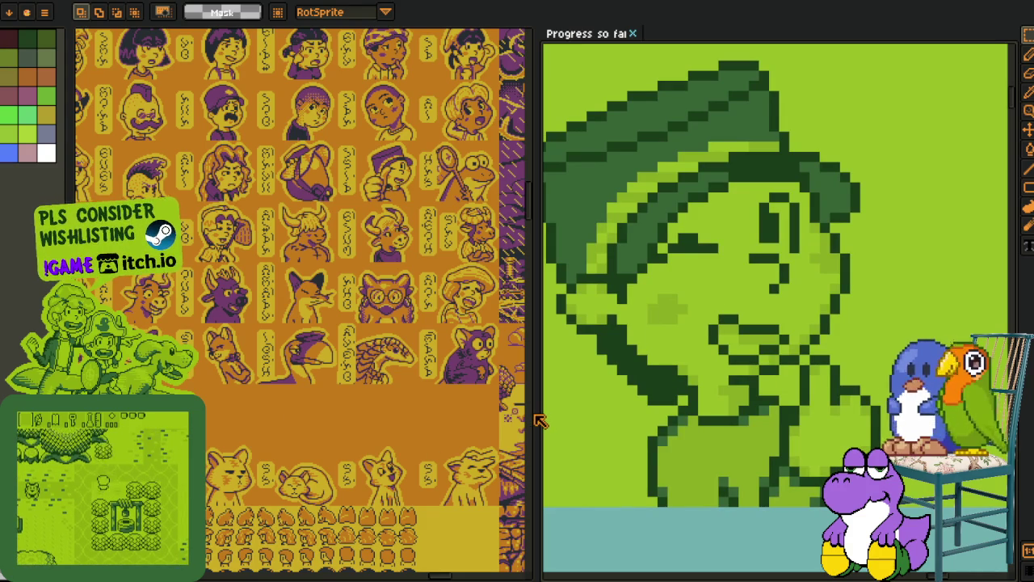
Widen the Progress so far pane and re-centre the capped character's portrait.
{"action": "left_click_drag", "start_coordinate": [538, 418], "coordinate": [414, 397]}
{"action": "left_click_drag", "start_coordinate": [565, 381], "coordinate": [554, 398]}
{"action": "mouse_move", "coordinate": [328, 381]}
{"action": "left_mouse_down"}
{"action": "mouse_move", "coordinate": [234, 402]}
{"action": "mouse_move", "coordinate": [415, 387]}
{"action": "mouse_move", "coordinate": [423, 397]}
{"action": "mouse_move", "coordinate": [570, 396]}
{"action": "mouse_move", "coordinate": [556, 396]}
{"action": "left_mouse_up"}
Zoom into the hatted character, drag the splitter right, and reposition the orange portrait grid.
{"action": "scroll", "coordinate": [442, 208], "scroll_direction": "up", "scroll_amount": 3}
{"action": "scroll", "coordinate": [442, 208], "scroll_direction": "up", "scroll_amount": 3}
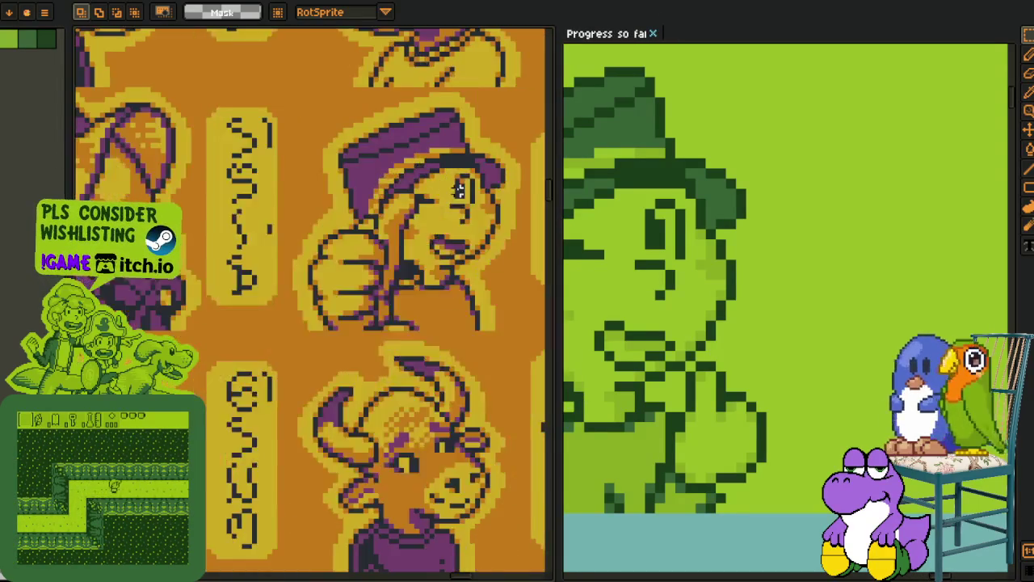
{"action": "scroll", "coordinate": [442, 208], "scroll_direction": "up", "scroll_amount": 4}
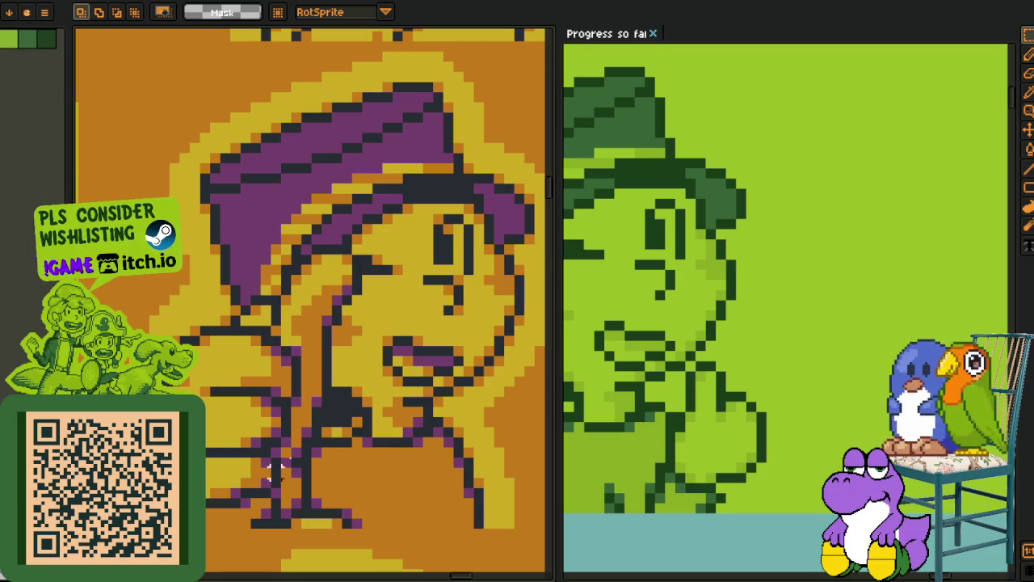
{"action": "scroll", "coordinate": [640, 310], "scroll_direction": "down", "scroll_amount": 5}
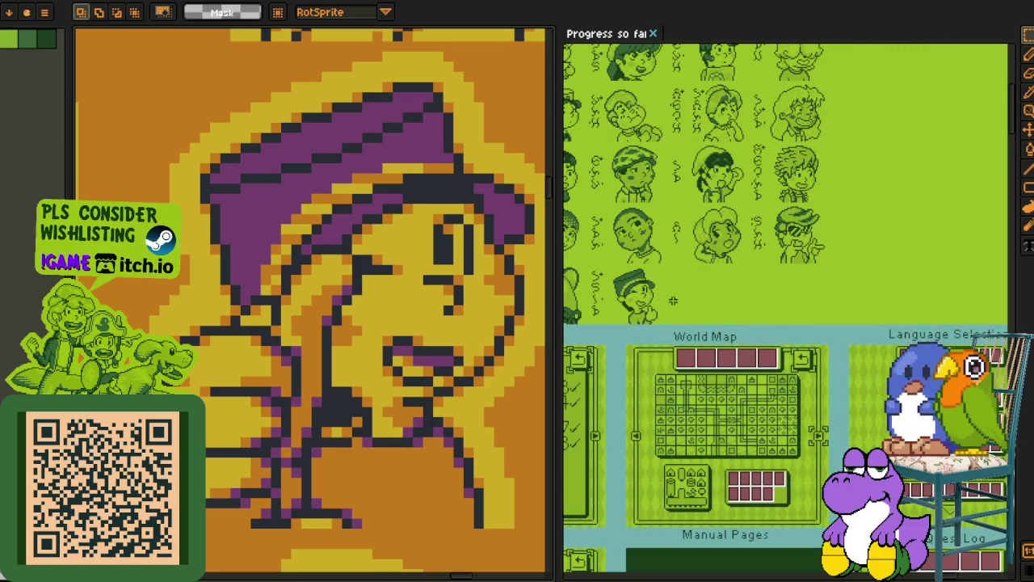
{"action": "left_click_drag", "start_coordinate": [556, 313], "coordinate": [634, 323]}
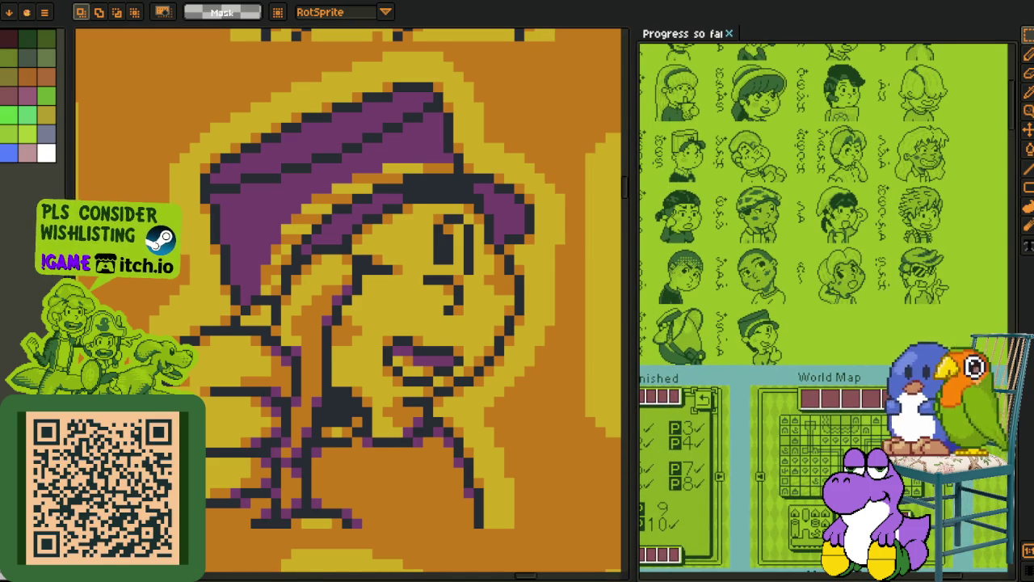
{"action": "scroll", "coordinate": [404, 344], "scroll_direction": "down", "scroll_amount": 6}
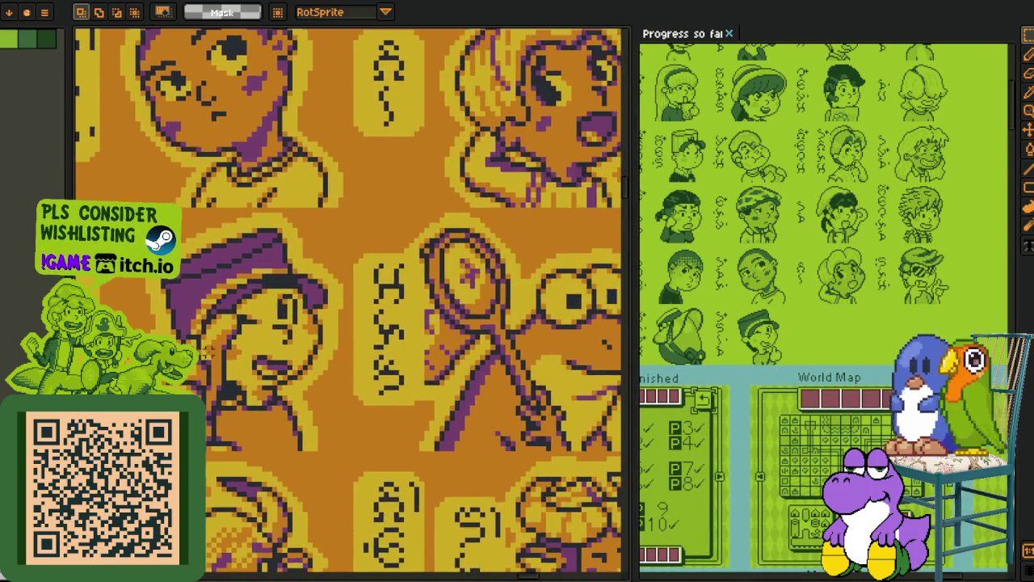
{"action": "scroll", "coordinate": [285, 391], "scroll_direction": "up", "scroll_amount": 4}
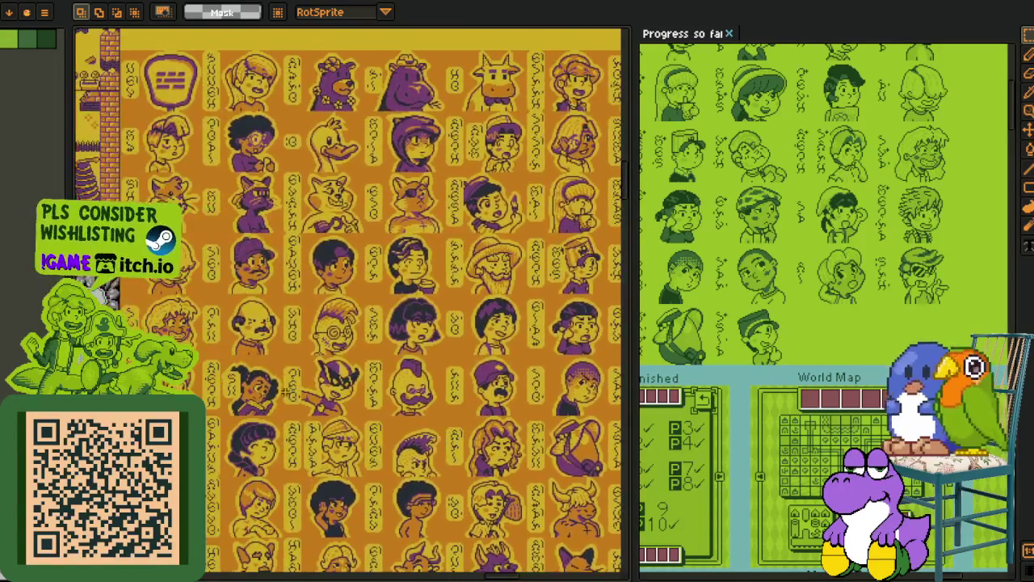
{"action": "left_click_drag", "start_coordinate": [288, 394], "coordinate": [325, 353]}
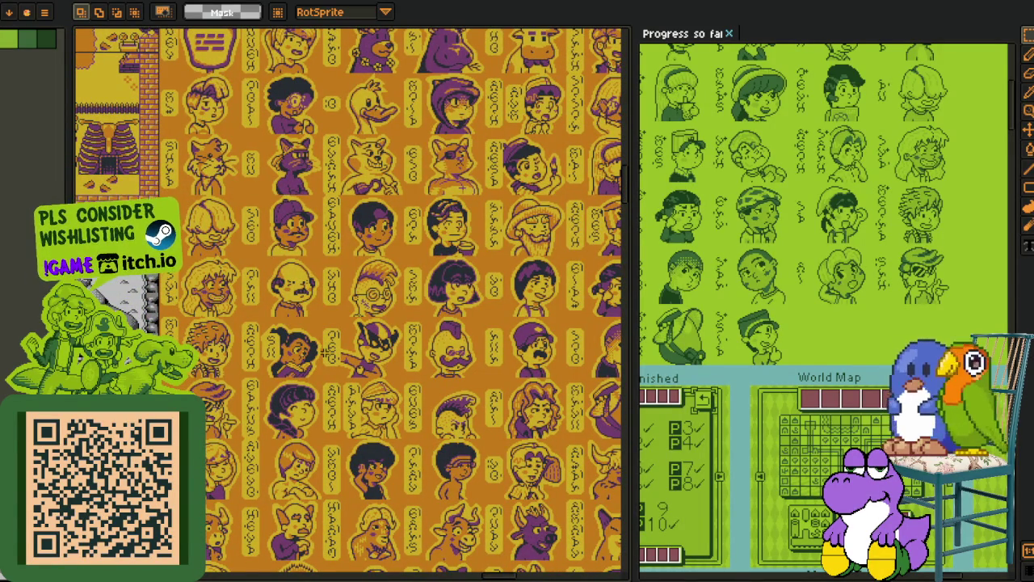
Close the Progress so far file and zoom into the eagle portrait on the orange sheet.
{"action": "left_click", "coordinate": [730, 34]}
{"action": "scroll", "coordinate": [536, 291], "scroll_direction": "down", "scroll_amount": 4}
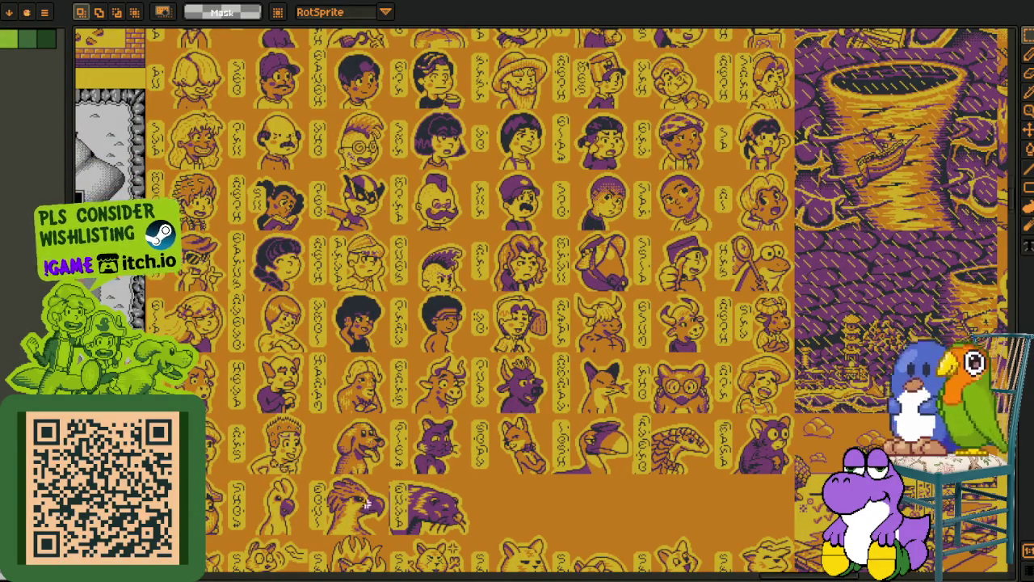
{"action": "scroll", "coordinate": [366, 505], "scroll_direction": "up", "scroll_amount": 5}
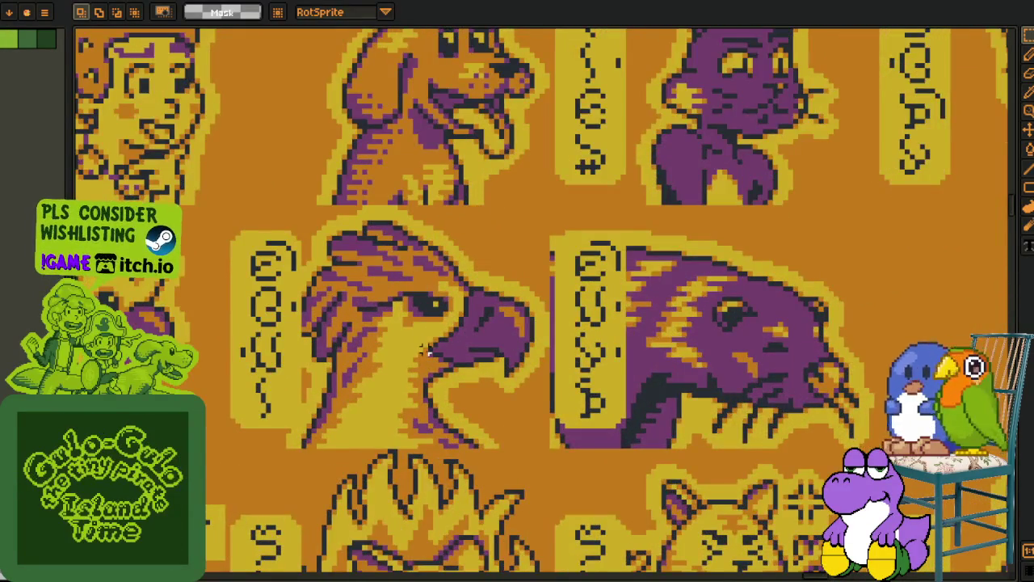
{"action": "scroll", "coordinate": [429, 350], "scroll_direction": "up", "scroll_amount": 2}
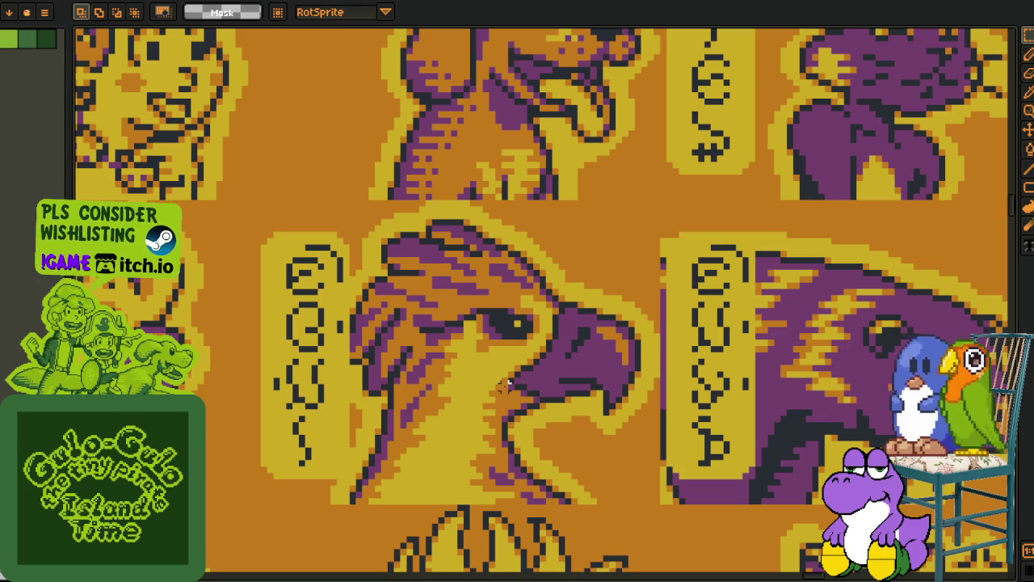
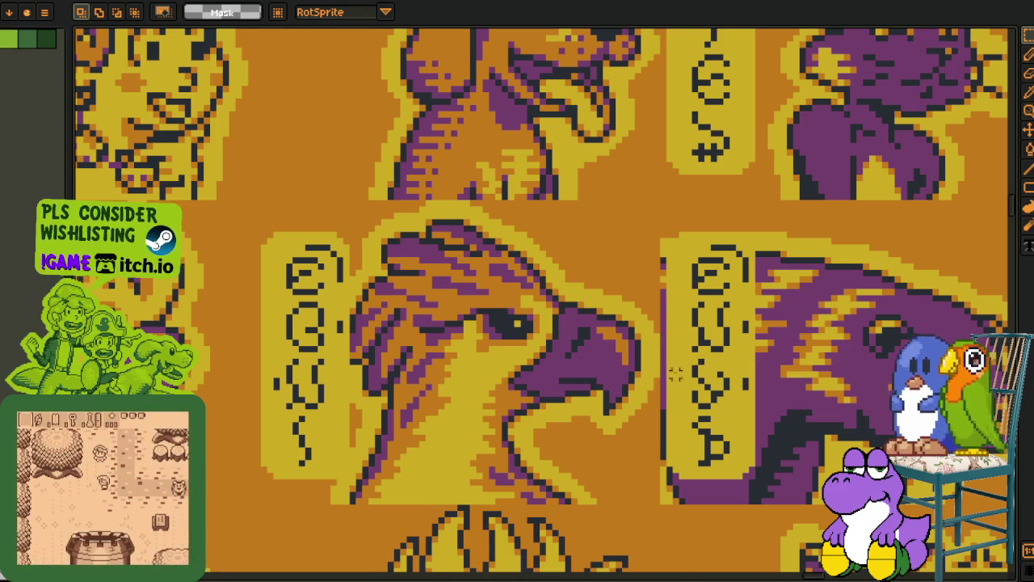
Zoom out from the eagle close-up and bring the lower portrait rows into view.
{"action": "scroll", "coordinate": [549, 373], "scroll_direction": "down", "scroll_amount": 3}
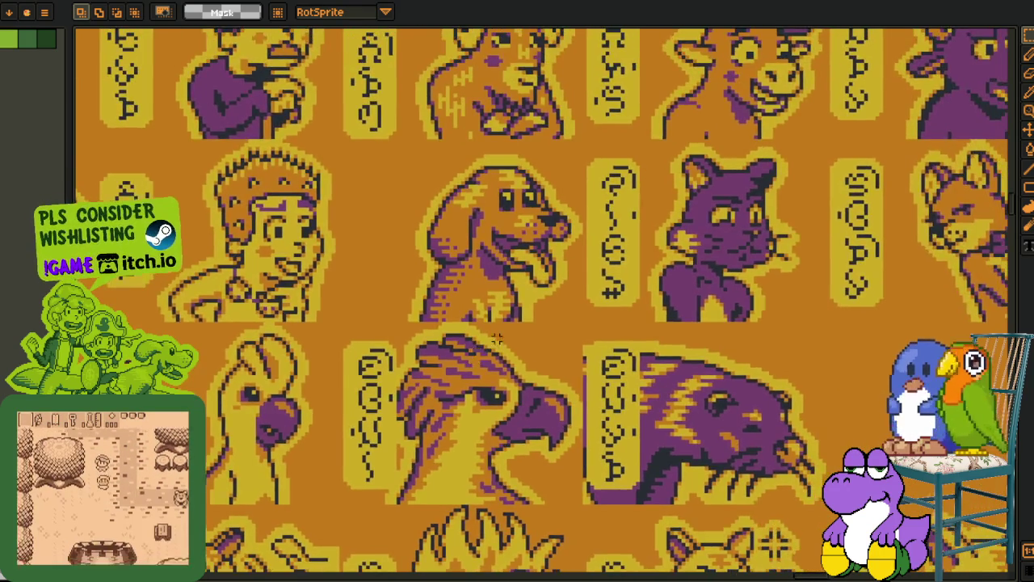
{"action": "scroll", "coordinate": [493, 345], "scroll_direction": "down", "scroll_amount": 4}
{"action": "scroll", "coordinate": [602, 294], "scroll_direction": "up", "scroll_amount": 1}
{"action": "left_click_drag", "start_coordinate": [601, 293], "coordinate": [576, 422]}
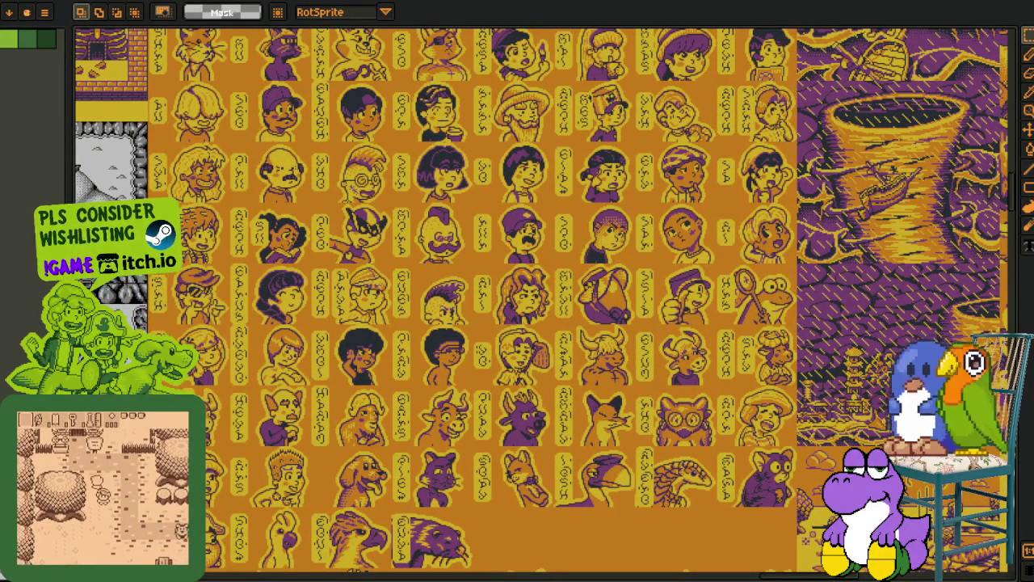
Marquee the blond-haired character portrait, clear the selection, and zoom out to the full sheet.
{"action": "scroll", "coordinate": [453, 356], "scroll_direction": "up", "scroll_amount": 3}
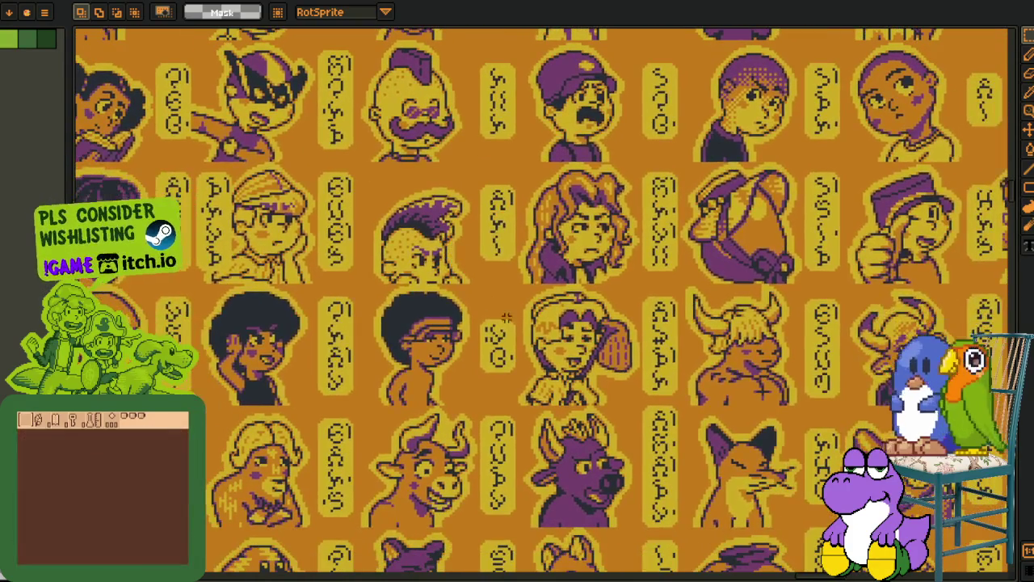
{"action": "mouse_move", "coordinate": [511, 287]}
{"action": "left_mouse_down"}
{"action": "mouse_move", "coordinate": [650, 403]}
{"action": "mouse_move", "coordinate": [643, 414]}
{"action": "left_mouse_up"}
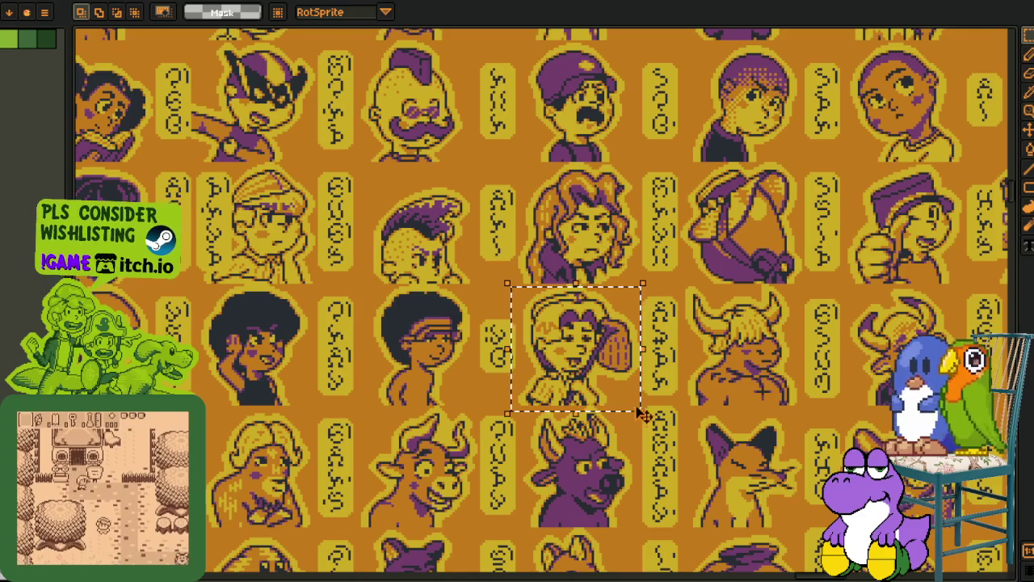
{"action": "left_click", "coordinate": [621, 356]}
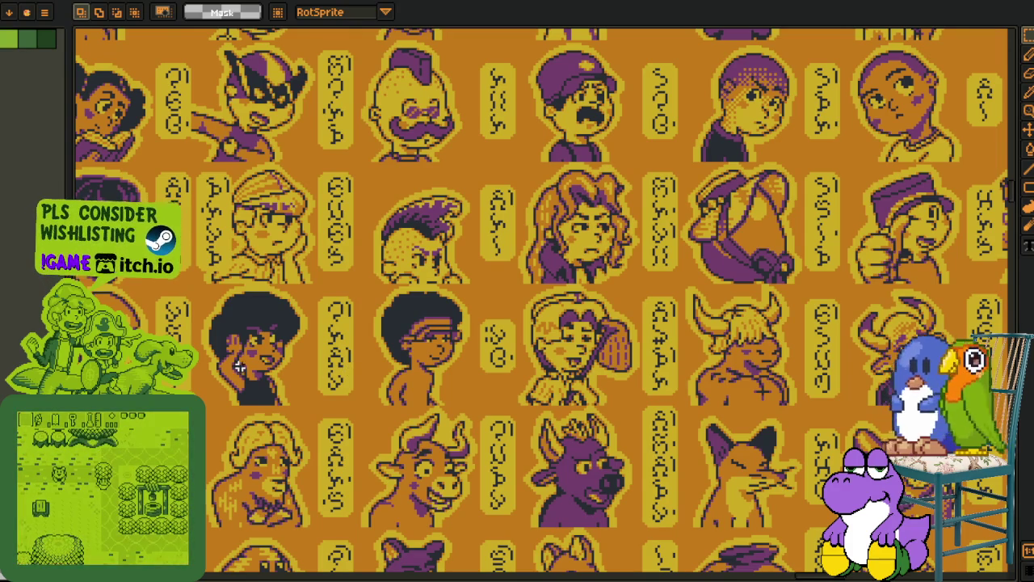
{"action": "scroll", "coordinate": [240, 365], "scroll_direction": "down", "scroll_amount": 3}
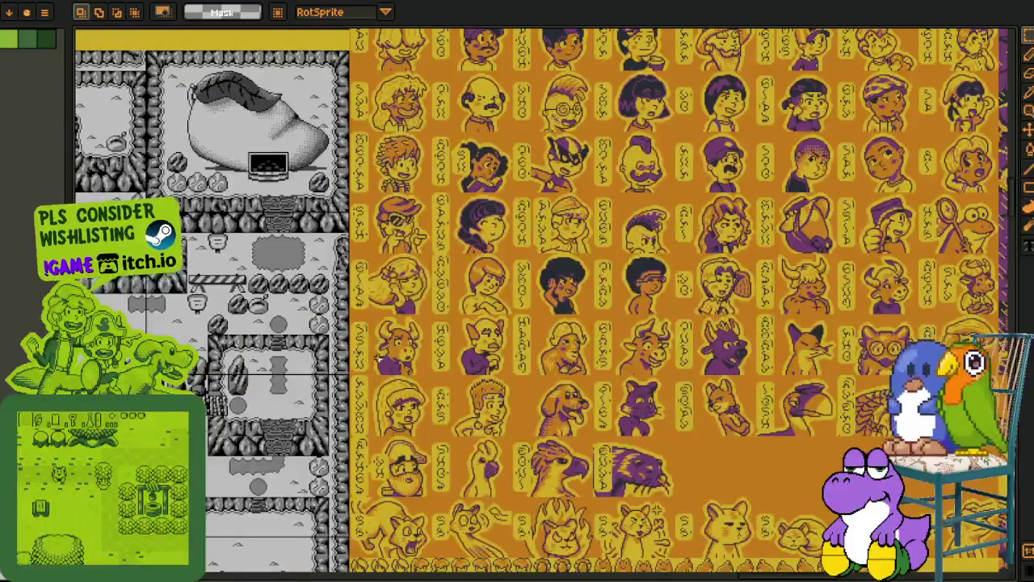
Pan and zoom across the grey dungeon tileset.
{"action": "left_click_drag", "start_coordinate": [378, 359], "coordinate": [431, 341]}
{"action": "scroll", "coordinate": [395, 330], "scroll_direction": "up", "scroll_amount": 3}
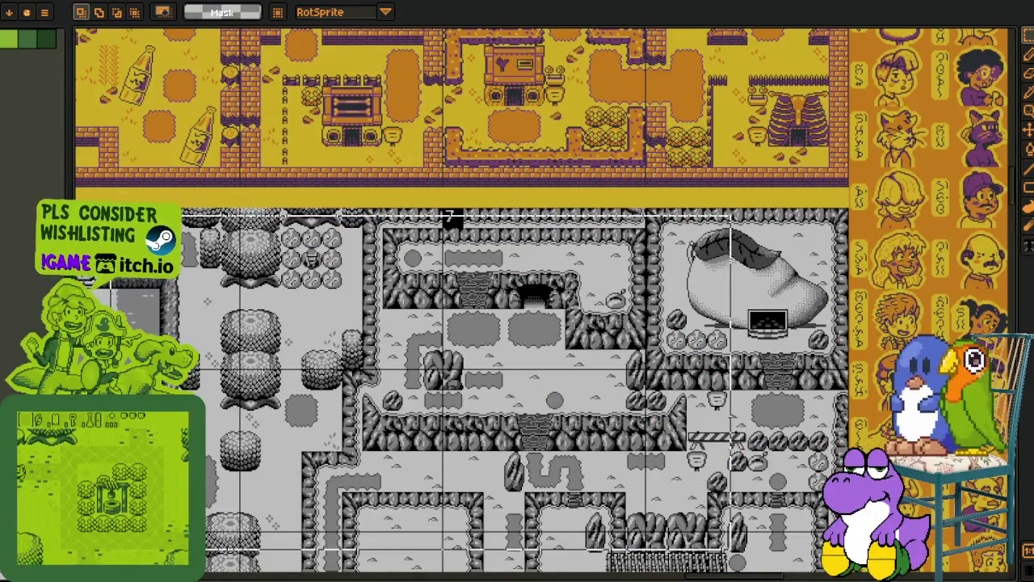
{"action": "scroll", "coordinate": [358, 323], "scroll_direction": "down", "scroll_amount": 3}
{"action": "scroll", "coordinate": [424, 194], "scroll_direction": "down", "scroll_amount": 5}
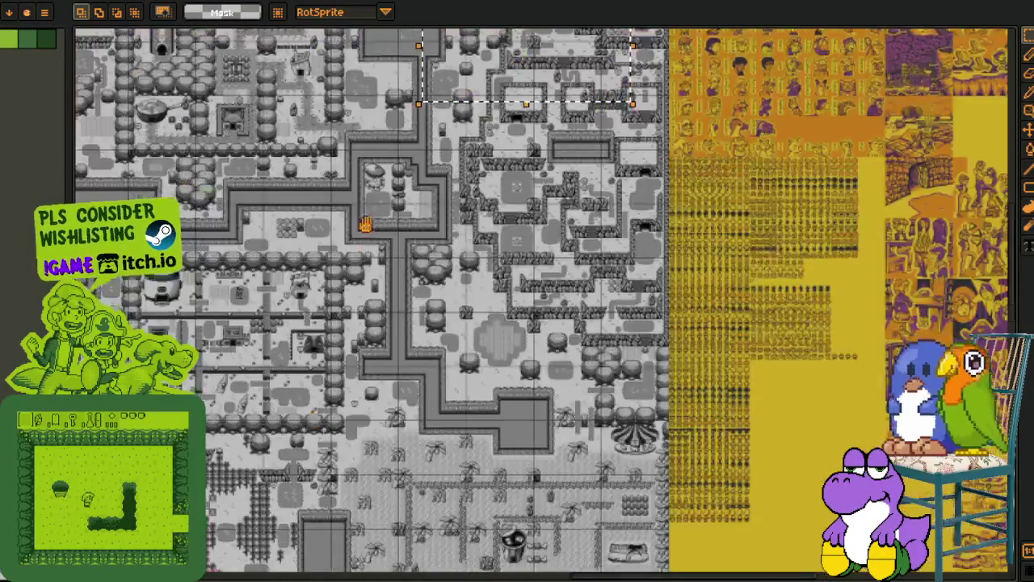
{"action": "scroll", "coordinate": [527, 242], "scroll_direction": "up", "scroll_amount": 2}
Marquee the castle area on the pink map, look around it, then deselect with Ctrl+D.
{"action": "mouse_move", "coordinate": [527, 243]}
{"action": "left_mouse_down"}
{"action": "mouse_move", "coordinate": [347, 413]}
{"action": "mouse_move", "coordinate": [169, 471]}
{"action": "left_mouse_up"}
{"action": "scroll", "coordinate": [475, 389], "scroll_direction": "down", "scroll_amount": 1}
{"action": "scroll", "coordinate": [474, 389], "scroll_direction": "left", "scroll_amount": 2}
{"action": "scroll", "coordinate": [474, 388], "scroll_direction": "left", "scroll_amount": 2}
{"action": "scroll", "coordinate": [475, 388], "scroll_direction": "down", "scroll_amount": 1}
{"action": "key", "text": "ctrl+d"}
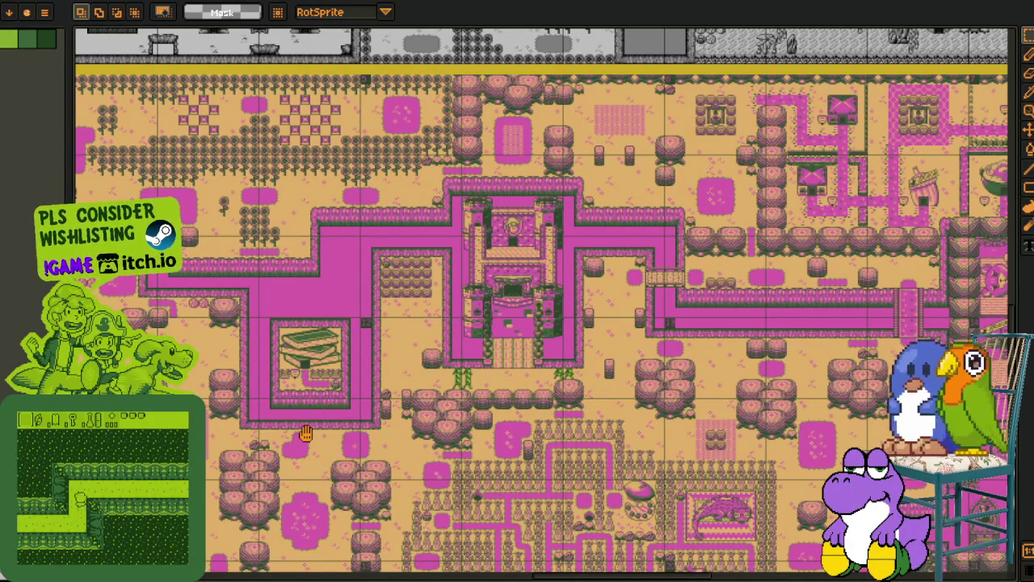
Pan across the yellow overworld map back toward the font glyphs and portrait sheet.
{"action": "scroll", "coordinate": [377, 303], "scroll_direction": "up", "scroll_amount": 5}
{"action": "scroll", "coordinate": [432, 334], "scroll_direction": "up", "scroll_amount": 15}
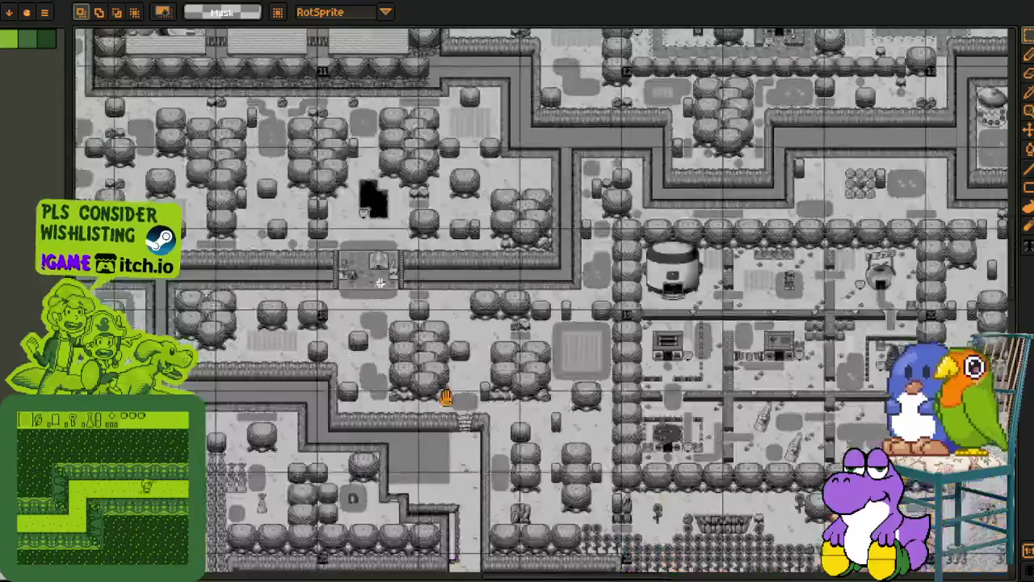
{"action": "scroll", "coordinate": [543, 303], "scroll_direction": "up", "scroll_amount": 8}
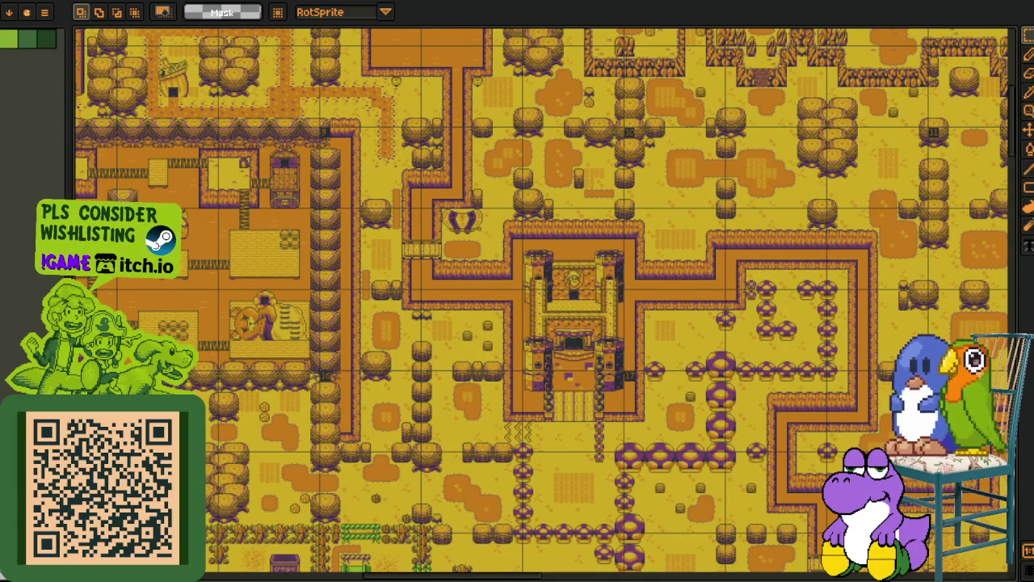
{"action": "left_click_drag", "start_coordinate": [791, 323], "coordinate": [211, 267]}
{"action": "left_click_drag", "start_coordinate": [728, 340], "coordinate": [501, 323]}
{"action": "left_click_drag", "start_coordinate": [768, 355], "coordinate": [533, 340]}
{"action": "mouse_move", "coordinate": [809, 379]}
{"action": "left_mouse_down"}
{"action": "mouse_move", "coordinate": [715, 363]}
{"action": "mouse_move", "coordinate": [478, 263]}
{"action": "mouse_move", "coordinate": [242, 121]}
{"action": "mouse_move", "coordinate": [491, 367]}
{"action": "mouse_move", "coordinate": [516, 301]}
{"action": "left_mouse_up"}
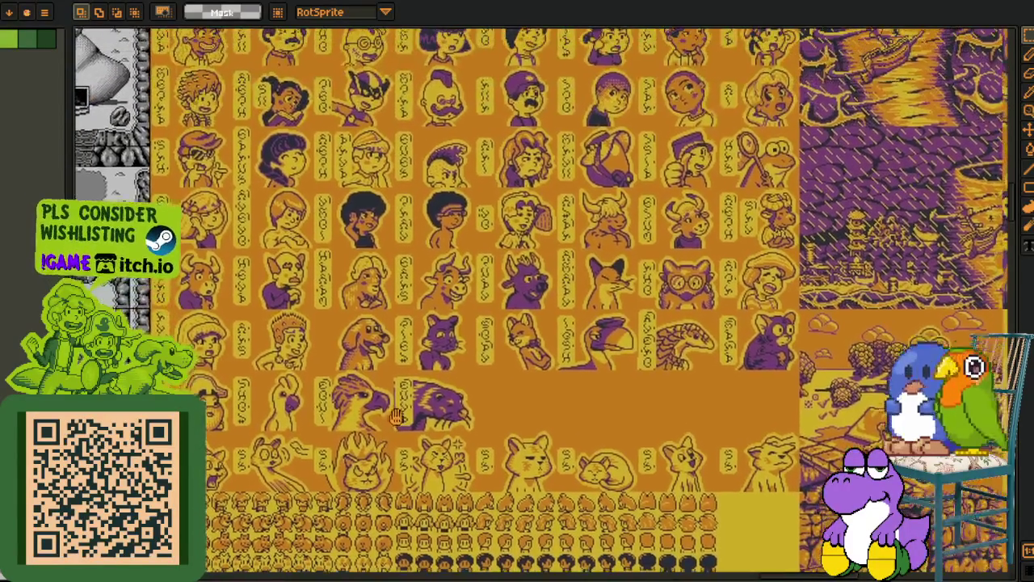
Pan to the upper portrait rows and zoom in on the pirate sprite and 4×3 item grid.
{"action": "left_click_drag", "start_coordinate": [396, 416], "coordinate": [383, 467]}
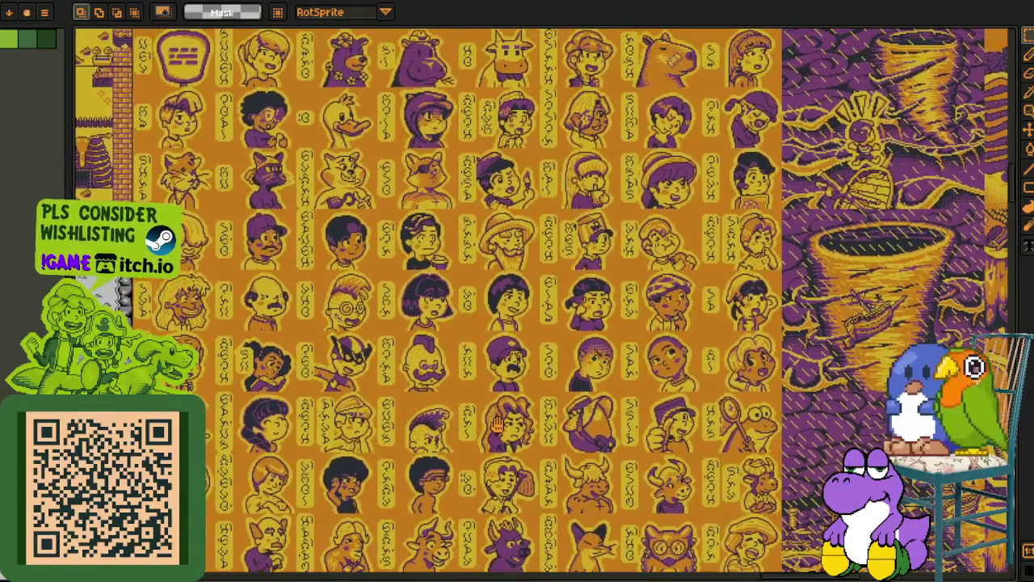
{"action": "scroll", "coordinate": [501, 417], "scroll_direction": "up", "scroll_amount": 1}
{"action": "scroll", "coordinate": [515, 379], "scroll_direction": "down", "scroll_amount": 1}
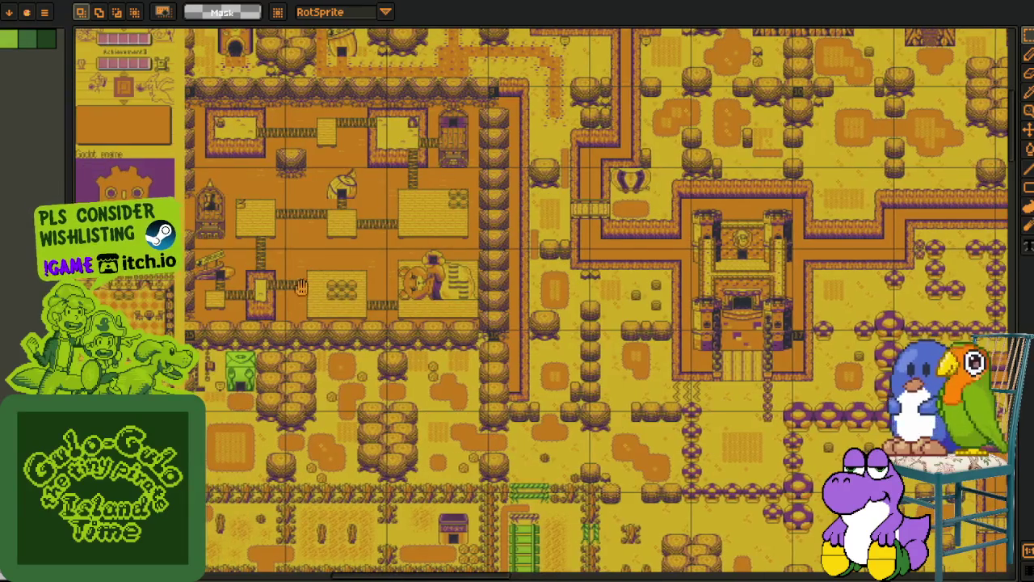
{"action": "scroll", "coordinate": [274, 269], "scroll_direction": "up", "scroll_amount": 6}
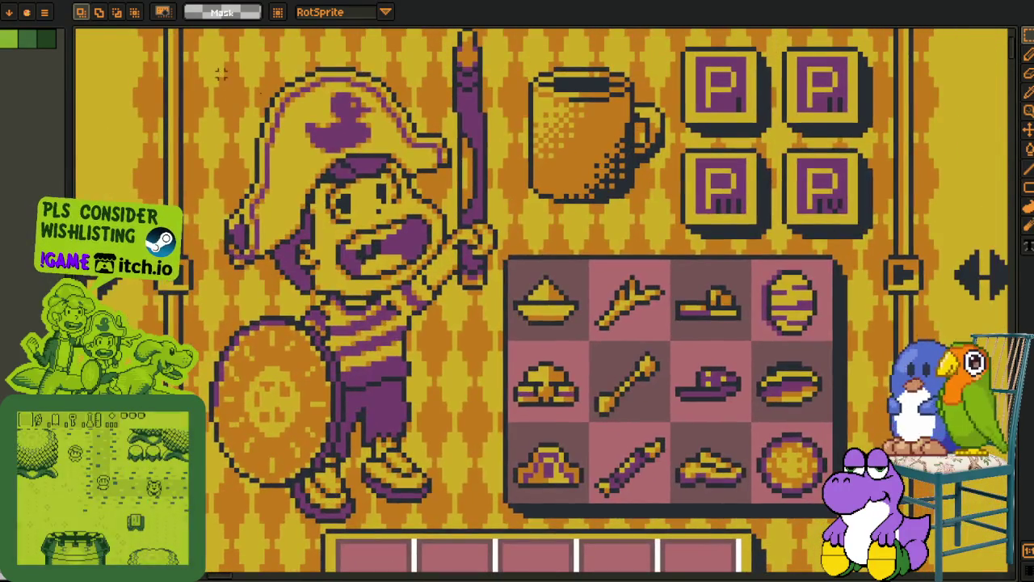
Marquee the pirate character sprite and move the view right of the item grid.
{"action": "left_click_drag", "start_coordinate": [221, 73], "coordinate": [554, 441]}
{"action": "scroll", "coordinate": [614, 445], "scroll_direction": "down", "scroll_amount": 2}
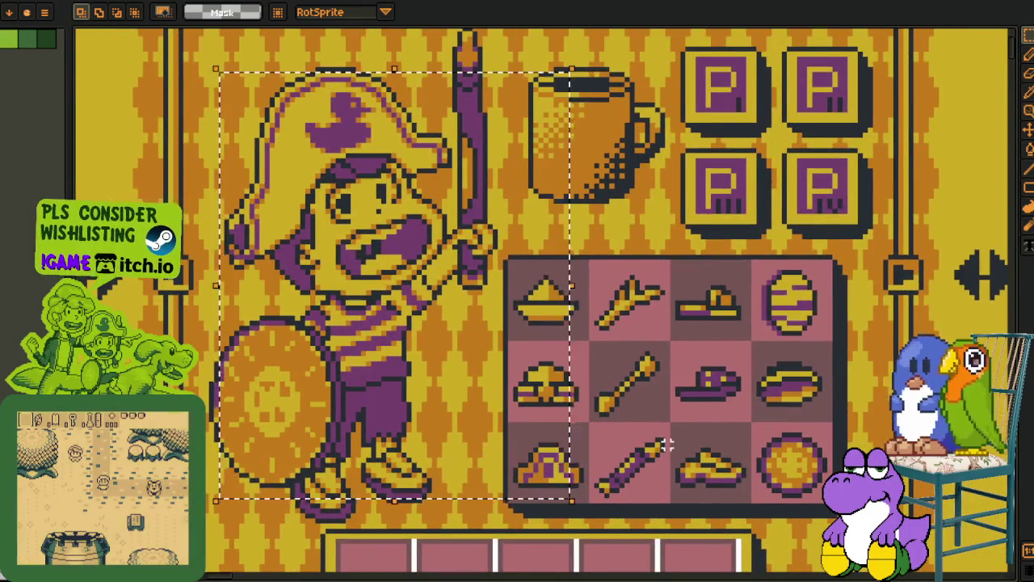
{"action": "left_click_drag", "start_coordinate": [976, 528], "coordinate": [620, 337]}
{"action": "scroll", "coordinate": [620, 336], "scroll_direction": "down", "scroll_amount": 2}
{"action": "scroll", "coordinate": [619, 324], "scroll_direction": "down", "scroll_amount": 10}
Scroll through the NPC Glossary, farm maps and rice cooker to the yellow map's sunflower field.
{"action": "scroll", "coordinate": [618, 324], "scroll_direction": "right", "scroll_amount": 10}
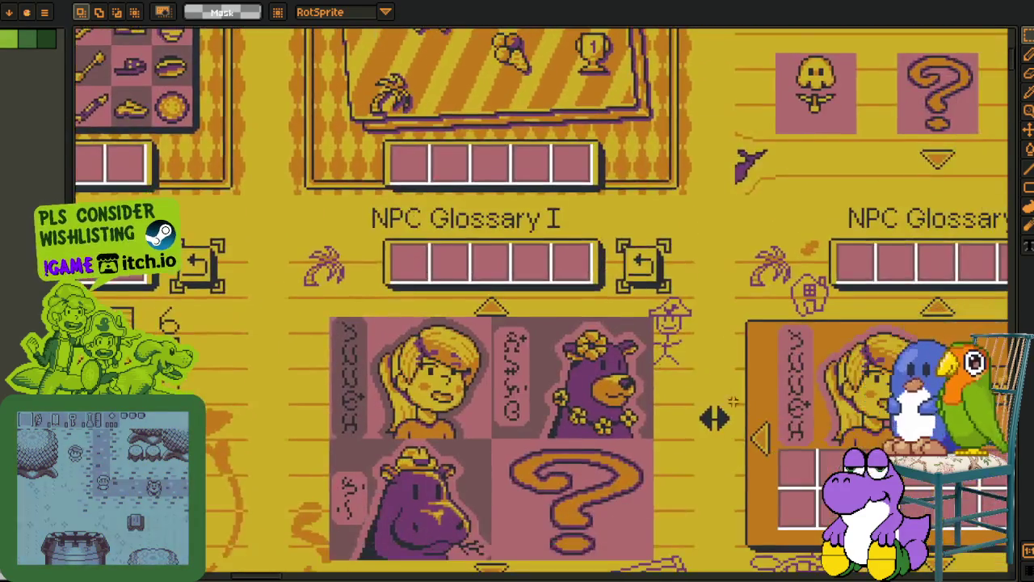
{"action": "scroll", "coordinate": [614, 301], "scroll_direction": "down", "scroll_amount": 5}
{"action": "scroll", "coordinate": [613, 301], "scroll_direction": "right", "scroll_amount": 10}
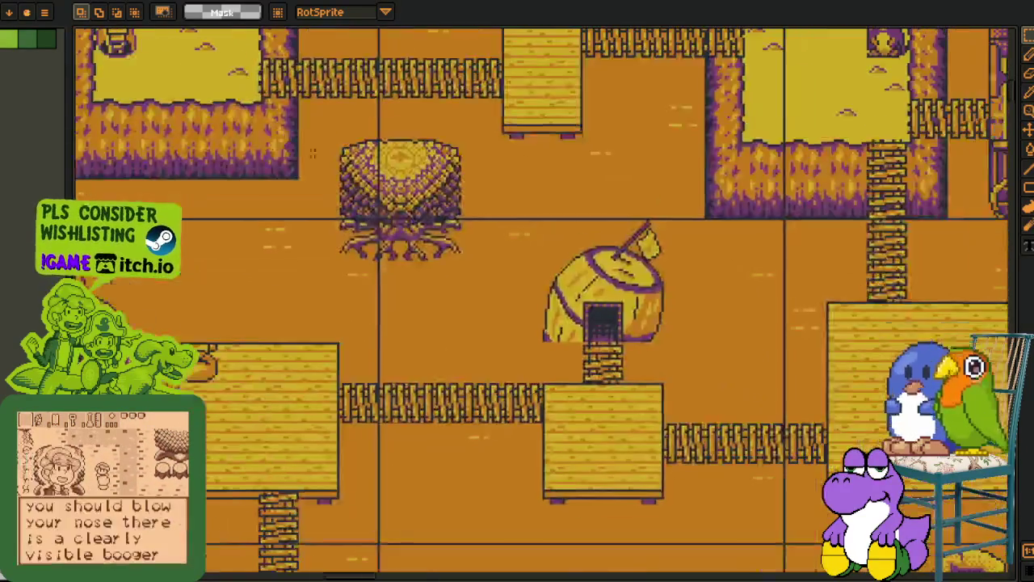
{"action": "scroll", "coordinate": [483, 302], "scroll_direction": "down", "scroll_amount": 4}
{"action": "scroll", "coordinate": [483, 302], "scroll_direction": "right", "scroll_amount": 5}
{"action": "scroll", "coordinate": [81, 103], "scroll_direction": "up", "scroll_amount": 2}
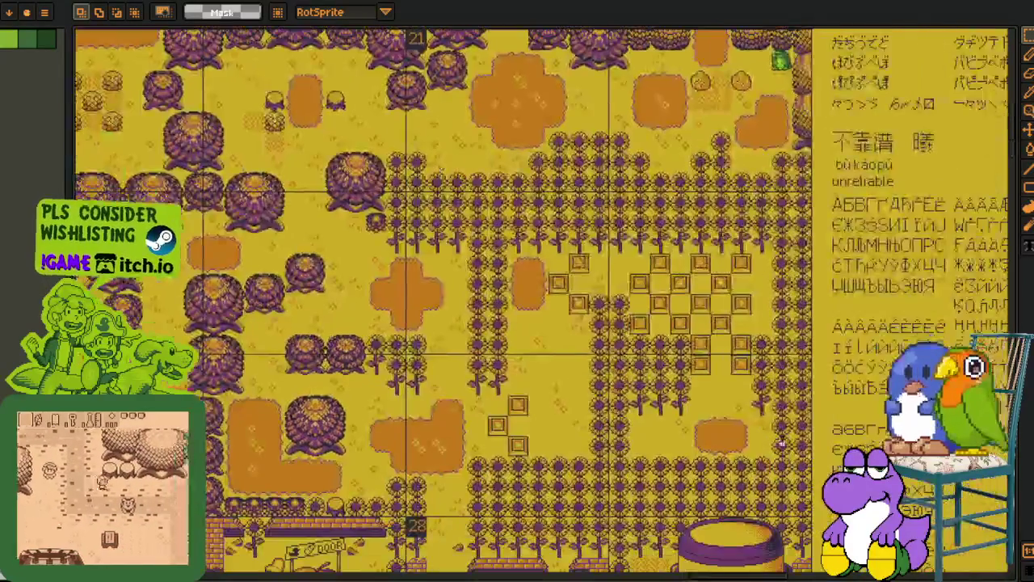
{"action": "scroll", "coordinate": [622, 396], "scroll_direction": "up", "scroll_amount": 2}
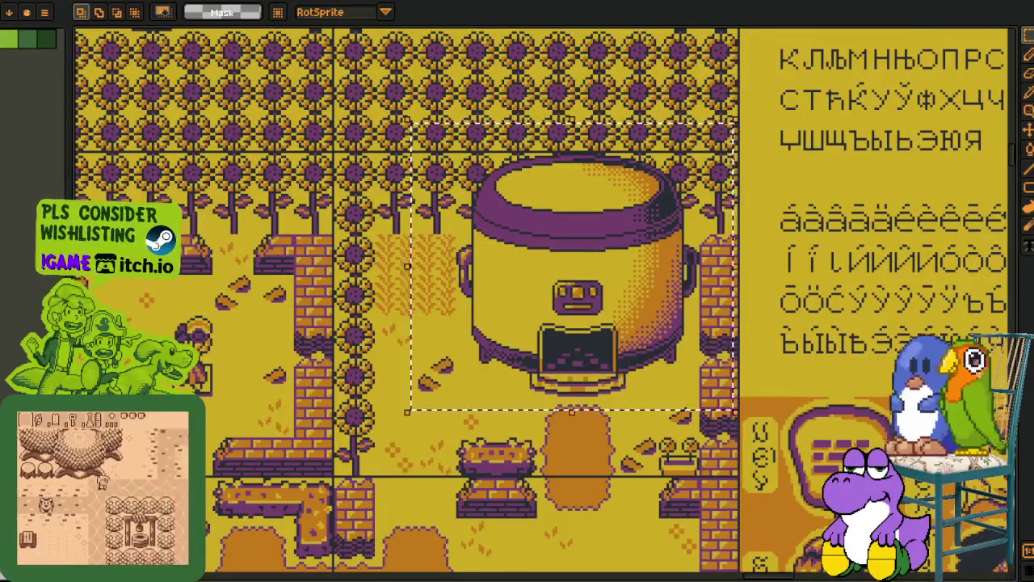
{"action": "scroll", "coordinate": [826, 442], "scroll_direction": "down", "scroll_amount": 10}
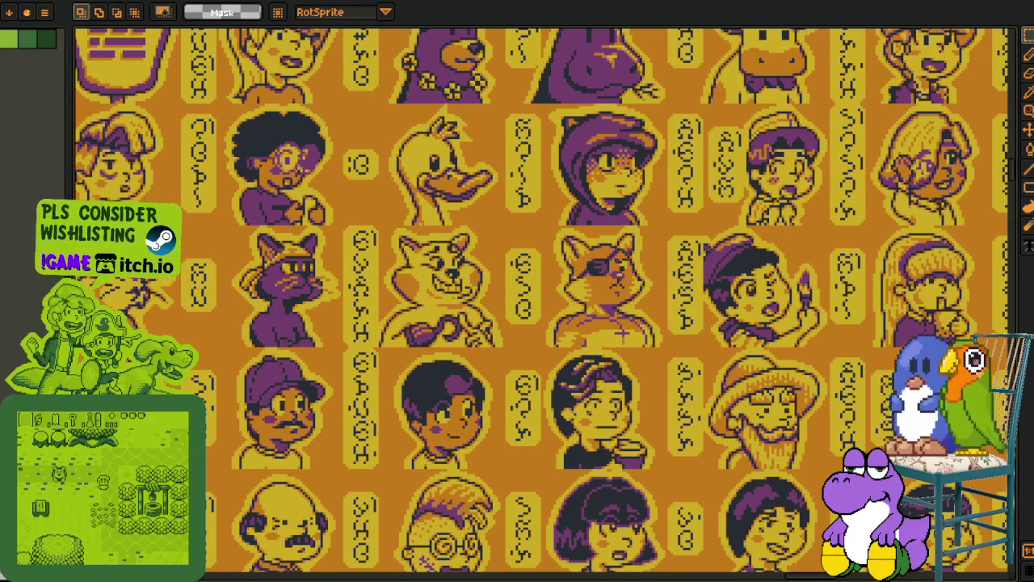
Scroll to the duck, hooded figure and cat portraits, then box-select the four-cat row.
{"action": "scroll", "coordinate": [514, 400], "scroll_direction": "down", "scroll_amount": 2}
{"action": "scroll", "coordinate": [502, 439], "scroll_direction": "down", "scroll_amount": 6}
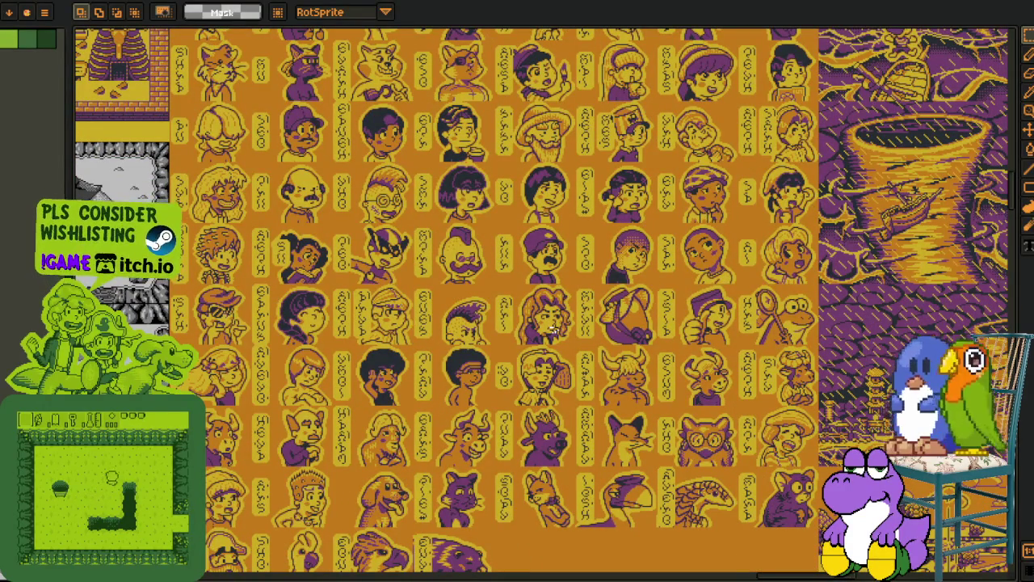
{"action": "scroll", "coordinate": [622, 355], "scroll_direction": "down", "scroll_amount": 4}
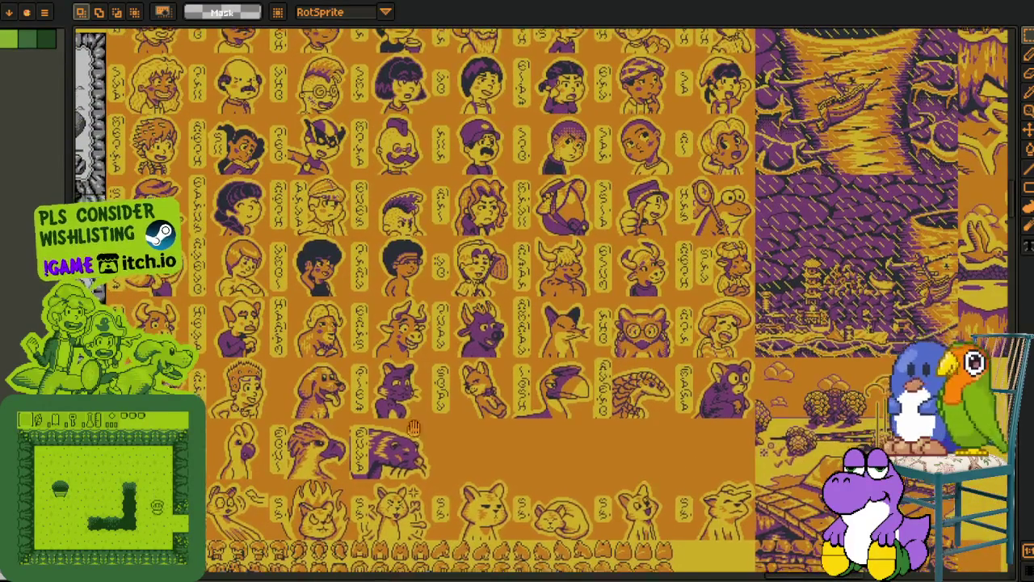
{"action": "scroll", "coordinate": [622, 356], "scroll_direction": "left", "scroll_amount": 2}
{"action": "scroll", "coordinate": [622, 356], "scroll_direction": "down", "scroll_amount": 2}
{"action": "scroll", "coordinate": [447, 334], "scroll_direction": "up", "scroll_amount": 1}
{"action": "scroll", "coordinate": [447, 334], "scroll_direction": "up", "scroll_amount": 1}
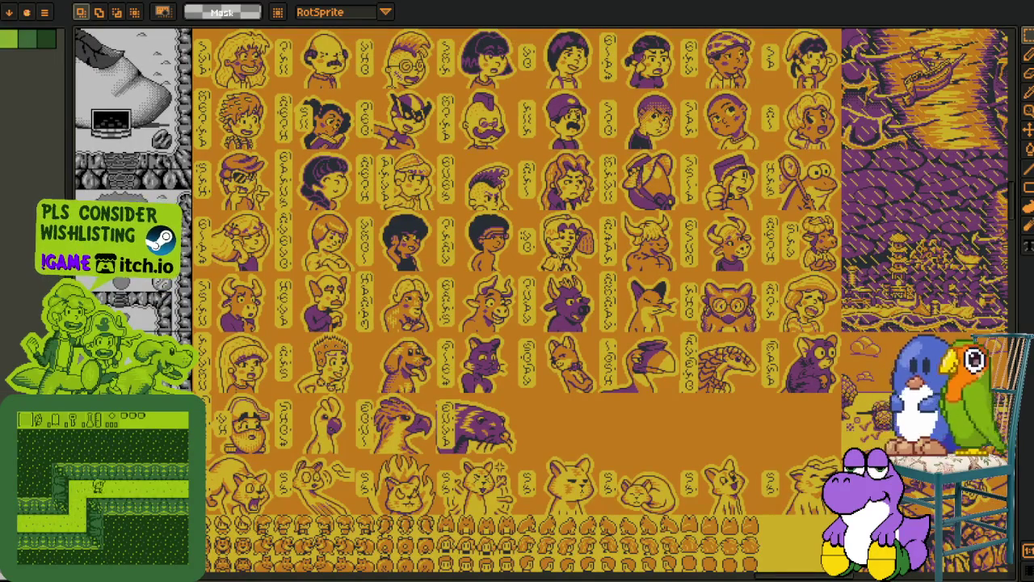
{"action": "scroll", "coordinate": [361, 449], "scroll_direction": "down", "scroll_amount": 5}
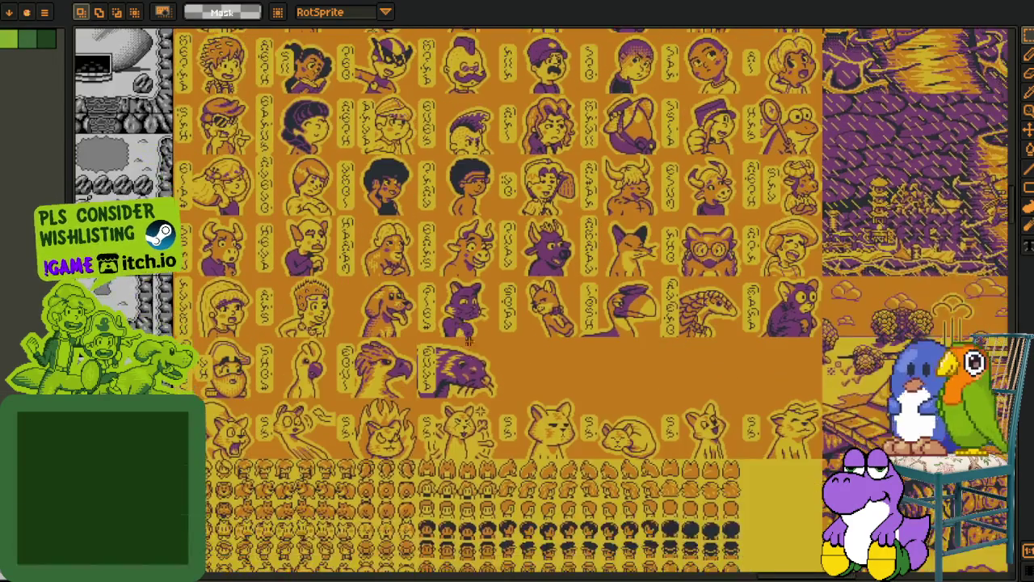
{"action": "scroll", "coordinate": [450, 473], "scroll_direction": "up", "scroll_amount": 5}
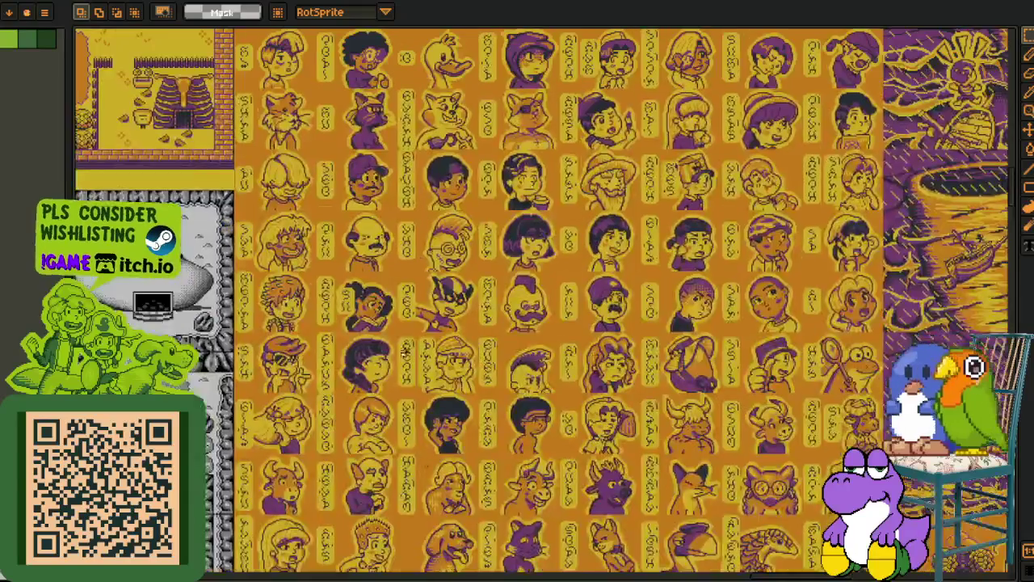
{"action": "scroll", "coordinate": [451, 473], "scroll_direction": "up", "scroll_amount": 3}
{"action": "mouse_move", "coordinate": [94, 277]}
{"action": "left_mouse_down"}
{"action": "mouse_move", "coordinate": [924, 439]}
{"action": "mouse_move", "coordinate": [917, 465]}
{"action": "left_mouse_up"}
{"action": "scroll", "coordinate": [632, 487], "scroll_direction": "down", "scroll_amount": 2}
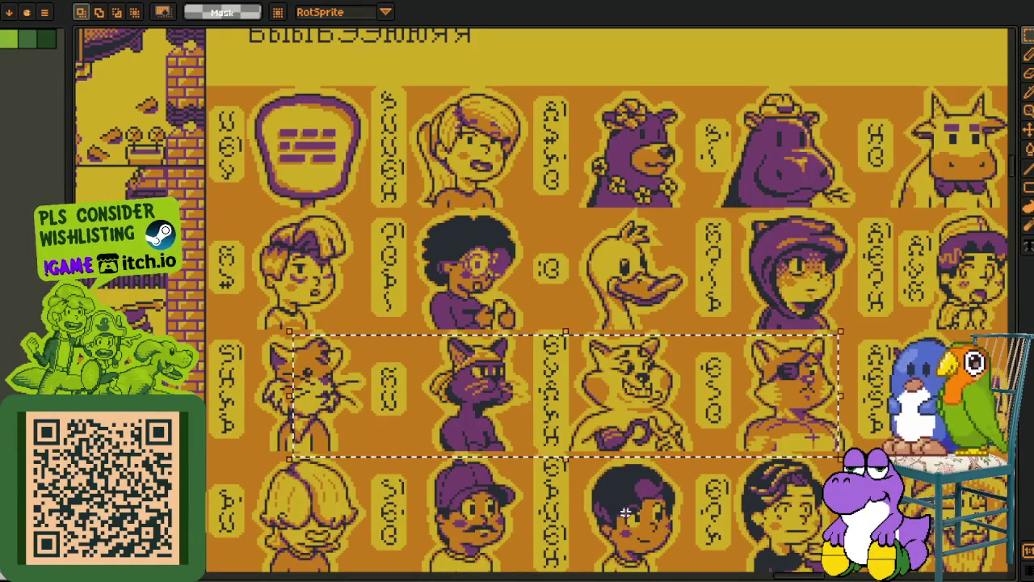
Bring the next portrait row into view, inspect the cats, and deselect the fire-cat portrait.
{"action": "left_click_drag", "start_coordinate": [633, 487], "coordinate": [630, 410]}
{"action": "scroll", "coordinate": [630, 409], "scroll_direction": "down", "scroll_amount": 10}
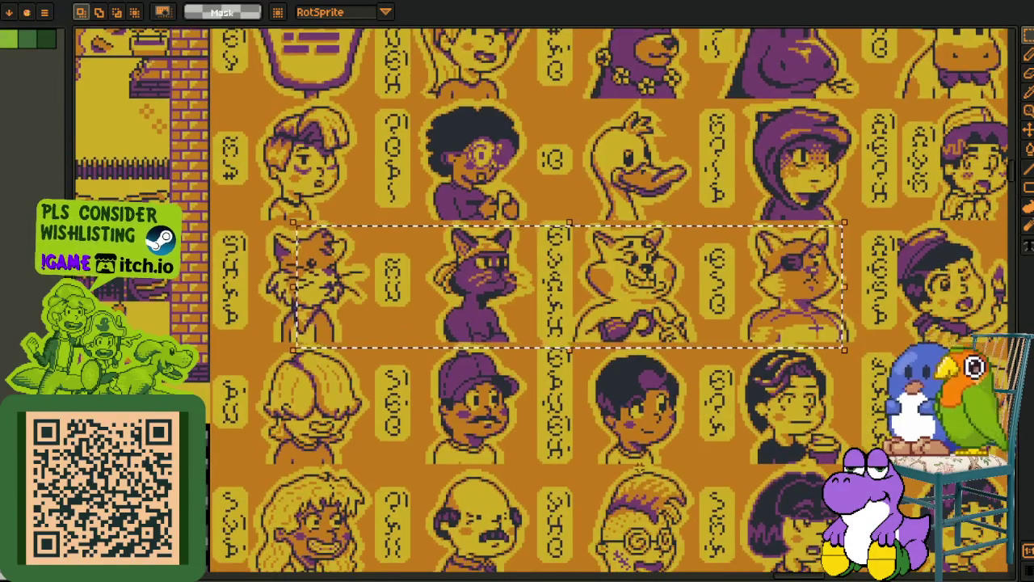
{"action": "scroll", "coordinate": [544, 247], "scroll_direction": "down", "scroll_amount": 6}
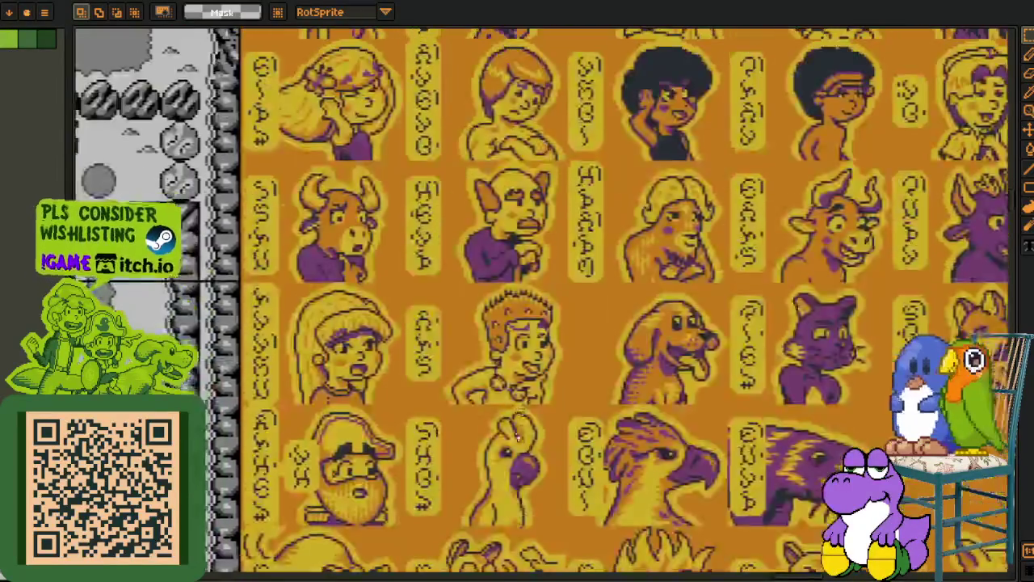
{"action": "scroll", "coordinate": [327, 361], "scroll_direction": "up", "scroll_amount": 2}
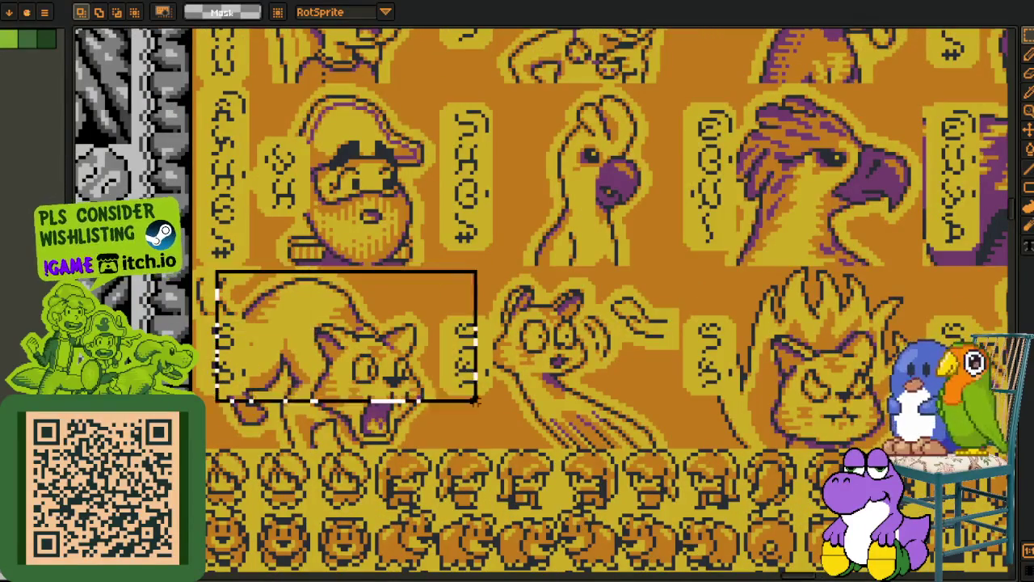
{"action": "scroll", "coordinate": [954, 331], "scroll_direction": "right", "scroll_amount": 10}
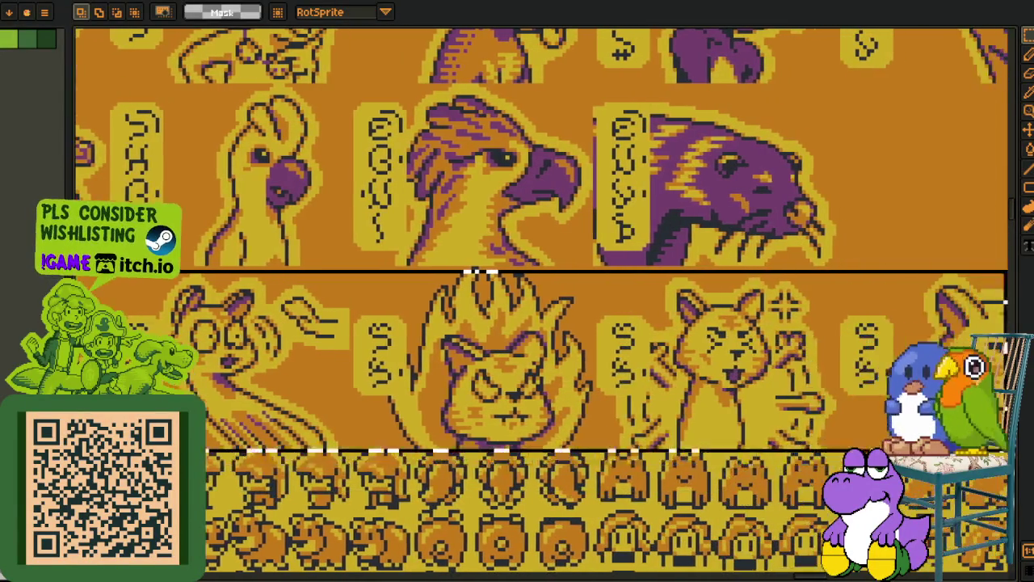
{"action": "scroll", "coordinate": [974, 361], "scroll_direction": "right", "scroll_amount": 2}
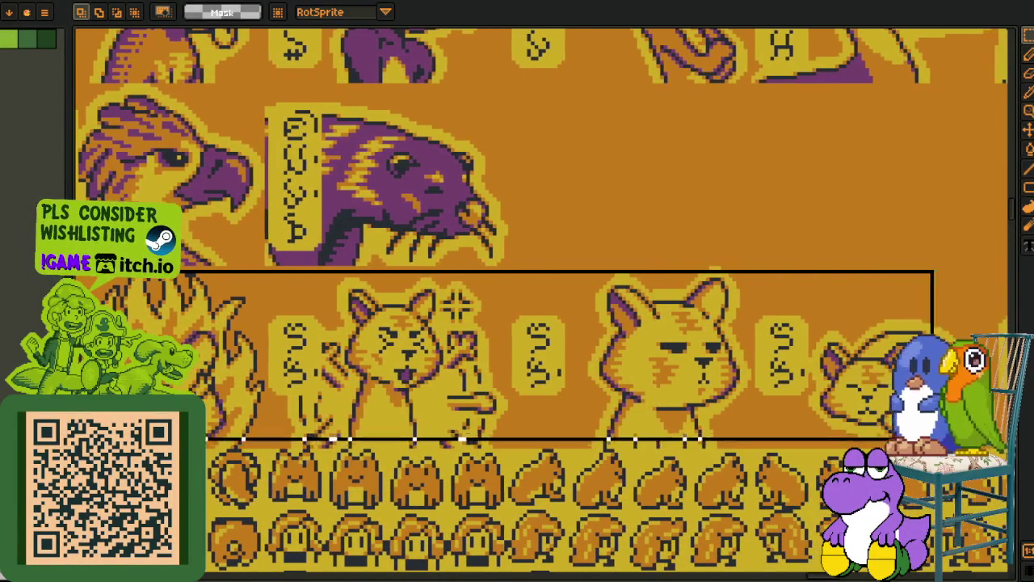
{"action": "scroll", "coordinate": [974, 366], "scroll_direction": "left", "scroll_amount": 5}
{"action": "scroll", "coordinate": [974, 366], "scroll_direction": "left", "scroll_amount": 2}
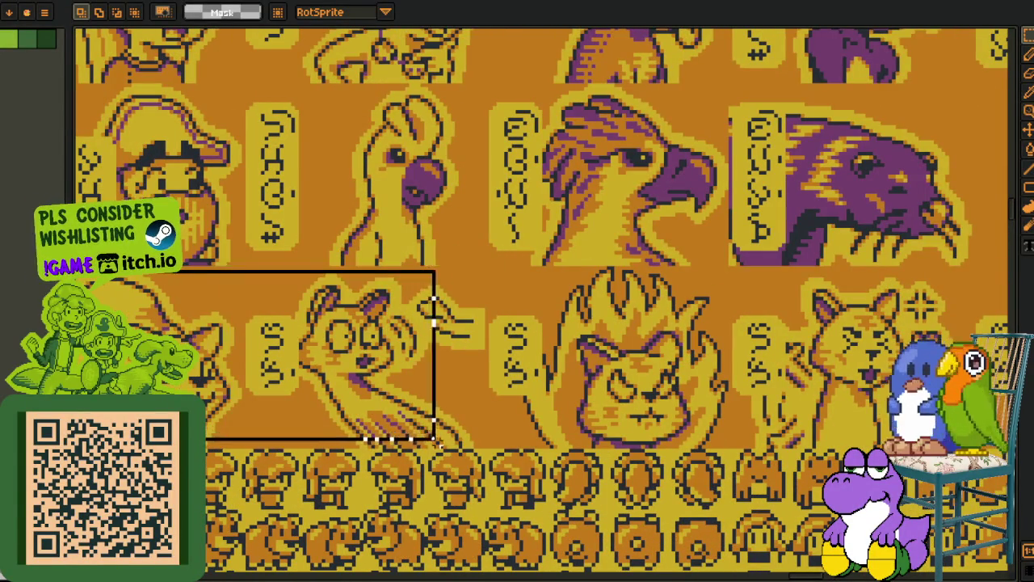
{"action": "key", "text": "ctrl+d"}
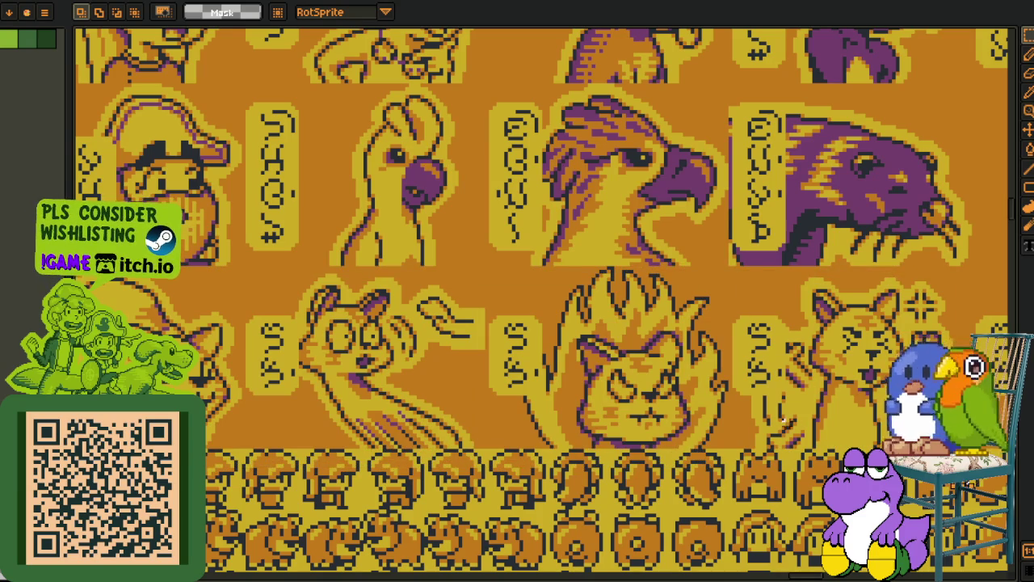
Zoom around the cat row and marquee the rightmost standing cat portrait.
{"action": "scroll", "coordinate": [784, 420], "scroll_direction": "down", "scroll_amount": 1}
{"action": "scroll", "coordinate": [801, 404], "scroll_direction": "right", "scroll_amount": 7}
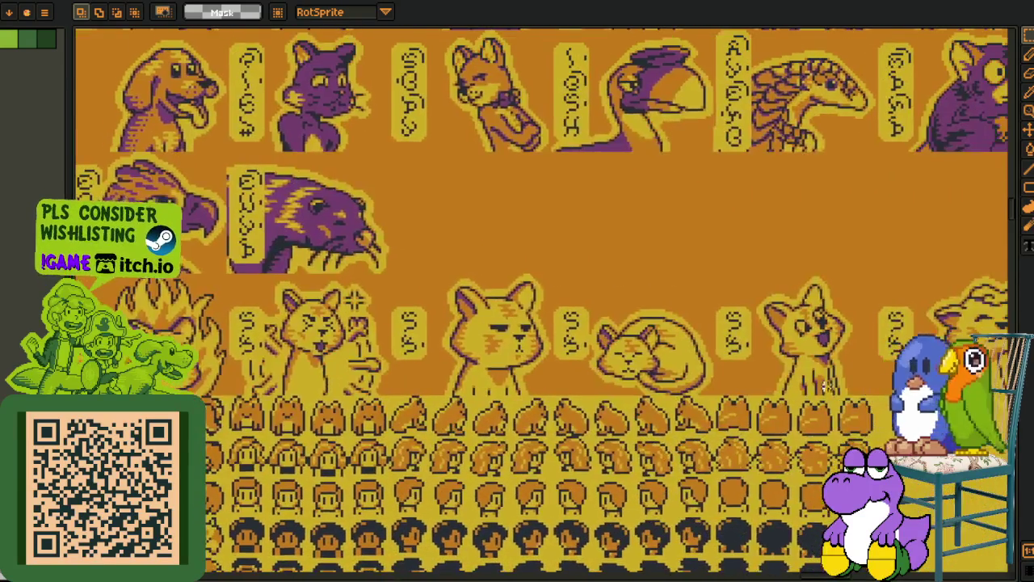
{"action": "scroll", "coordinate": [826, 387], "scroll_direction": "right", "scroll_amount": 3}
{"action": "scroll", "coordinate": [759, 380], "scroll_direction": "up", "scroll_amount": 1}
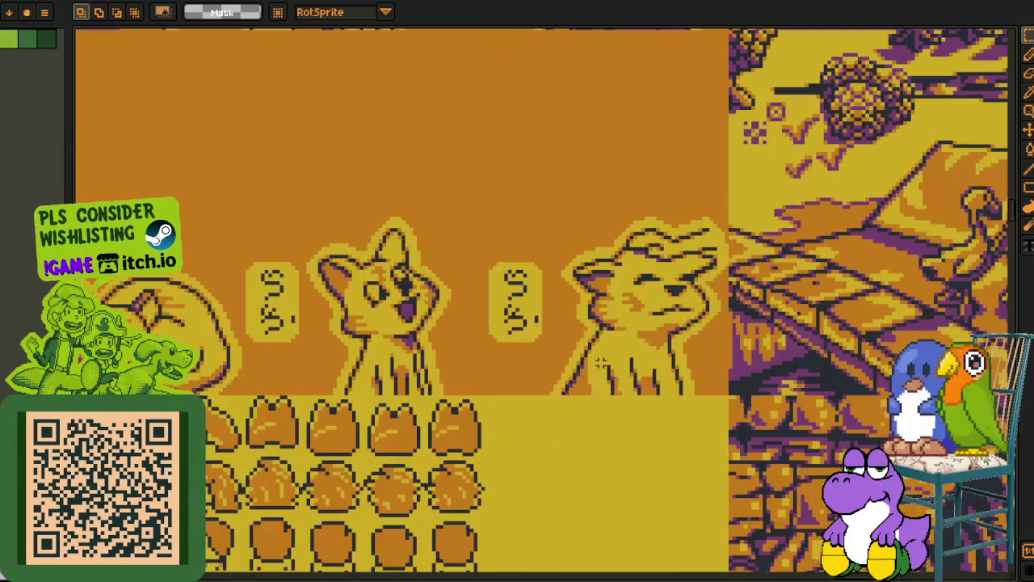
{"action": "scroll", "coordinate": [619, 372], "scroll_direction": "left", "scroll_amount": 3}
{"action": "scroll", "coordinate": [566, 348], "scroll_direction": "up", "scroll_amount": 5}
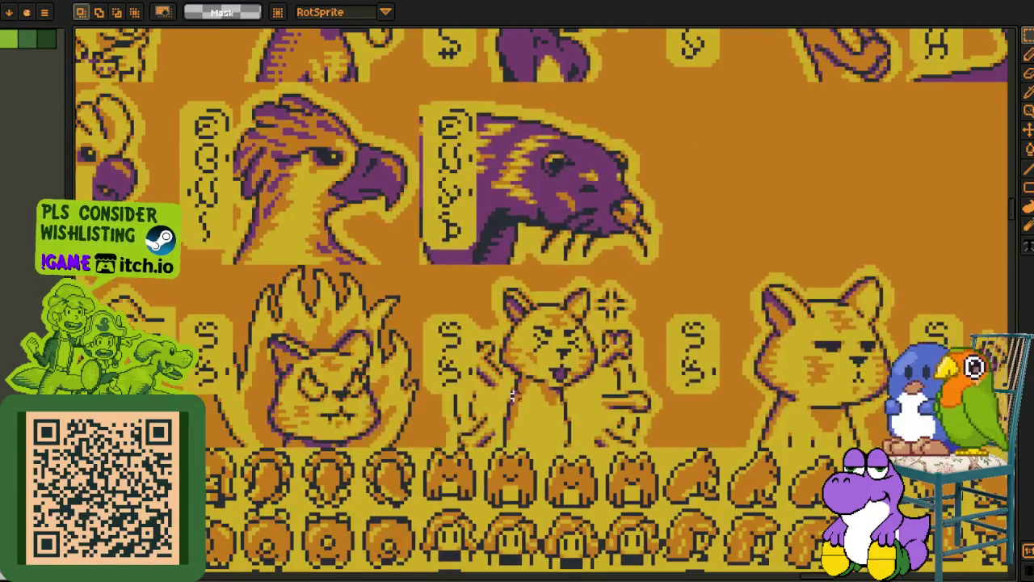
{"action": "scroll", "coordinate": [546, 330], "scroll_direction": "left", "scroll_amount": 1}
{"action": "scroll", "coordinate": [474, 332], "scroll_direction": "down", "scroll_amount": 1}
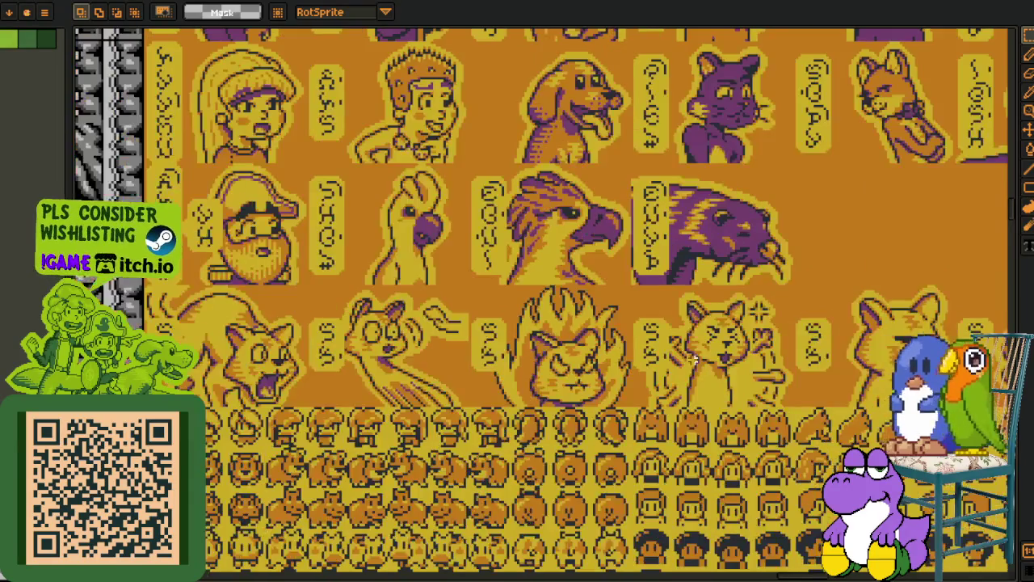
{"action": "scroll", "coordinate": [474, 332], "scroll_direction": "right", "scroll_amount": 6}
{"action": "scroll", "coordinate": [784, 325], "scroll_direction": "down", "scroll_amount": 1}
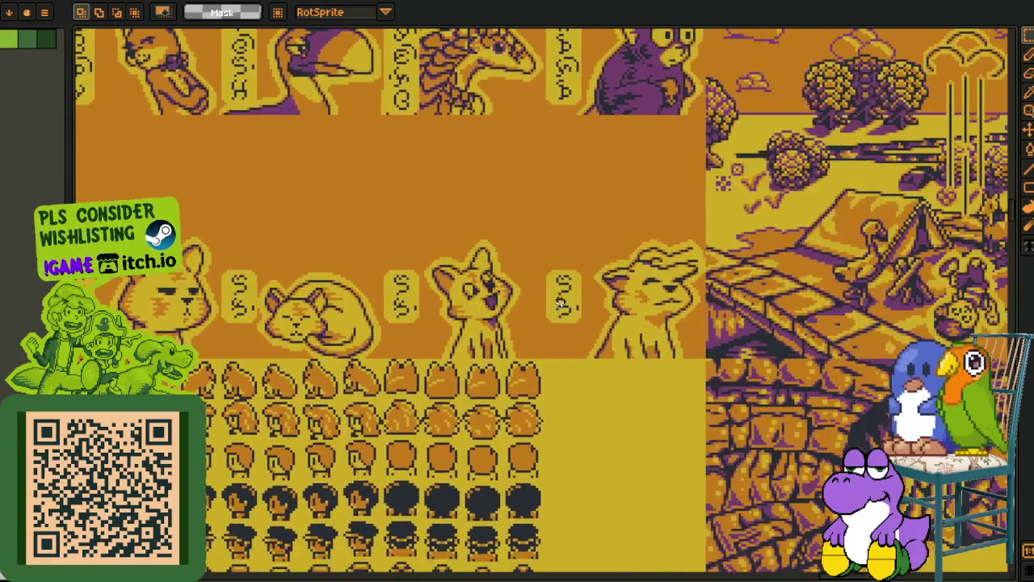
{"action": "scroll", "coordinate": [527, 341], "scroll_direction": "down", "scroll_amount": 1}
{"action": "scroll", "coordinate": [526, 341], "scroll_direction": "down", "scroll_amount": 1}
{"action": "scroll", "coordinate": [438, 282], "scroll_direction": "up", "scroll_amount": 3}
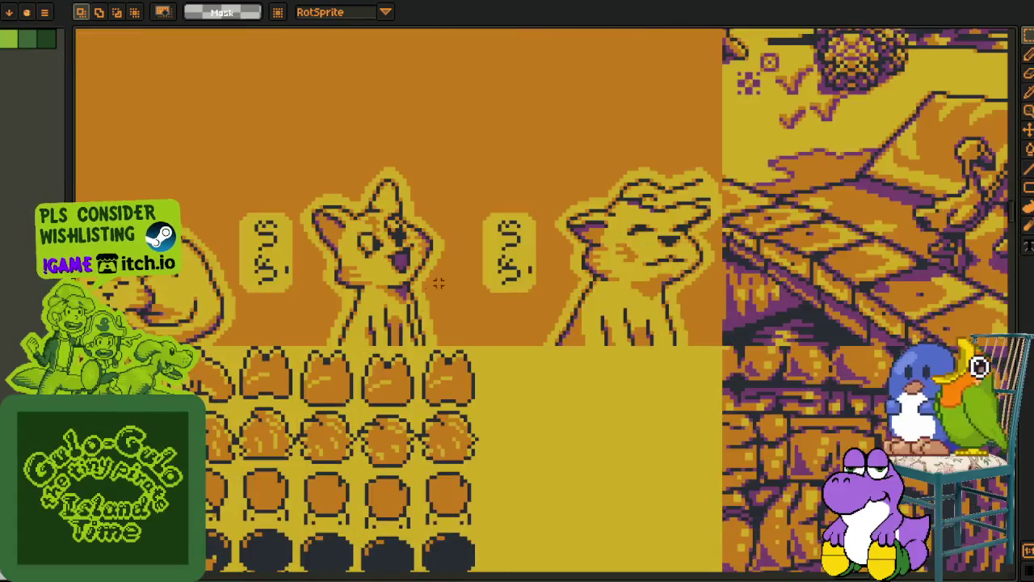
{"action": "scroll", "coordinate": [590, 250], "scroll_direction": "up", "scroll_amount": 1}
{"action": "mouse_move", "coordinate": [485, 114]}
{"action": "left_mouse_down"}
{"action": "mouse_move", "coordinate": [692, 266]}
{"action": "mouse_move", "coordinate": [763, 358]}
{"action": "left_mouse_up"}
{"action": "scroll", "coordinate": [854, 325], "scroll_direction": "down", "scroll_amount": 3}
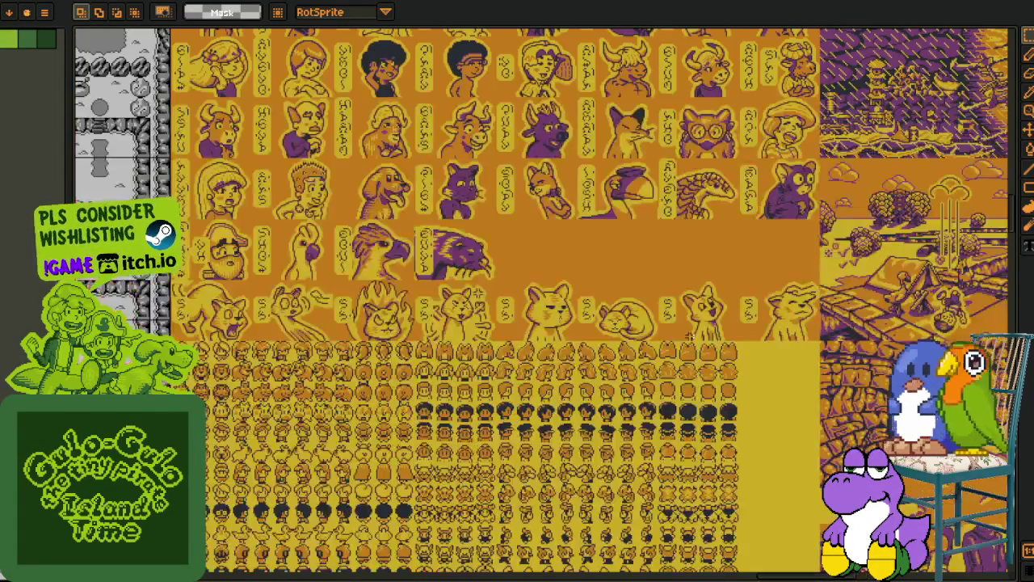
{"action": "scroll", "coordinate": [434, 339], "scroll_direction": "down", "scroll_amount": 2}
{"action": "scroll", "coordinate": [434, 340], "scroll_direction": "up", "scroll_amount": 5}
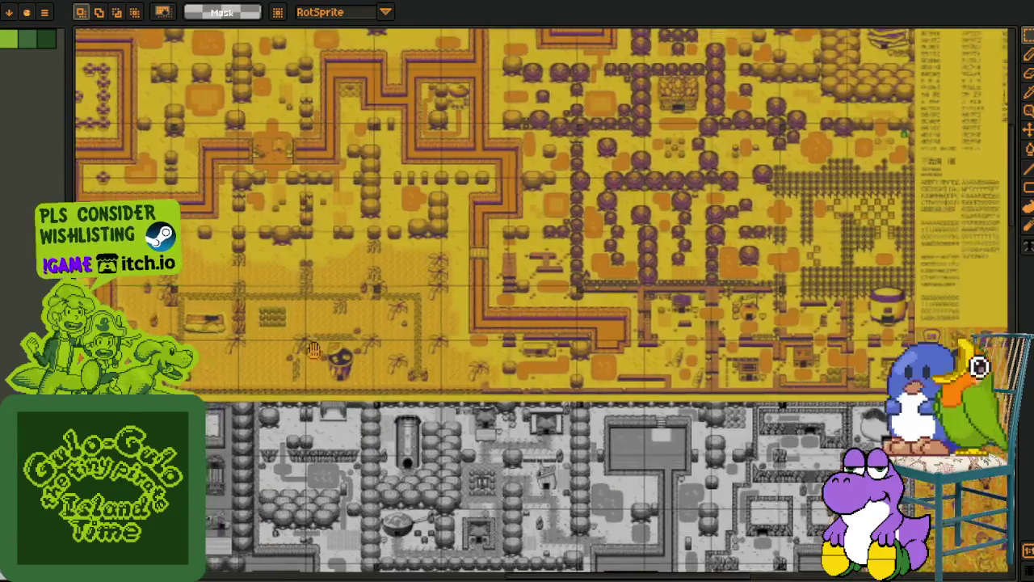
{"action": "left_click_drag", "start_coordinate": [314, 349], "coordinate": [291, 372]}
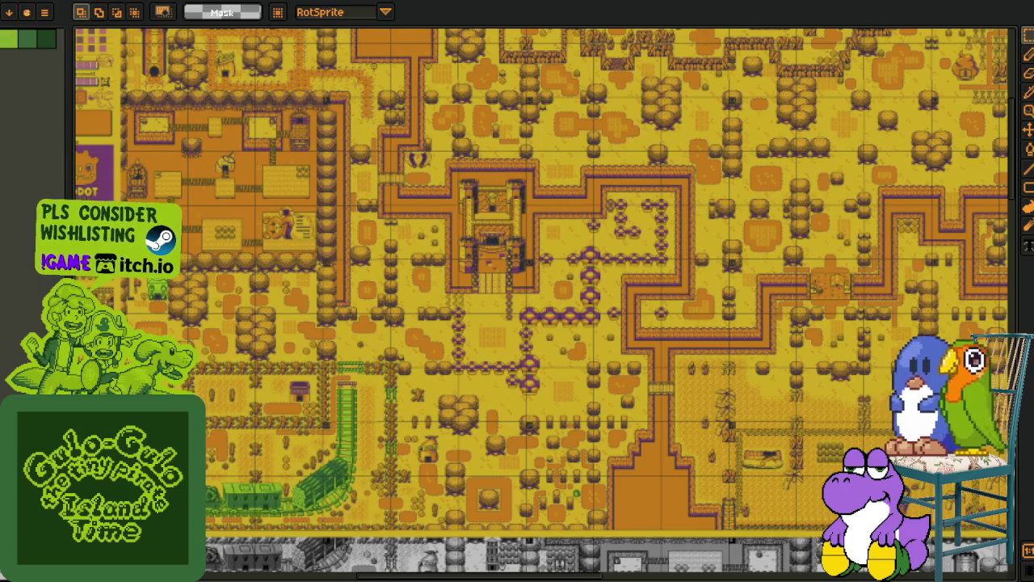
{"action": "scroll", "coordinate": [647, 340], "scroll_direction": "right", "scroll_amount": 10}
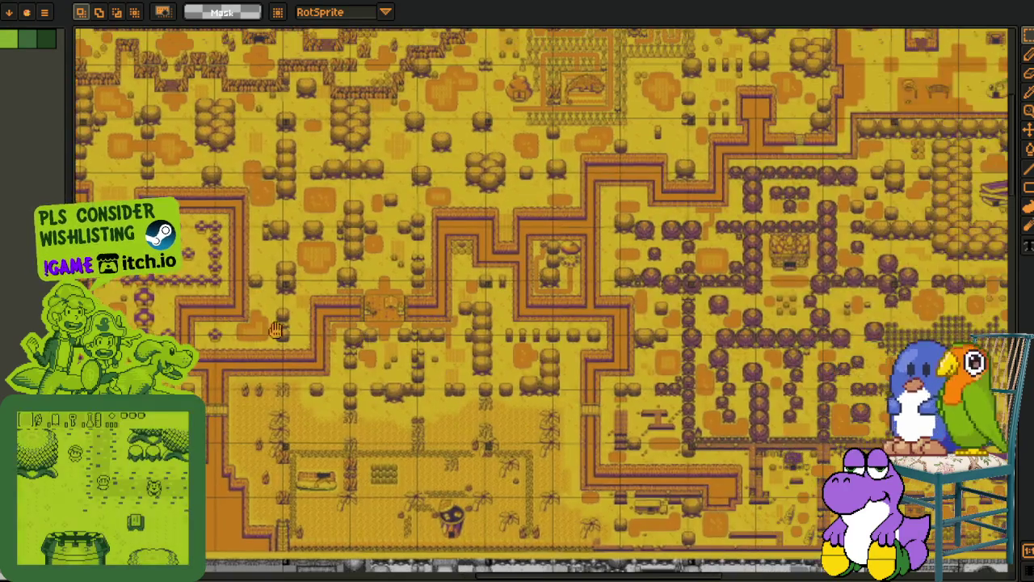
{"action": "scroll", "coordinate": [637, 348], "scroll_direction": "right", "scroll_amount": 10}
{"action": "scroll", "coordinate": [396, 391], "scroll_direction": "down", "scroll_amount": 5}
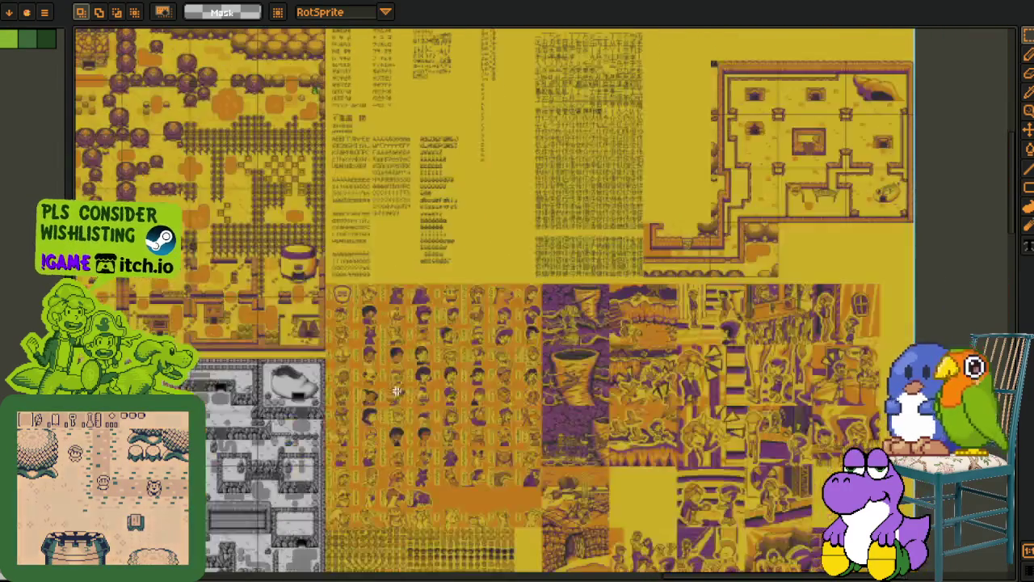
{"action": "scroll", "coordinate": [396, 391], "scroll_direction": "up", "scroll_amount": 5}
{"action": "scroll", "coordinate": [394, 399], "scroll_direction": "down", "scroll_amount": 5}
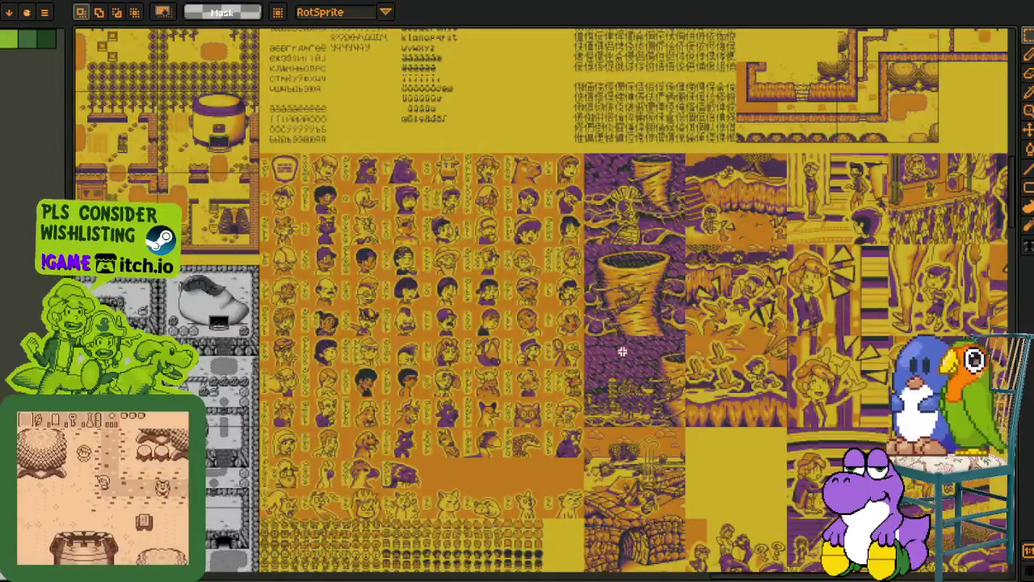
{"action": "scroll", "coordinate": [600, 345], "scroll_direction": "right", "scroll_amount": 1}
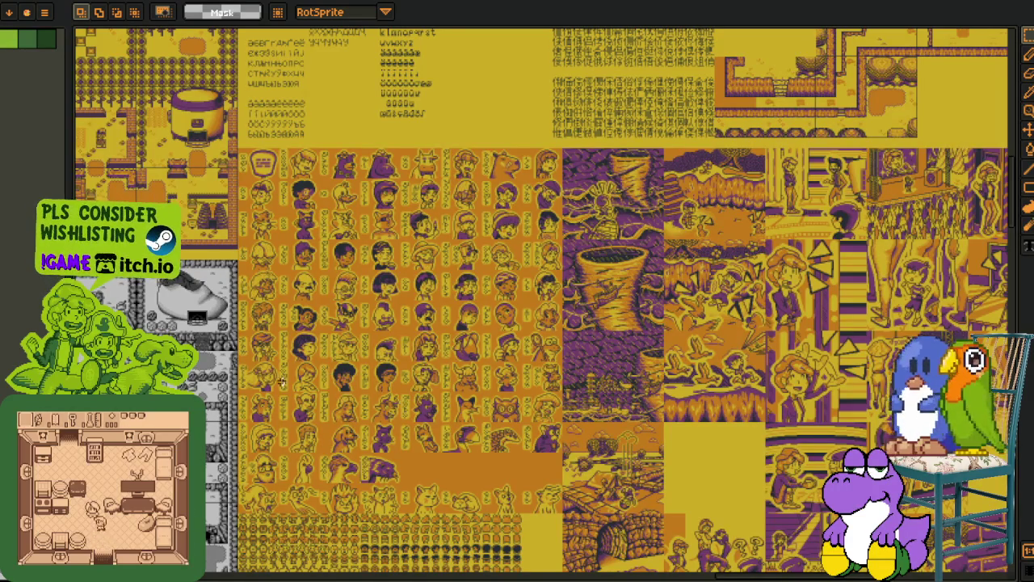
{"action": "scroll", "coordinate": [316, 360], "scroll_direction": "up", "scroll_amount": 2}
{"action": "scroll", "coordinate": [346, 361], "scroll_direction": "down", "scroll_amount": 3}
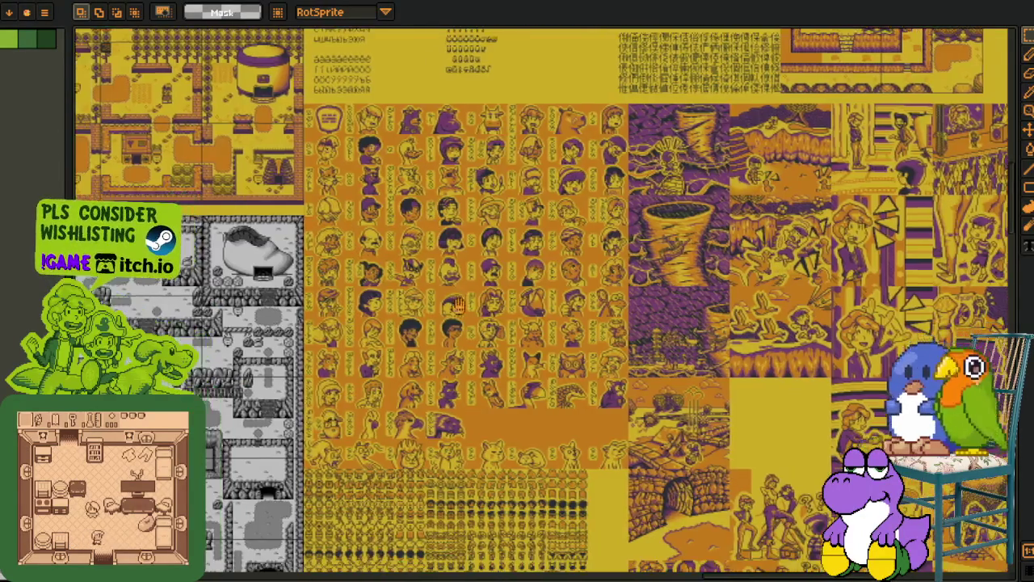
{"action": "scroll", "coordinate": [312, 429], "scroll_direction": "up", "scroll_amount": 4}
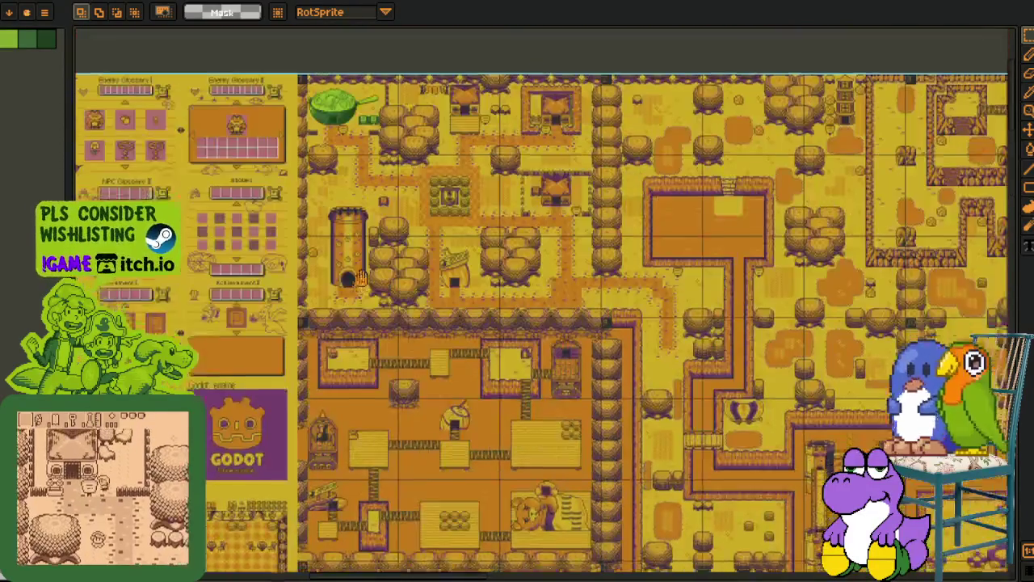
{"action": "left_click_drag", "start_coordinate": [361, 277], "coordinate": [329, 350]}
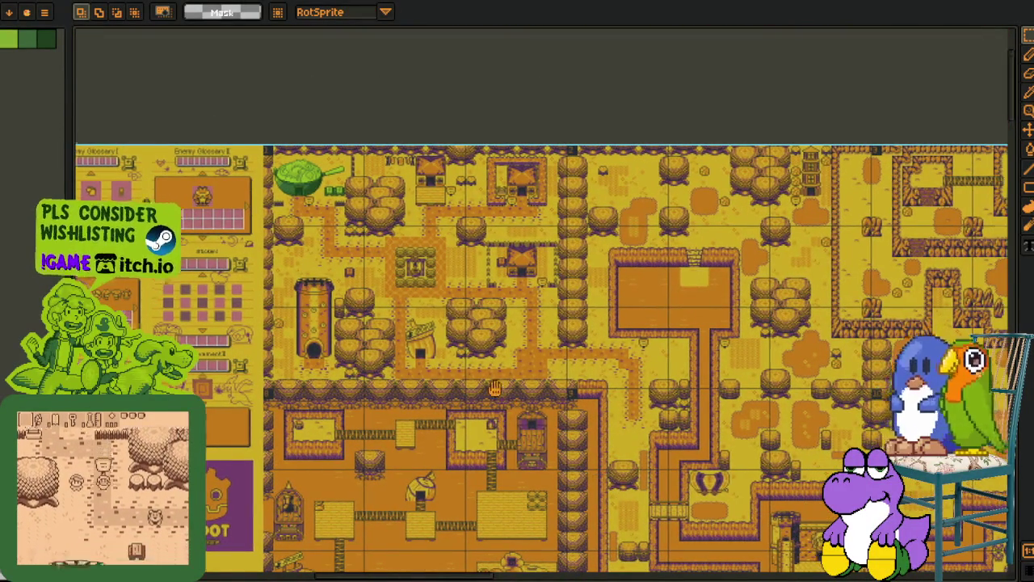
{"action": "left_click_drag", "start_coordinate": [622, 493], "coordinate": [496, 388]}
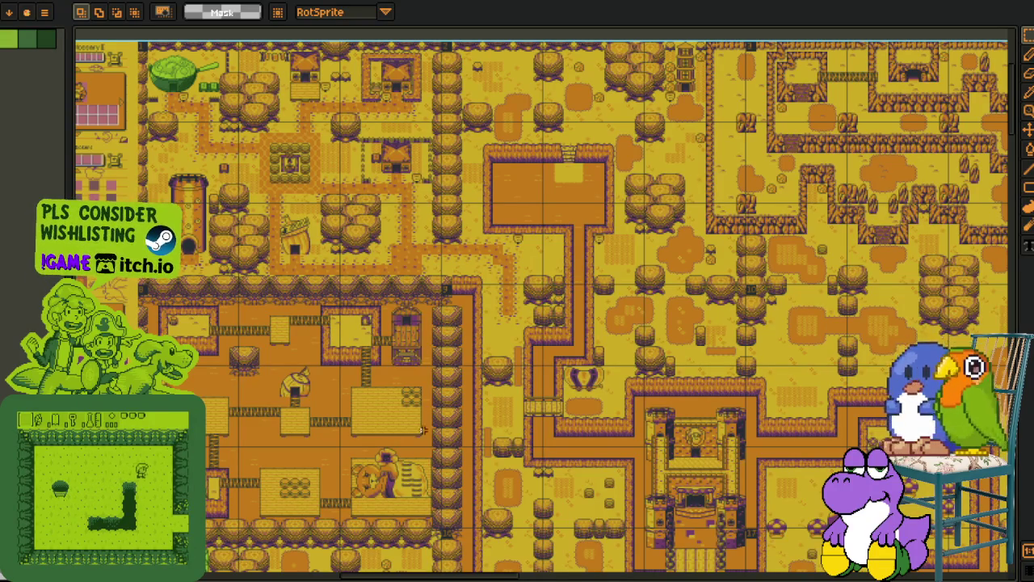
{"action": "scroll", "coordinate": [270, 356], "scroll_direction": "up", "scroll_amount": 2}
{"action": "scroll", "coordinate": [626, 371], "scroll_direction": "down", "scroll_amount": 2}
{"action": "mouse_move", "coordinate": [627, 371]}
{"action": "left_mouse_down"}
{"action": "mouse_move", "coordinate": [703, 468]}
{"action": "mouse_move", "coordinate": [525, 420]}
{"action": "mouse_move", "coordinate": [393, 318]}
{"action": "left_mouse_up"}
{"action": "scroll", "coordinate": [393, 317], "scroll_direction": "down", "scroll_amount": 2}
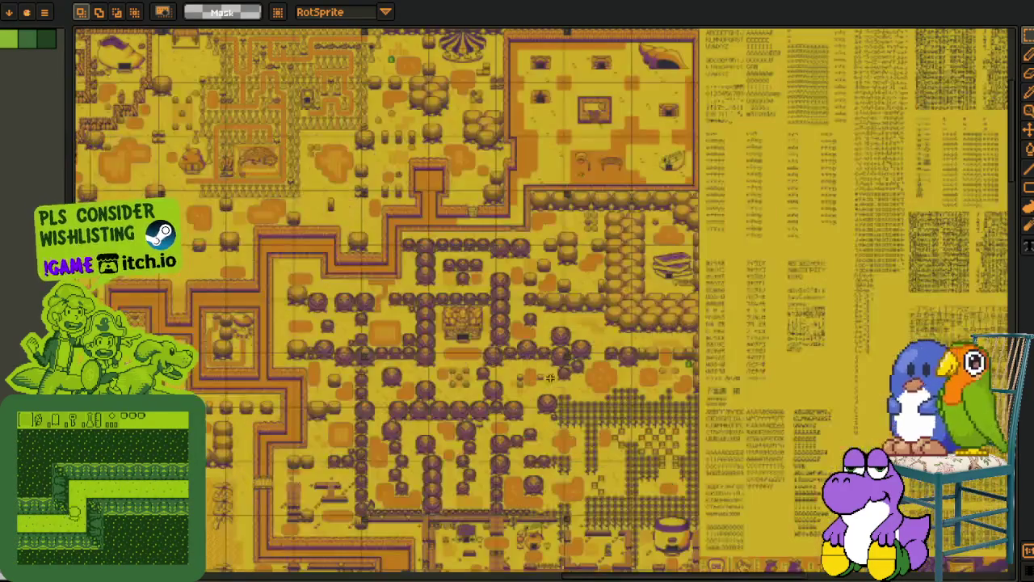
{"action": "scroll", "coordinate": [504, 300], "scroll_direction": "up", "scroll_amount": 2}
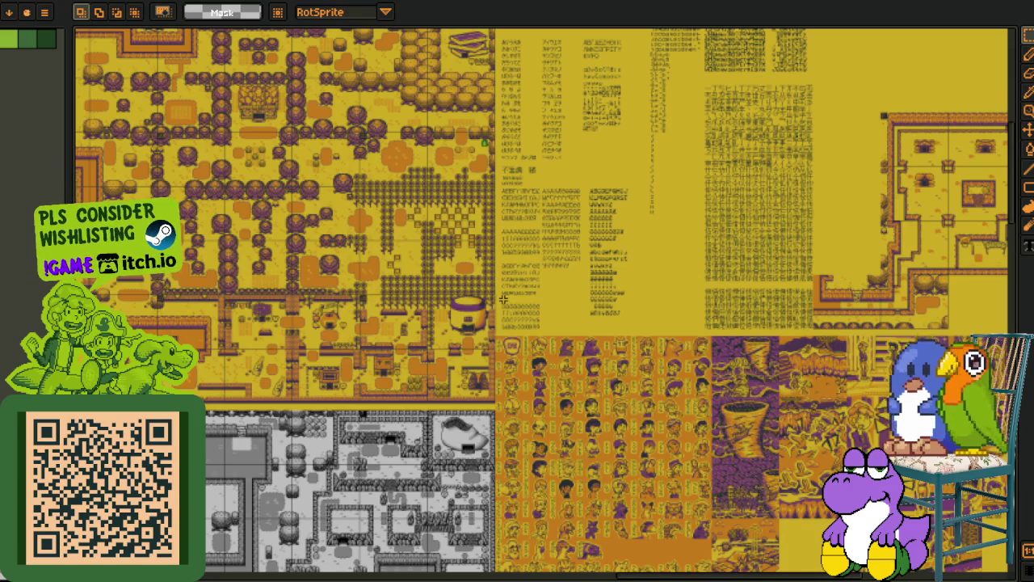
{"action": "scroll", "coordinate": [641, 448], "scroll_direction": "up", "scroll_amount": 3}
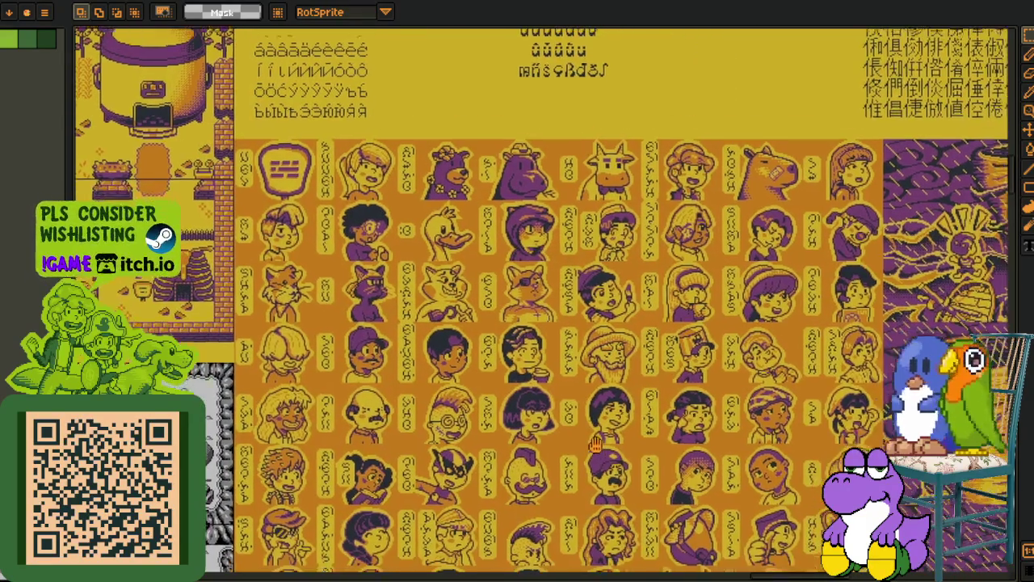
{"action": "mouse_move", "coordinate": [597, 428]}
{"action": "left_mouse_down"}
{"action": "mouse_move", "coordinate": [542, 372]}
{"action": "mouse_move", "coordinate": [466, 326]}
{"action": "left_mouse_up"}
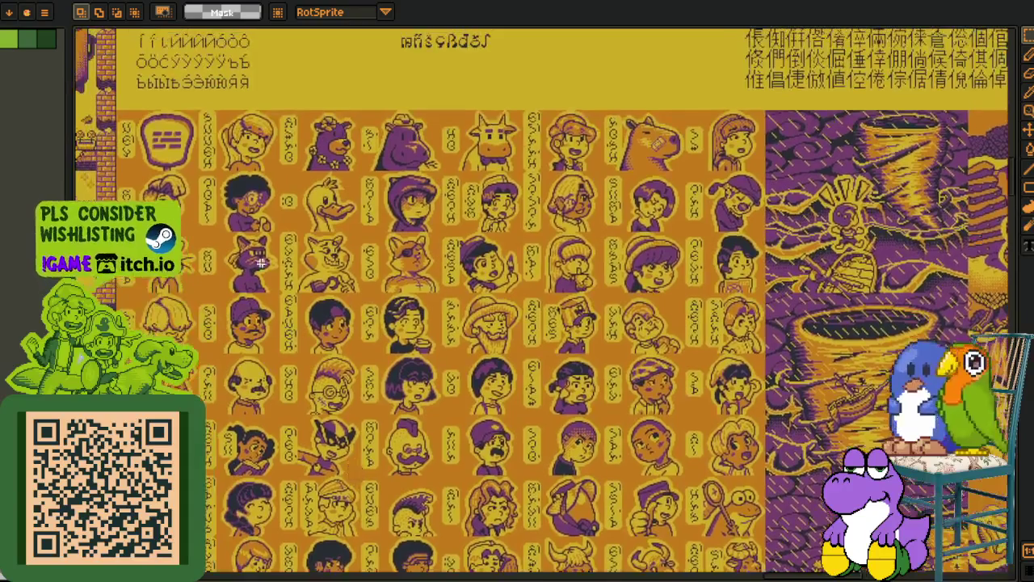
Box-select the bear, hippo and cow trio, then pan and zoom across the portrait sheet.
{"action": "scroll", "coordinate": [279, 122], "scroll_direction": "up", "scroll_amount": 2}
{"action": "mouse_move", "coordinate": [279, 123]}
{"action": "left_mouse_down"}
{"action": "mouse_move", "coordinate": [286, 163]}
{"action": "mouse_move", "coordinate": [732, 272]}
{"action": "mouse_move", "coordinate": [782, 267]}
{"action": "left_mouse_up"}
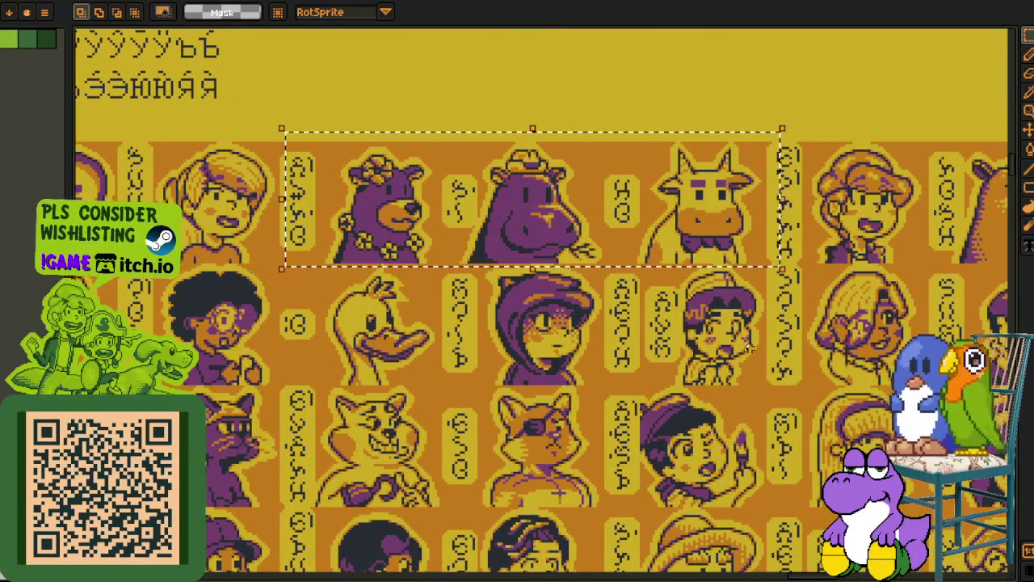
{"action": "mouse_move", "coordinate": [621, 406]}
{"action": "left_mouse_down"}
{"action": "mouse_move", "coordinate": [685, 385]}
{"action": "mouse_move", "coordinate": [696, 204]}
{"action": "mouse_move", "coordinate": [652, 330]}
{"action": "left_mouse_up"}
{"action": "scroll", "coordinate": [685, 385], "scroll_direction": "down", "scroll_amount": 3}
{"action": "scroll", "coordinate": [685, 385], "scroll_direction": "up", "scroll_amount": 1}
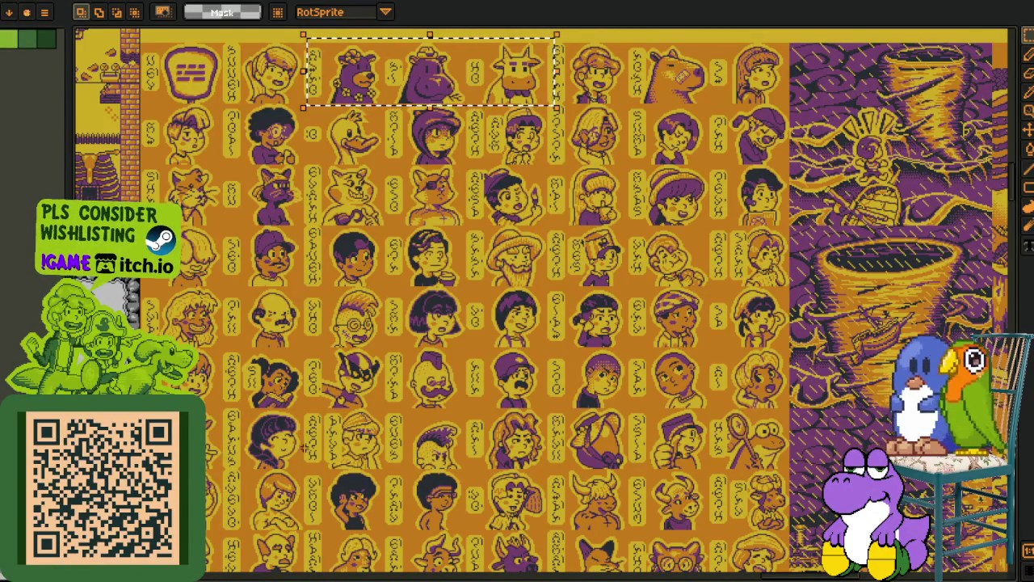
{"action": "scroll", "coordinate": [327, 365], "scroll_direction": "down", "scroll_amount": 4}
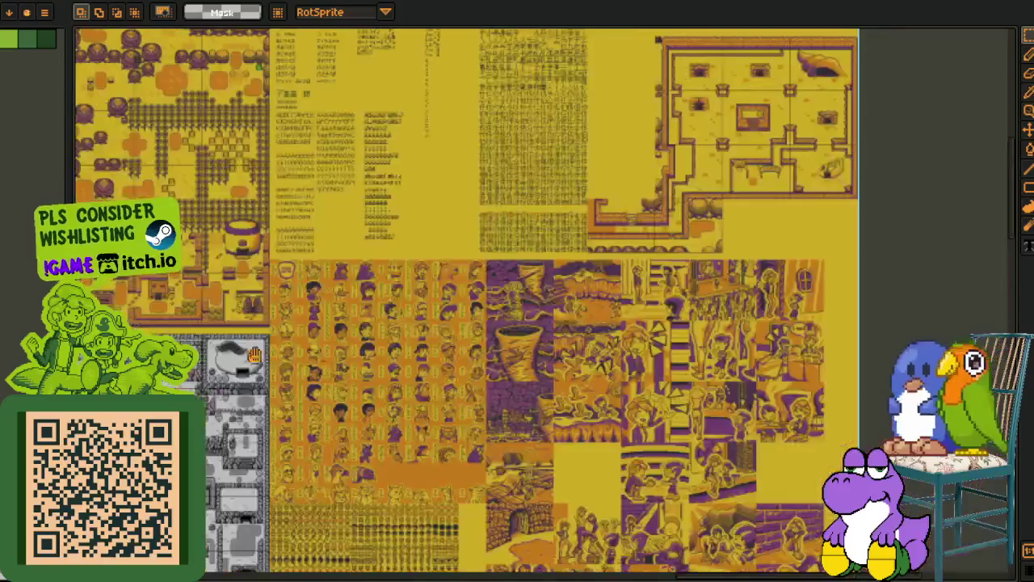
Pan over the menu-screen mockups to the overworld town, then switch to Godot's overworld scene.
{"action": "scroll", "coordinate": [245, 351], "scroll_direction": "up", "scroll_amount": 5}
{"action": "scroll", "coordinate": [376, 270], "scroll_direction": "left", "scroll_amount": 10}
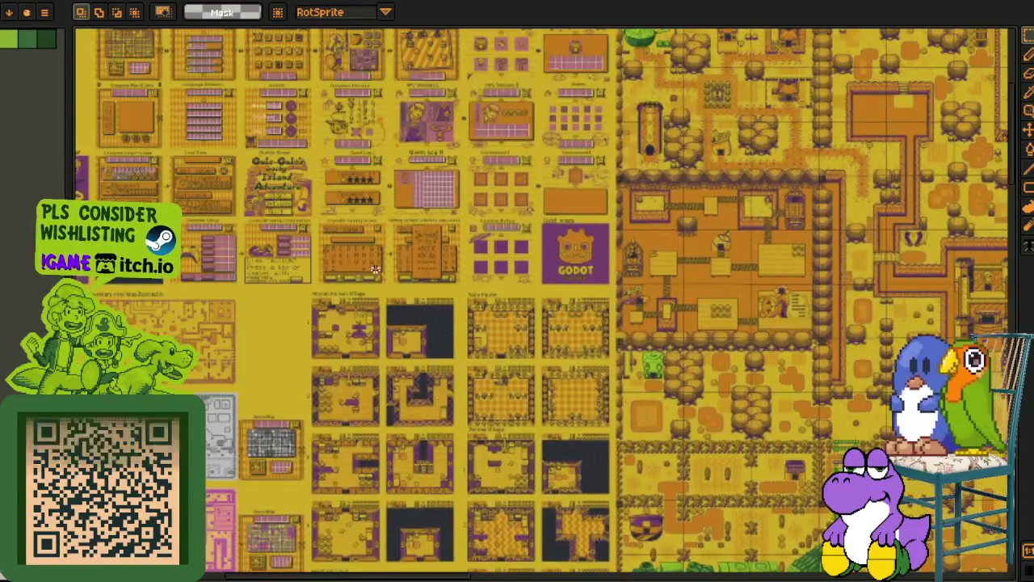
{"action": "scroll", "coordinate": [439, 324], "scroll_direction": "up", "scroll_amount": 2}
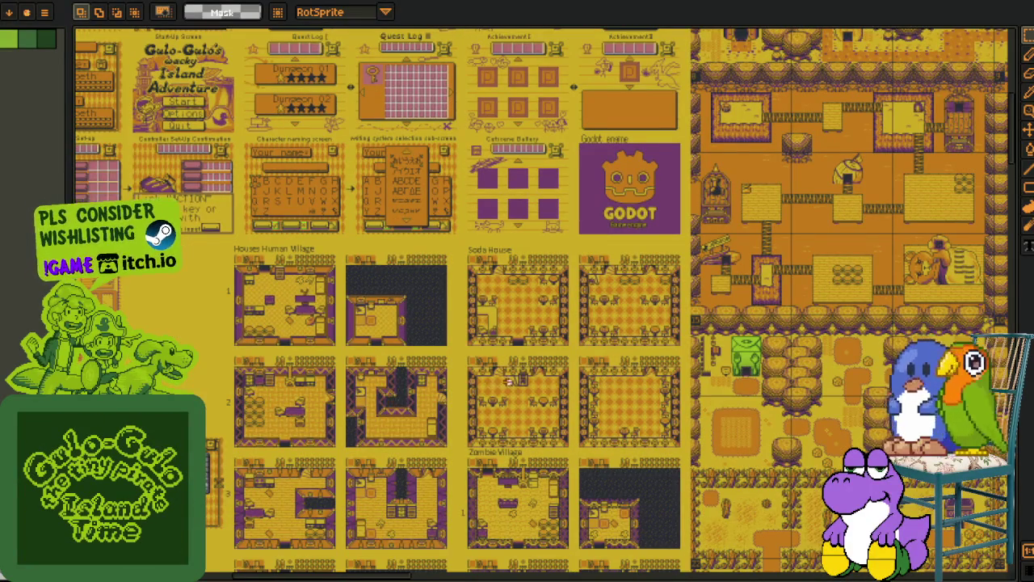
{"action": "scroll", "coordinate": [499, 382], "scroll_direction": "right", "scroll_amount": 4}
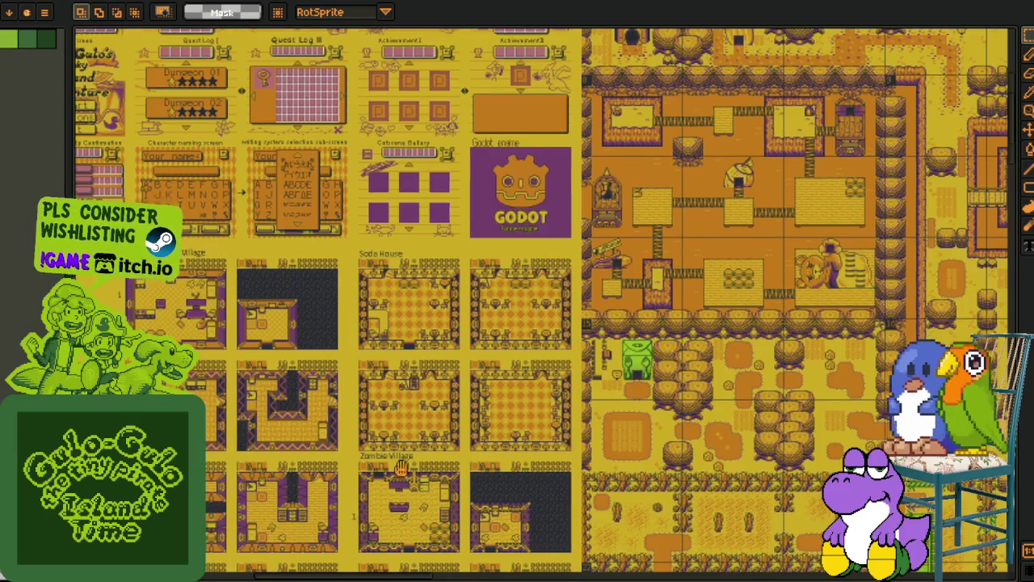
{"action": "scroll", "coordinate": [416, 376], "scroll_direction": "up", "scroll_amount": 5}
{"action": "left_click_drag", "start_coordinate": [487, 363], "coordinate": [418, 477]}
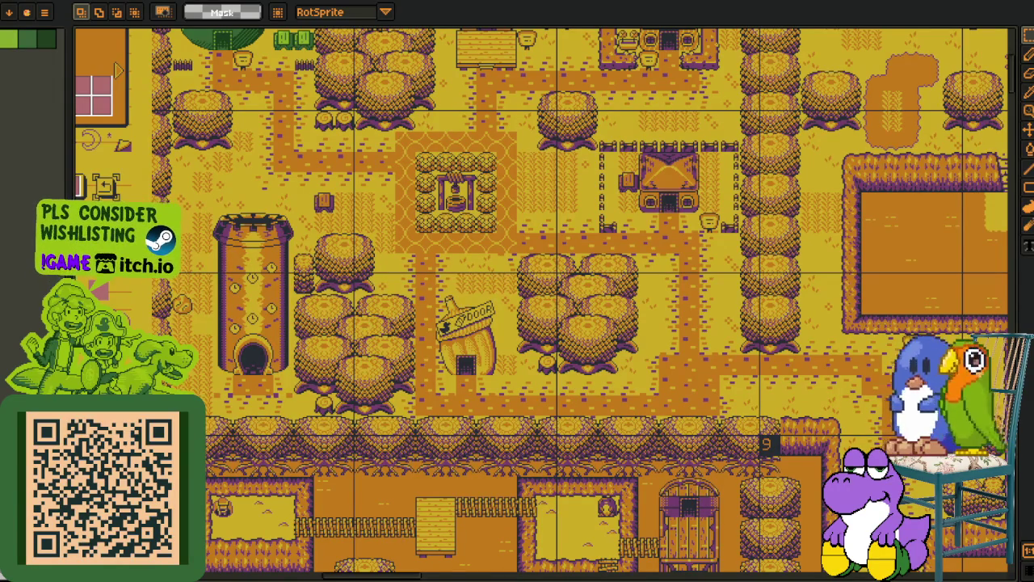
{"action": "scroll", "coordinate": [612, 201], "scroll_direction": "down", "scroll_amount": 3}
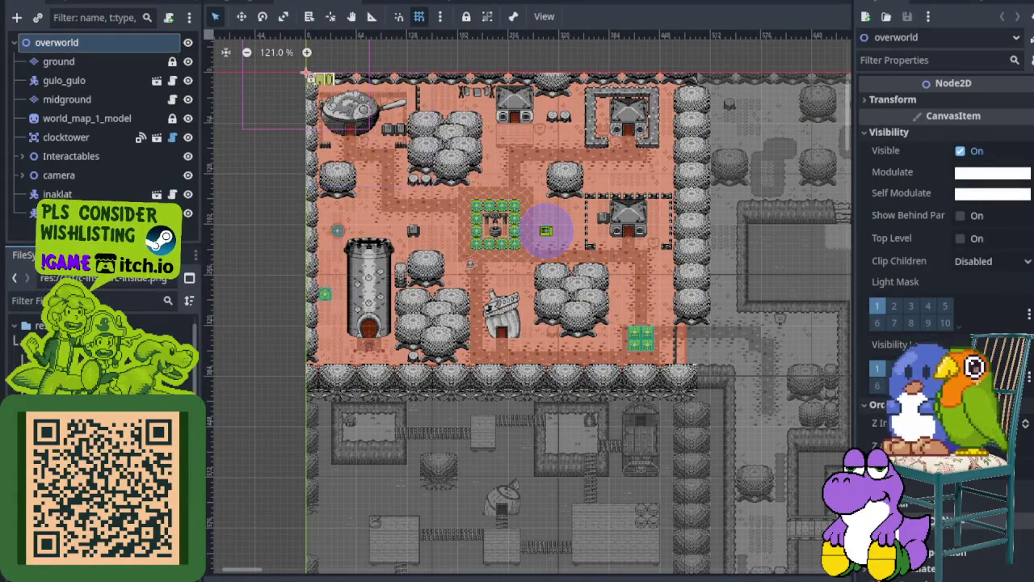
Navigate the Godot overworld map around the castle and the well above the town.
{"action": "mouse_move", "coordinate": [727, 525]}
{"action": "left_mouse_down"}
{"action": "mouse_move", "coordinate": [366, 279]}
{"action": "mouse_move", "coordinate": [388, 256]}
{"action": "mouse_move", "coordinate": [470, 313]}
{"action": "mouse_move", "coordinate": [547, 393]}
{"action": "left_mouse_up"}
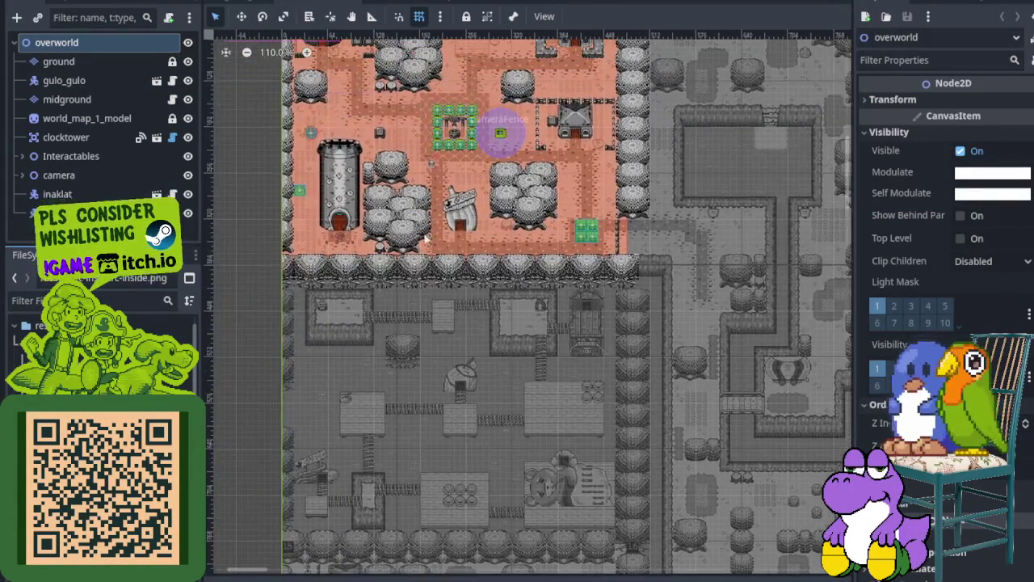
{"action": "scroll", "coordinate": [391, 227], "scroll_direction": "up", "scroll_amount": 2}
{"action": "scroll", "coordinate": [391, 224], "scroll_direction": "up", "scroll_amount": 3}
{"action": "mouse_move", "coordinate": [391, 224]}
{"action": "left_mouse_down"}
{"action": "mouse_move", "coordinate": [441, 320]}
{"action": "mouse_move", "coordinate": [440, 374]}
{"action": "left_mouse_up"}
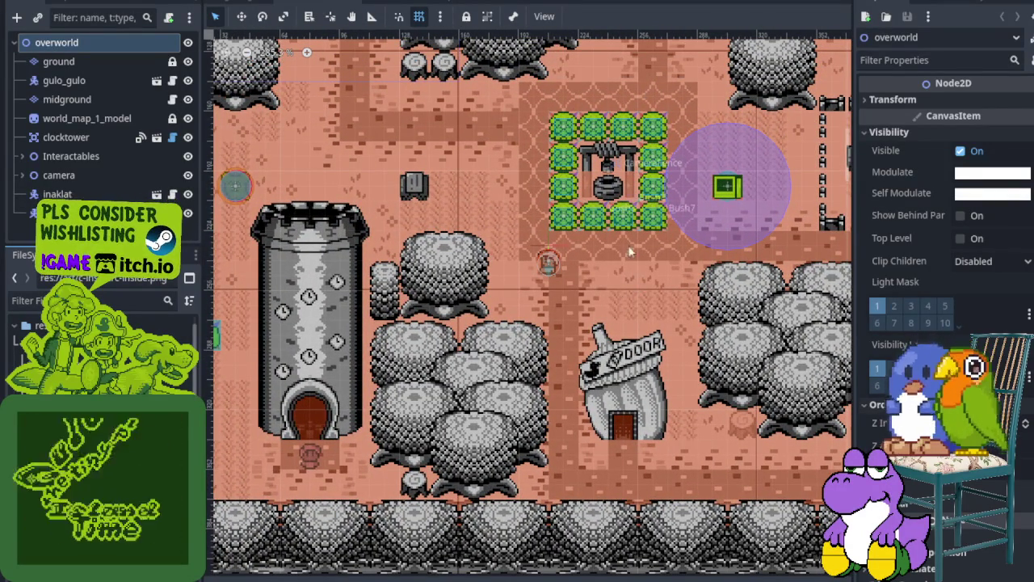
{"action": "scroll", "coordinate": [631, 258], "scroll_direction": "up", "scroll_amount": 2}
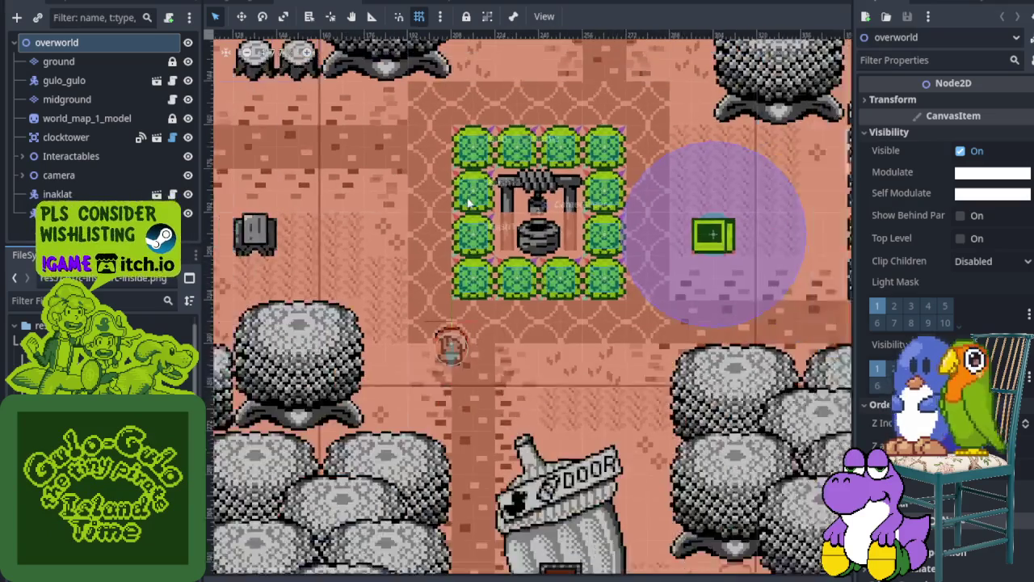
{"action": "scroll", "coordinate": [458, 291], "scroll_direction": "down", "scroll_amount": 4}
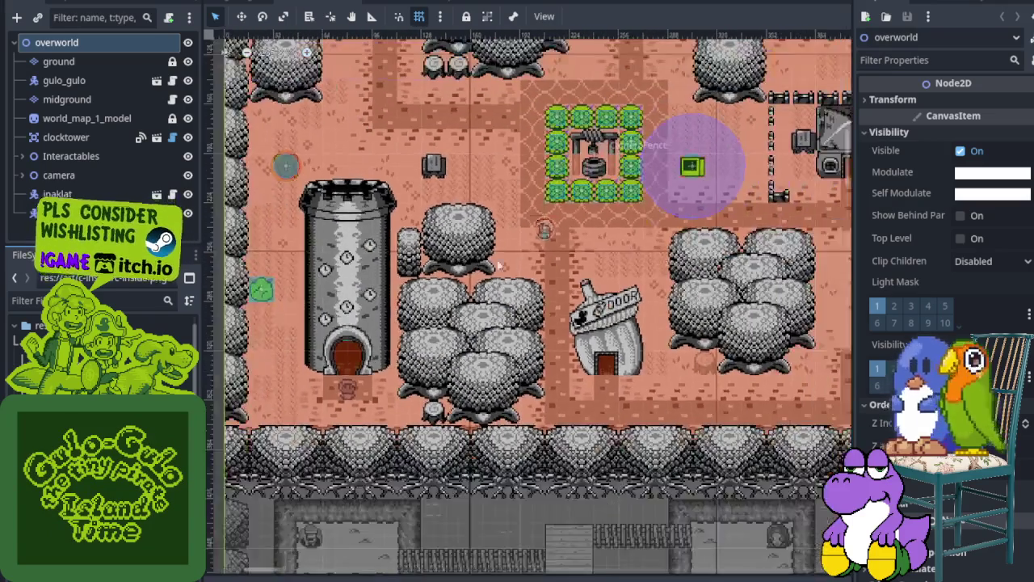
{"action": "mouse_move", "coordinate": [534, 255]}
{"action": "left_mouse_down"}
{"action": "mouse_move", "coordinate": [433, 299]}
{"action": "mouse_move", "coordinate": [399, 190]}
{"action": "left_mouse_up"}
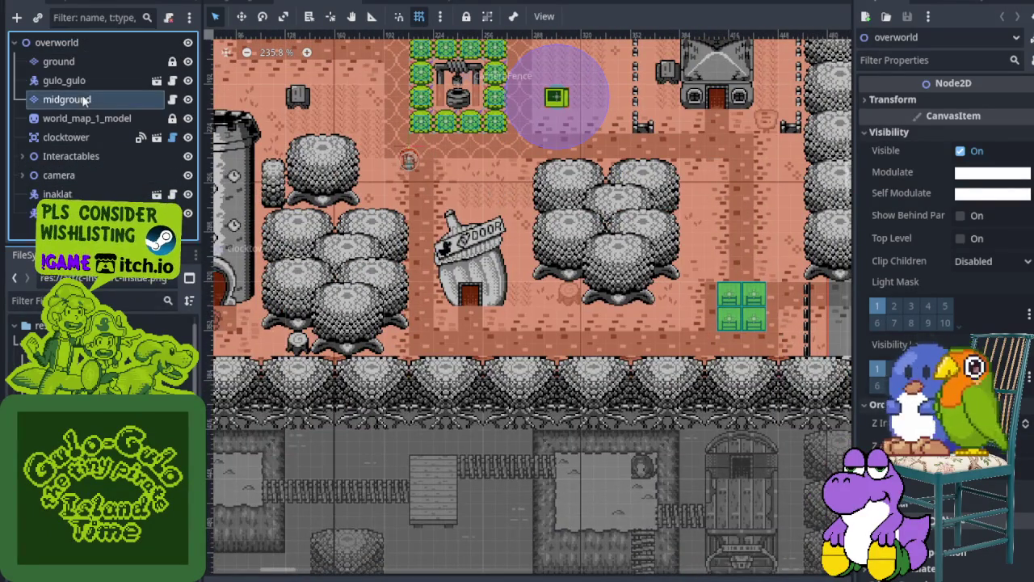
Select the midground layer, enlarge its tileset atlas twice, and open house_kandarapa.
{"action": "left_click", "coordinate": [84, 100]}
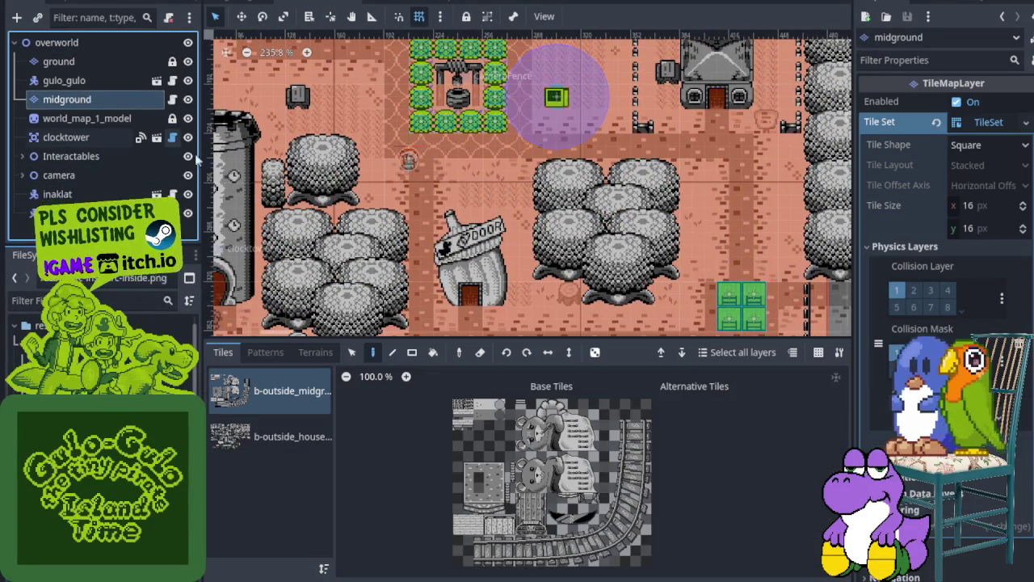
{"action": "left_click", "coordinate": [406, 376]}
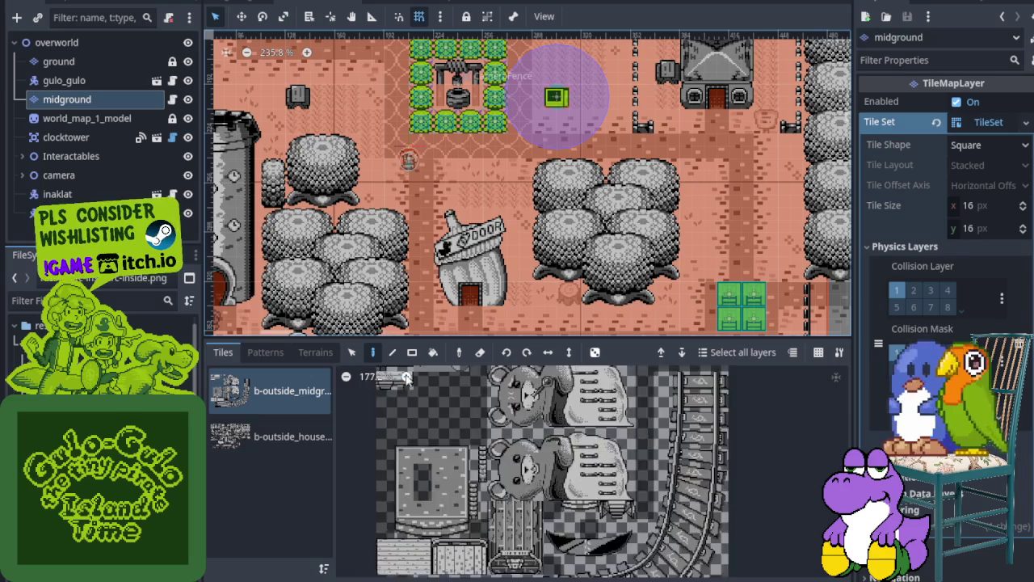
{"action": "left_click", "coordinate": [406, 376]}
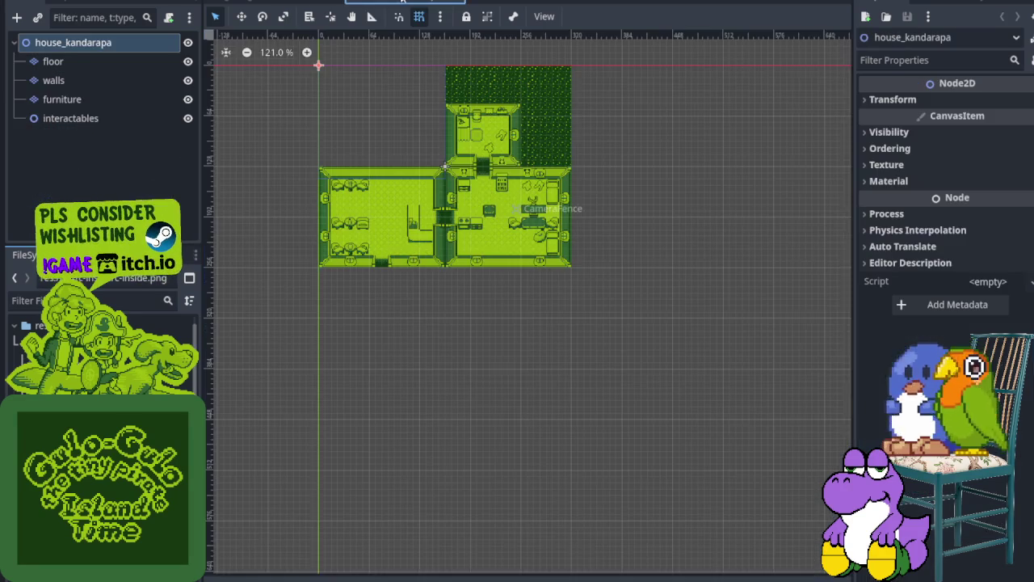
{"action": "left_click", "coordinate": [396, 4]}
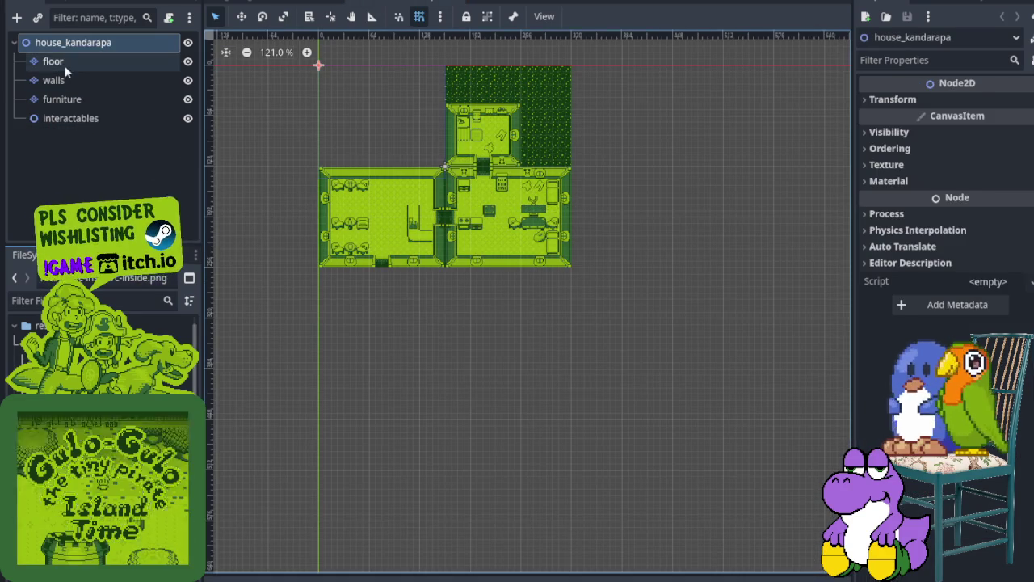
Select the floor TileMapLayer, scroll its c-inside.png tiles, then open the clockorocktower scene.
{"action": "left_click", "coordinate": [66, 68]}
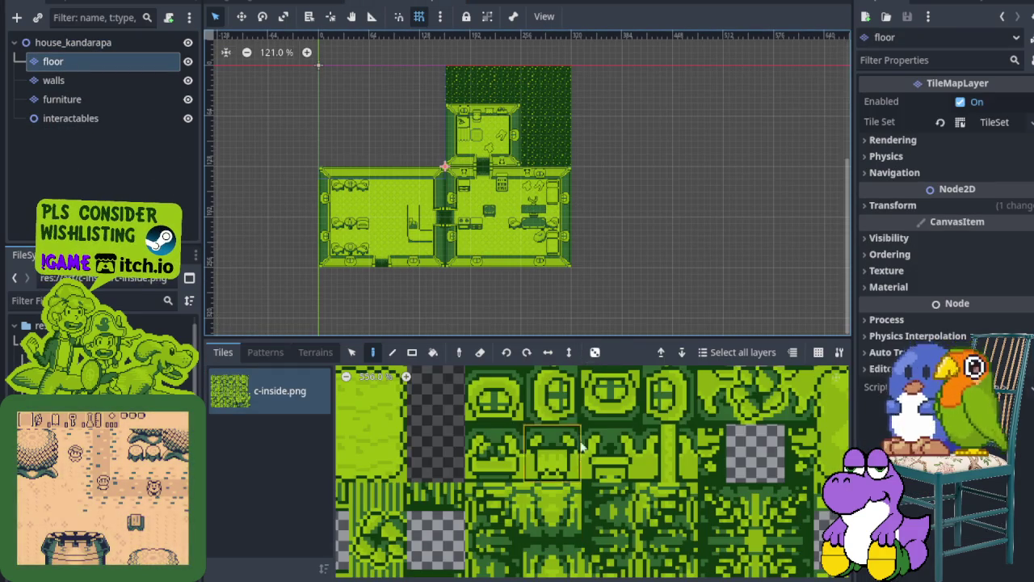
{"action": "scroll", "coordinate": [580, 443], "scroll_direction": "down", "scroll_amount": 5}
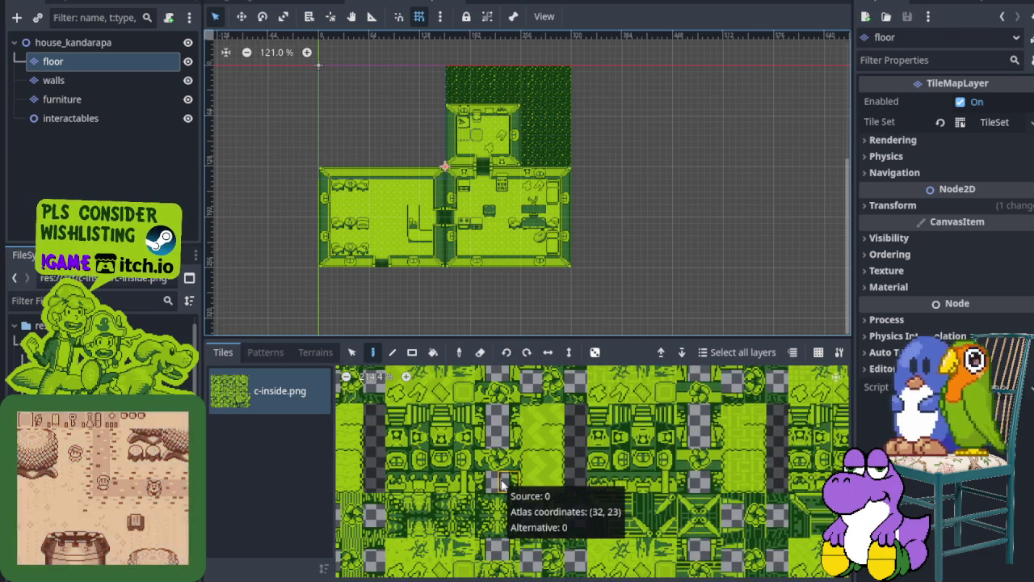
{"action": "scroll", "coordinate": [483, 440], "scroll_direction": "down", "scroll_amount": 1}
{"action": "scroll", "coordinate": [483, 441], "scroll_direction": "down", "scroll_amount": 5}
{"action": "scroll", "coordinate": [545, 297], "scroll_direction": "up", "scroll_amount": 2}
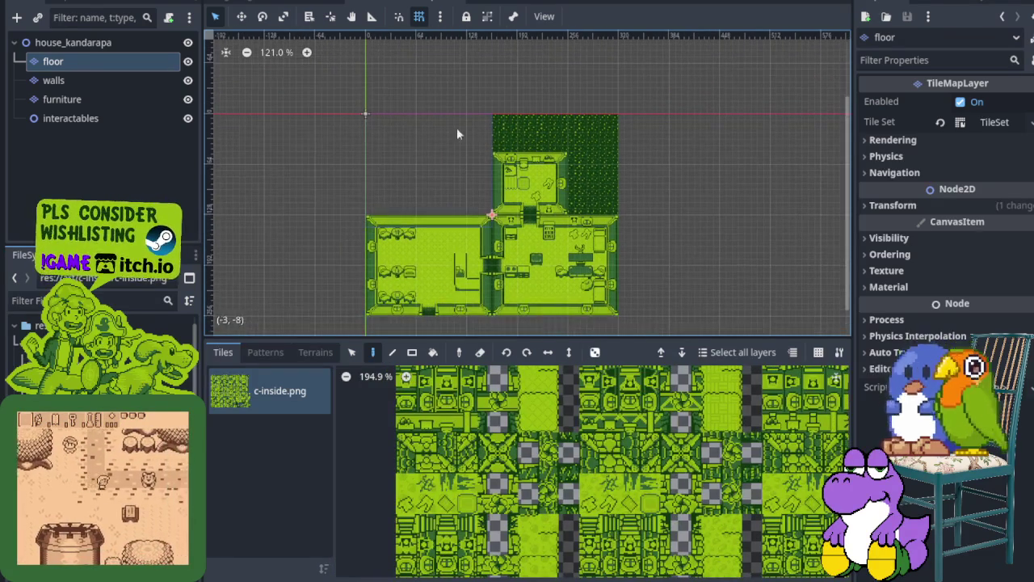
{"action": "scroll", "coordinate": [509, 467], "scroll_direction": "up", "scroll_amount": 4}
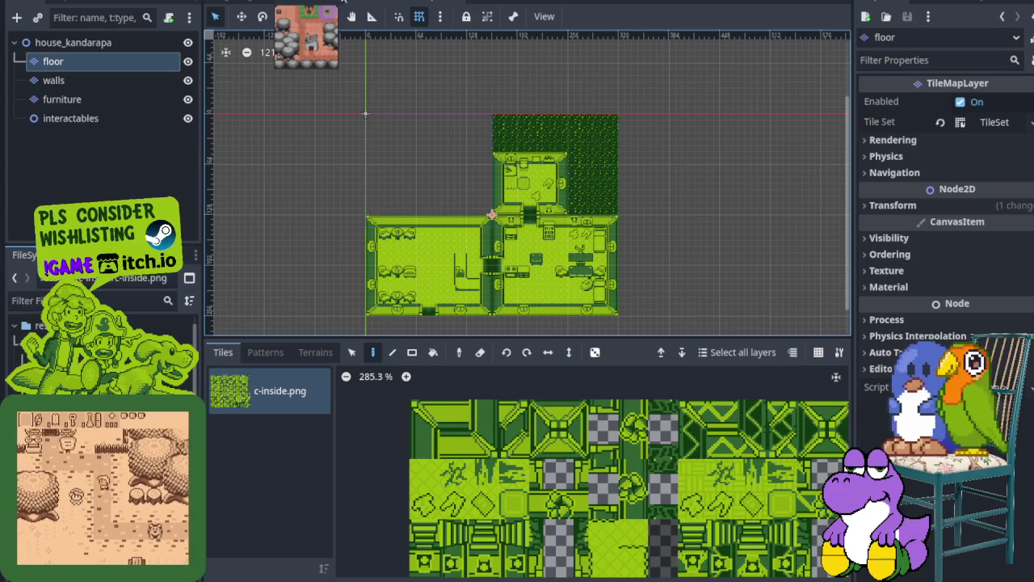
{"action": "left_click", "coordinate": [529, 4]}
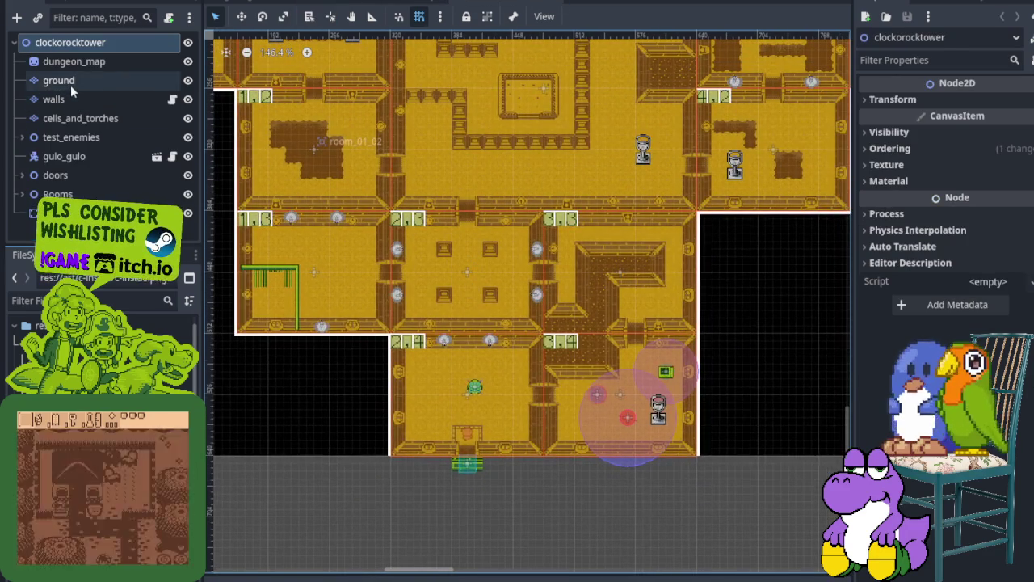
Select the clockorocktower dungeon's ground tile layer and browse its c-inside.png tile atlas.
{"action": "left_click", "coordinate": [66, 80]}
{"action": "scroll", "coordinate": [676, 515], "scroll_direction": "right", "scroll_amount": 5}
{"action": "scroll", "coordinate": [566, 541], "scroll_direction": "down", "scroll_amount": 2}
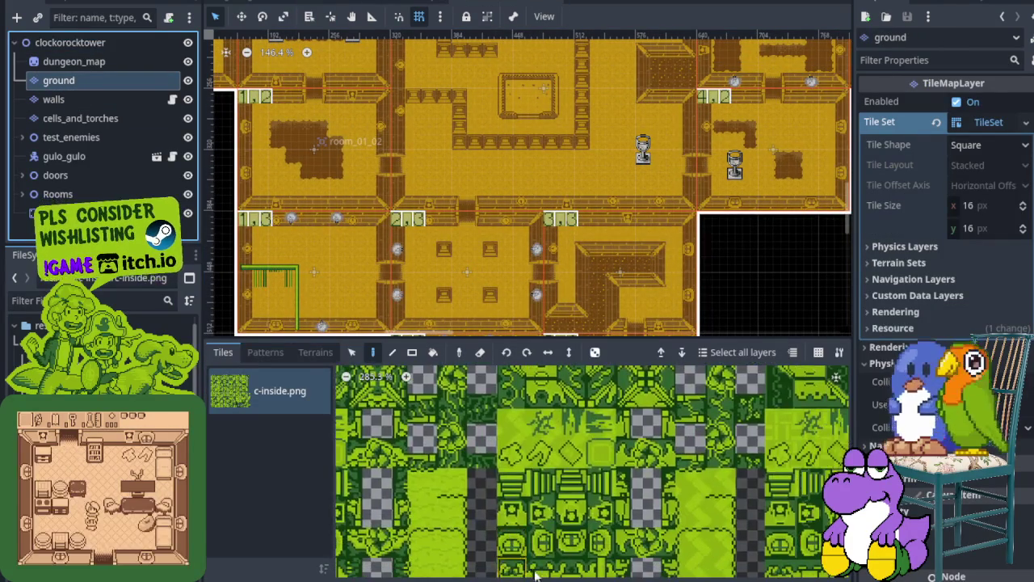
{"action": "scroll", "coordinate": [469, 436], "scroll_direction": "right", "scroll_amount": 3}
{"action": "scroll", "coordinate": [443, 374], "scroll_direction": "up", "scroll_amount": 2}
{"action": "scroll", "coordinate": [443, 374], "scroll_direction": "down", "scroll_amount": 2}
{"action": "scroll", "coordinate": [566, 469], "scroll_direction": "right", "scroll_amount": 3}
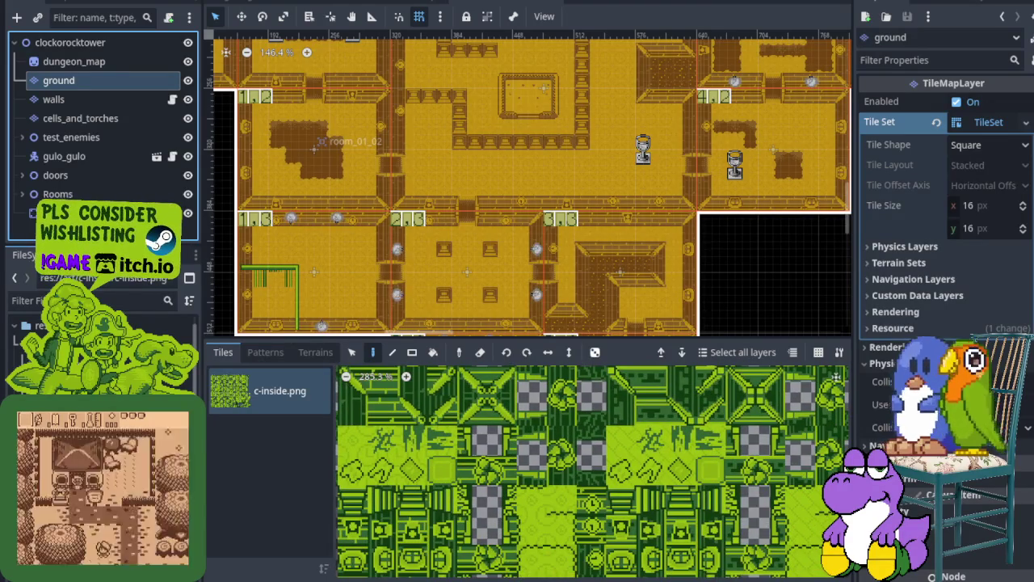
{"action": "scroll", "coordinate": [421, 406], "scroll_direction": "left", "scroll_amount": 3}
{"action": "scroll", "coordinate": [420, 407], "scroll_direction": "up", "scroll_amount": 1}
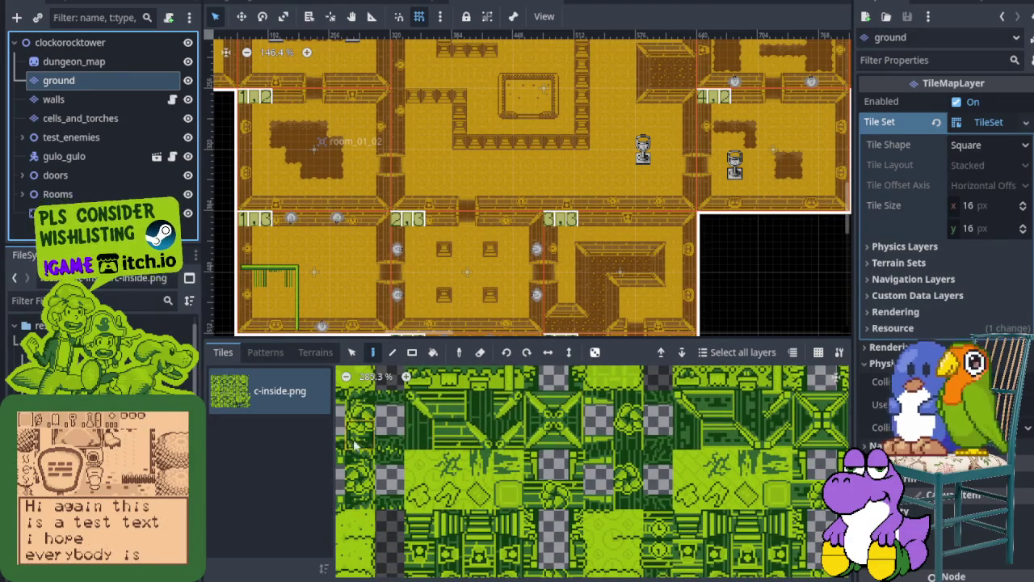
{"action": "scroll", "coordinate": [507, 213], "scroll_direction": "down", "scroll_amount": 1}
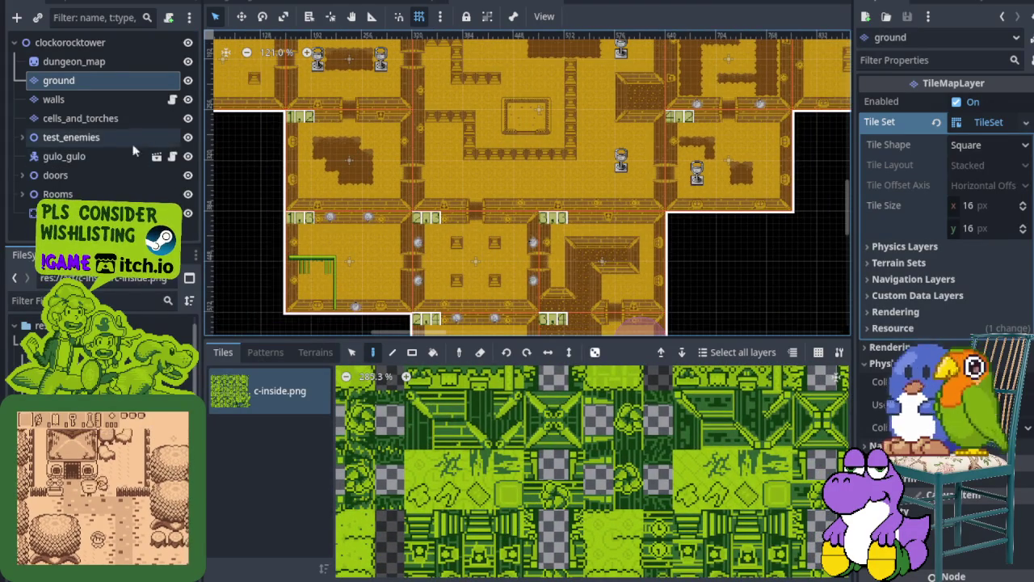
{"action": "scroll", "coordinate": [482, 212], "scroll_direction": "up", "scroll_amount": 3}
{"action": "scroll", "coordinate": [408, 177], "scroll_direction": "up", "scroll_amount": 3}
{"action": "scroll", "coordinate": [408, 177], "scroll_direction": "up", "scroll_amount": 1}
{"action": "scroll", "coordinate": [408, 177], "scroll_direction": "left", "scroll_amount": 1}
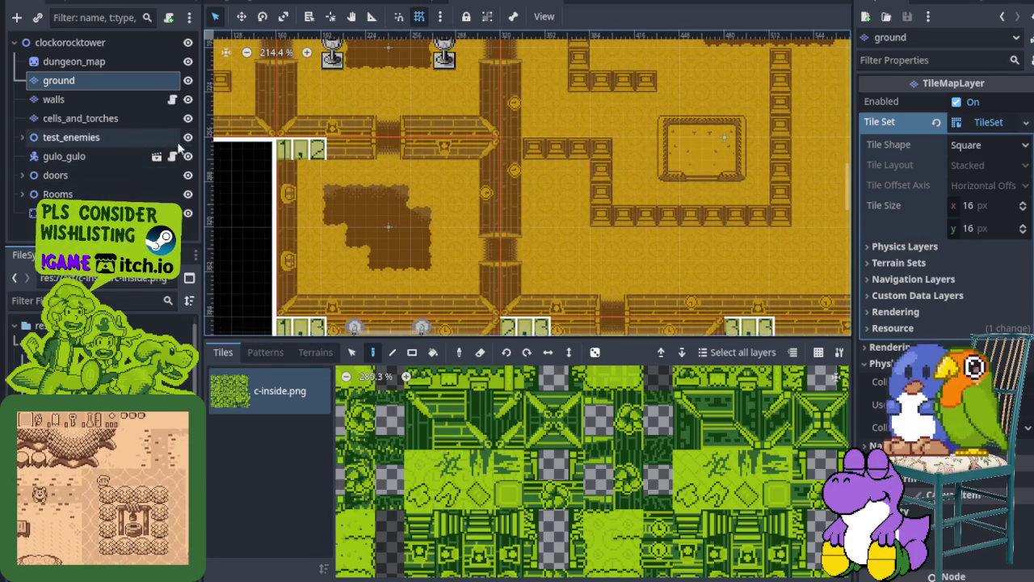
Turn off the Rooms node's visibility to restore the green palette, then pan the map right.
{"action": "left_click", "coordinate": [186, 194]}
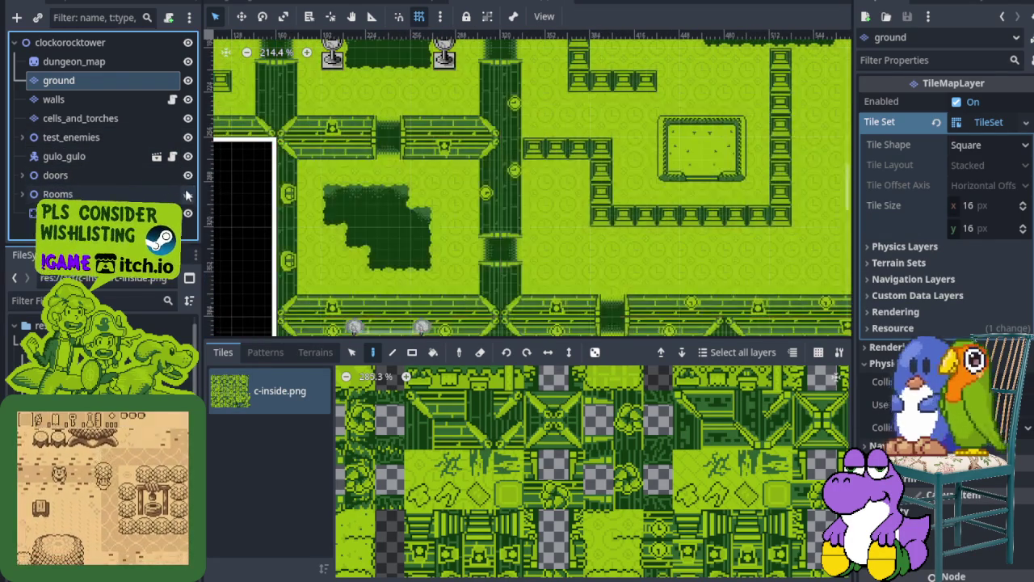
{"action": "scroll", "coordinate": [356, 216], "scroll_direction": "up", "scroll_amount": 3}
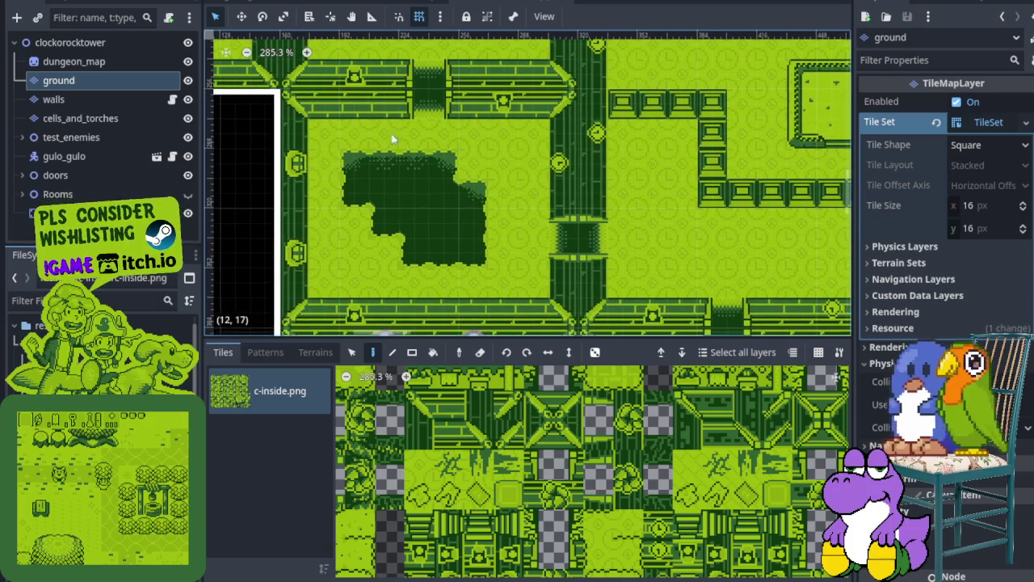
{"action": "scroll", "coordinate": [602, 211], "scroll_direction": "down", "scroll_amount": 1}
{"action": "left_click", "coordinate": [187, 194]}
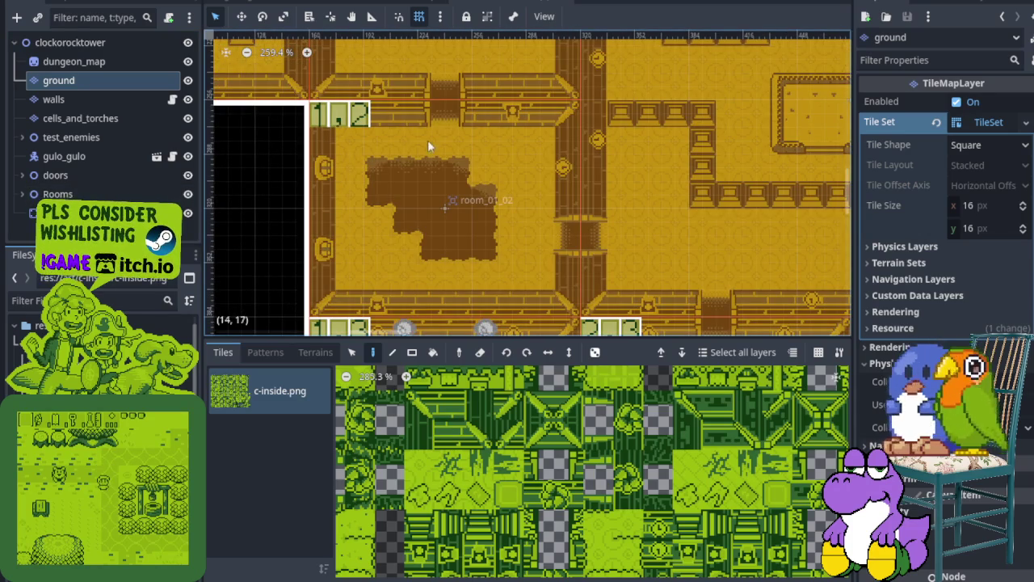
{"action": "left_click", "coordinate": [188, 194]}
{"action": "scroll", "coordinate": [485, 186], "scroll_direction": "right", "scroll_amount": 10}
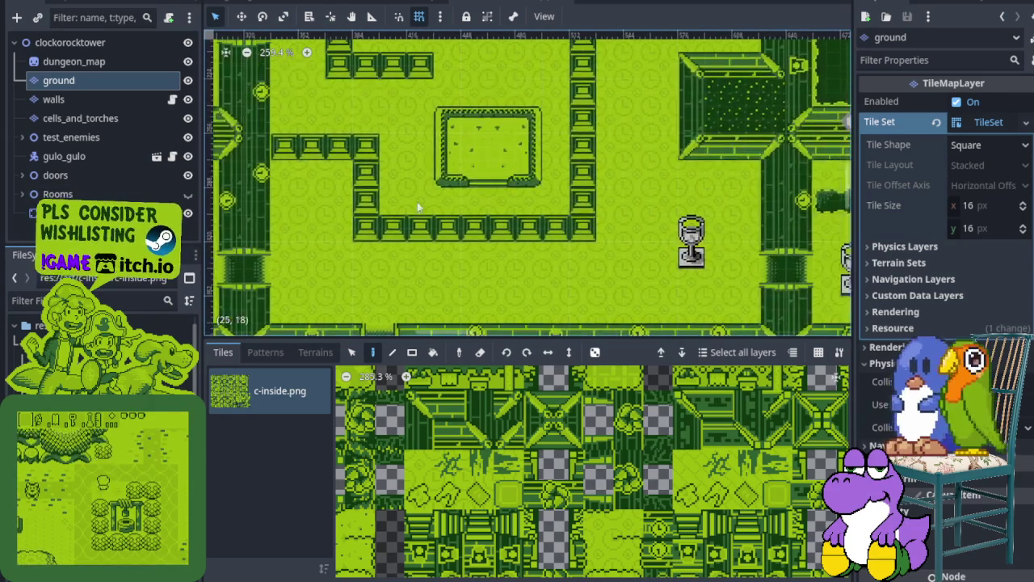
{"action": "scroll", "coordinate": [457, 234], "scroll_direction": "right", "scroll_amount": 10}
{"action": "scroll", "coordinate": [457, 234], "scroll_direction": "up", "scroll_amount": 2}
{"action": "left_click_drag", "start_coordinate": [443, 239], "coordinate": [579, 236]}
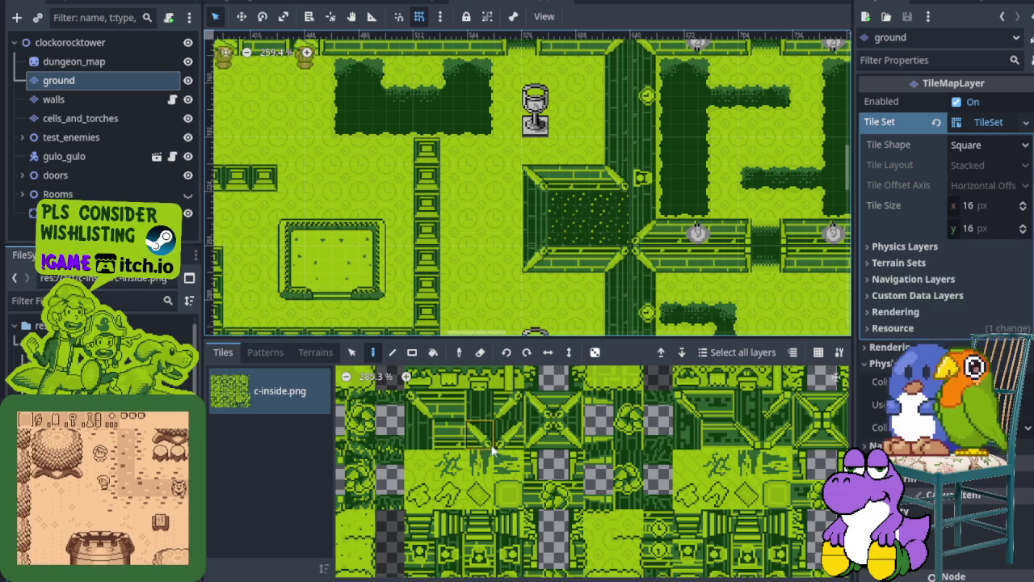
Zoom the tile atlas in and out and scroll left across the dungeon tiles.
{"action": "scroll", "coordinate": [504, 531], "scroll_direction": "down", "scroll_amount": 5}
{"action": "scroll", "coordinate": [503, 531], "scroll_direction": "up", "scroll_amount": 5}
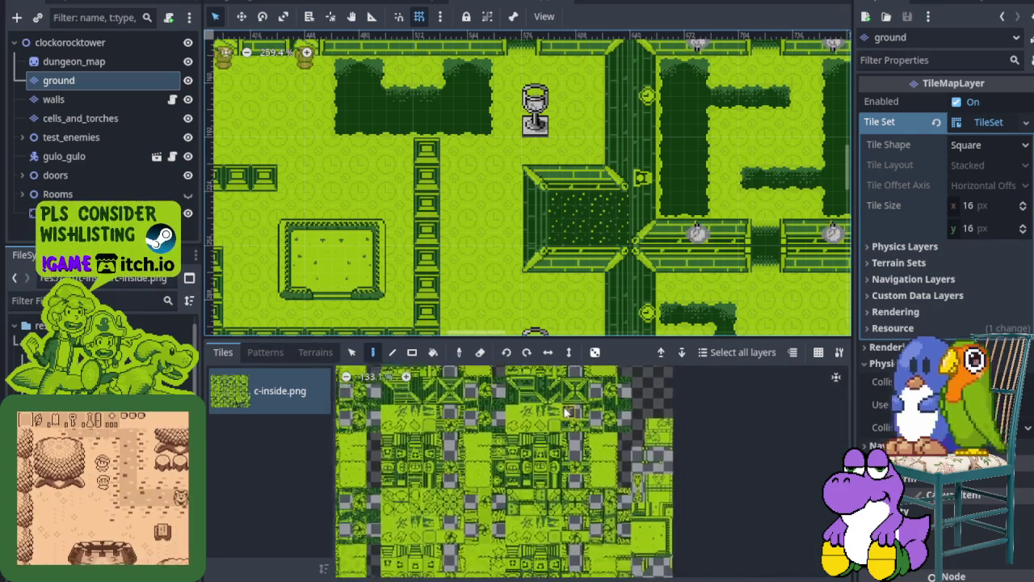
{"action": "scroll", "coordinate": [549, 465], "scroll_direction": "down", "scroll_amount": 5}
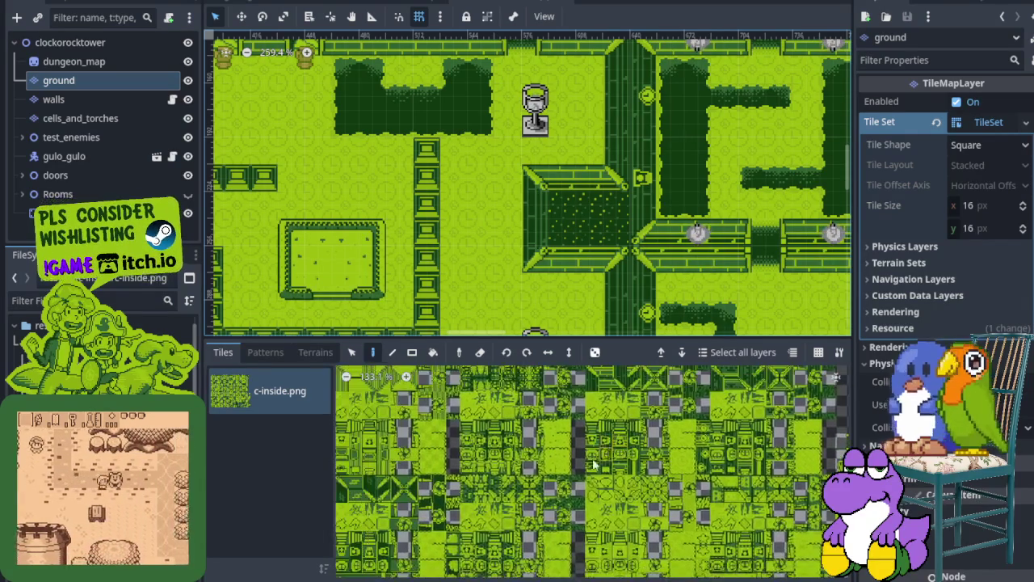
{"action": "scroll", "coordinate": [549, 500], "scroll_direction": "left", "scroll_amount": 3}
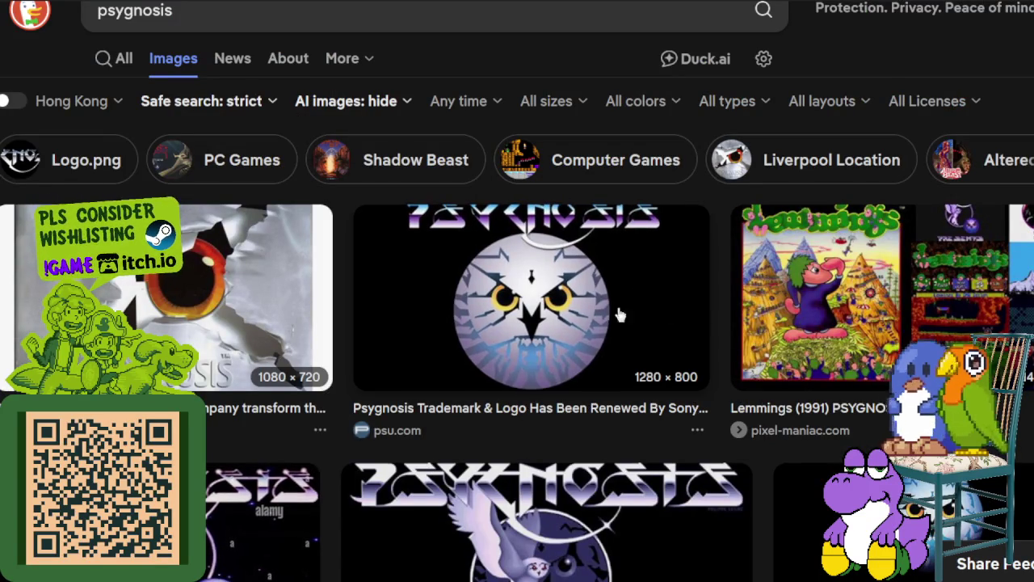
Preview the Lemmings, gamesradar Psygnosis owl and Atari ST Ads image results.
{"action": "left_click", "coordinate": [831, 296]}
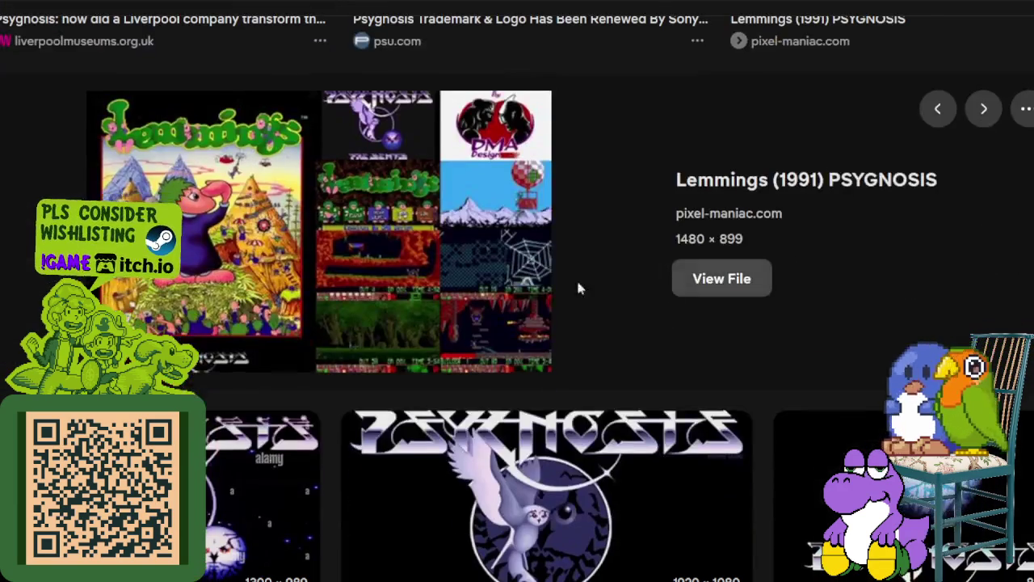
{"action": "scroll", "coordinate": [339, 243], "scroll_direction": "down", "scroll_amount": 3}
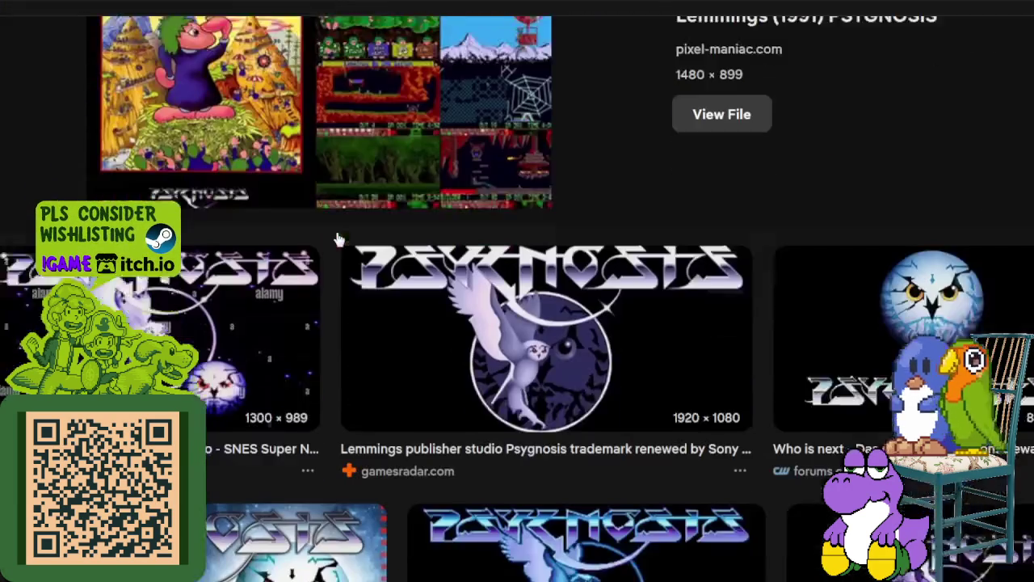
{"action": "left_click", "coordinate": [427, 269]}
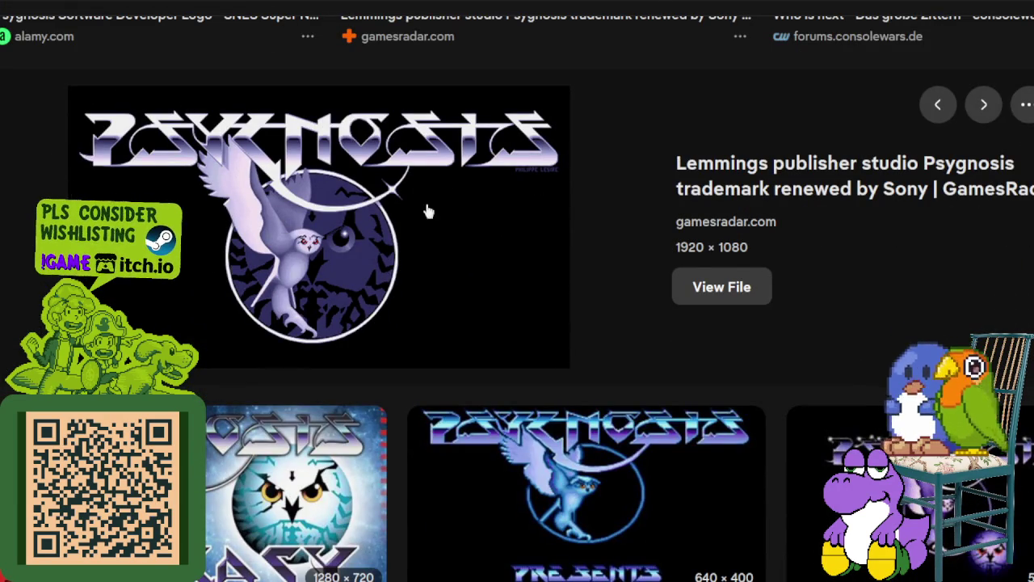
{"action": "scroll", "coordinate": [372, 267], "scroll_direction": "down", "scroll_amount": 5}
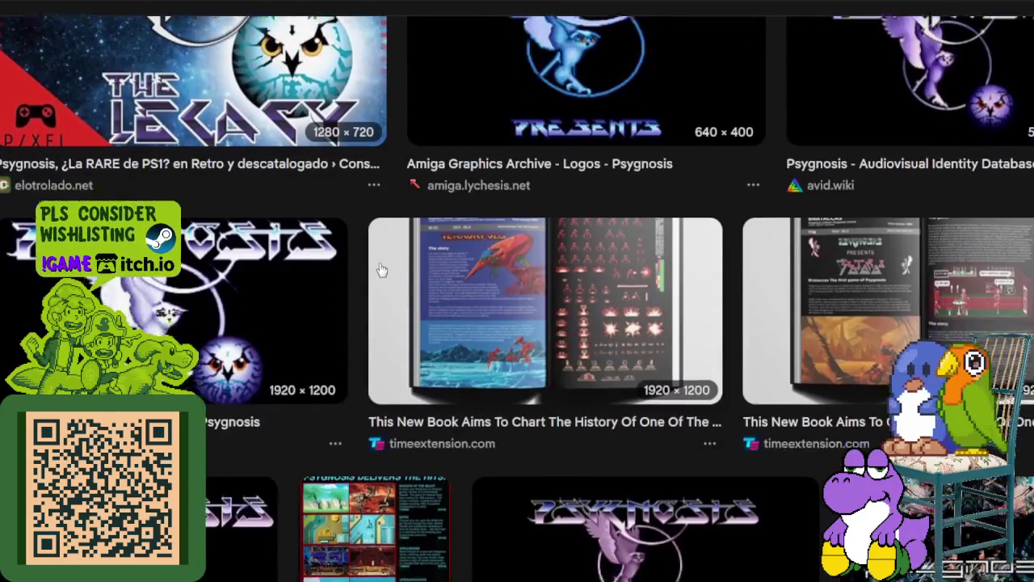
{"action": "scroll", "coordinate": [383, 269], "scroll_direction": "down", "scroll_amount": 2}
{"action": "left_click", "coordinate": [344, 339]}
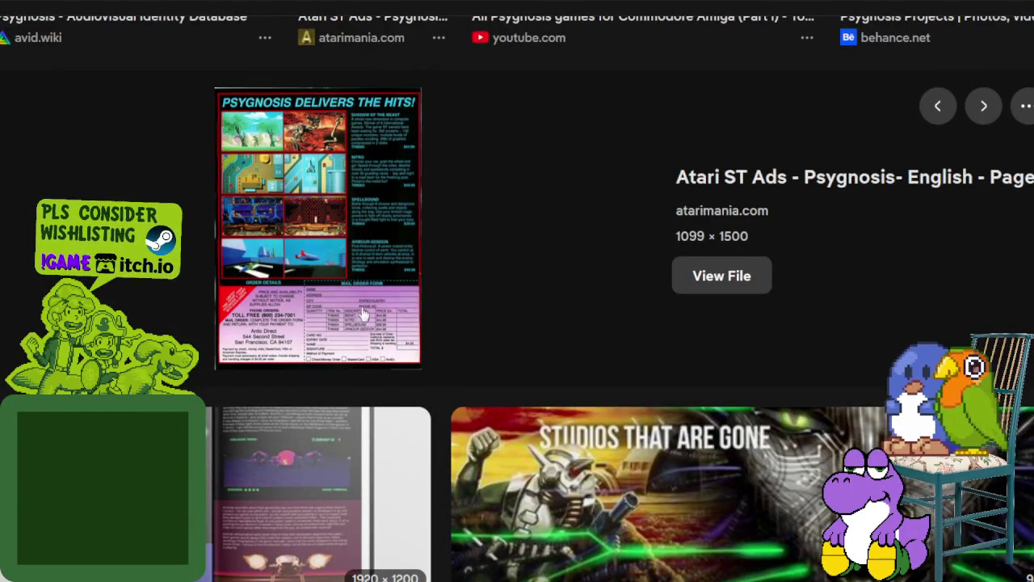
Preview the Studios That Are Gone and binaryvalue.com Psygnosis Games images, then start a new web address.
{"action": "scroll", "coordinate": [383, 300], "scroll_direction": "down", "scroll_amount": 2}
{"action": "left_click", "coordinate": [582, 255]}
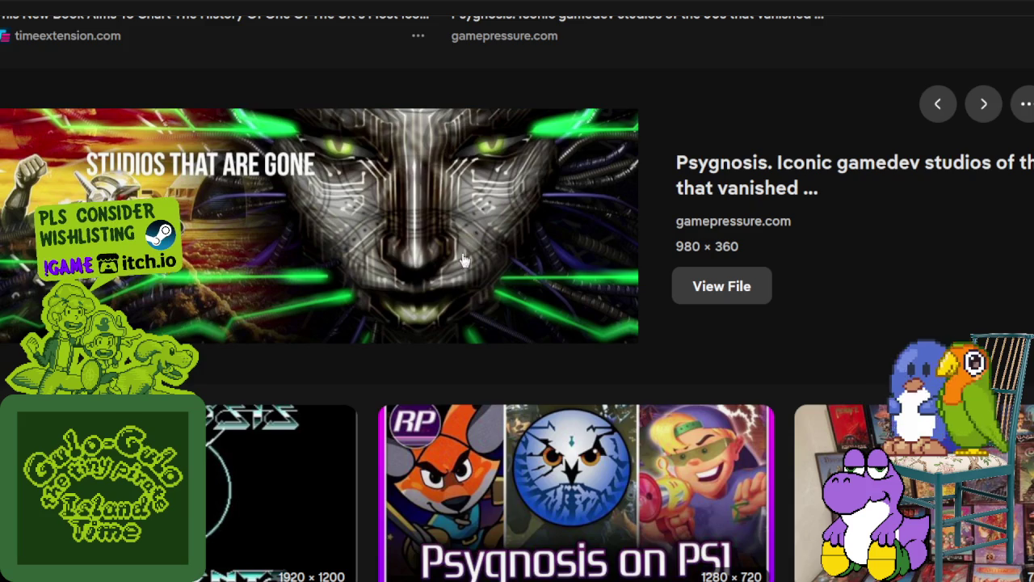
{"action": "scroll", "coordinate": [471, 252], "scroll_direction": "down", "scroll_amount": 2}
{"action": "left_click", "coordinate": [870, 346]}
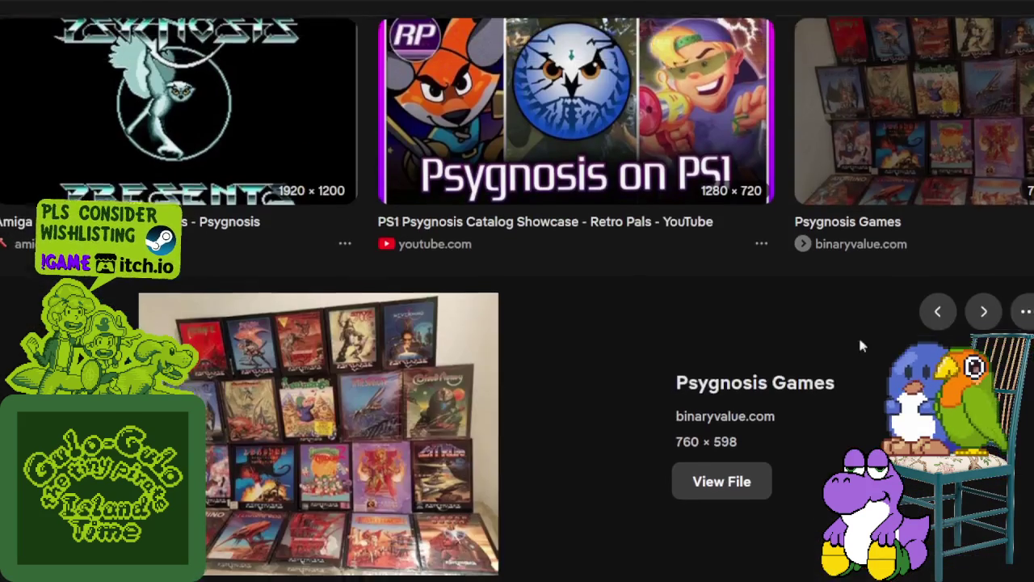
{"action": "scroll", "coordinate": [613, 355], "scroll_direction": "down", "scroll_amount": 3}
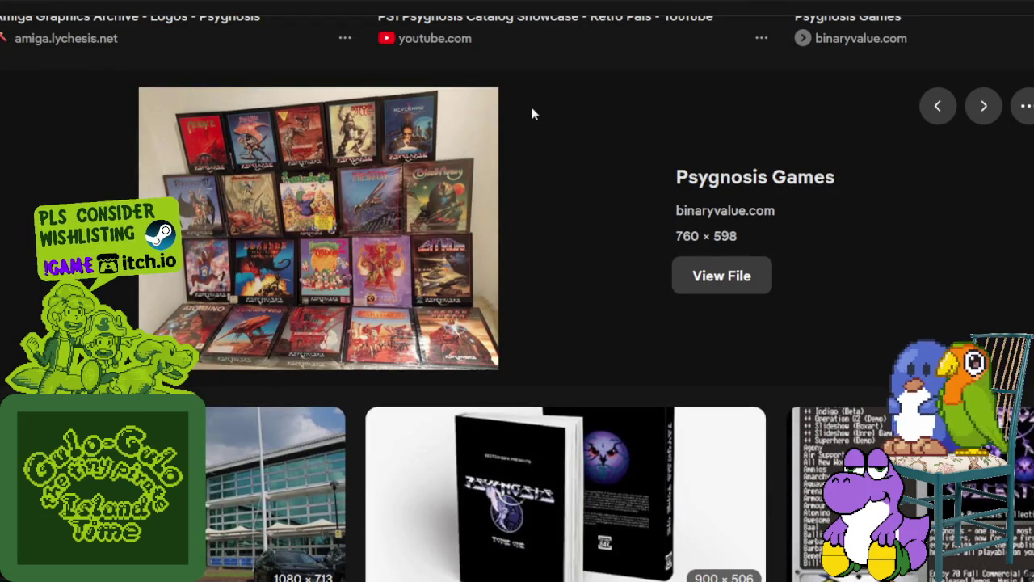
{"action": "key", "text": "ctrl+l"}
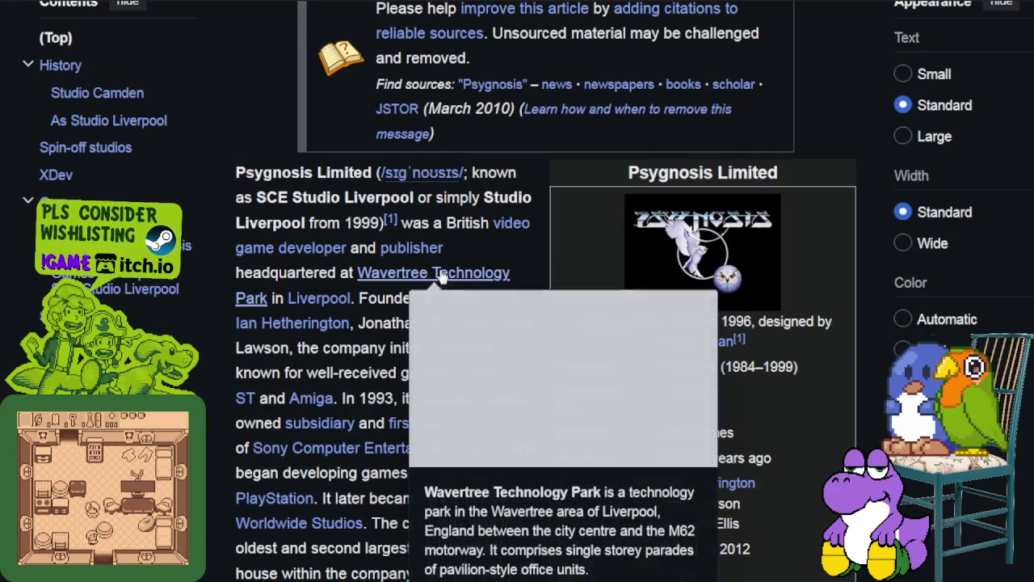
Scroll the Psygnosis Limited article past its history sections to the Games table header.
{"action": "mouse_move", "coordinate": [391, 228]}
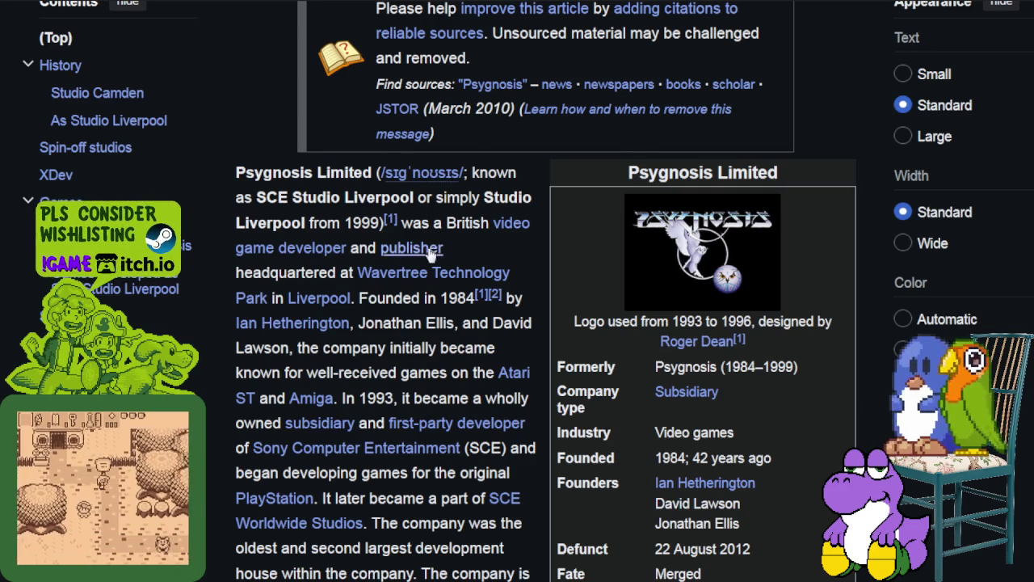
{"action": "scroll", "coordinate": [425, 283], "scroll_direction": "down", "scroll_amount": 2}
{"action": "scroll", "coordinate": [419, 281], "scroll_direction": "down", "scroll_amount": 8}
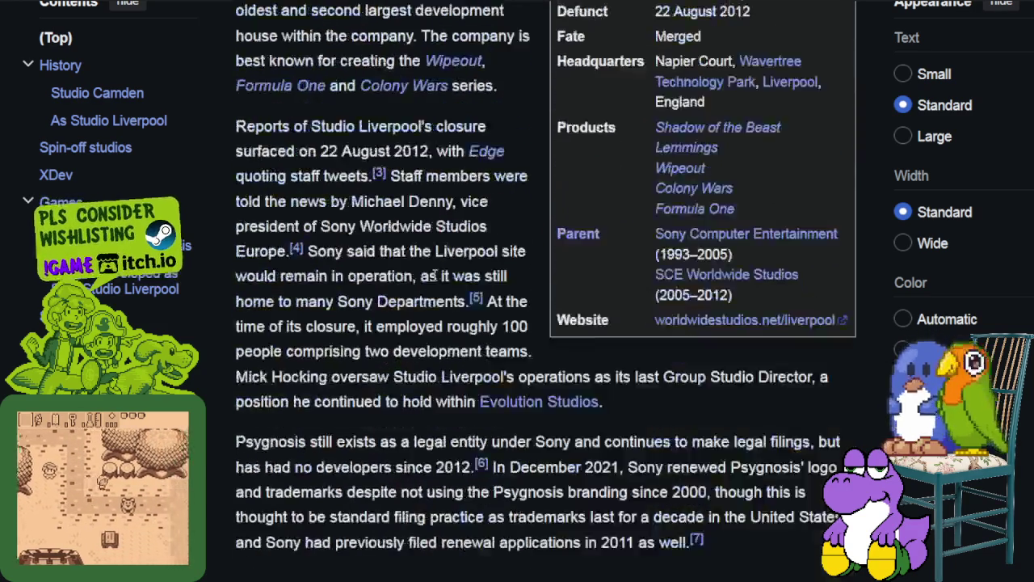
{"action": "scroll", "coordinate": [443, 272], "scroll_direction": "down", "scroll_amount": 15}
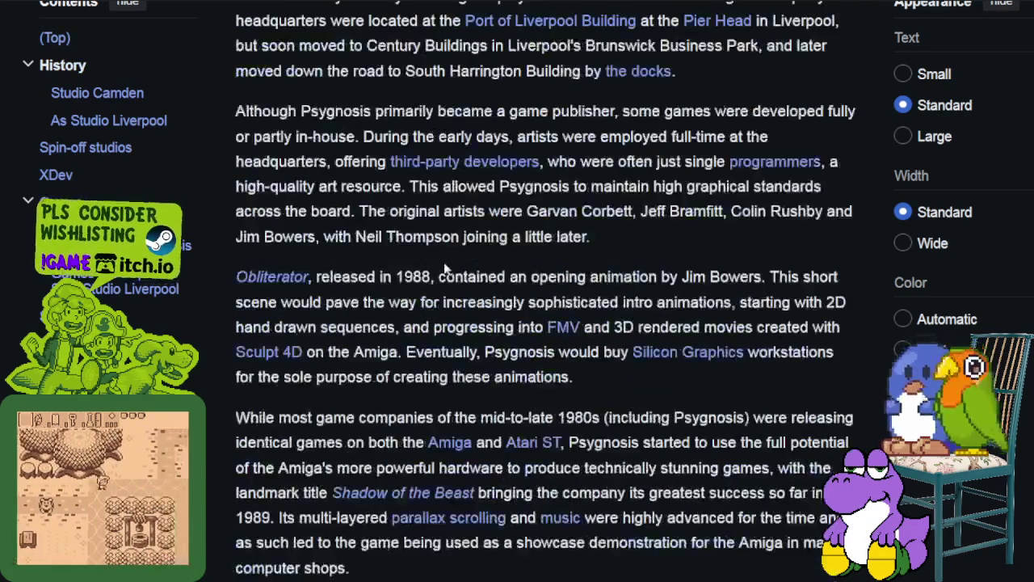
{"action": "scroll", "coordinate": [447, 273], "scroll_direction": "down", "scroll_amount": 15}
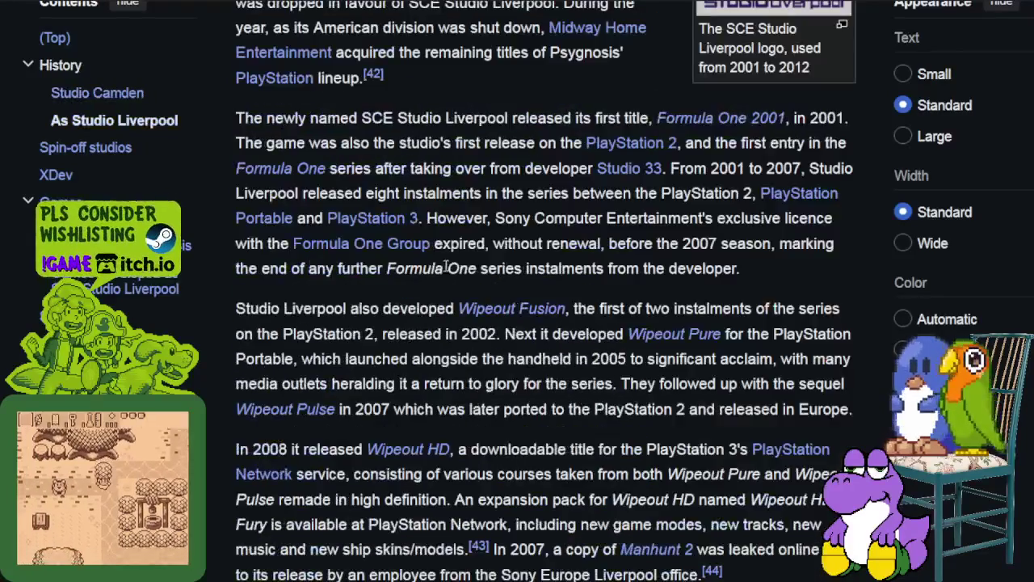
{"action": "scroll", "coordinate": [453, 264], "scroll_direction": "up", "scroll_amount": 3}
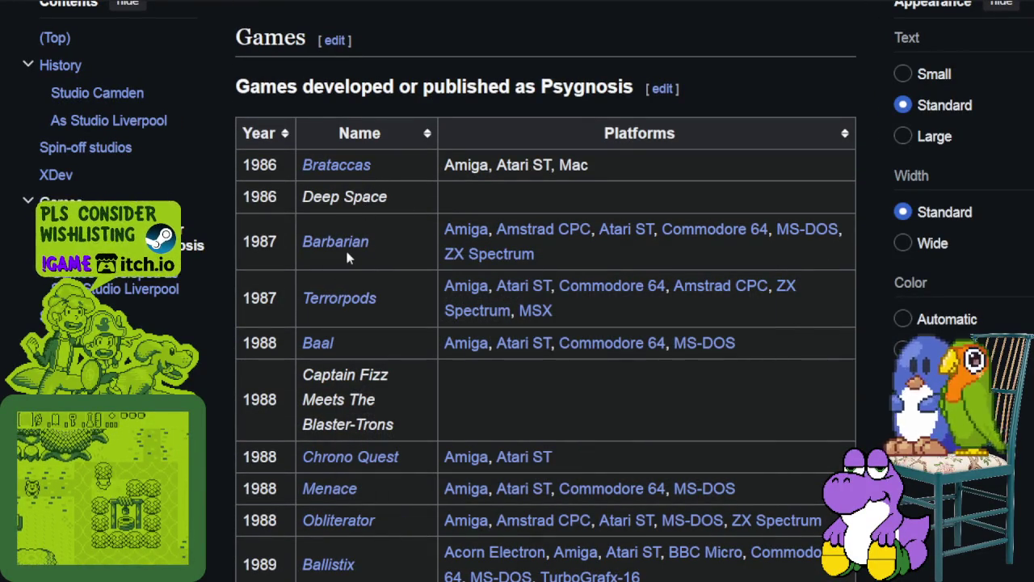
Preview Chrono Quest, Obliterator and Blood Money, scrolling through the 1988–1990 rows to 1991–1992.
{"action": "mouse_move", "coordinate": [349, 246]}
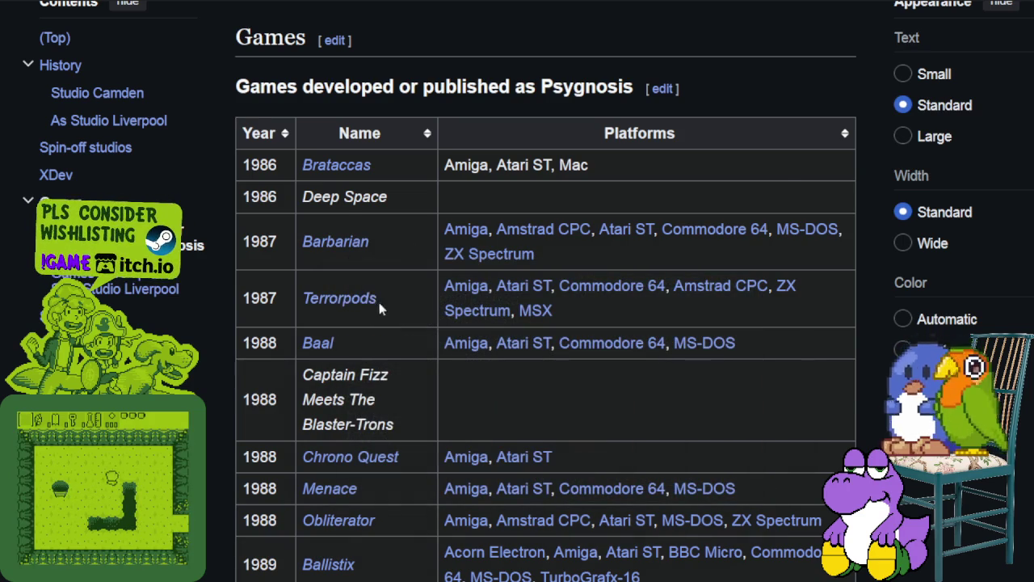
{"action": "scroll", "coordinate": [355, 275], "scroll_direction": "down", "scroll_amount": 2}
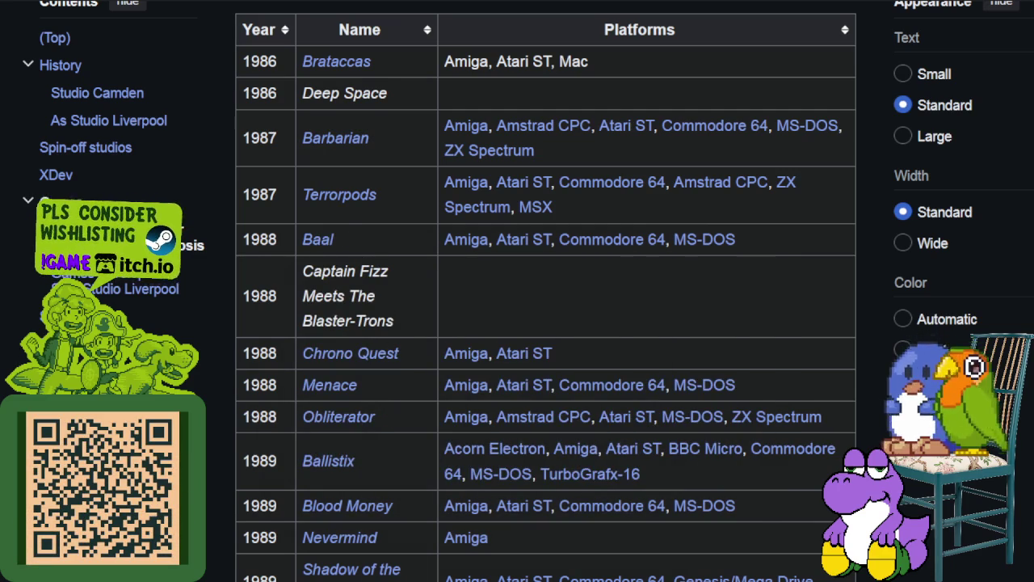
{"action": "mouse_move", "coordinate": [374, 358]}
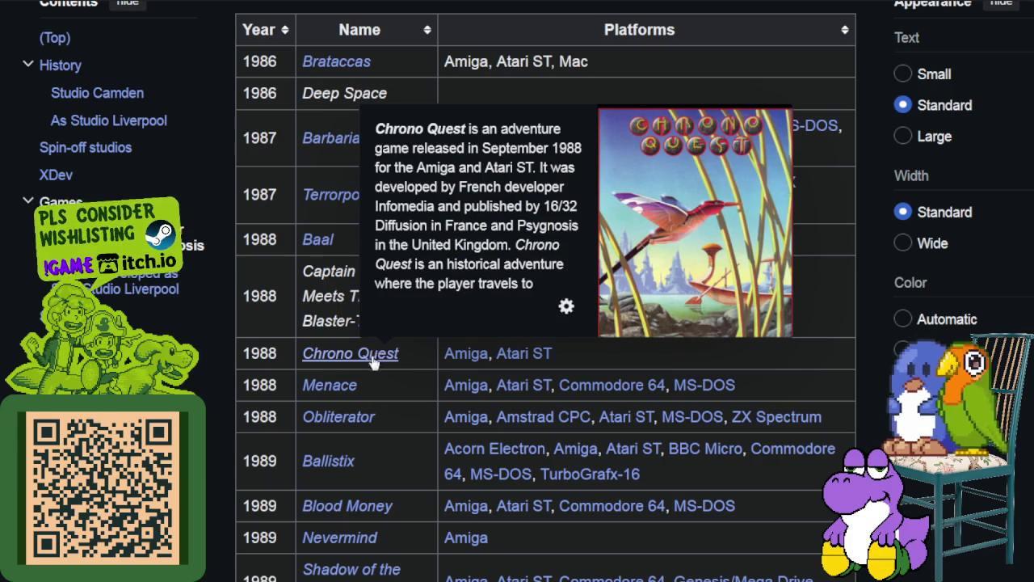
{"action": "mouse_move", "coordinate": [343, 426]}
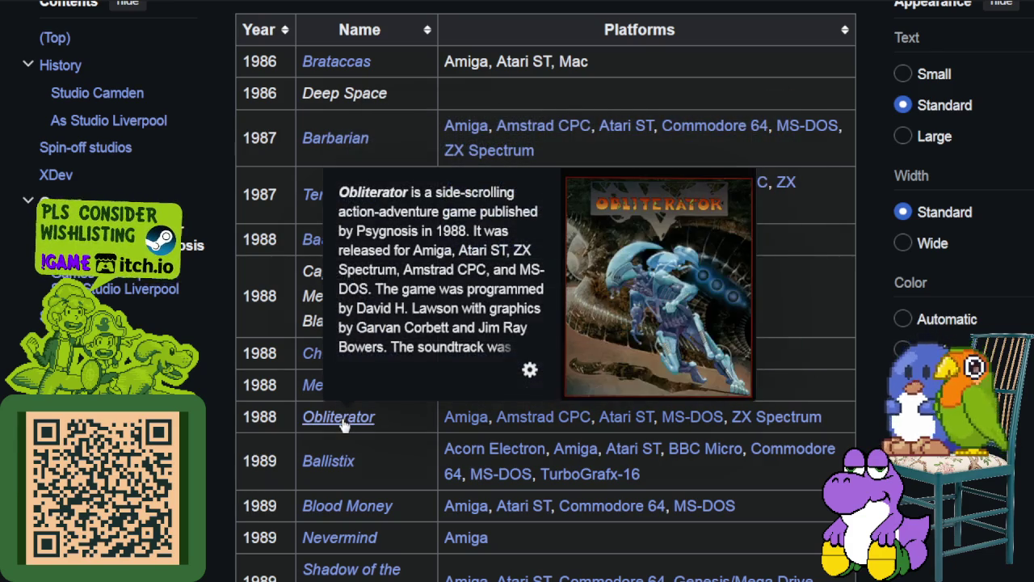
{"action": "scroll", "coordinate": [343, 423], "scroll_direction": "down", "scroll_amount": 3}
{"action": "mouse_move", "coordinate": [340, 362]}
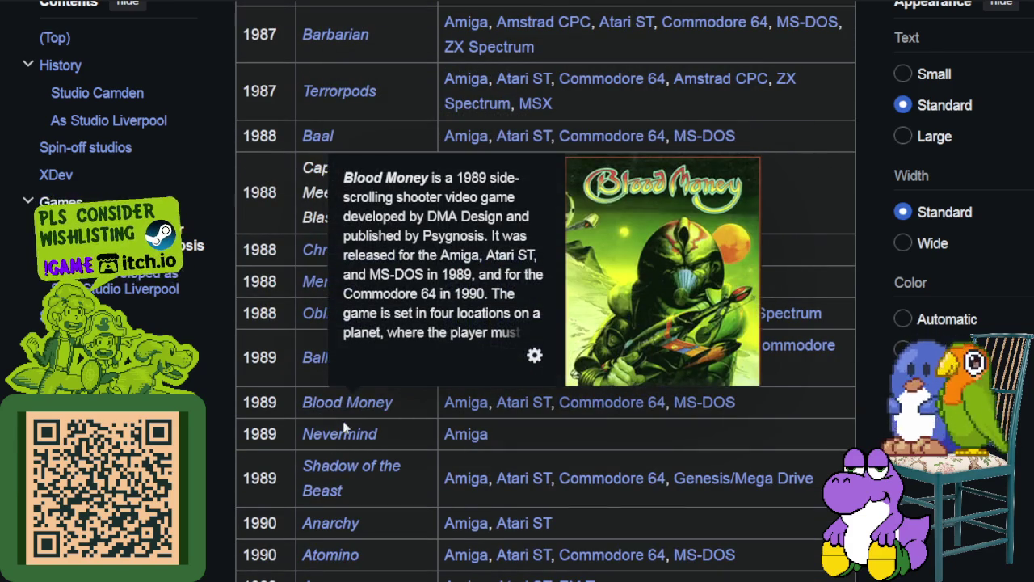
{"action": "scroll", "coordinate": [345, 438], "scroll_direction": "down", "scroll_amount": 3}
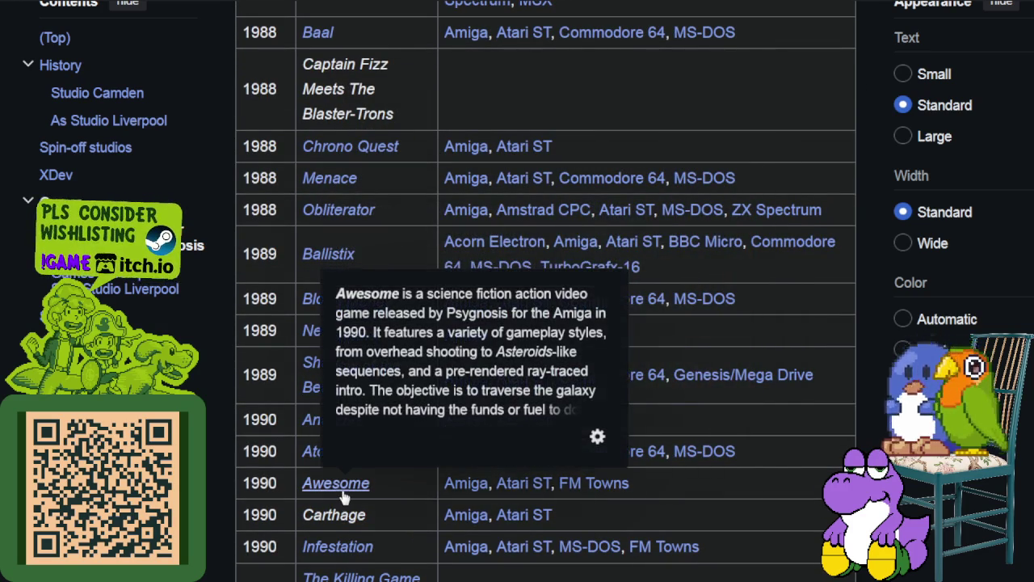
{"action": "scroll", "coordinate": [344, 495], "scroll_direction": "down", "scroll_amount": 5}
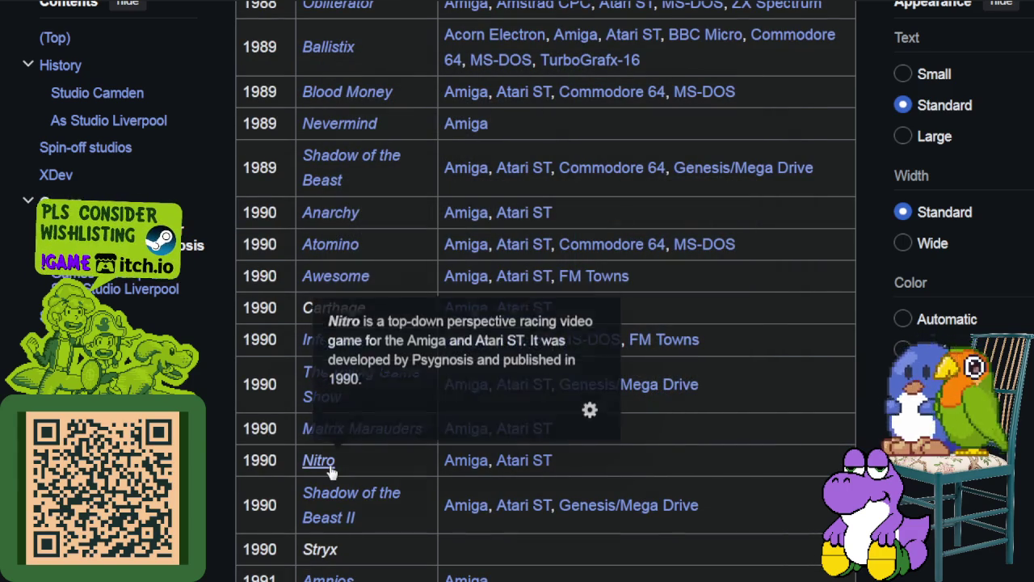
{"action": "mouse_move", "coordinate": [344, 504]}
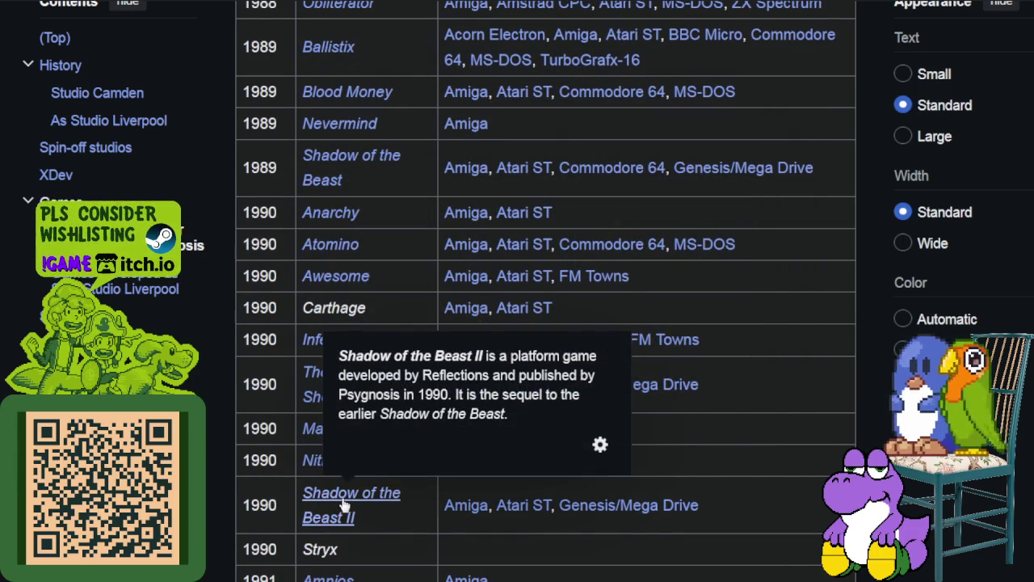
{"action": "scroll", "coordinate": [344, 503], "scroll_direction": "down", "scroll_amount": 4}
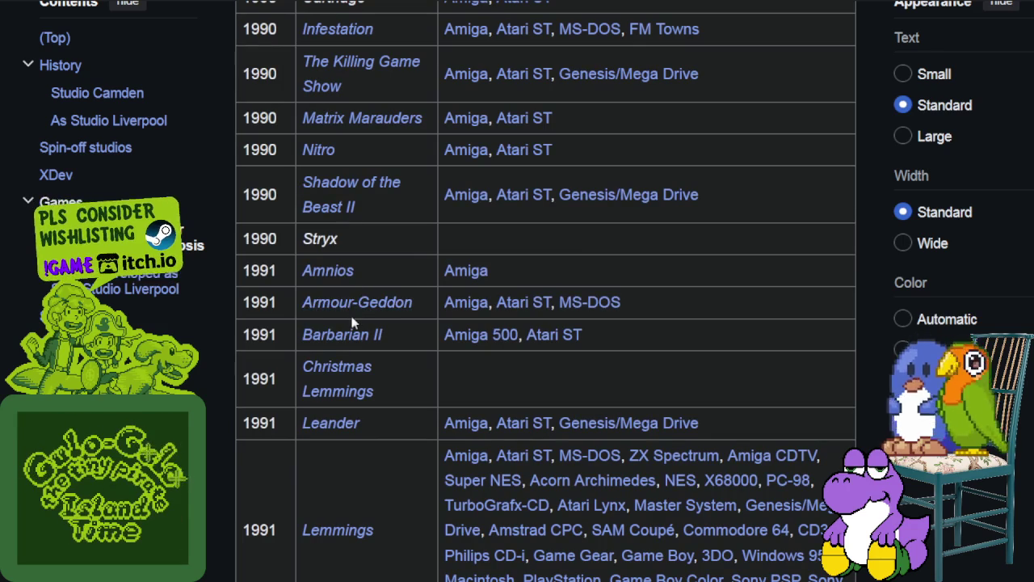
{"action": "mouse_move", "coordinate": [353, 342]}
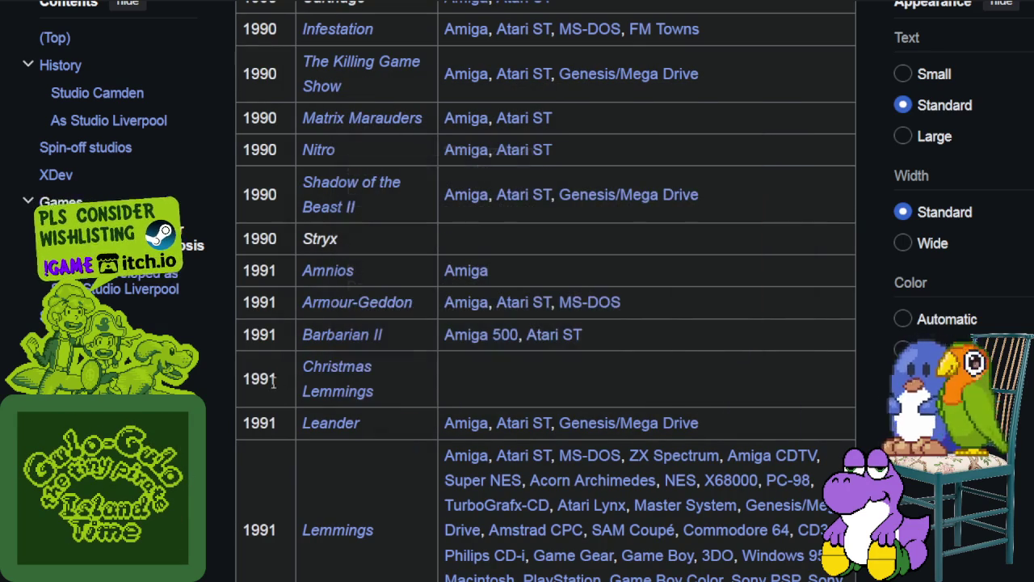
{"action": "scroll", "coordinate": [336, 428], "scroll_direction": "down", "scroll_amount": 3}
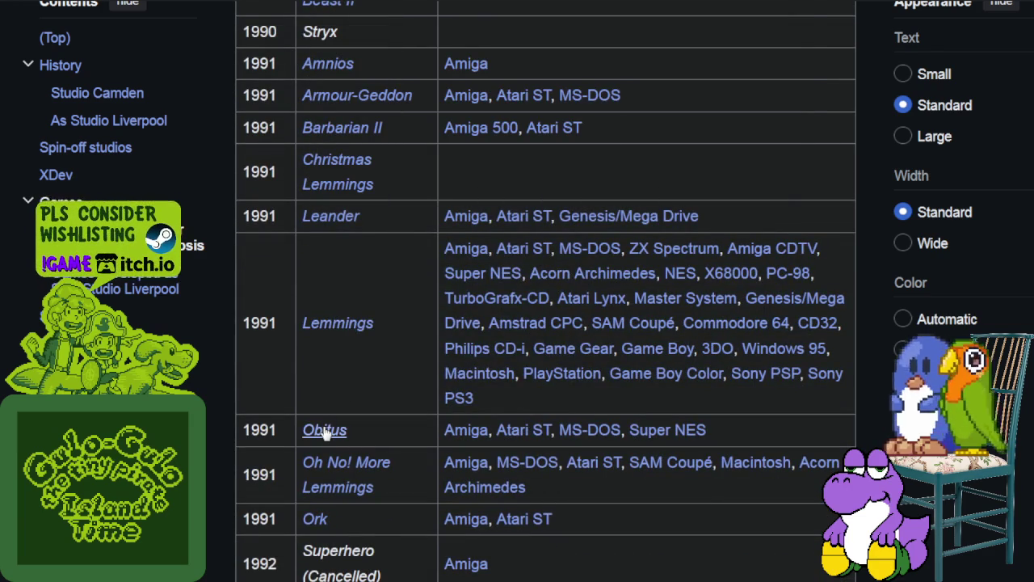
Preview Ork, Daughter of Serpents and Last Action Hero, then return to the 1992 rows.
{"action": "scroll", "coordinate": [333, 440], "scroll_direction": "down", "scroll_amount": 2}
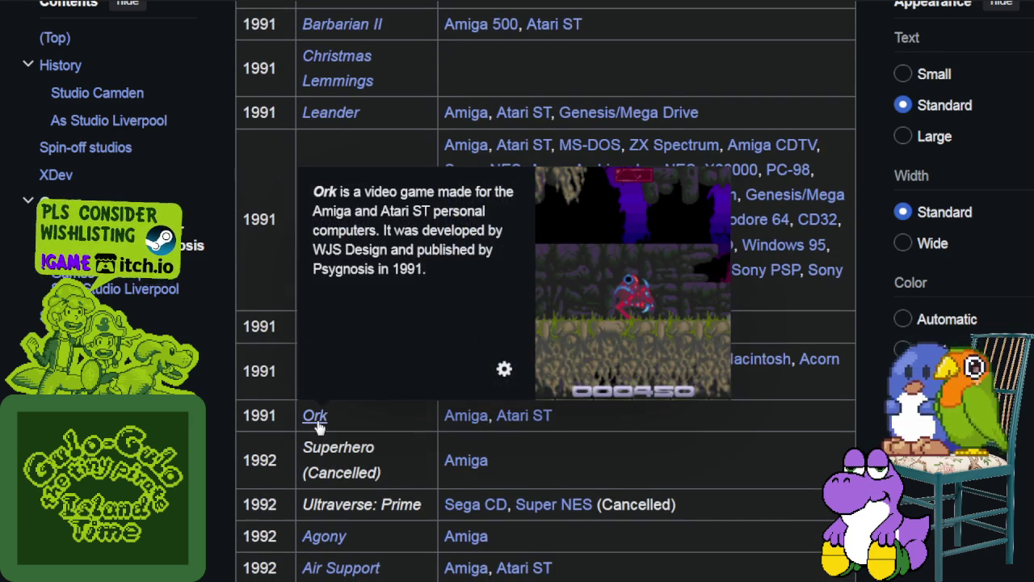
{"action": "scroll", "coordinate": [322, 432], "scroll_direction": "down", "scroll_amount": 3}
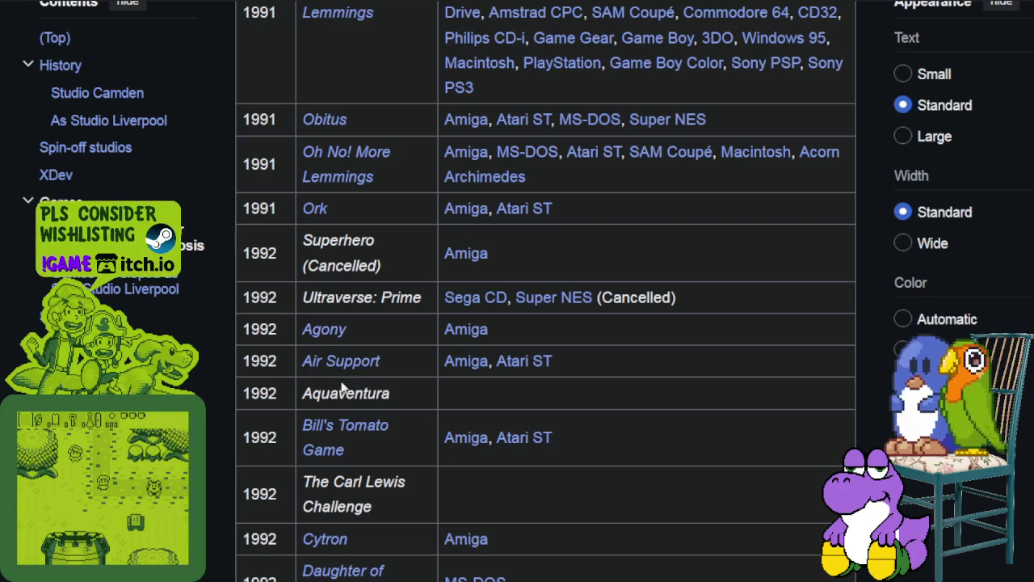
{"action": "scroll", "coordinate": [342, 422], "scroll_direction": "down", "scroll_amount": 3}
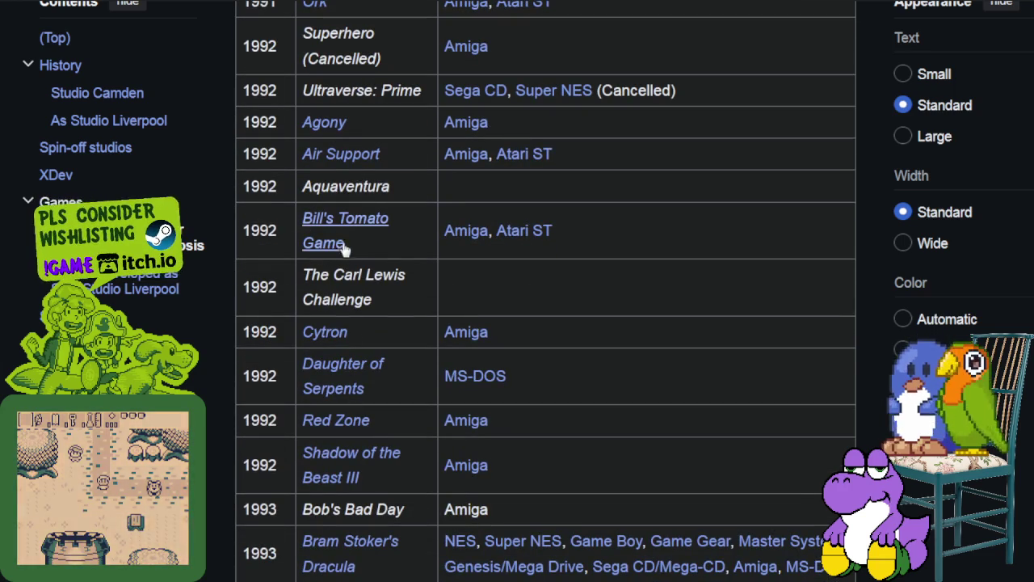
{"action": "mouse_move", "coordinate": [336, 247]}
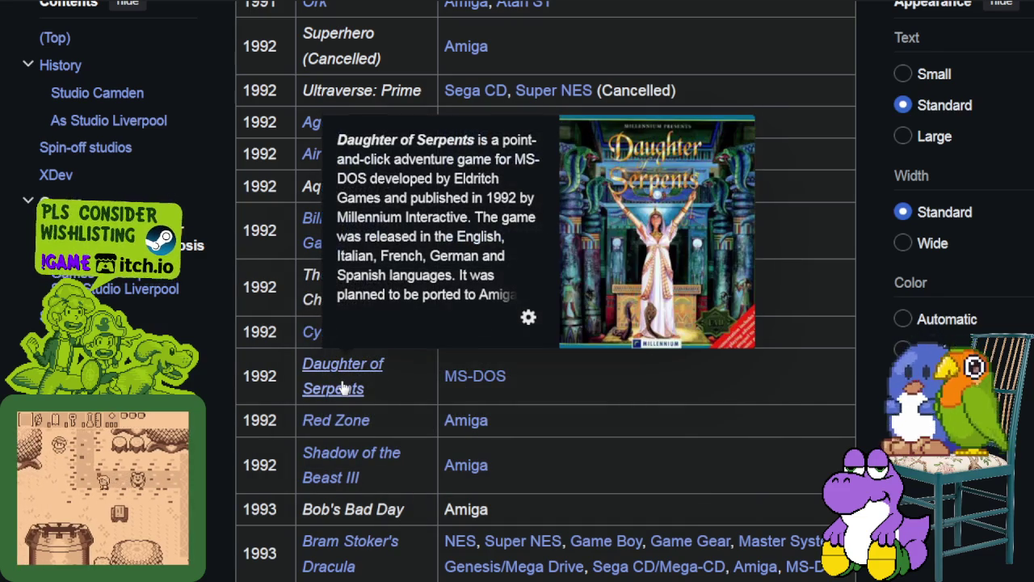
{"action": "scroll", "coordinate": [343, 388], "scroll_direction": "down", "scroll_amount": 2}
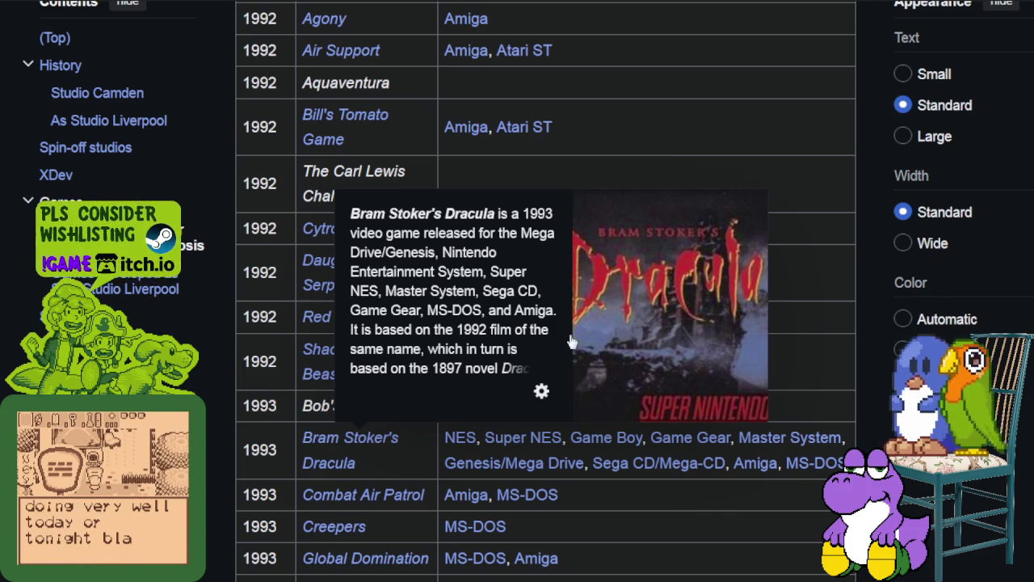
{"action": "scroll", "coordinate": [338, 479], "scroll_direction": "down", "scroll_amount": 3}
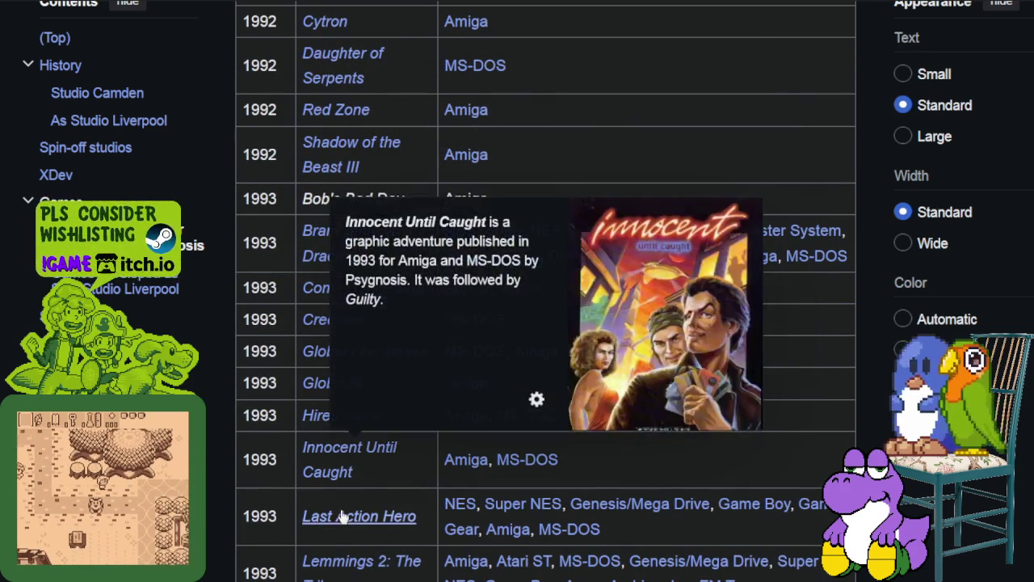
{"action": "mouse_move", "coordinate": [344, 525]}
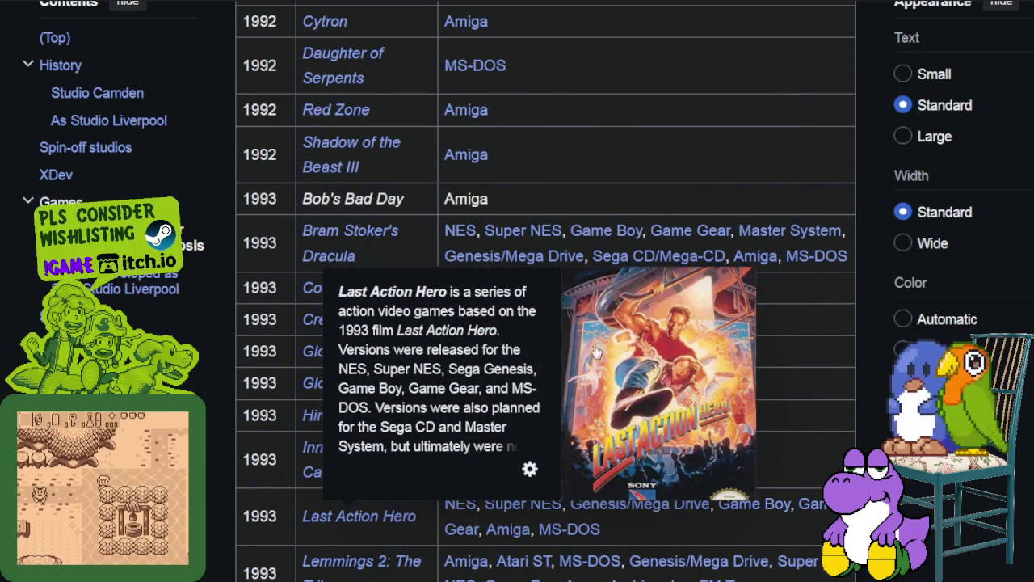
{"action": "scroll", "coordinate": [686, 371], "scroll_direction": "down", "scroll_amount": 4}
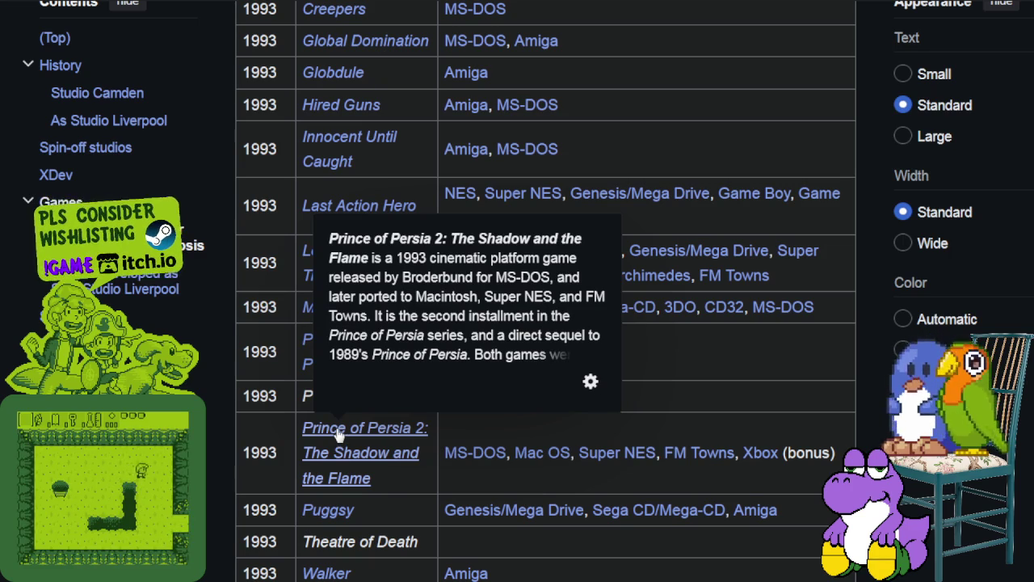
{"action": "scroll", "coordinate": [338, 435], "scroll_direction": "down", "scroll_amount": 2}
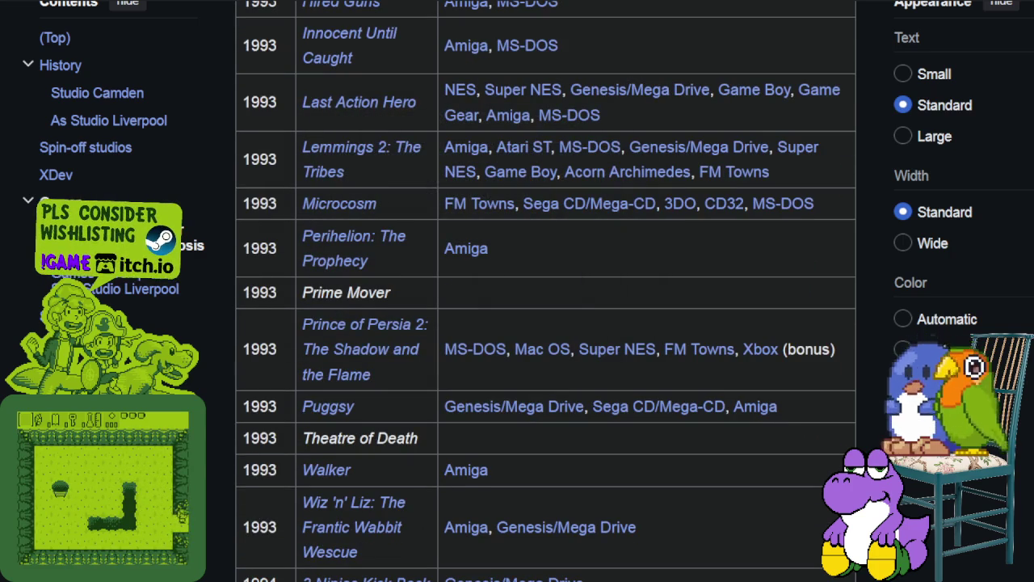
{"action": "scroll", "coordinate": [437, 227], "scroll_direction": "up", "scroll_amount": 15}
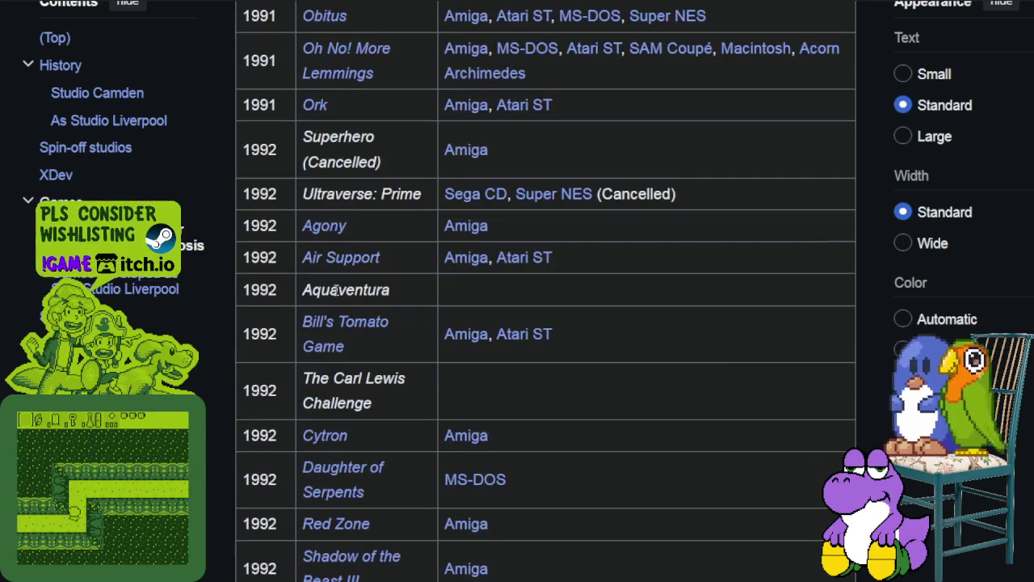
Preview Christmas Lemmings and Lemmings, then move on to the late-1993 and 1994 rows.
{"action": "scroll", "coordinate": [352, 207], "scroll_direction": "up", "scroll_amount": 1}
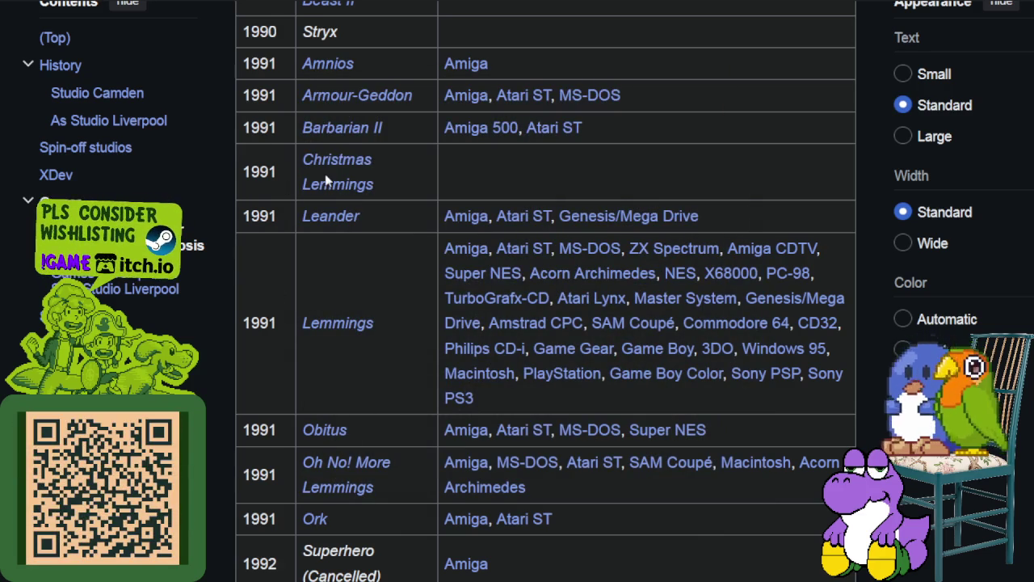
{"action": "mouse_move", "coordinate": [330, 194]}
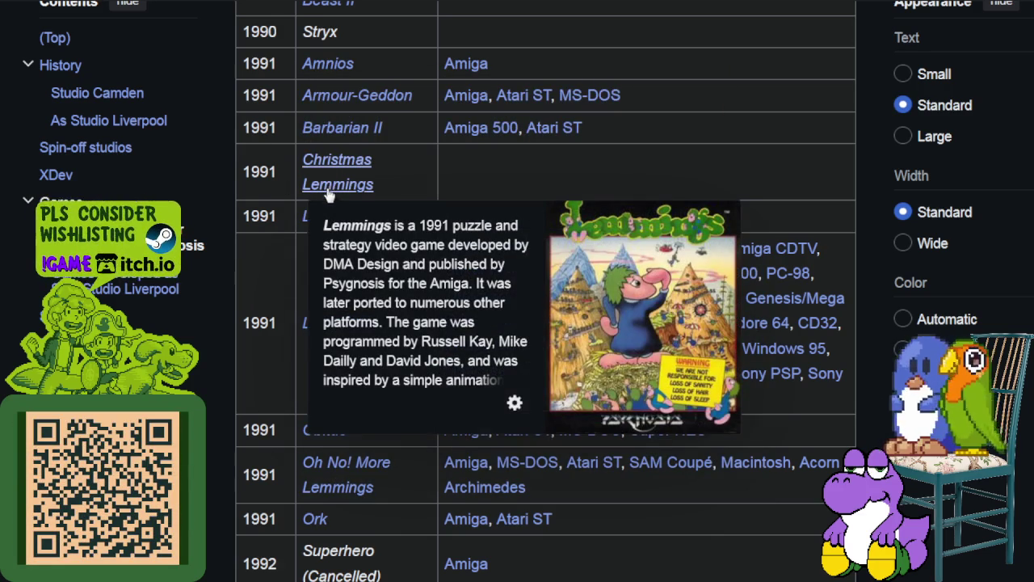
{"action": "scroll", "coordinate": [330, 194], "scroll_direction": "down", "scroll_amount": 10}
{"action": "scroll", "coordinate": [323, 228], "scroll_direction": "up", "scroll_amount": 12}
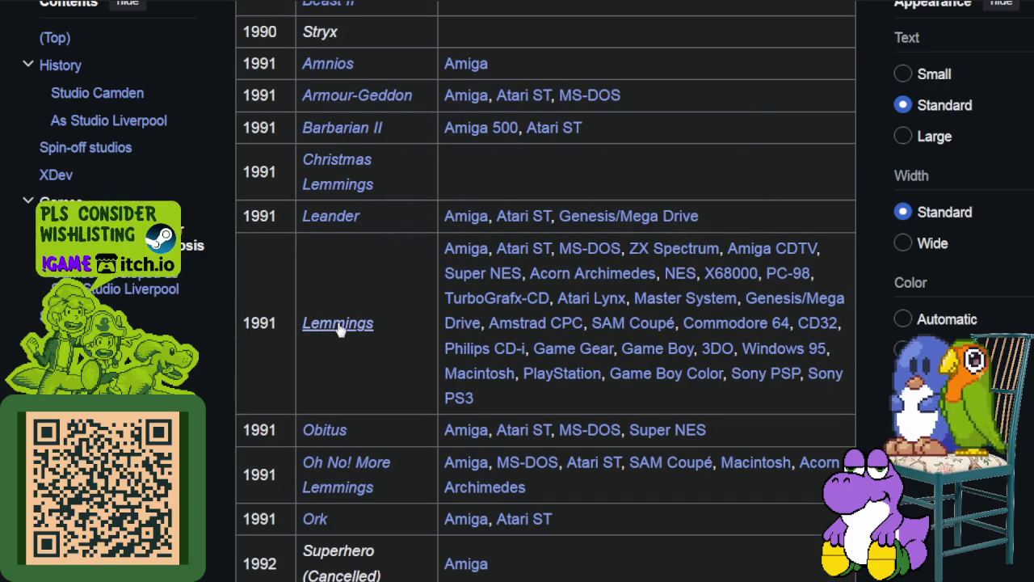
{"action": "mouse_move", "coordinate": [340, 331]}
{"action": "scroll", "coordinate": [400, 291], "scroll_direction": "down", "scroll_amount": 20}
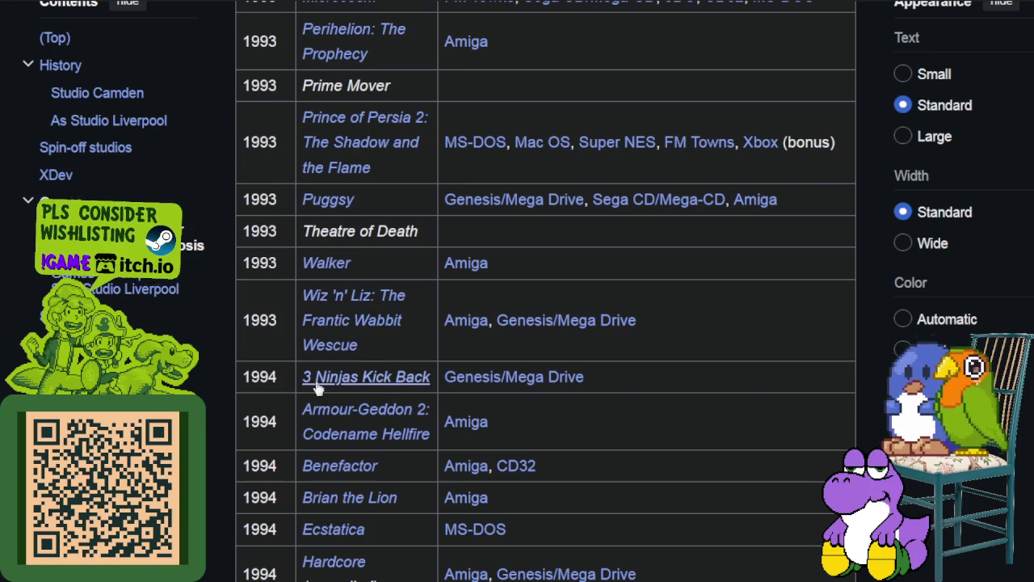
Preview the Frankenstein, Defcon 5 and Guilty entries in the games table.
{"action": "scroll", "coordinate": [338, 410], "scroll_direction": "down", "scroll_amount": 1}
{"action": "scroll", "coordinate": [338, 411], "scroll_direction": "down", "scroll_amount": 3}
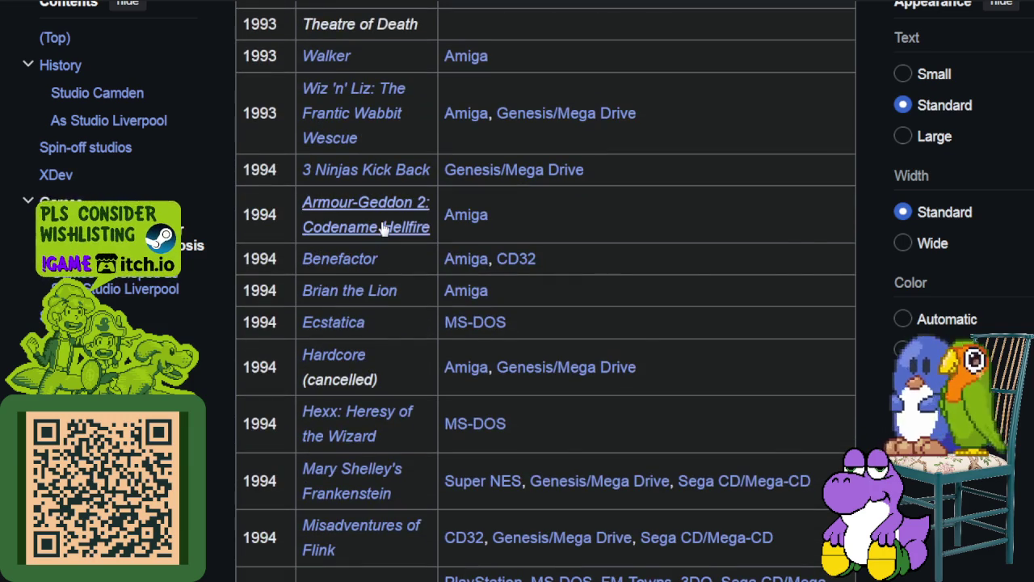
{"action": "mouse_move", "coordinate": [376, 230]}
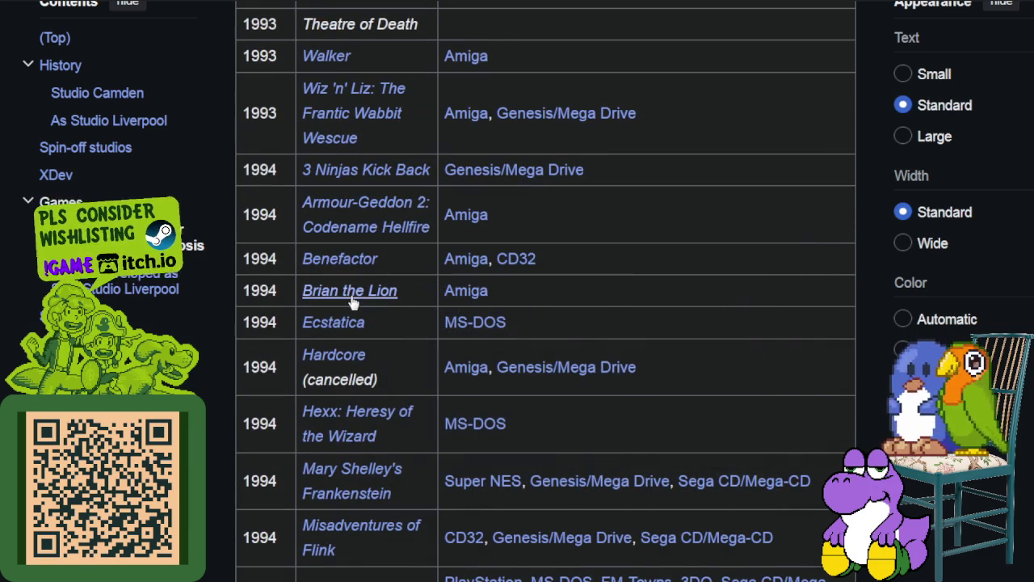
{"action": "mouse_move", "coordinate": [353, 301]}
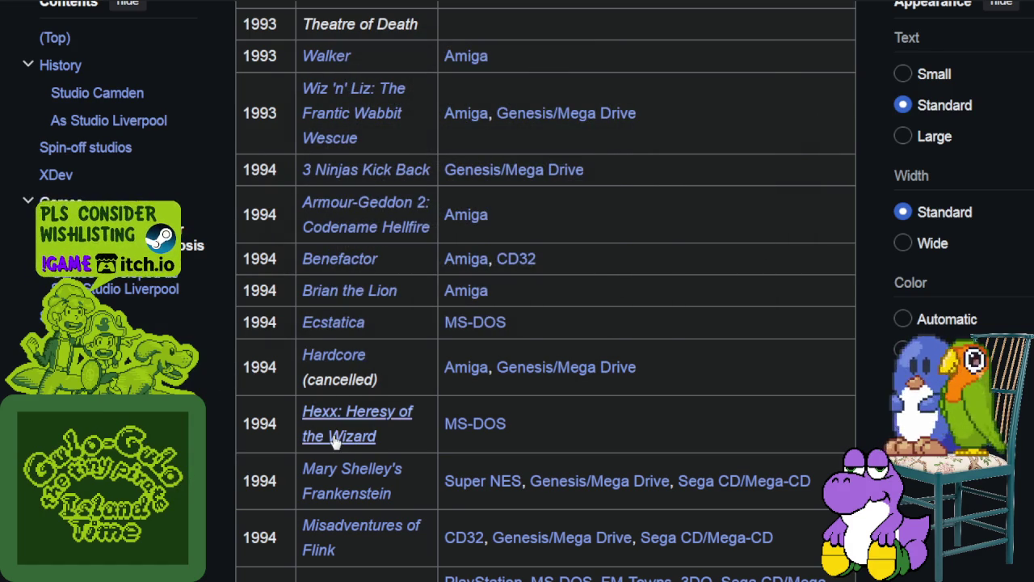
{"action": "mouse_move", "coordinate": [351, 483]}
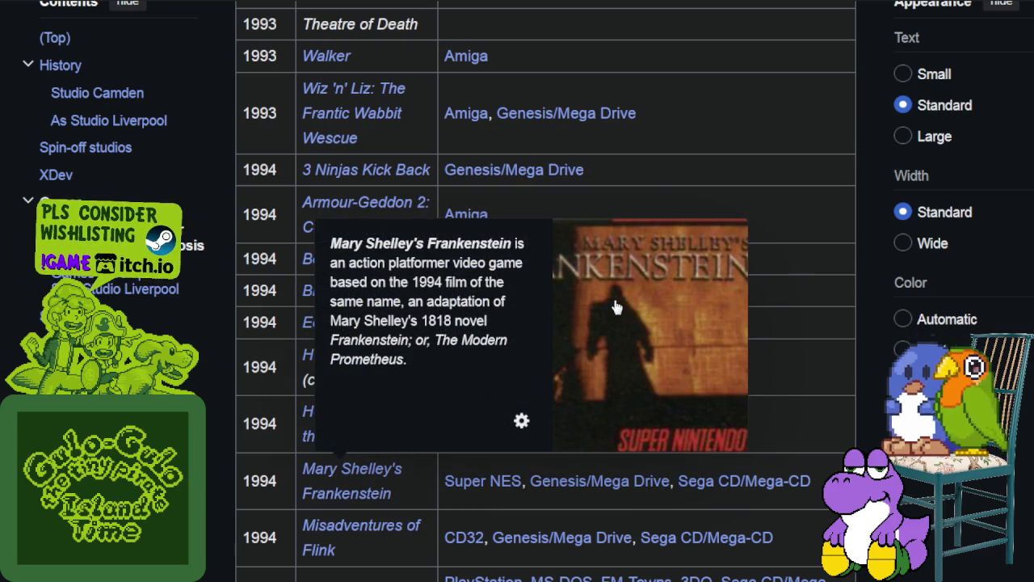
Scroll to the 1995 titles, previewing Wipeout and Adidas Power Soccer.
{"action": "scroll", "coordinate": [411, 363], "scroll_direction": "down", "scroll_amount": 3}
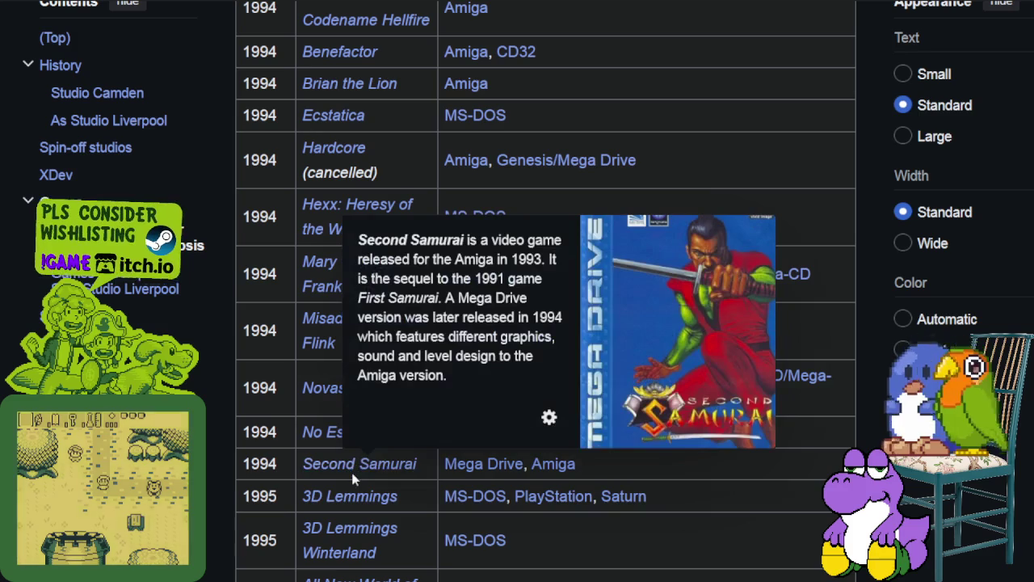
{"action": "scroll", "coordinate": [350, 499], "scroll_direction": "down", "scroll_amount": 3}
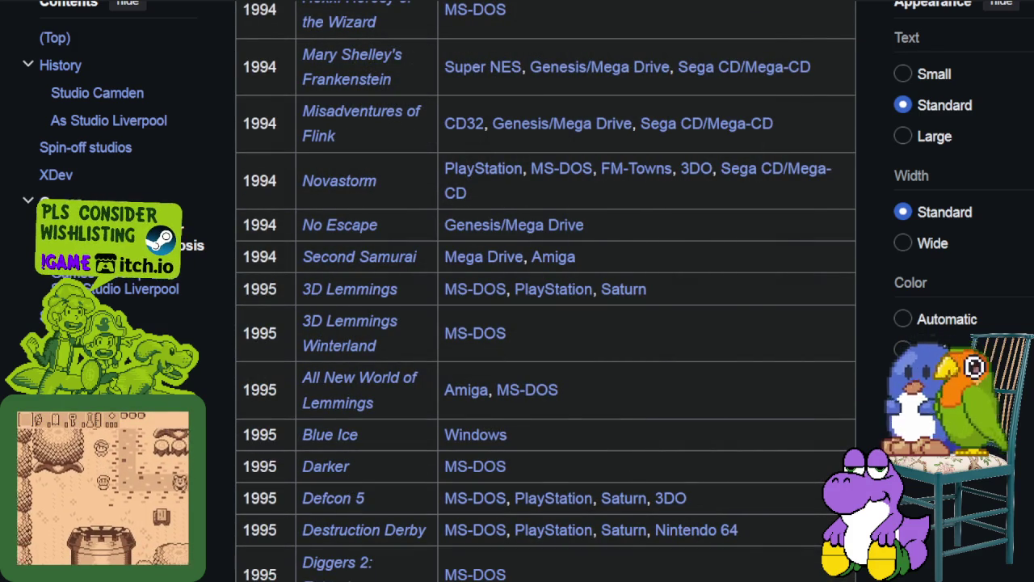
{"action": "mouse_move", "coordinate": [331, 380]}
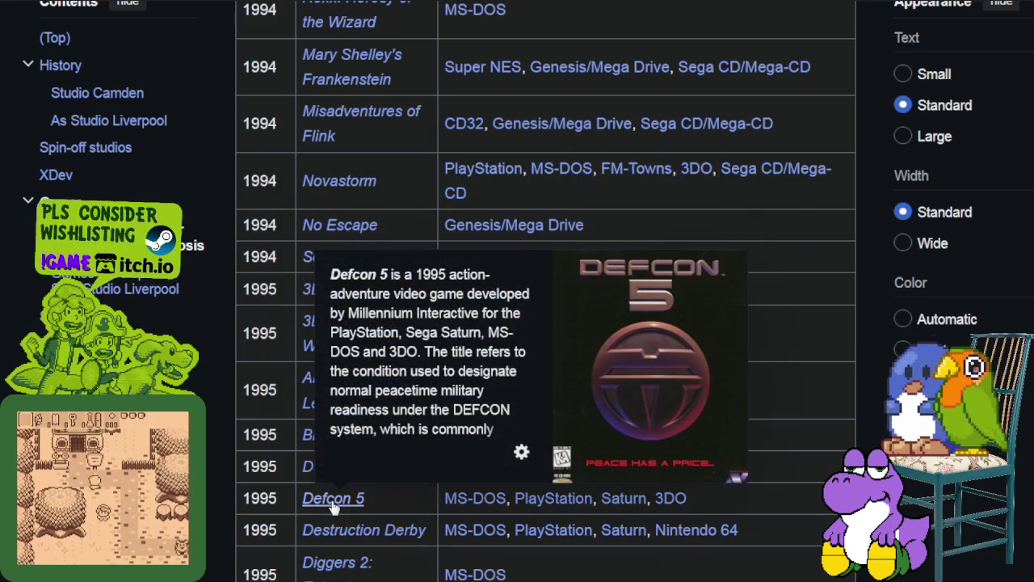
{"action": "scroll", "coordinate": [334, 505], "scroll_direction": "down", "scroll_amount": 3}
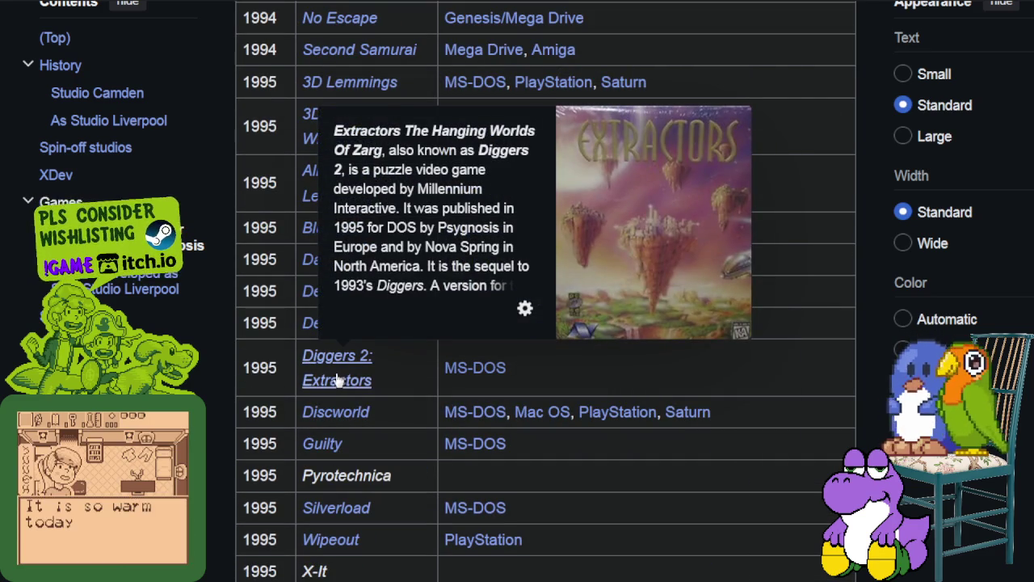
{"action": "mouse_move", "coordinate": [324, 445]}
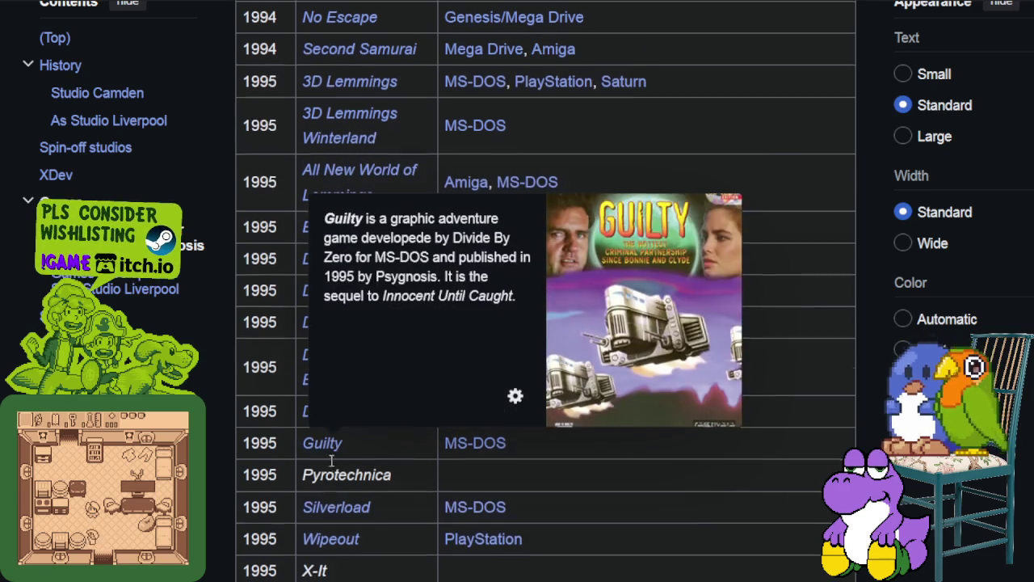
{"action": "scroll", "coordinate": [332, 463], "scroll_direction": "down", "scroll_amount": 3}
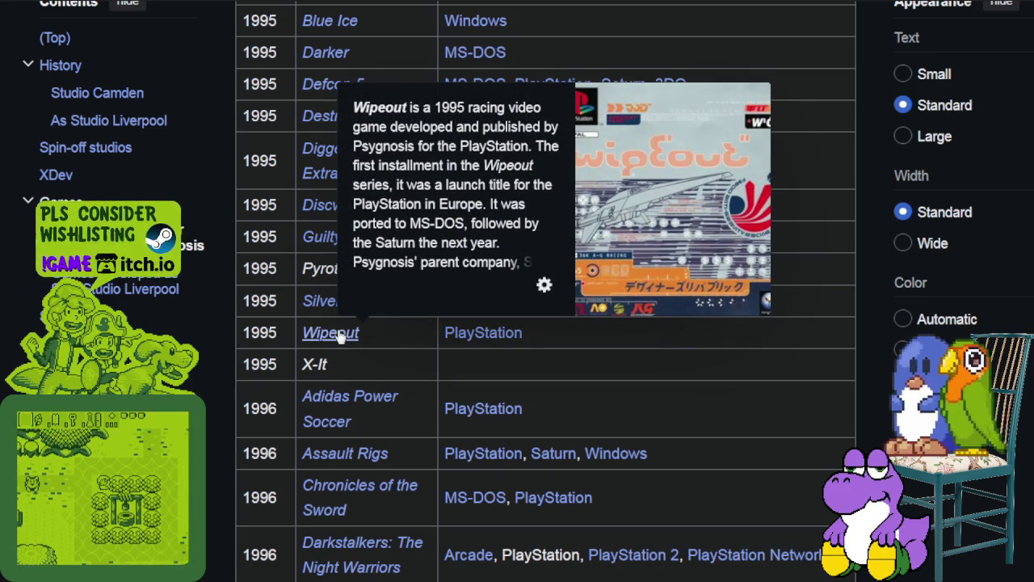
{"action": "mouse_move", "coordinate": [355, 403]}
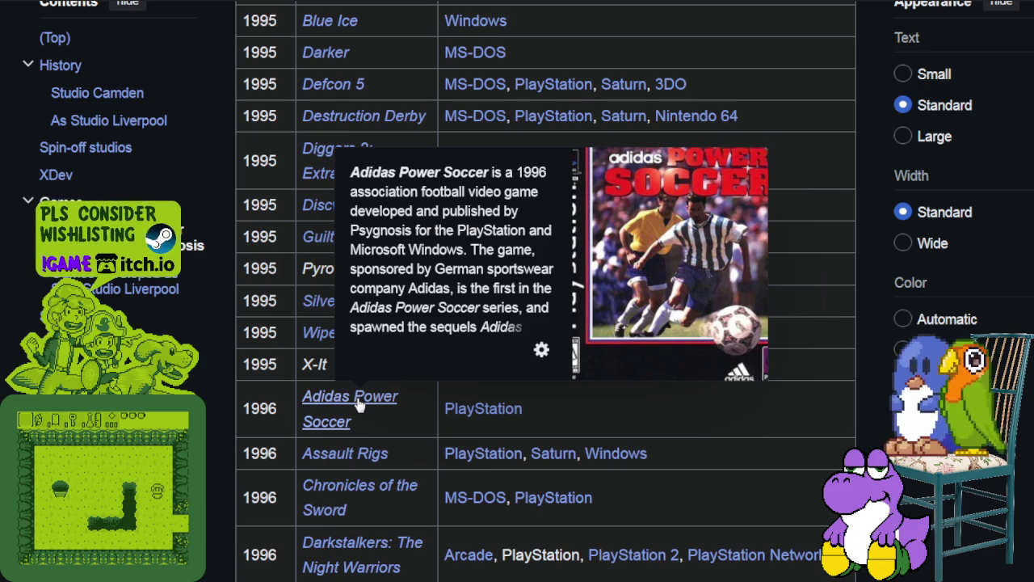
Preview the 1996 entries Assault Rigs, Darkstalkers, Destruction Derby 2, Discworld II and Formula 1.
{"action": "scroll", "coordinate": [355, 400], "scroll_direction": "down", "scroll_amount": 3}
{"action": "mouse_move", "coordinate": [343, 259]}
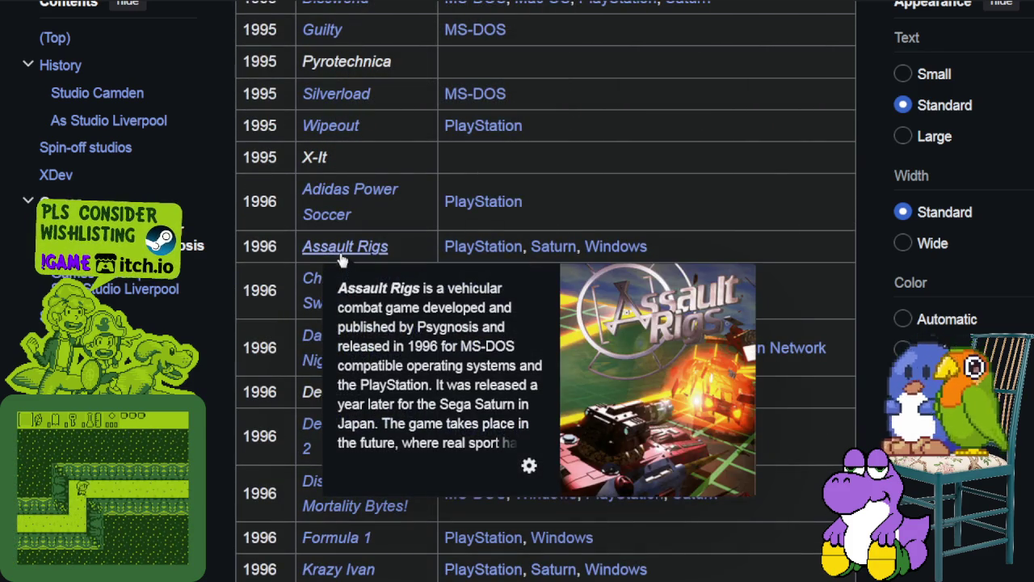
{"action": "mouse_move", "coordinate": [306, 295]}
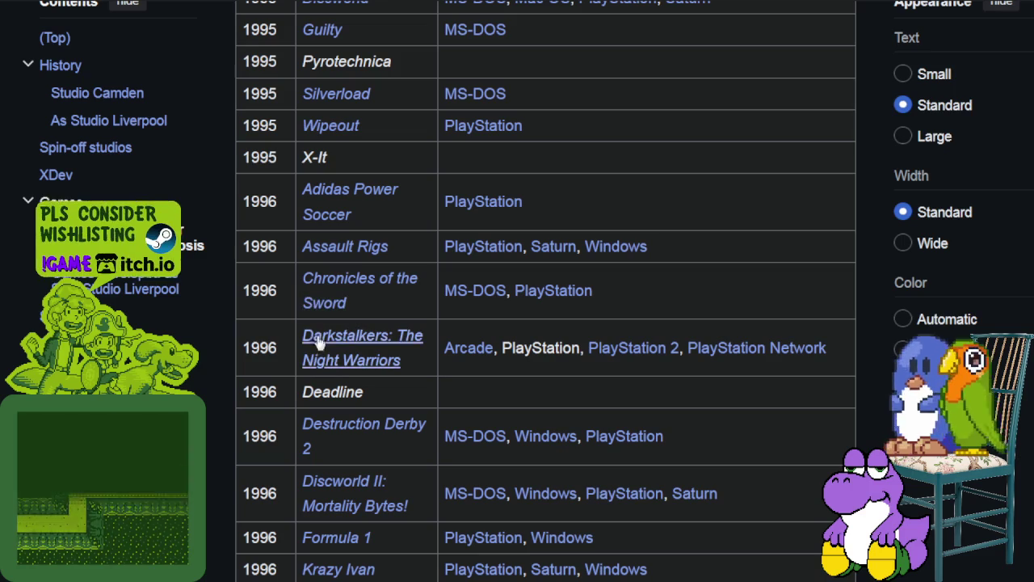
{"action": "mouse_move", "coordinate": [328, 292]}
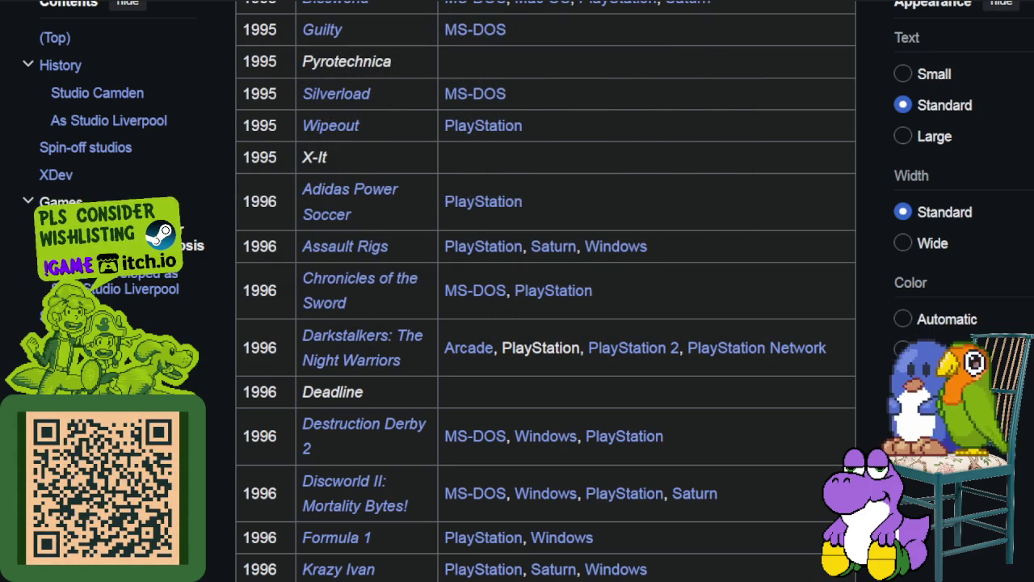
{"action": "mouse_move", "coordinate": [346, 341]}
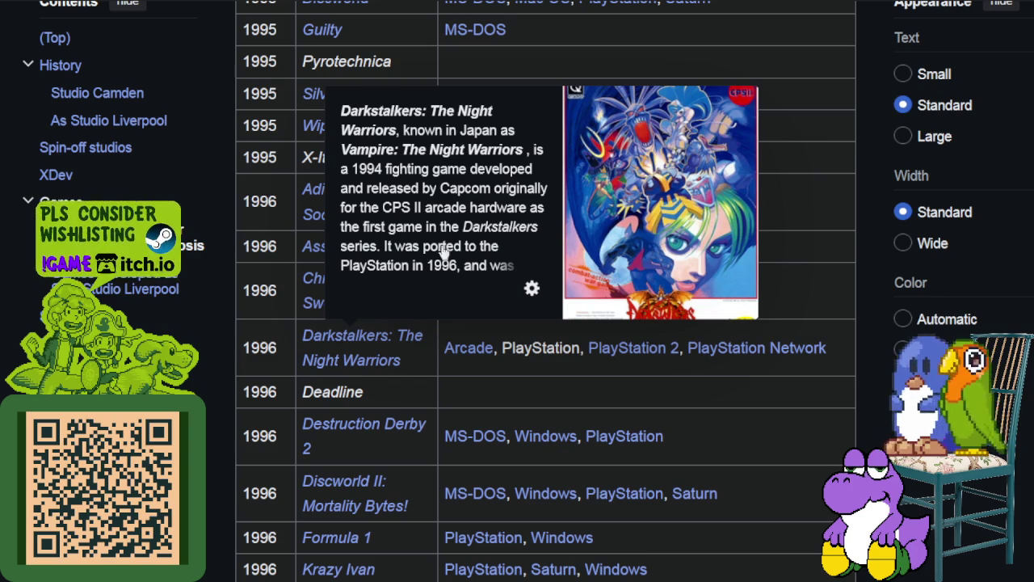
{"action": "mouse_move", "coordinate": [335, 428]}
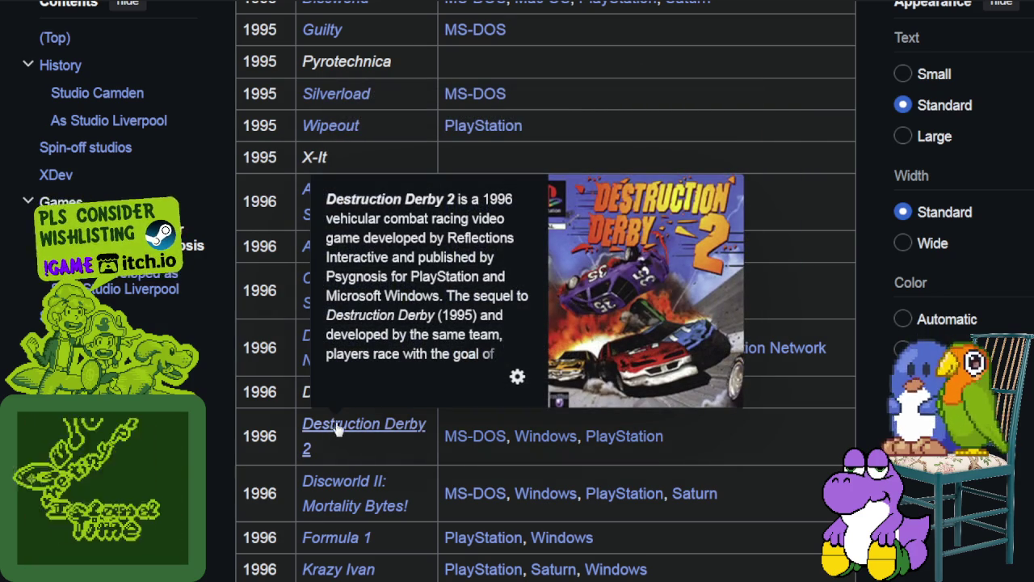
{"action": "scroll", "coordinate": [338, 430], "scroll_direction": "down", "scroll_amount": 3}
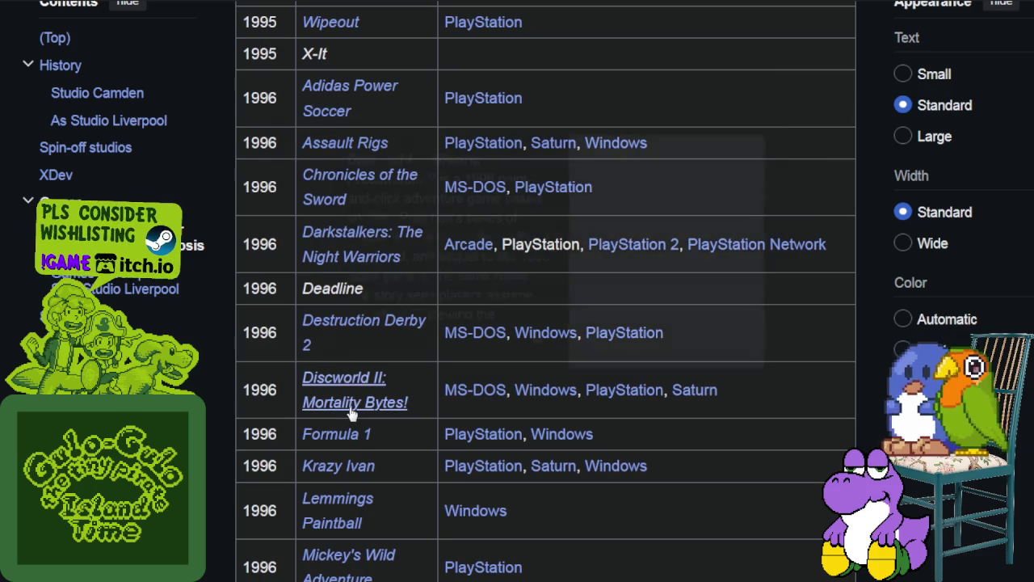
{"action": "mouse_move", "coordinate": [353, 413]}
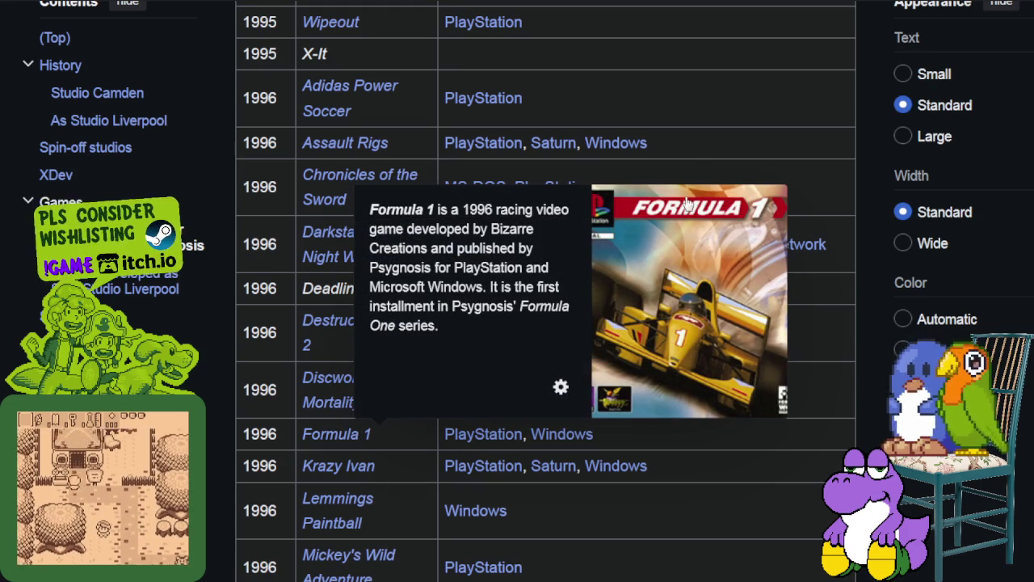
{"action": "scroll", "coordinate": [377, 454], "scroll_direction": "down", "scroll_amount": 2}
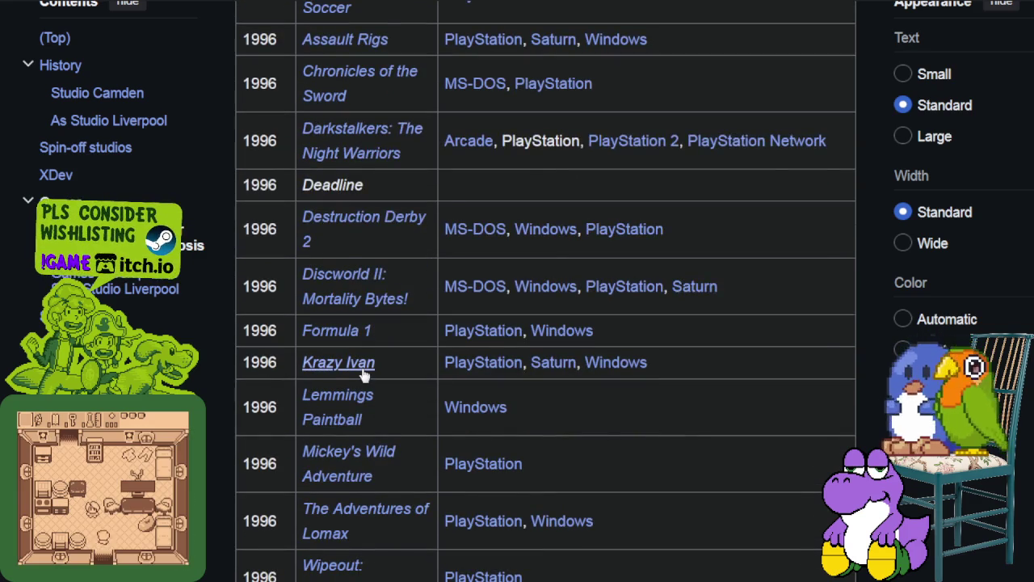
{"action": "mouse_move", "coordinate": [364, 374]}
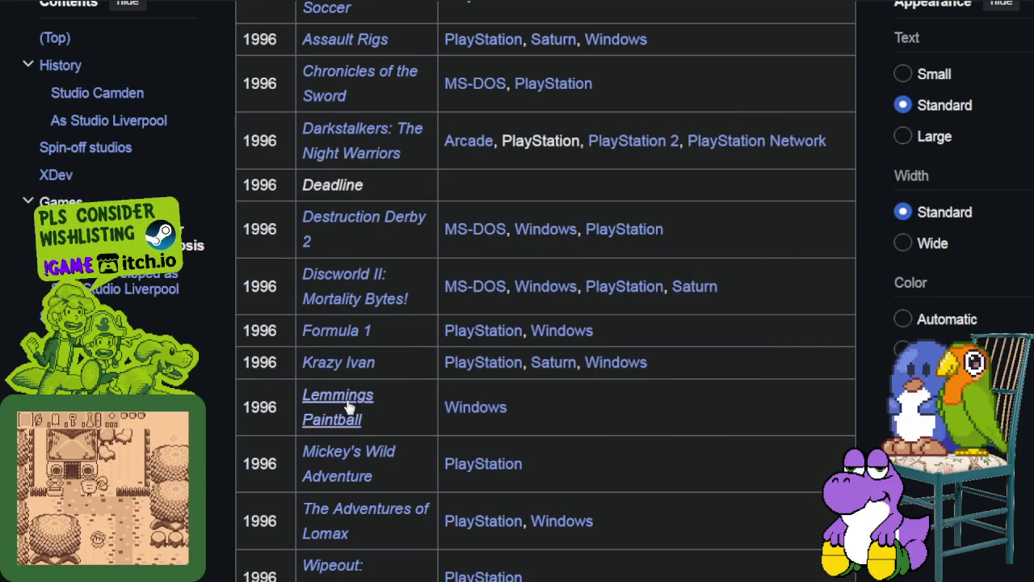
{"action": "mouse_move", "coordinate": [344, 455]}
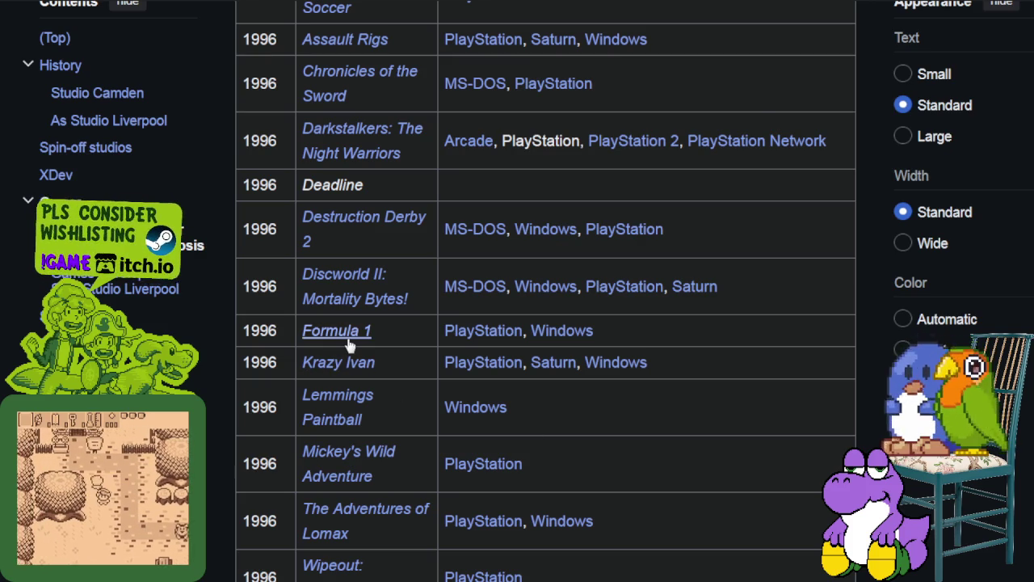
Preview Mickey's Wild Adventure and Ecstatica II, then reach the 1997 rows like Alundra and G-Police.
{"action": "mouse_move", "coordinate": [349, 346]}
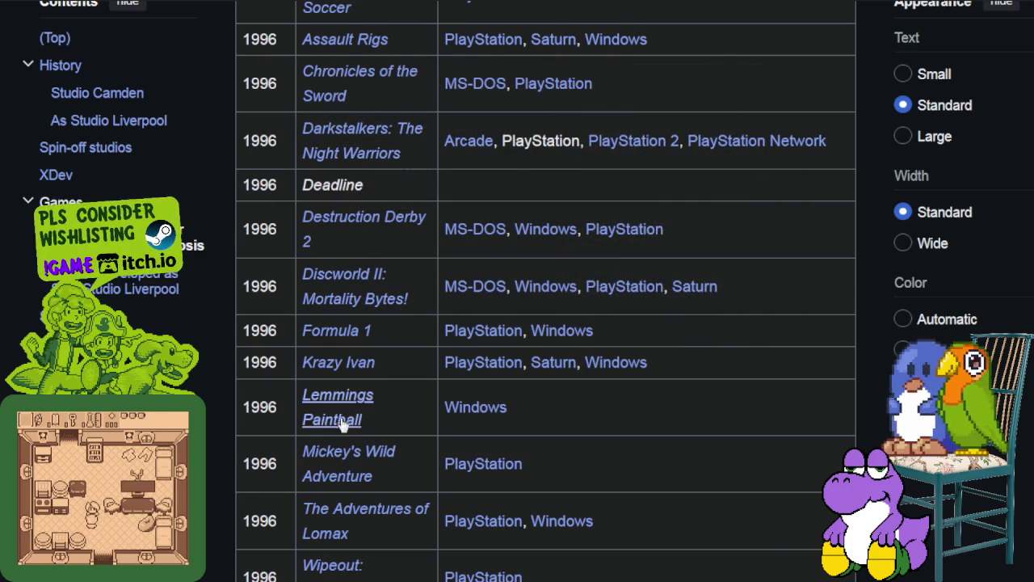
{"action": "mouse_move", "coordinate": [341, 459]}
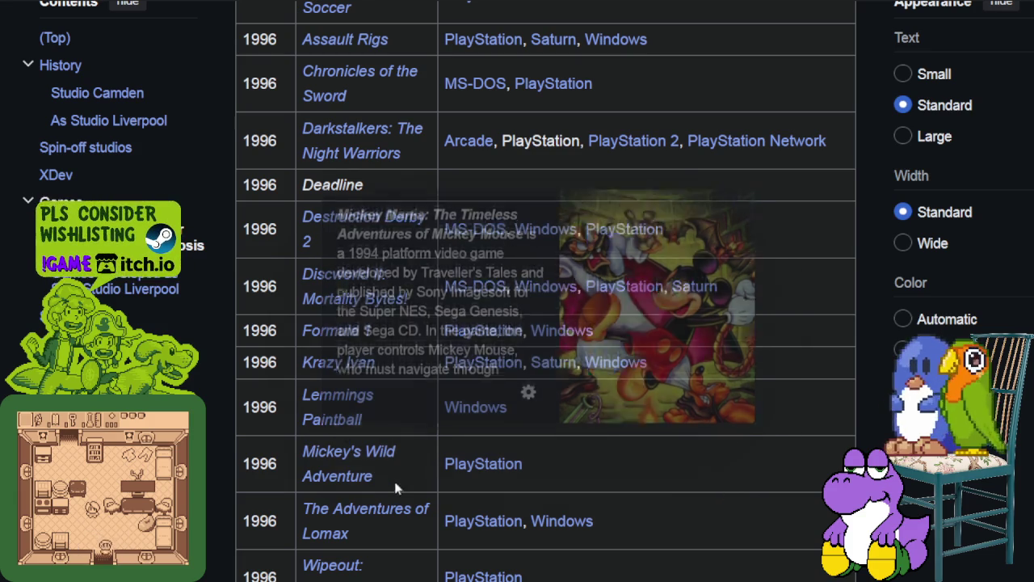
{"action": "scroll", "coordinate": [393, 485], "scroll_direction": "down", "scroll_amount": 2}
{"action": "mouse_move", "coordinate": [398, 410]}
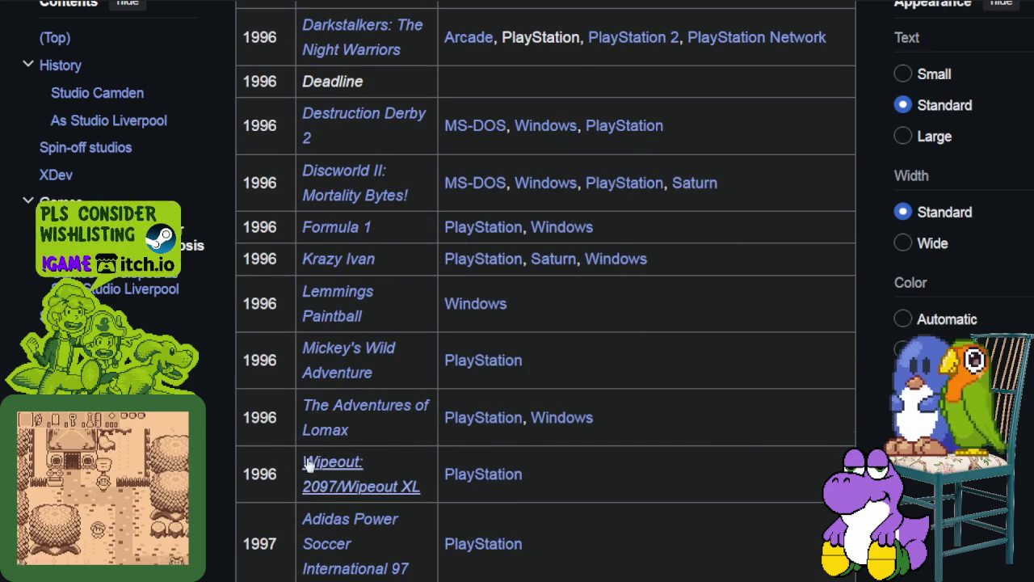
{"action": "scroll", "coordinate": [307, 460], "scroll_direction": "down", "scroll_amount": 4}
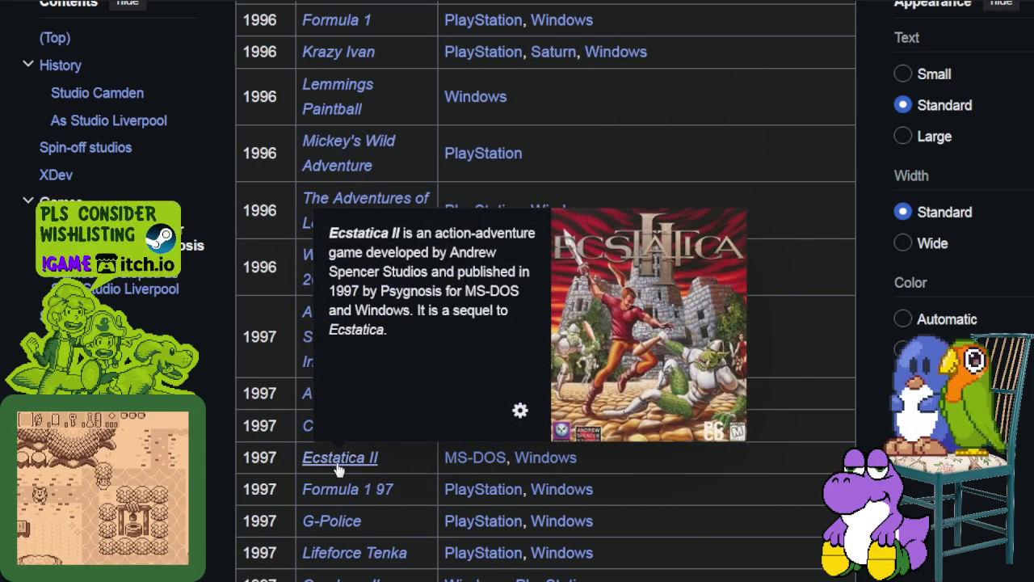
{"action": "mouse_move", "coordinate": [337, 498]}
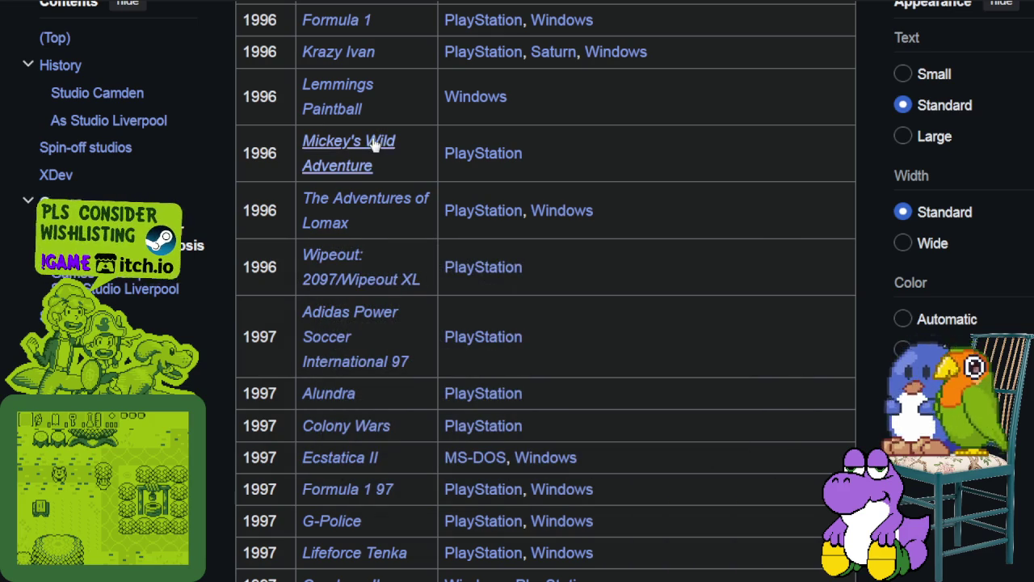
{"action": "scroll", "coordinate": [330, 220], "scroll_direction": "up", "scroll_amount": 3}
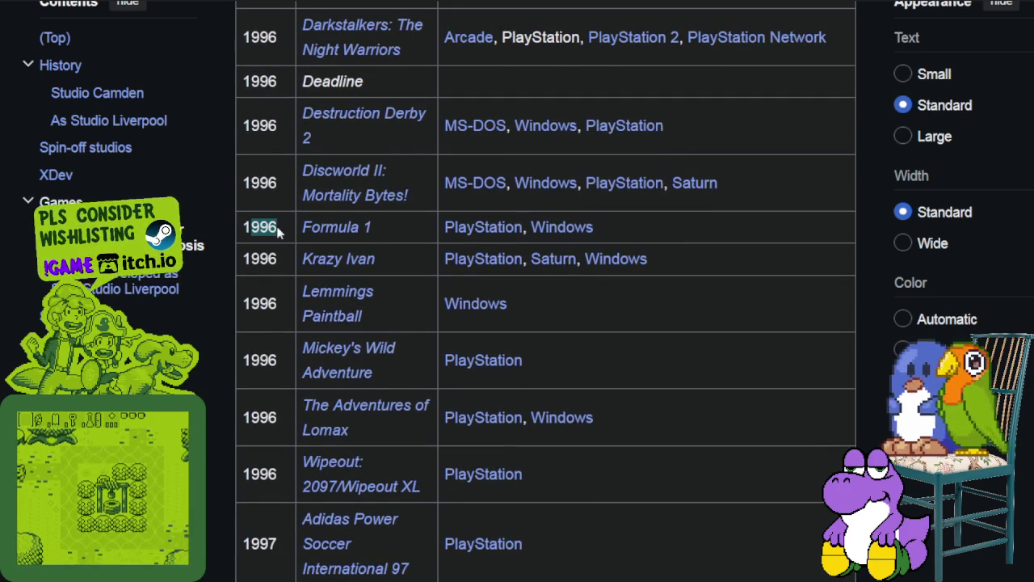
{"action": "scroll", "coordinate": [340, 327], "scroll_direction": "down", "scroll_amount": 4}
{"action": "scroll", "coordinate": [339, 328], "scroll_direction": "down", "scroll_amount": 2}
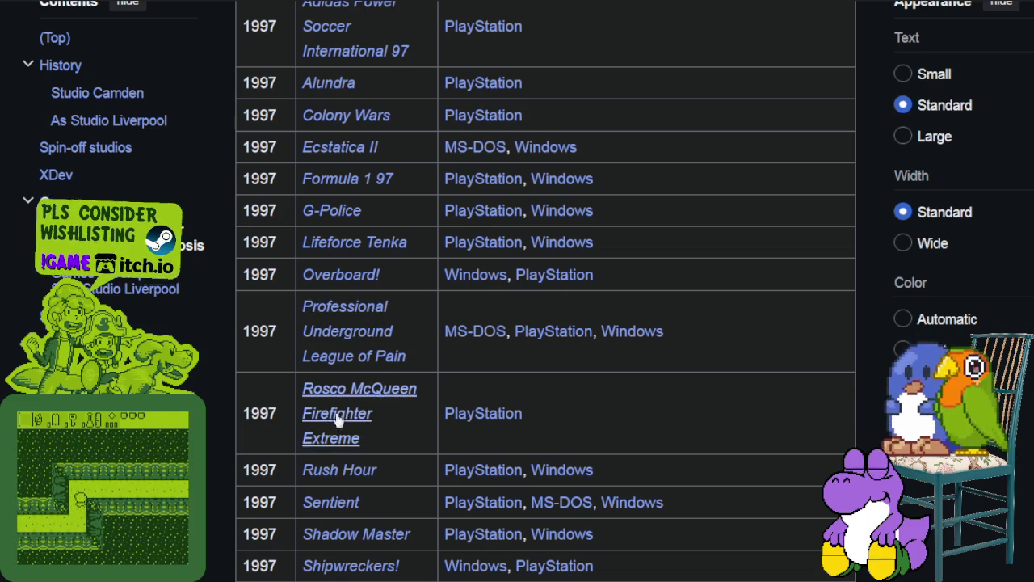
Preview the Rush Hour, Sentient and Shadow Master links, then scroll on to the 1998 titles.
{"action": "scroll", "coordinate": [339, 408], "scroll_direction": "down", "scroll_amount": 2}
{"action": "mouse_move", "coordinate": [354, 266]}
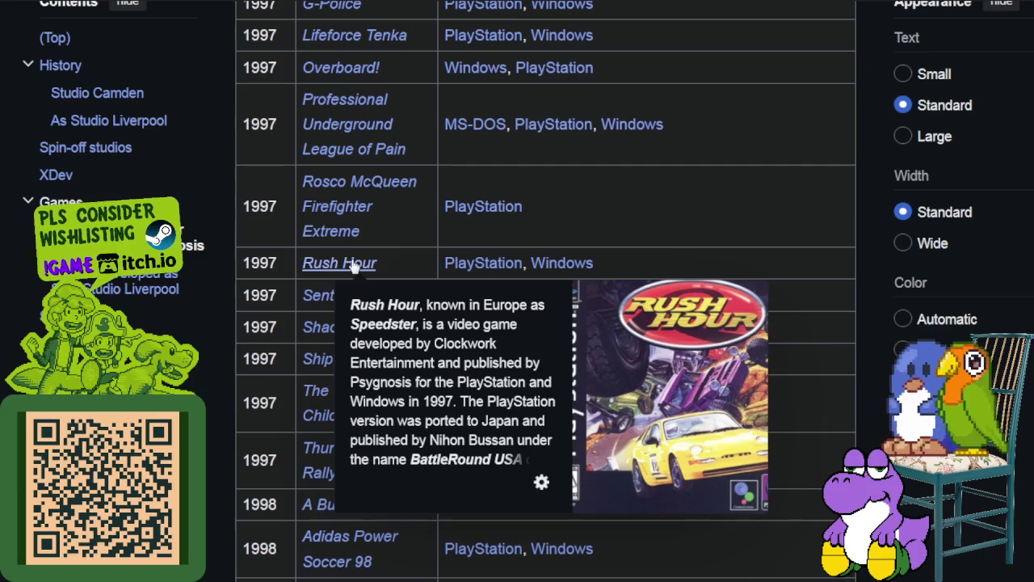
{"action": "mouse_move", "coordinate": [325, 296]}
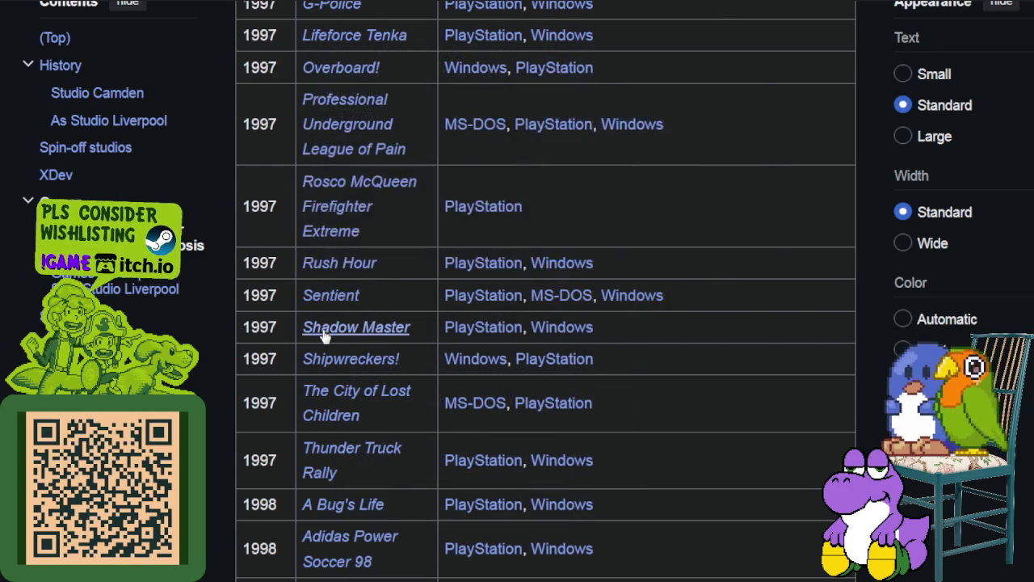
{"action": "mouse_move", "coordinate": [334, 317]}
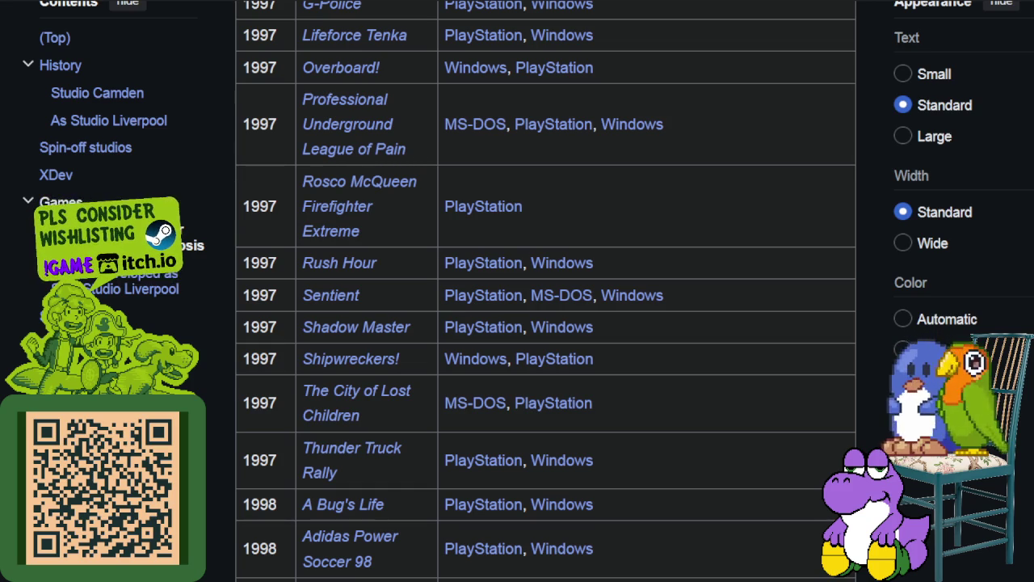
{"action": "scroll", "coordinate": [408, 459], "scroll_direction": "down", "scroll_amount": 3}
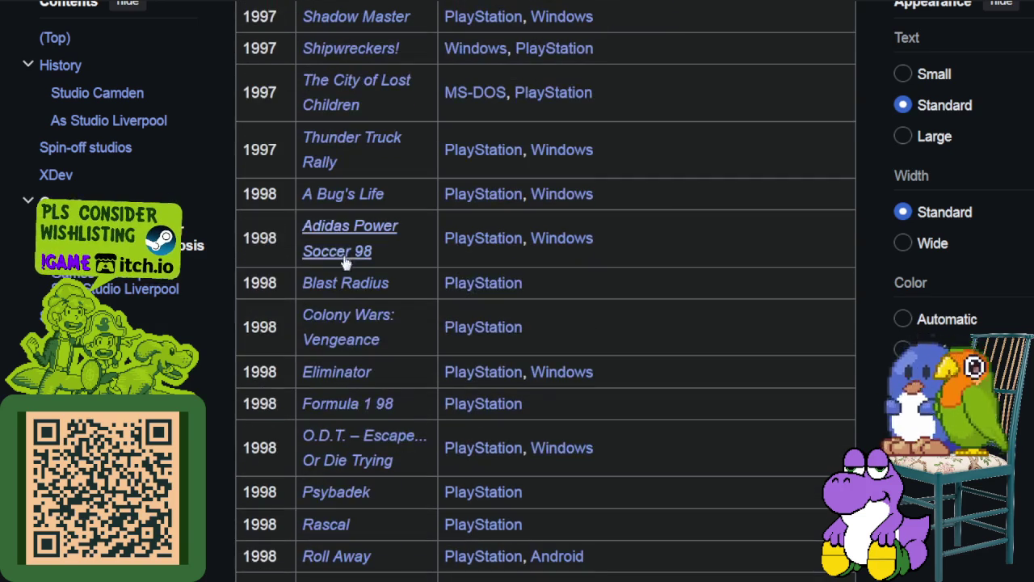
{"action": "mouse_move", "coordinate": [339, 278]}
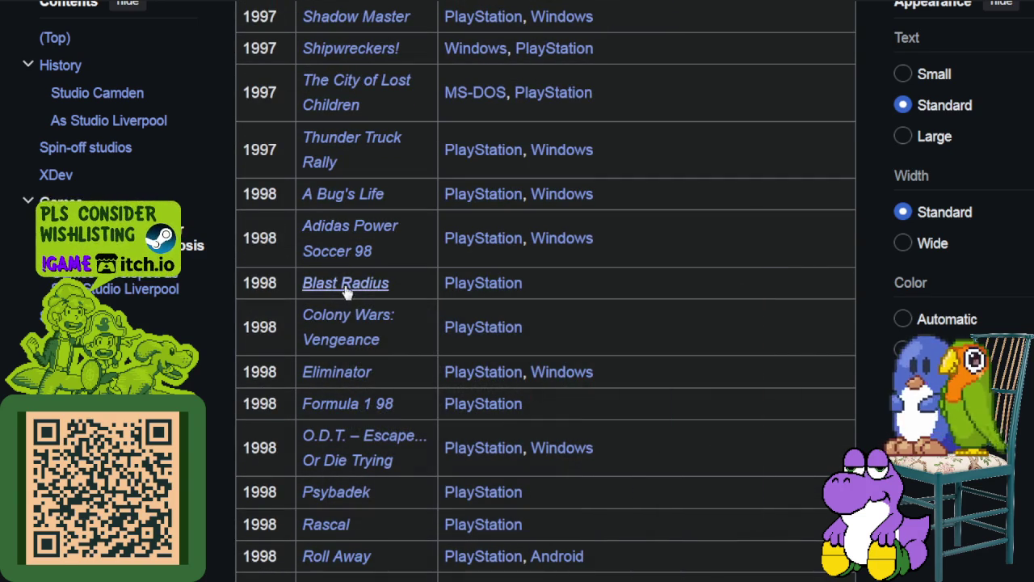
{"action": "mouse_move", "coordinate": [333, 249]}
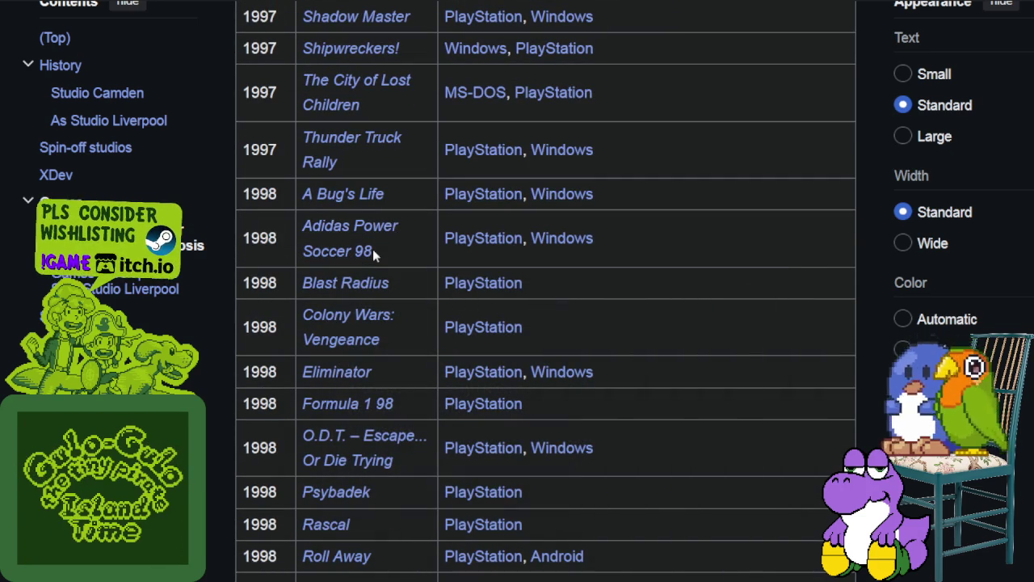
{"action": "mouse_move", "coordinate": [353, 203]}
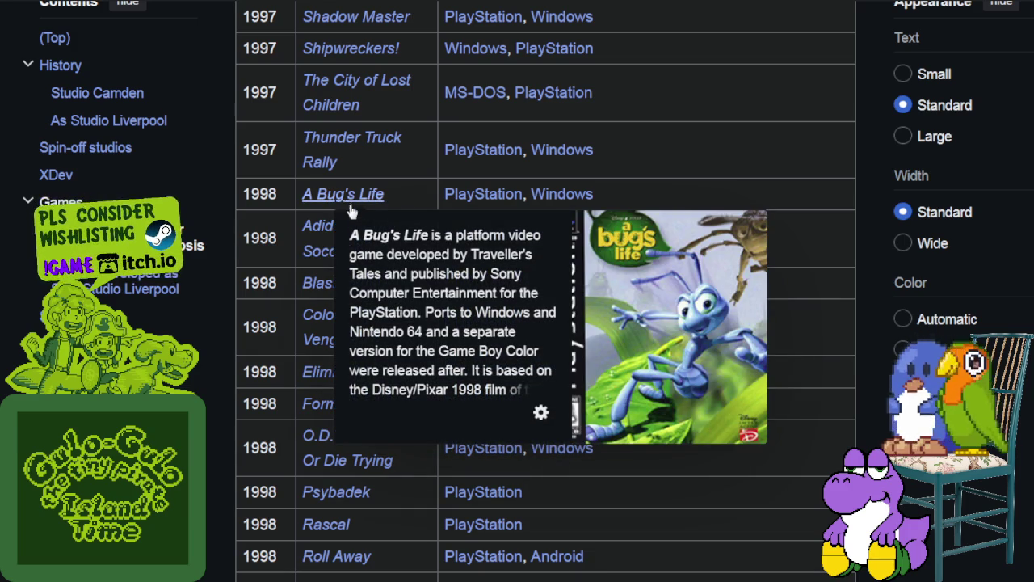
{"action": "mouse_move", "coordinate": [315, 383]}
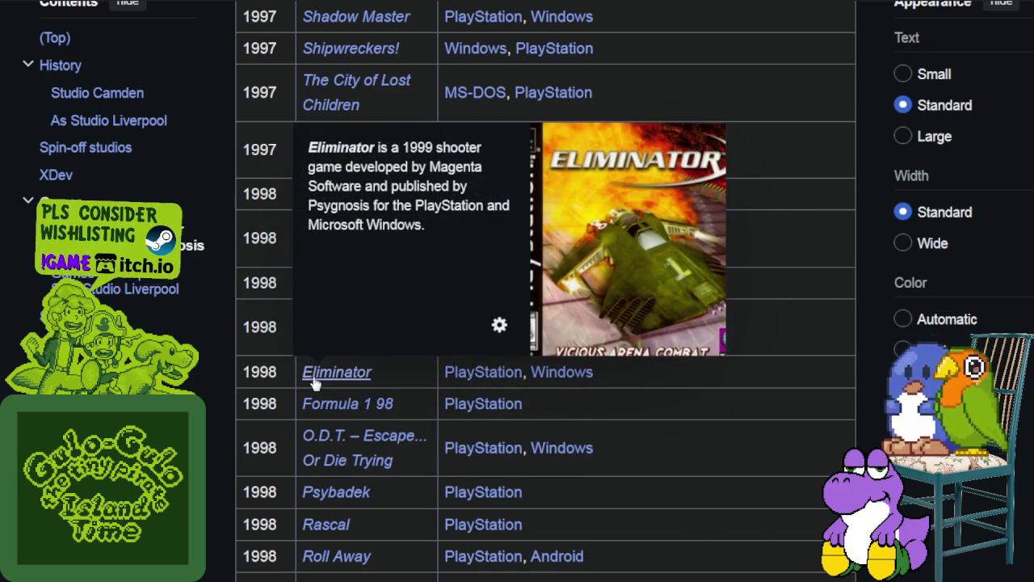
{"action": "scroll", "coordinate": [338, 498], "scroll_direction": "down", "scroll_amount": 3}
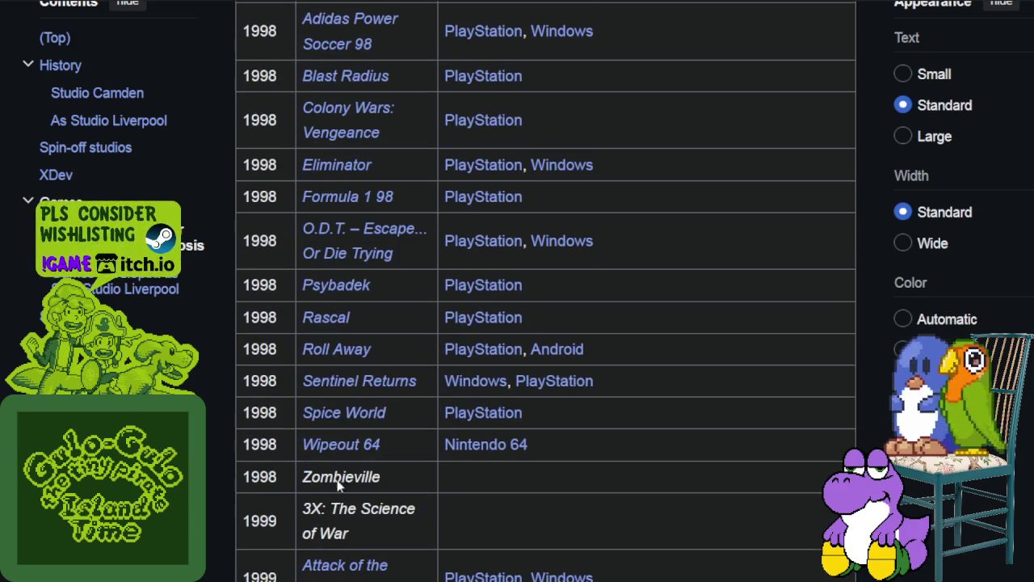
{"action": "mouse_move", "coordinate": [350, 421]}
{"action": "scroll", "coordinate": [351, 499], "scroll_direction": "down", "scroll_amount": 2}
{"action": "scroll", "coordinate": [350, 499], "scroll_direction": "down", "scroll_amount": 4}
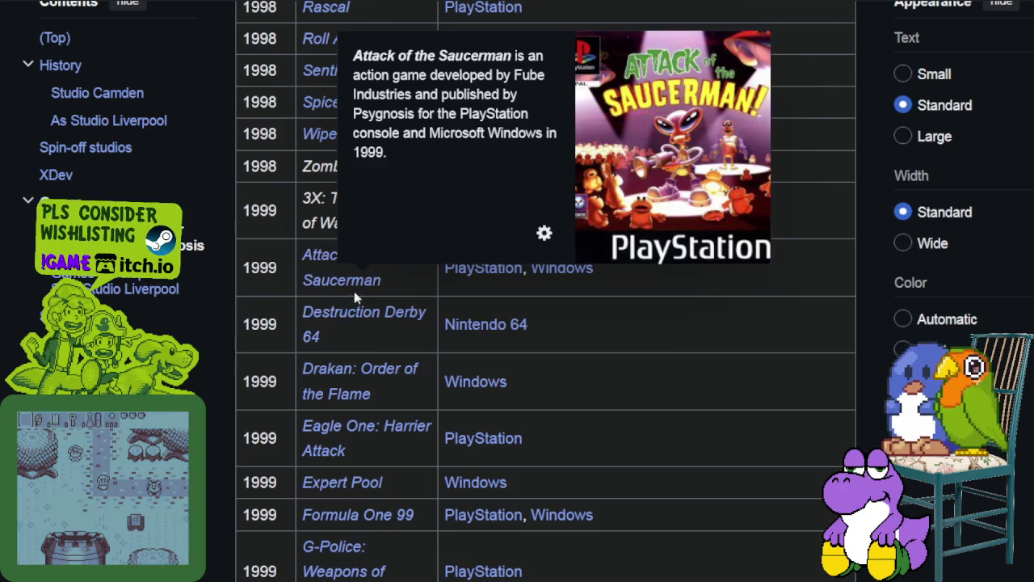
{"action": "scroll", "coordinate": [332, 499], "scroll_direction": "down", "scroll_amount": 4}
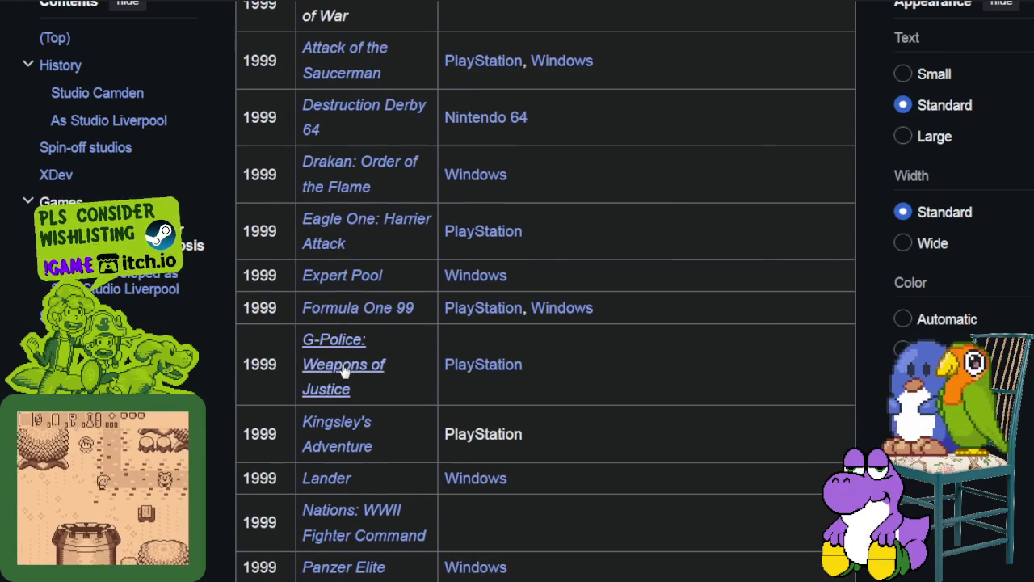
{"action": "mouse_move", "coordinate": [345, 458]}
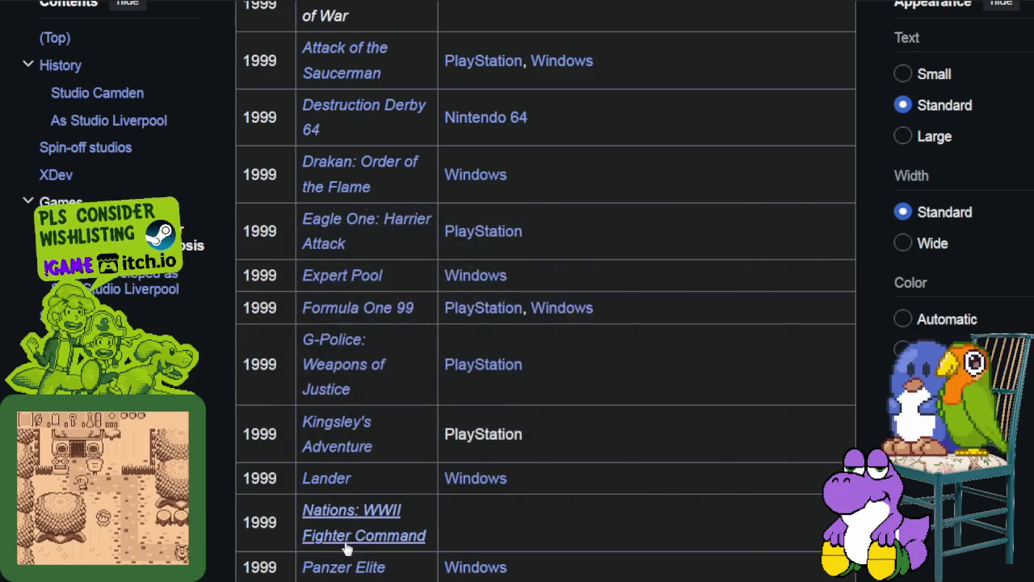
{"action": "scroll", "coordinate": [358, 547], "scroll_direction": "down", "scroll_amount": 4}
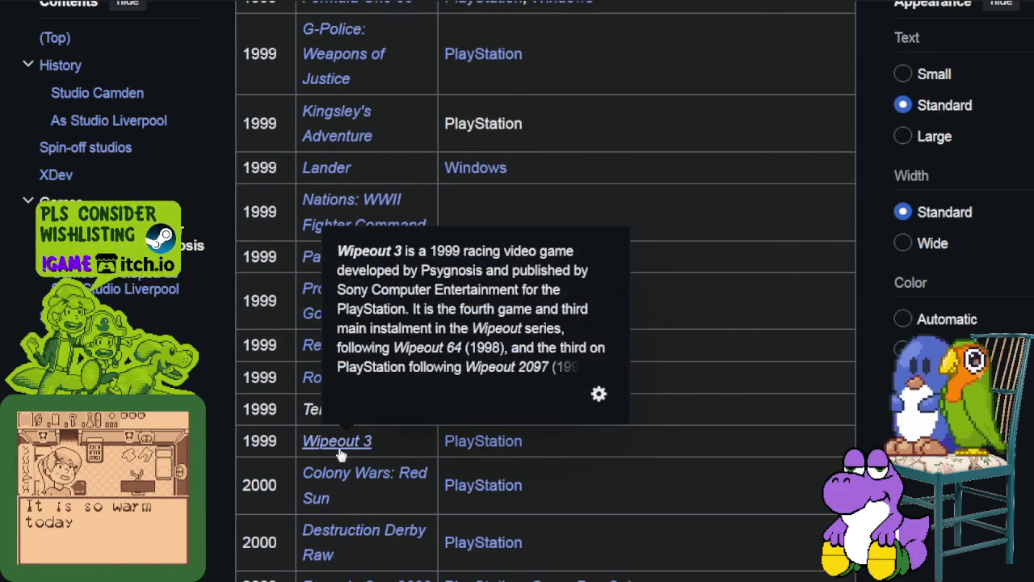
{"action": "scroll", "coordinate": [341, 455], "scroll_direction": "down", "scroll_amount": 3}
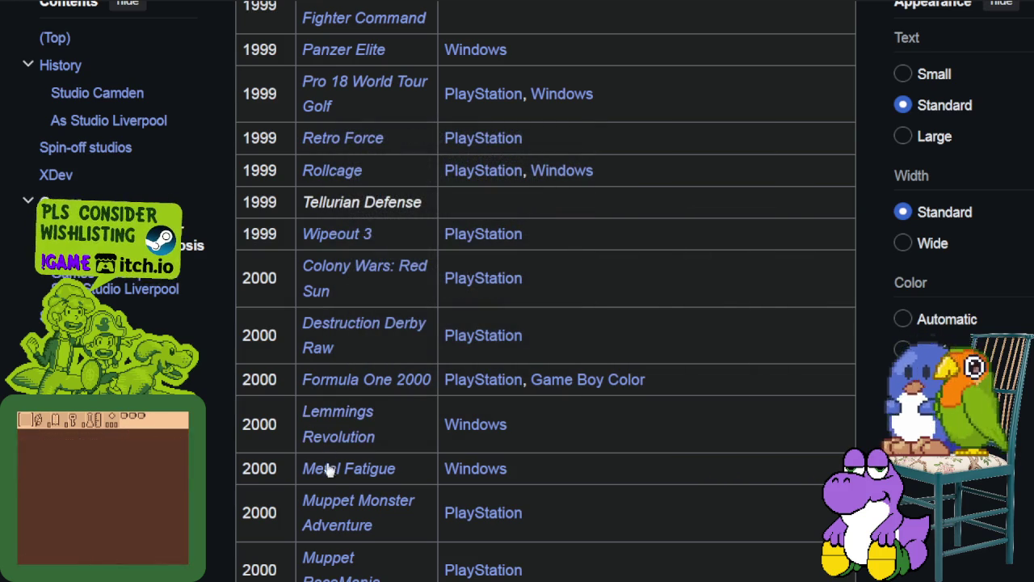
{"action": "scroll", "coordinate": [330, 465], "scroll_direction": "down", "scroll_amount": 3}
{"action": "mouse_move", "coordinate": [345, 321]}
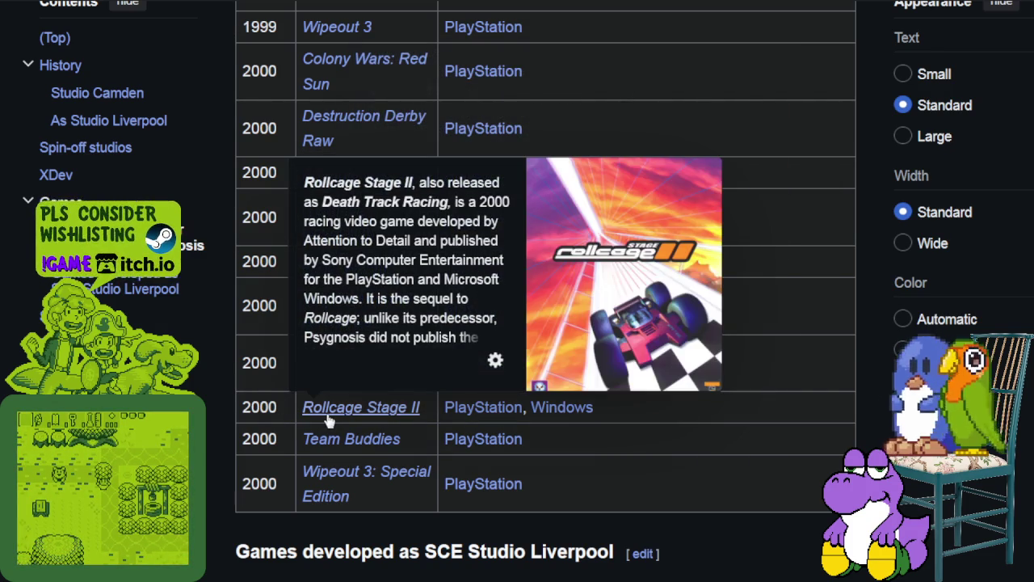
{"action": "scroll", "coordinate": [356, 485], "scroll_direction": "down", "scroll_amount": 5}
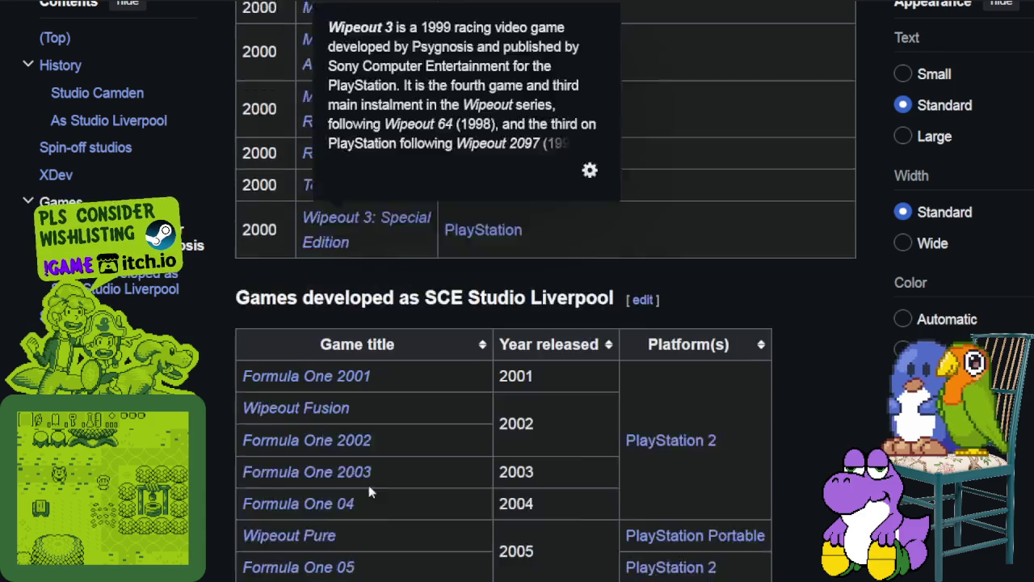
{"action": "mouse_move", "coordinate": [301, 231]}
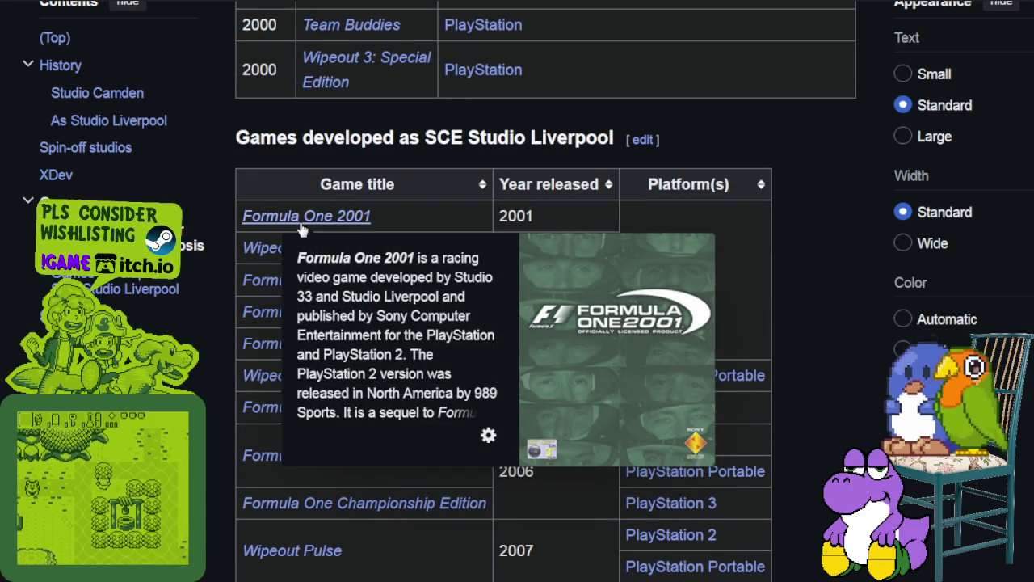
{"action": "scroll", "coordinate": [283, 469], "scroll_direction": "down", "scroll_amount": 1}
{"action": "scroll", "coordinate": [283, 469], "scroll_direction": "down", "scroll_amount": 2}
{"action": "mouse_move", "coordinate": [307, 351]}
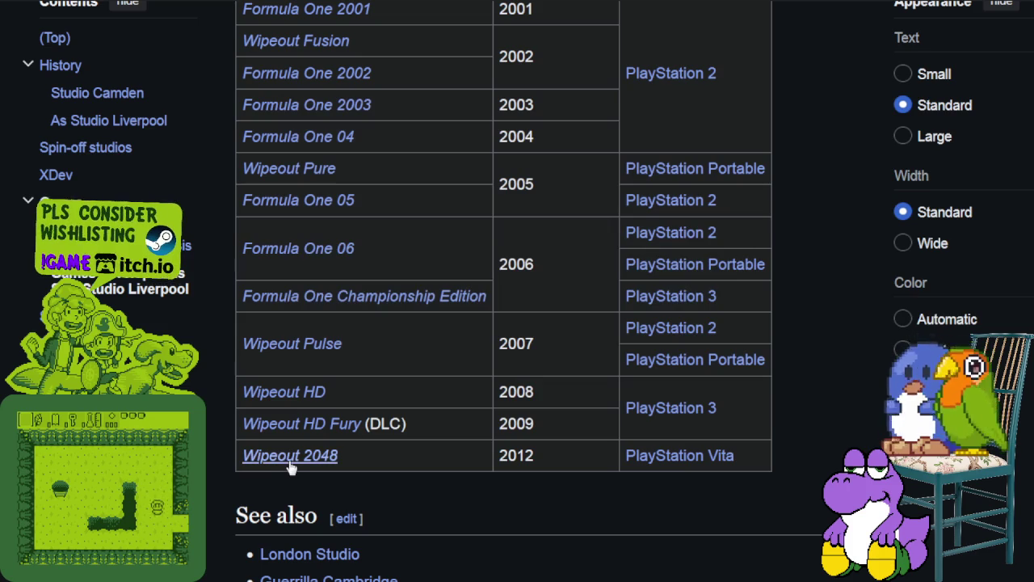
{"action": "mouse_move", "coordinate": [291, 465]}
{"action": "left_click_drag", "start_coordinate": [542, 463], "coordinate": [522, 462]}
{"action": "scroll", "coordinate": [605, 469], "scroll_direction": "down", "scroll_amount": 5}
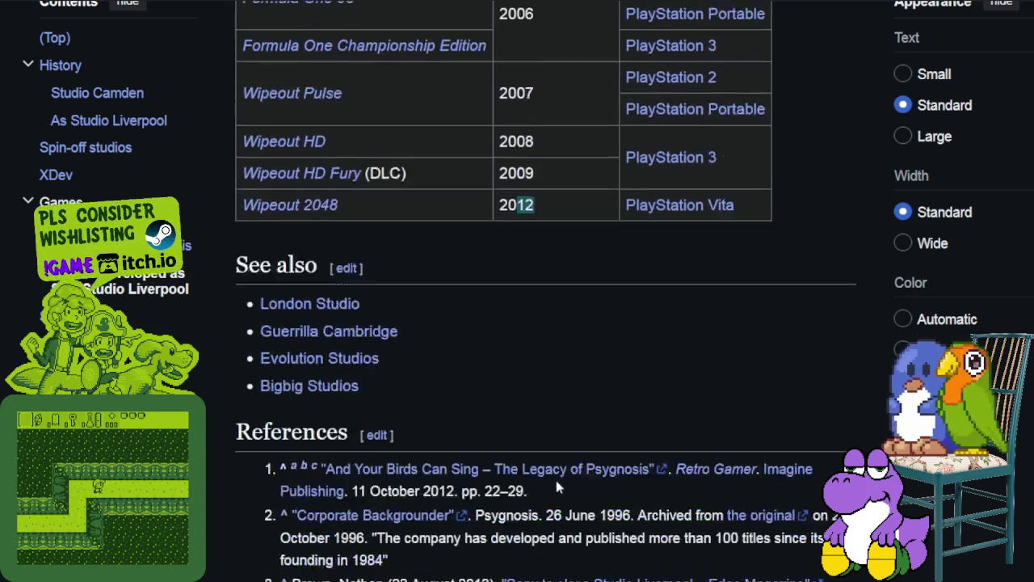
{"action": "scroll", "coordinate": [551, 449], "scroll_direction": "up", "scroll_amount": 10}
{"action": "scroll", "coordinate": [551, 449], "scroll_direction": "up", "scroll_amount": 4}
{"action": "scroll", "coordinate": [575, 471], "scroll_direction": "up", "scroll_amount": 3}
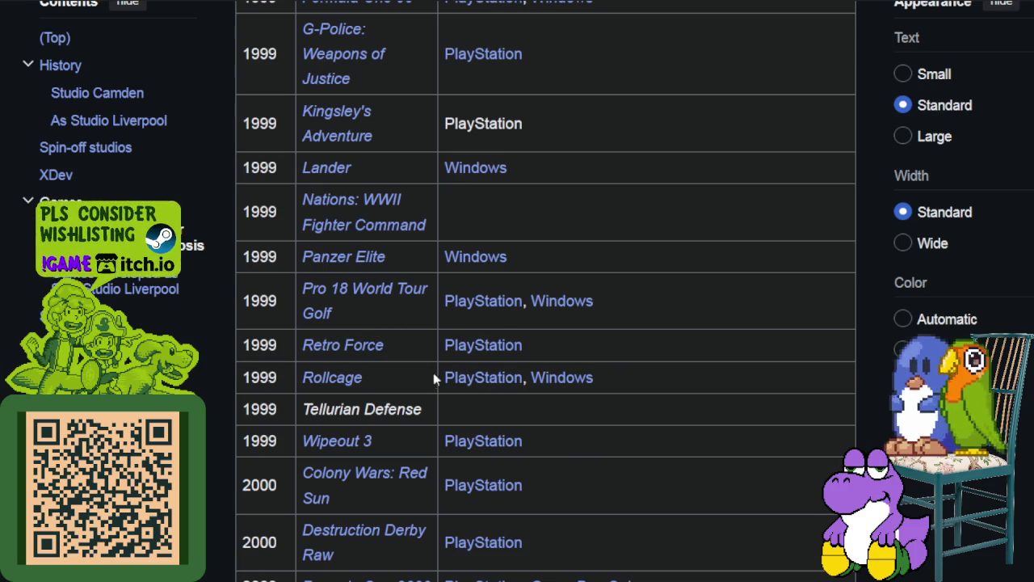
Scroll back to the 1998 rows and preview Wipeout 64, Spice World and A Bug's Life.
{"action": "scroll", "coordinate": [436, 420], "scroll_direction": "up", "scroll_amount": 7}
{"action": "scroll", "coordinate": [442, 396], "scroll_direction": "down", "scroll_amount": 7}
{"action": "scroll", "coordinate": [364, 373], "scroll_direction": "down", "scroll_amount": 10}
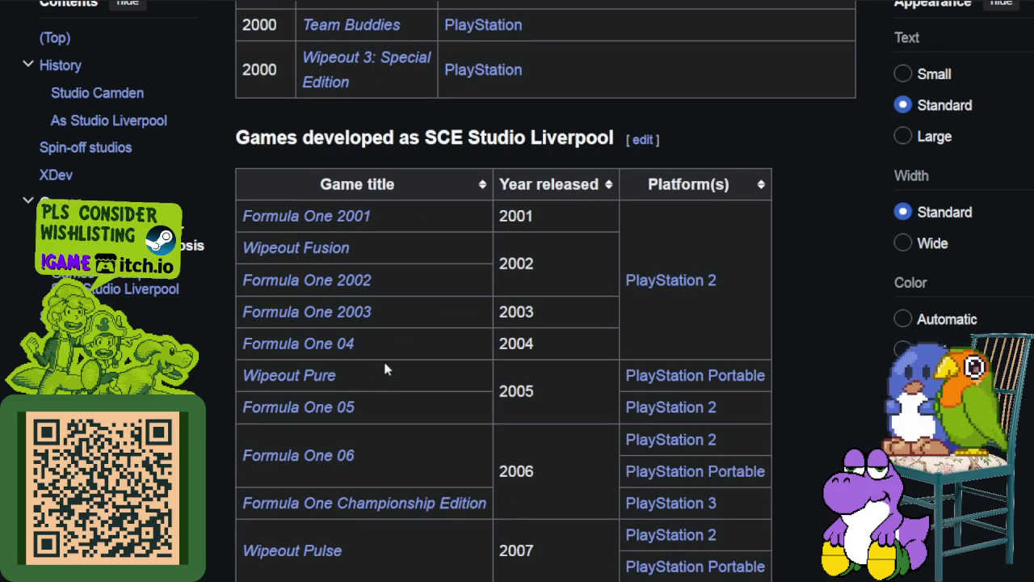
{"action": "scroll", "coordinate": [389, 366], "scroll_direction": "up", "scroll_amount": 5}
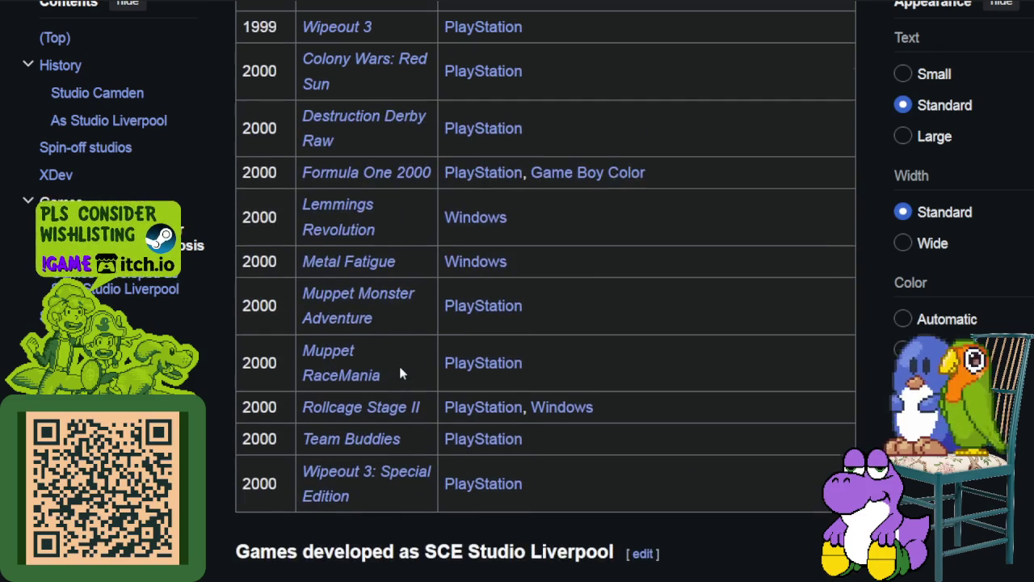
{"action": "scroll", "coordinate": [529, 388], "scroll_direction": "up", "scroll_amount": 9}
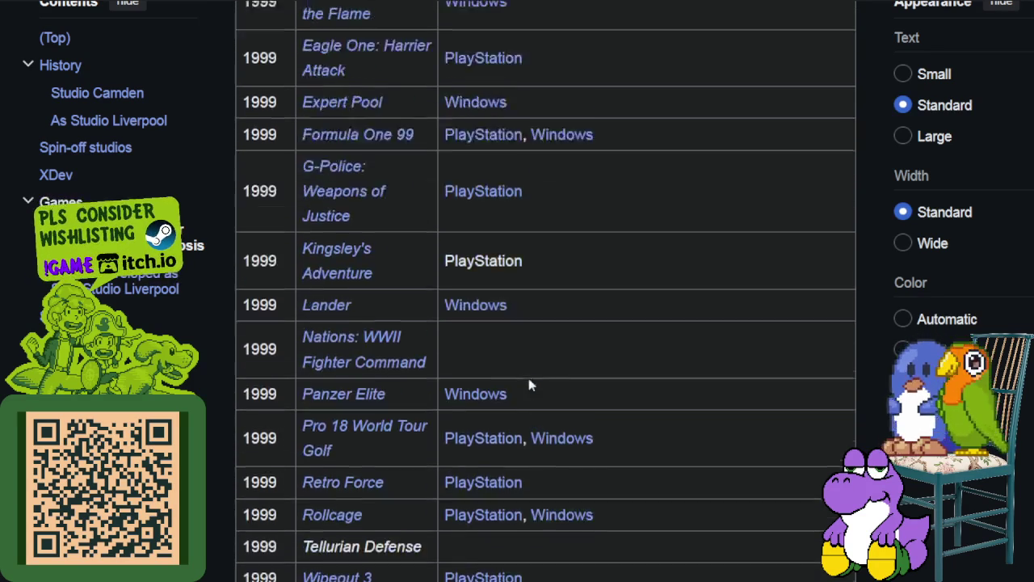
{"action": "scroll", "coordinate": [522, 377], "scroll_direction": "up", "scroll_amount": 2}
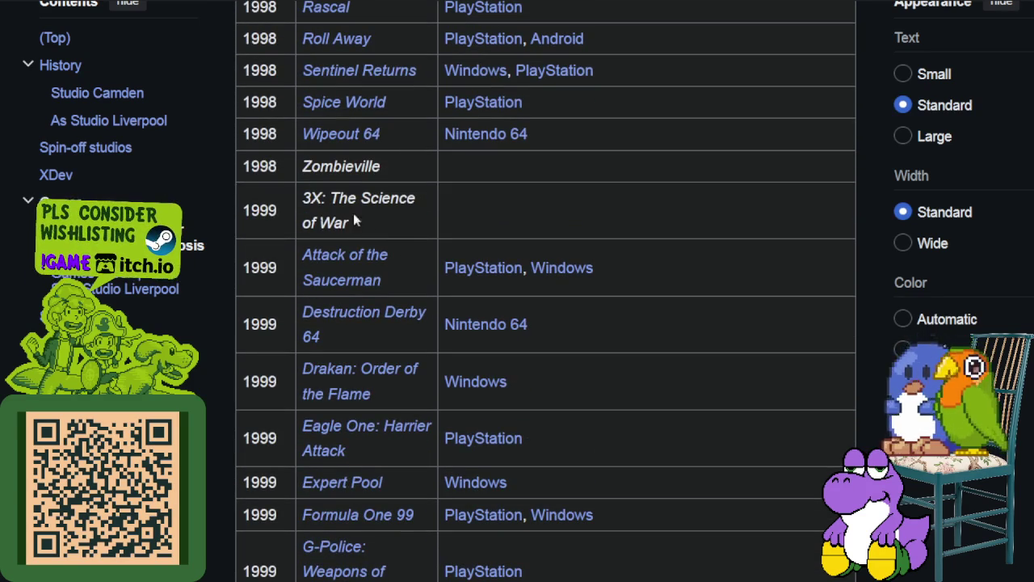
{"action": "mouse_move", "coordinate": [338, 144]}
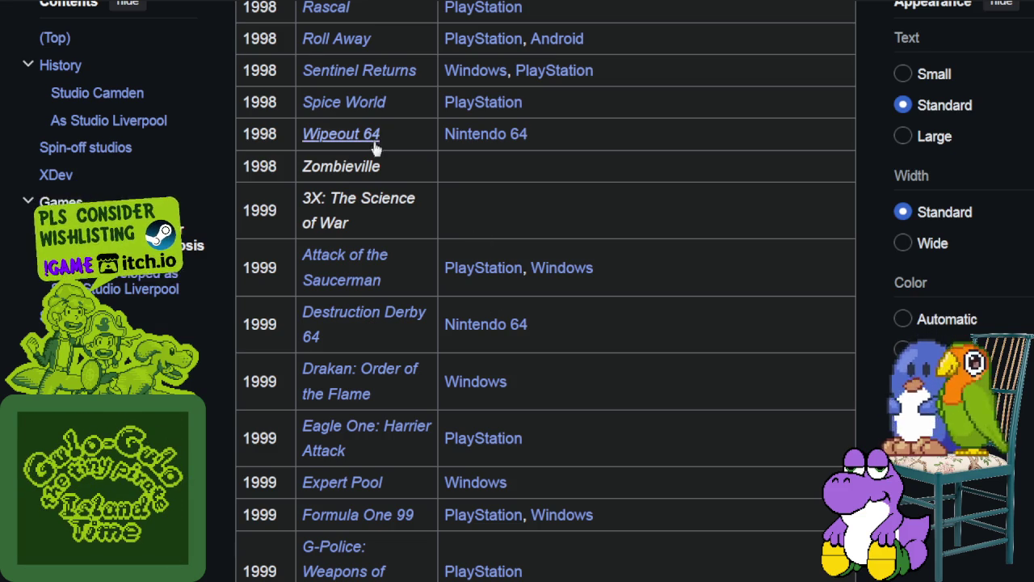
{"action": "mouse_move", "coordinate": [377, 140]}
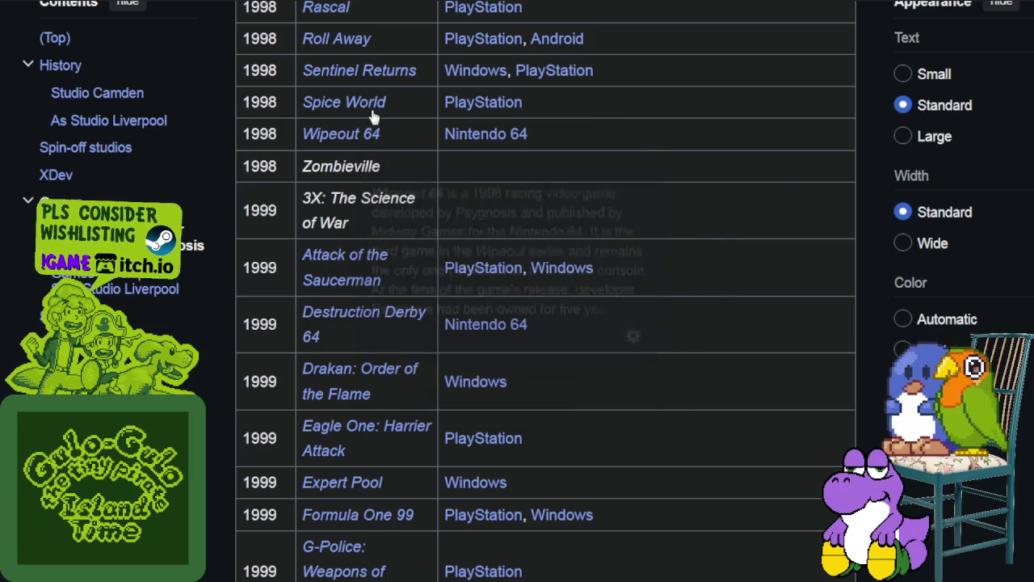
{"action": "mouse_move", "coordinate": [374, 116]}
Scroll further up the games table, then switch to the 'drakan' image search window.
{"action": "scroll", "coordinate": [377, 130], "scroll_direction": "up", "scroll_amount": 5}
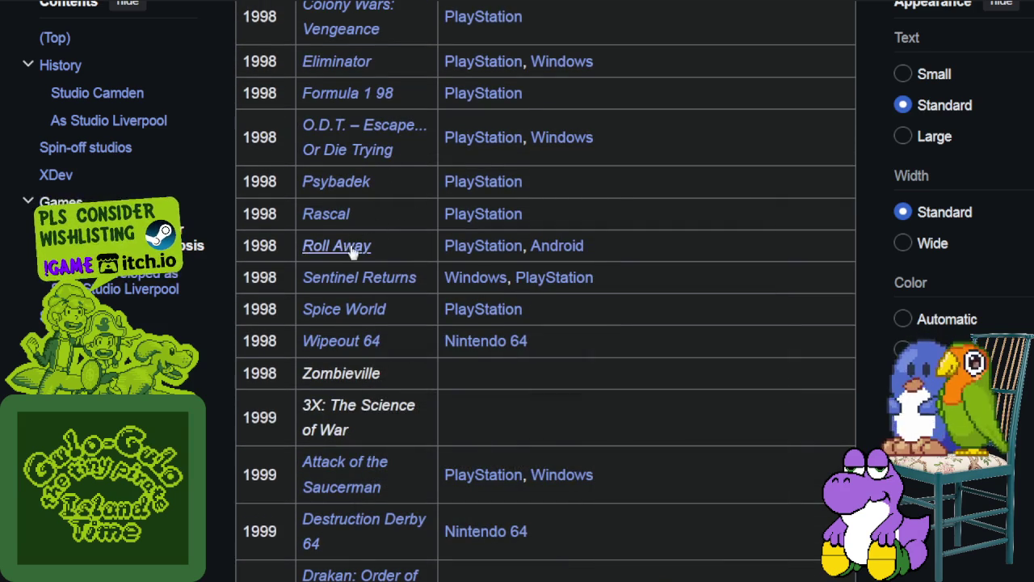
{"action": "scroll", "coordinate": [385, 103], "scroll_direction": "up", "scroll_amount": 5}
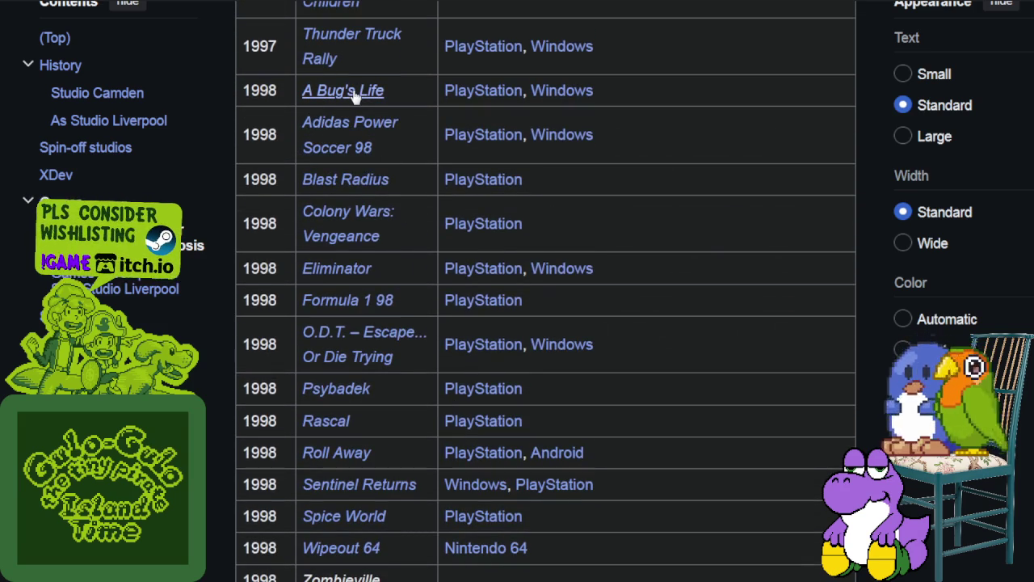
{"action": "mouse_move", "coordinate": [355, 96]}
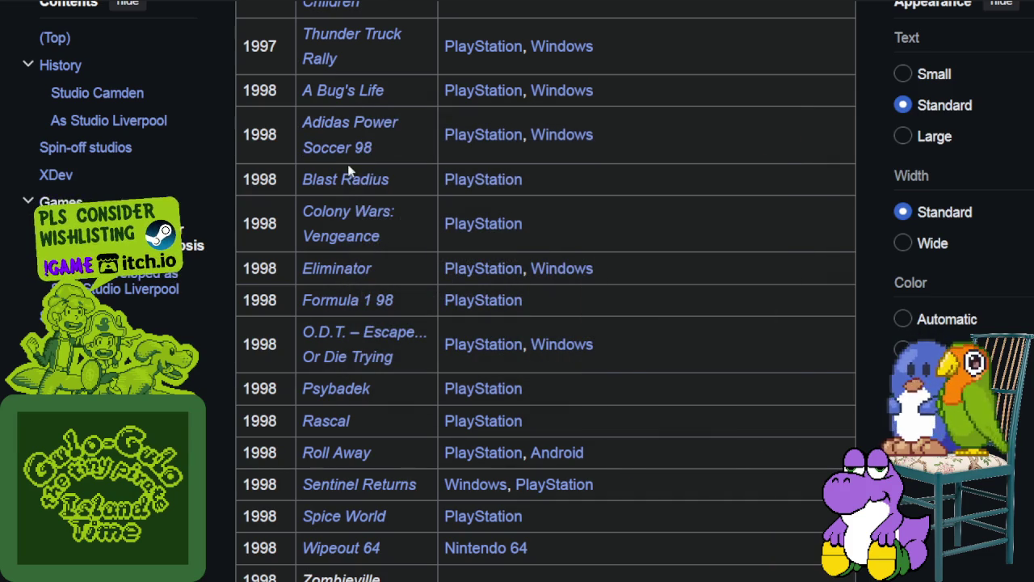
{"action": "scroll", "coordinate": [356, 188], "scroll_direction": "up", "scroll_amount": 2}
{"action": "mouse_move", "coordinate": [342, 201]}
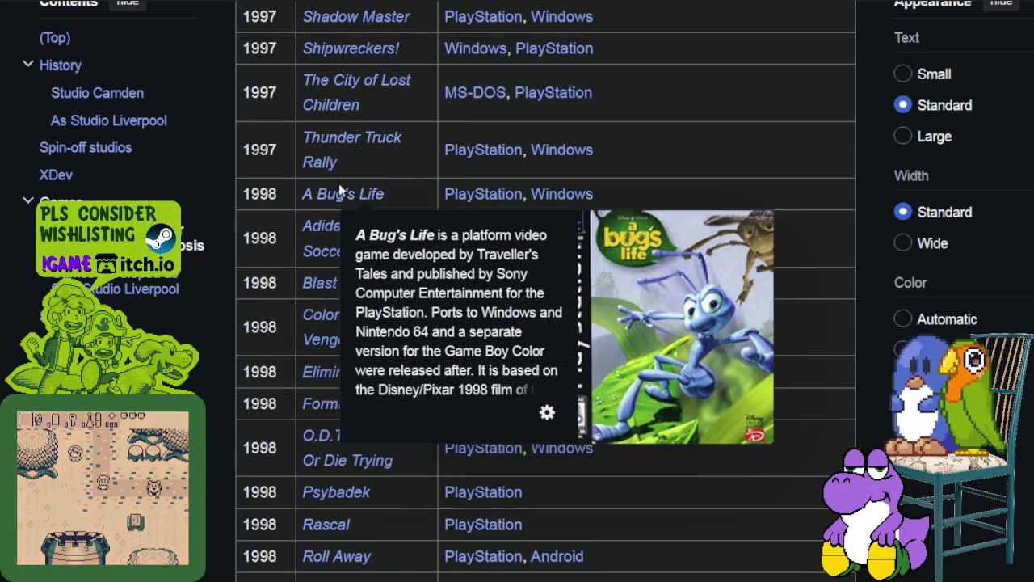
{"action": "scroll", "coordinate": [341, 196], "scroll_direction": "up", "scroll_amount": 4}
{"action": "scroll", "coordinate": [352, 135], "scroll_direction": "up", "scroll_amount": 2}
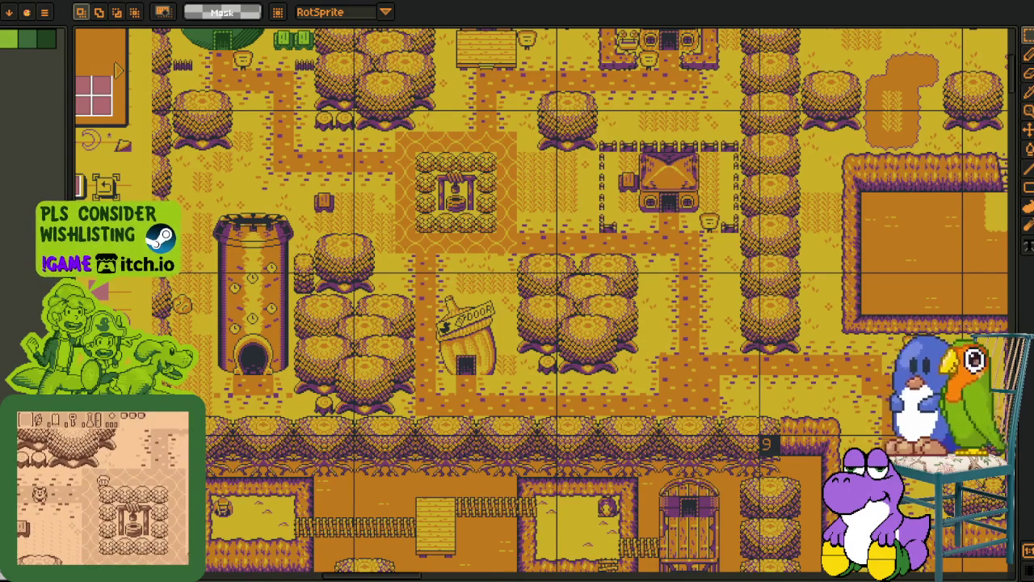
{"action": "key", "text": "alt+Tab"}
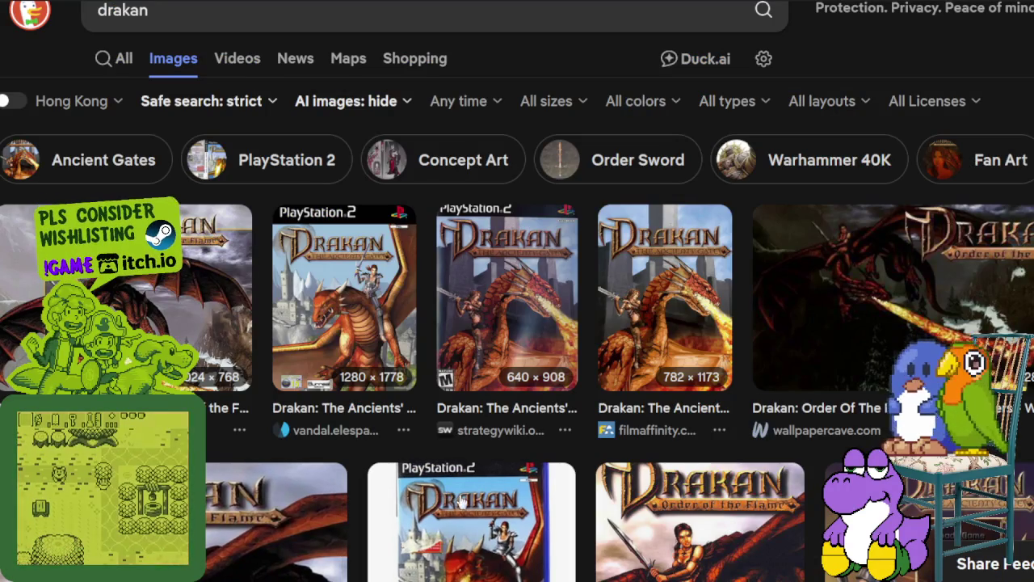
Open the PS2 Drakan cover's details and scroll through the Drakan image results.
{"action": "left_click", "coordinate": [360, 308]}
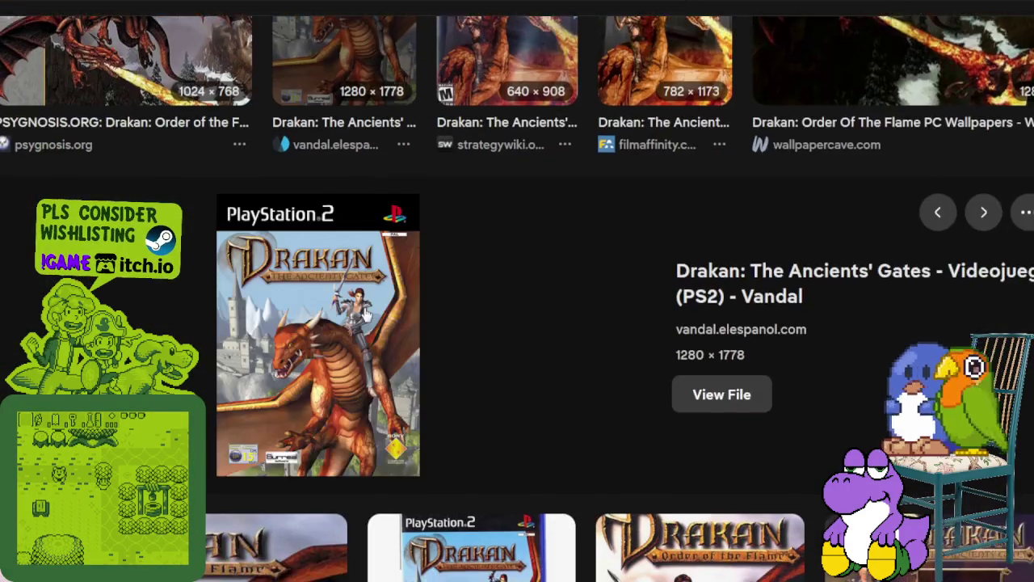
{"action": "scroll", "coordinate": [366, 315], "scroll_direction": "down", "scroll_amount": 3}
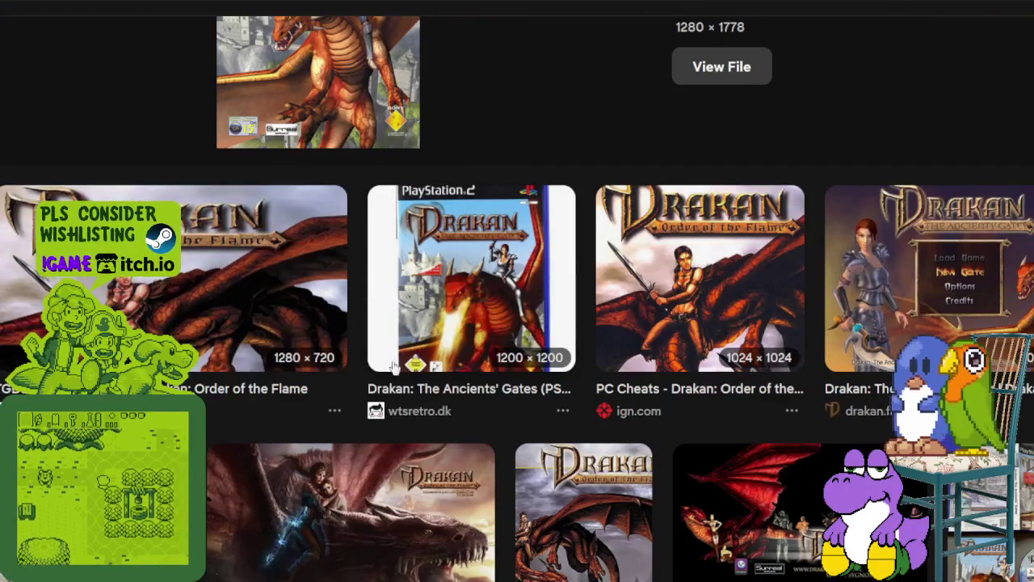
{"action": "scroll", "coordinate": [457, 307], "scroll_direction": "down", "scroll_amount": 5}
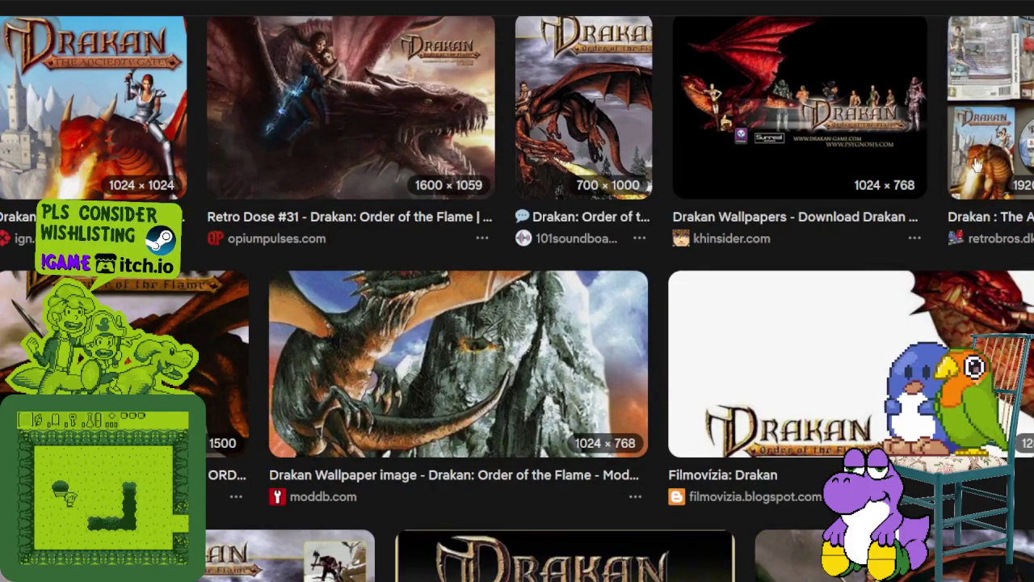
{"action": "scroll", "coordinate": [569, 332], "scroll_direction": "down", "scroll_amount": 7}
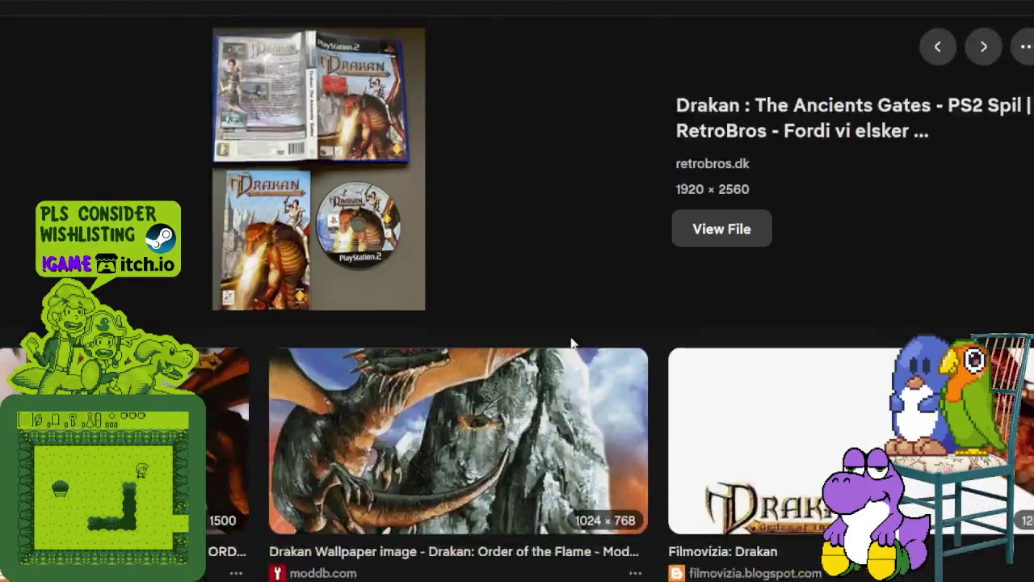
{"action": "scroll", "coordinate": [576, 345], "scroll_direction": "down", "scroll_amount": 3}
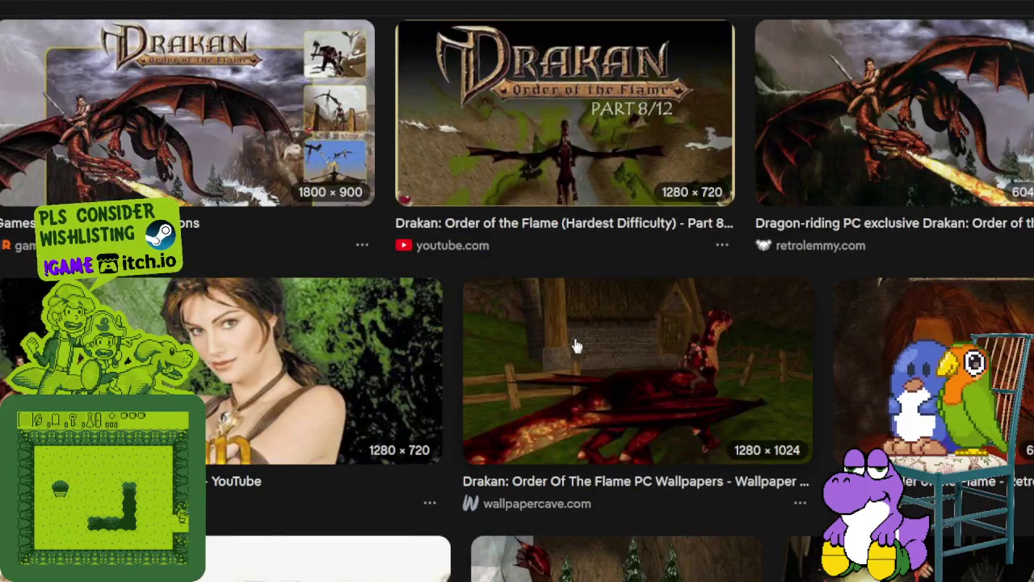
{"action": "scroll", "coordinate": [582, 343], "scroll_direction": "down", "scroll_amount": 3}
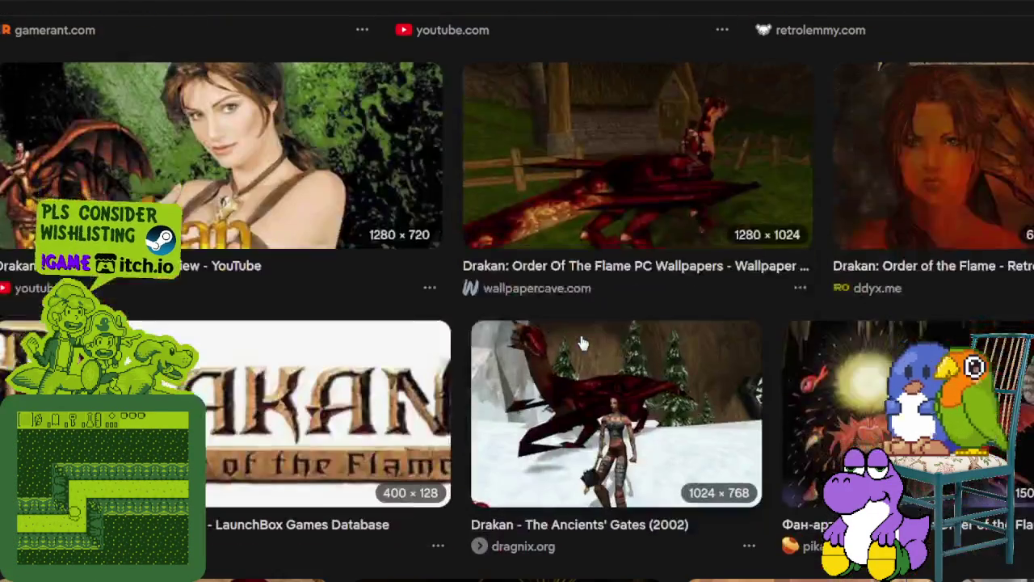
{"action": "scroll", "coordinate": [605, 342], "scroll_direction": "up", "scroll_amount": 10}
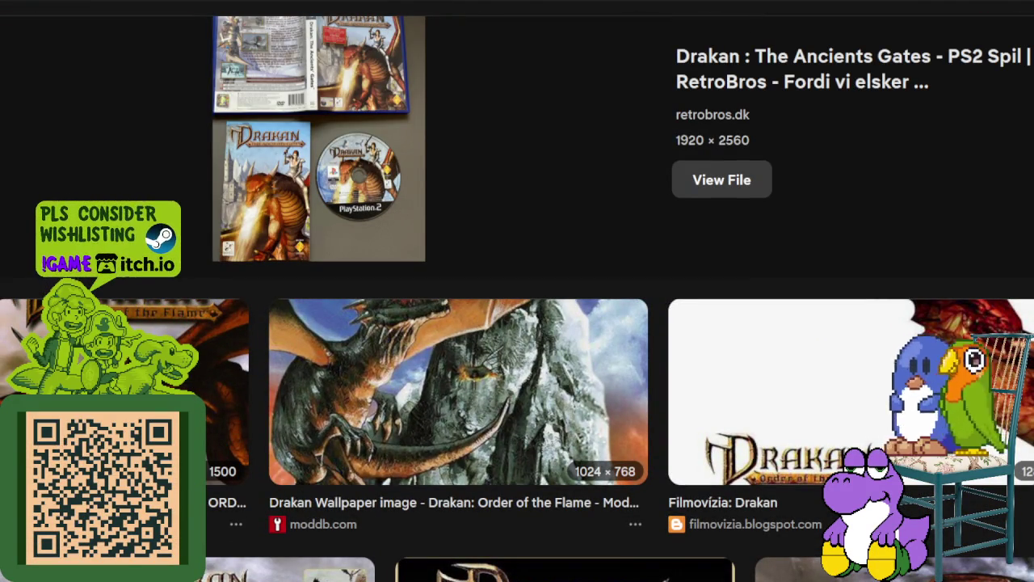
{"action": "scroll", "coordinate": [545, 328], "scroll_direction": "up", "scroll_amount": 5}
{"action": "scroll", "coordinate": [436, 287], "scroll_direction": "up", "scroll_amount": 2}
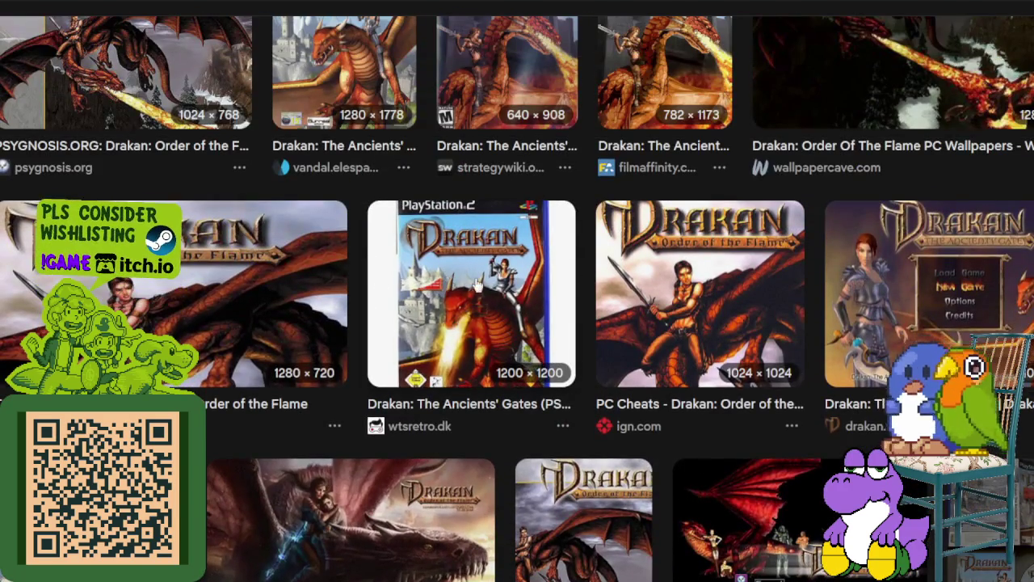
Preview The Ancients' Gates PS2 cover, the Vandal PS2 cover and a Drakan dragon artwork.
{"action": "left_click", "coordinate": [478, 287]}
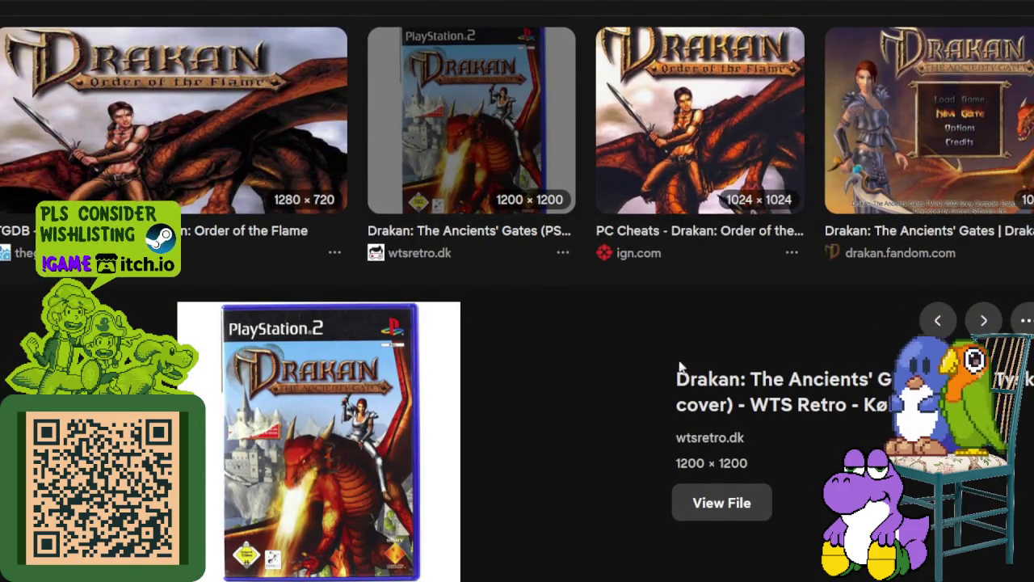
{"action": "scroll", "coordinate": [679, 363], "scroll_direction": "up", "scroll_amount": 5}
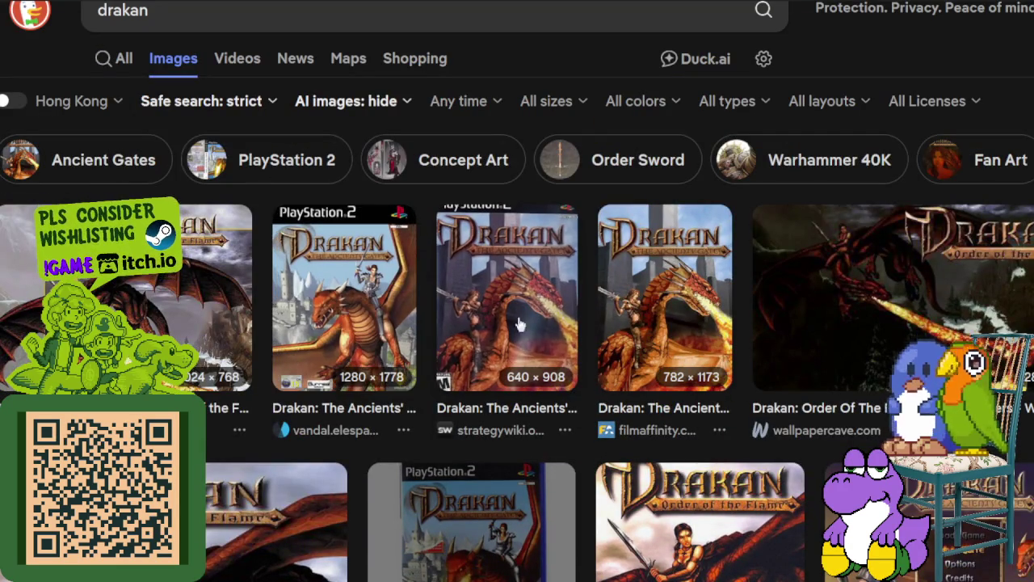
{"action": "left_click", "coordinate": [380, 315]}
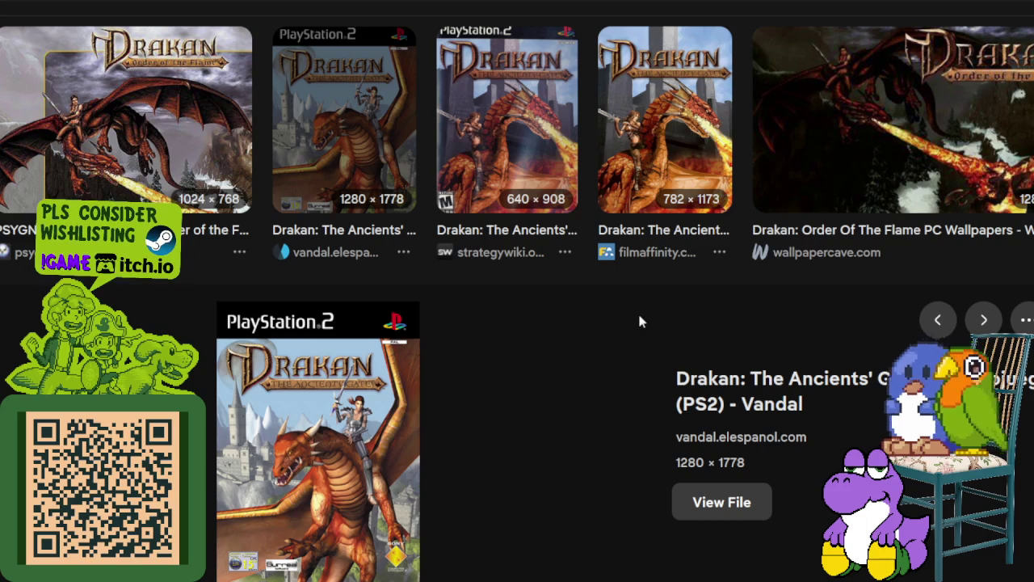
{"action": "scroll", "coordinate": [622, 317], "scroll_direction": "down", "scroll_amount": 3}
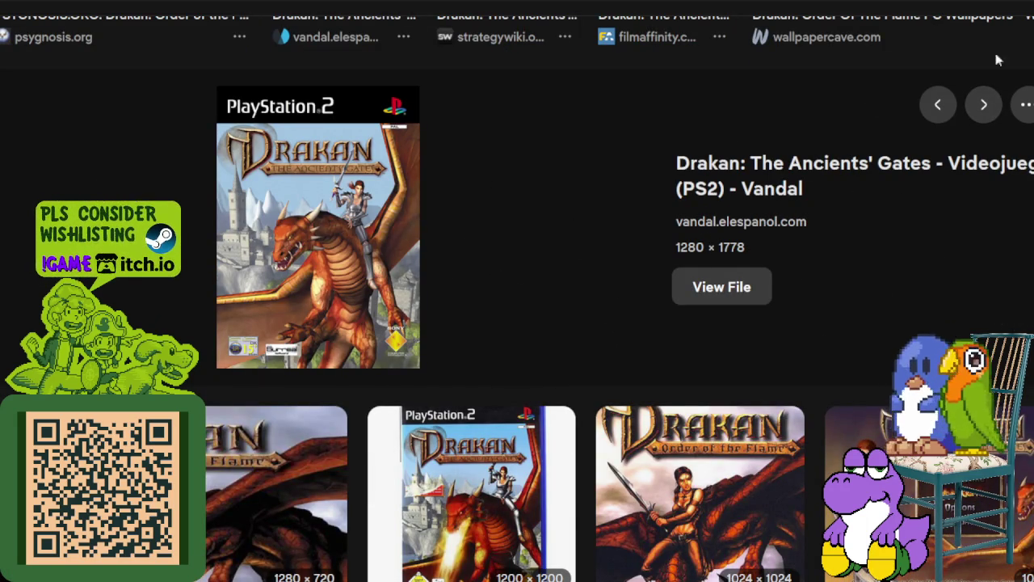
{"action": "scroll", "coordinate": [662, 323], "scroll_direction": "down", "scroll_amount": 7}
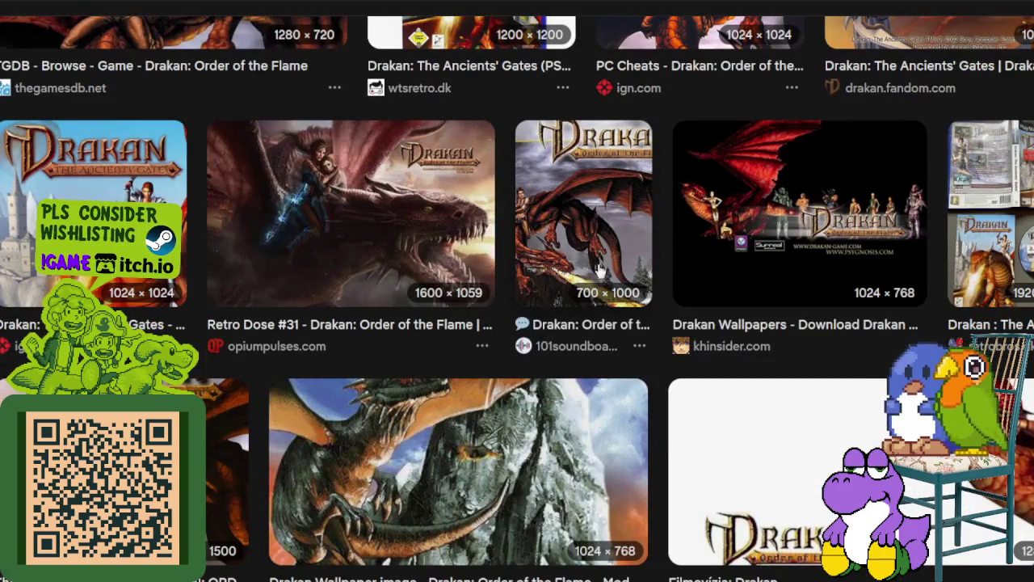
{"action": "left_click", "coordinate": [607, 267]}
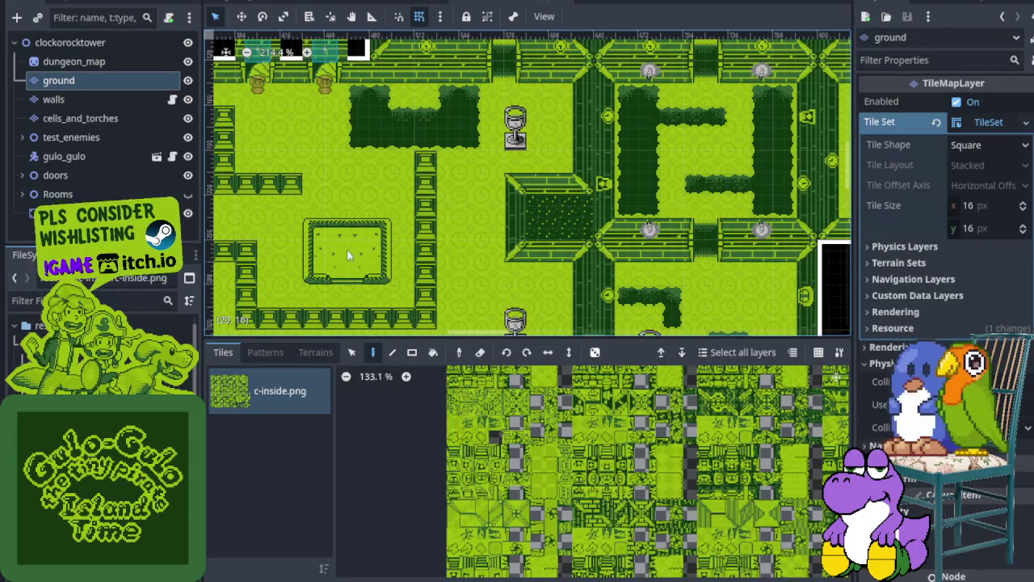
Switch from clockorocktower to the house_kandarapa scene tab.
{"action": "left_click", "coordinate": [379, 3]}
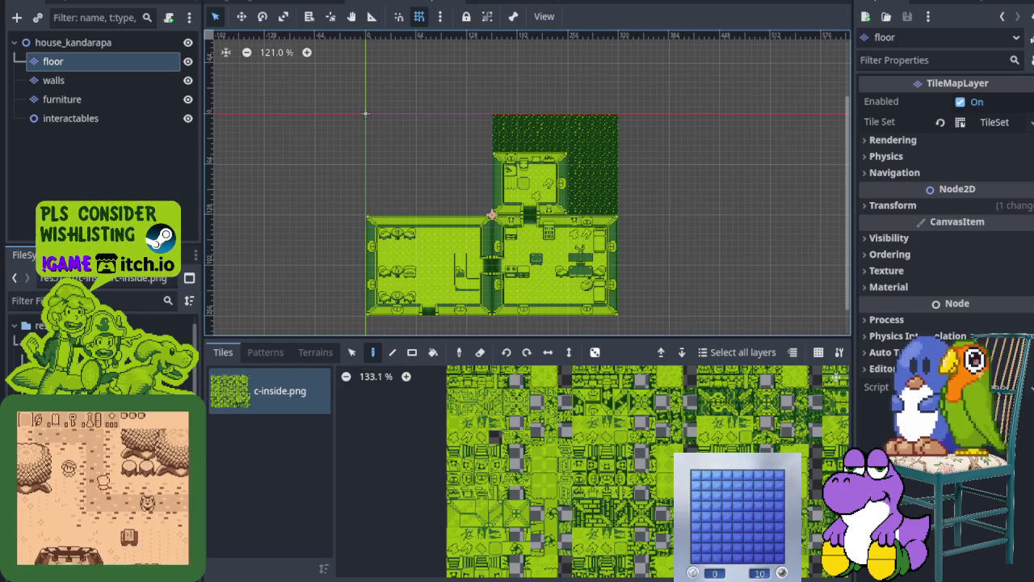
Clear the first board, flagging the top-row mines and revealing the remaining safe cells.
{"action": "left_click", "coordinate": [717, 524]}
{"action": "right_click", "coordinate": [738, 485]}
{"action": "right_click", "coordinate": [747, 485]}
{"action": "right_click", "coordinate": [769, 485]}
{"action": "right_click", "coordinate": [779, 485]}
{"action": "left_click", "coordinate": [737, 475]}
{"action": "left_click", "coordinate": [748, 475]}
{"action": "right_click", "coordinate": [759, 476]}
{"action": "right_click", "coordinate": [768, 475]}
{"action": "right_click", "coordinate": [779, 475]}
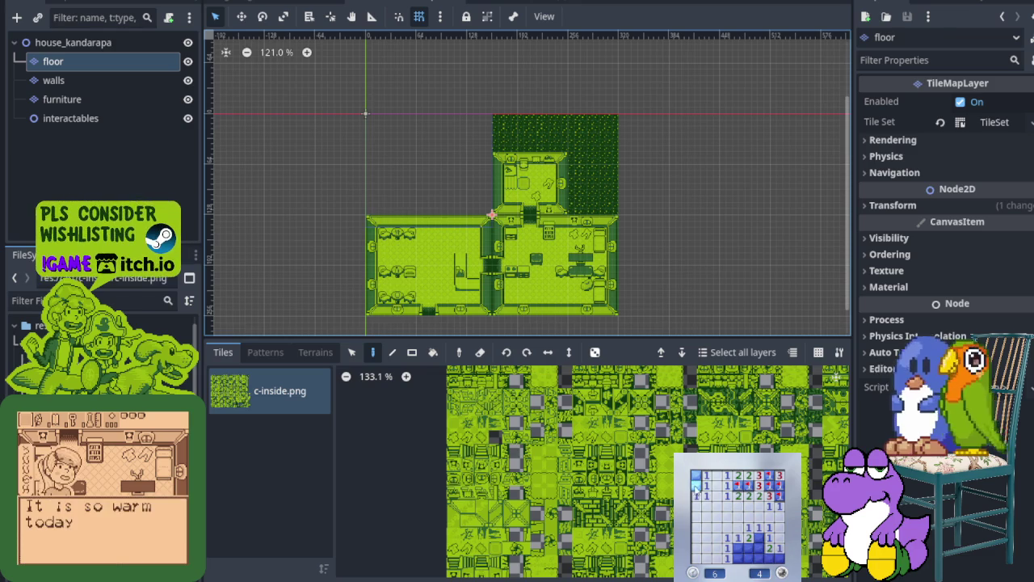
{"action": "left_click", "coordinate": [695, 475]}
{"action": "right_click", "coordinate": [759, 537]}
{"action": "left_click", "coordinate": [754, 548]}
{"action": "left_click", "coordinate": [740, 552]}
Start a new board and flag mines around the middle, left and bottom edges.
{"action": "left_click", "coordinate": [759, 558]}
{"action": "left_click", "coordinate": [748, 537]}
{"action": "right_click", "coordinate": [727, 506]}
{"action": "right_click", "coordinate": [737, 495]}
{"action": "right_click", "coordinate": [737, 506]}
{"action": "left_click", "coordinate": [712, 509]}
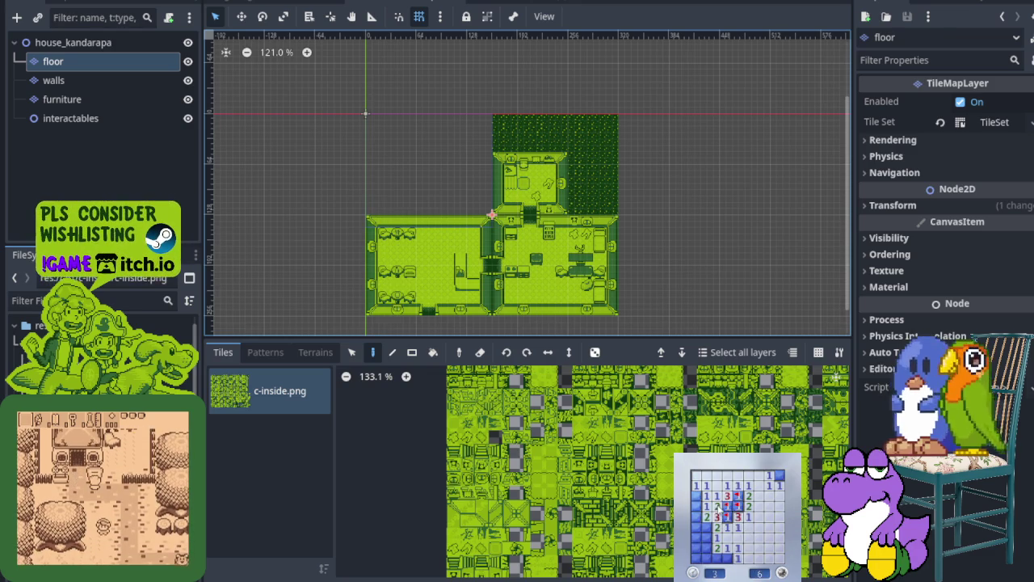
{"action": "right_click", "coordinate": [706, 527]}
{"action": "left_click", "coordinate": [707, 538]}
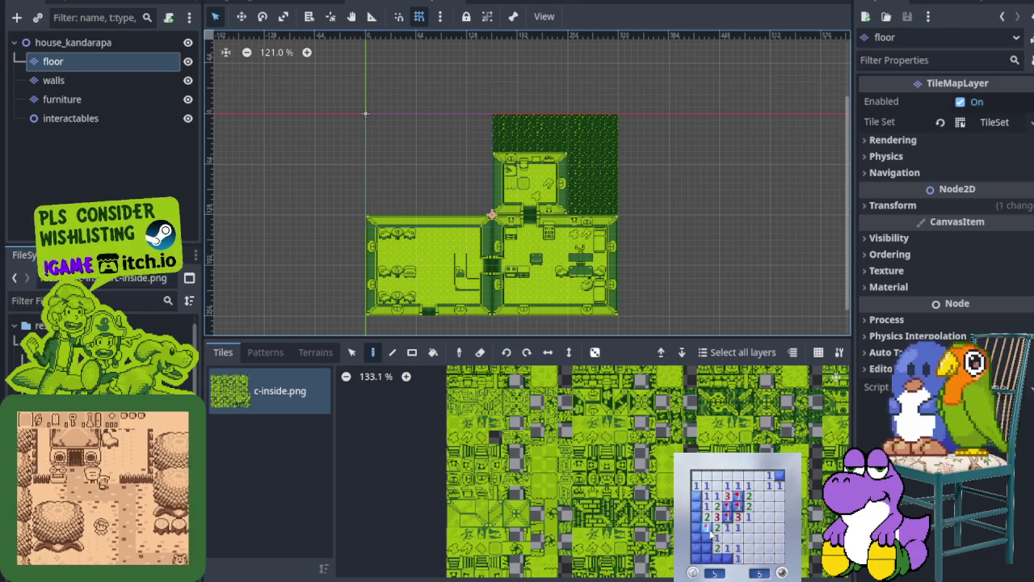
{"action": "right_click", "coordinate": [695, 495]}
{"action": "right_click", "coordinate": [696, 527]}
{"action": "right_click", "coordinate": [706, 558]}
{"action": "right_click", "coordinate": [728, 559]}
{"action": "left_click", "coordinate": [748, 549]}
Start a third board, flag two top-right mines and reveal the covered cells beside them.
{"action": "left_click", "coordinate": [711, 518]}
{"action": "left_click", "coordinate": [727, 501]}
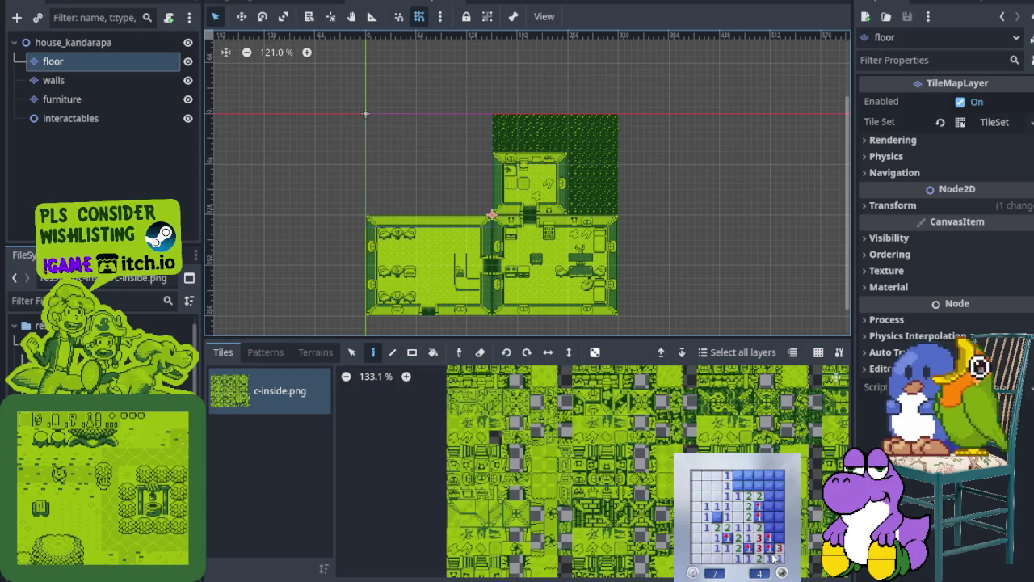
{"action": "right_click", "coordinate": [767, 509]}
{"action": "right_click", "coordinate": [738, 491]}
{"action": "left_click", "coordinate": [744, 485]}
{"action": "left_click", "coordinate": [773, 485]}
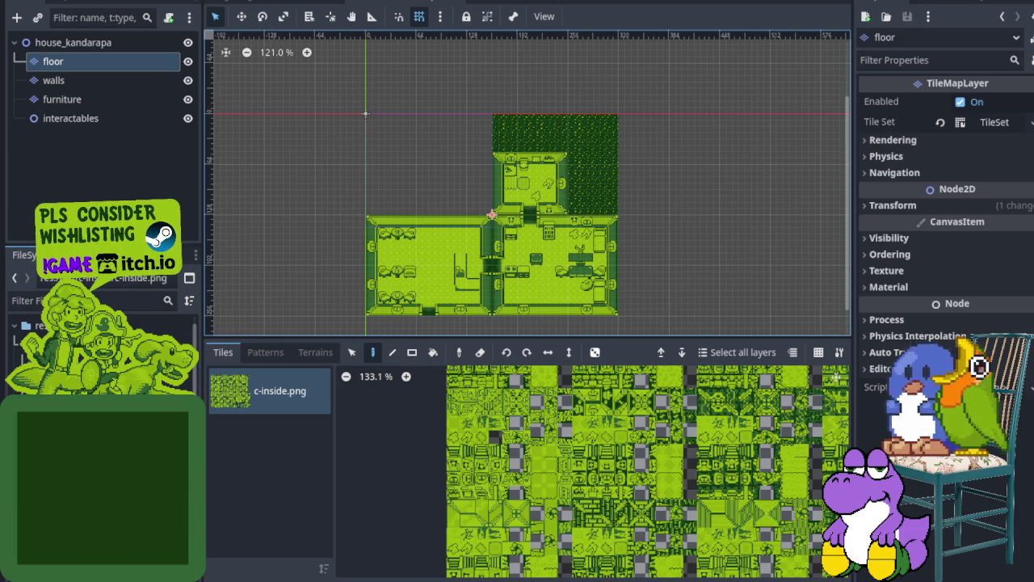
Zoom in on the house interior's wall corner and collapse the Output dock.
{"action": "scroll", "coordinate": [492, 215], "scroll_direction": "up", "scroll_amount": 2}
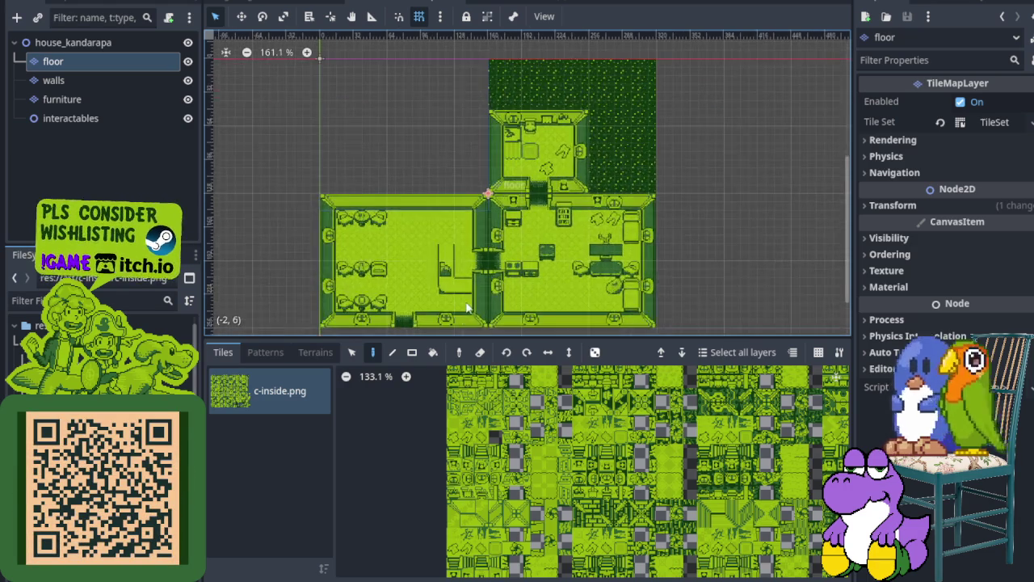
{"action": "scroll", "coordinate": [499, 150], "scroll_direction": "up", "scroll_amount": 2}
{"action": "scroll", "coordinate": [498, 150], "scroll_direction": "up", "scroll_amount": 9}
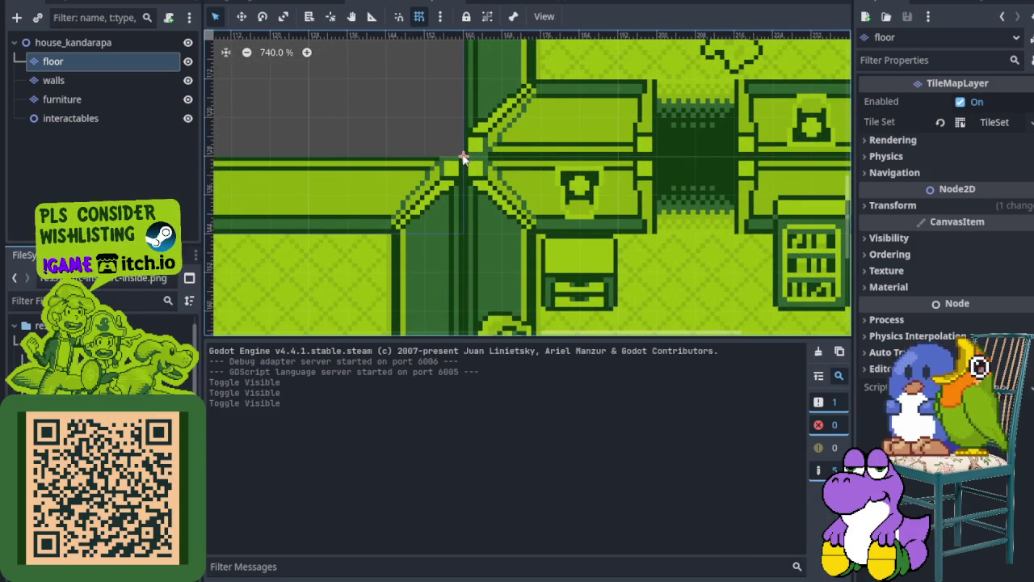
{"action": "left_click", "coordinate": [225, 579]}
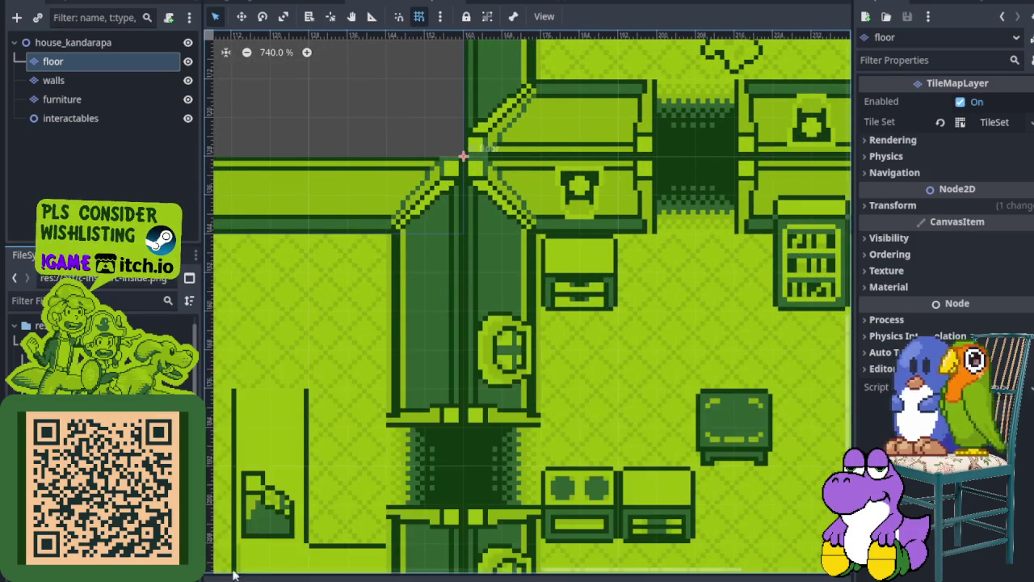
{"action": "scroll", "coordinate": [483, 243], "scroll_direction": "down", "scroll_amount": 1}
{"action": "scroll", "coordinate": [482, 243], "scroll_direction": "down", "scroll_amount": 4}
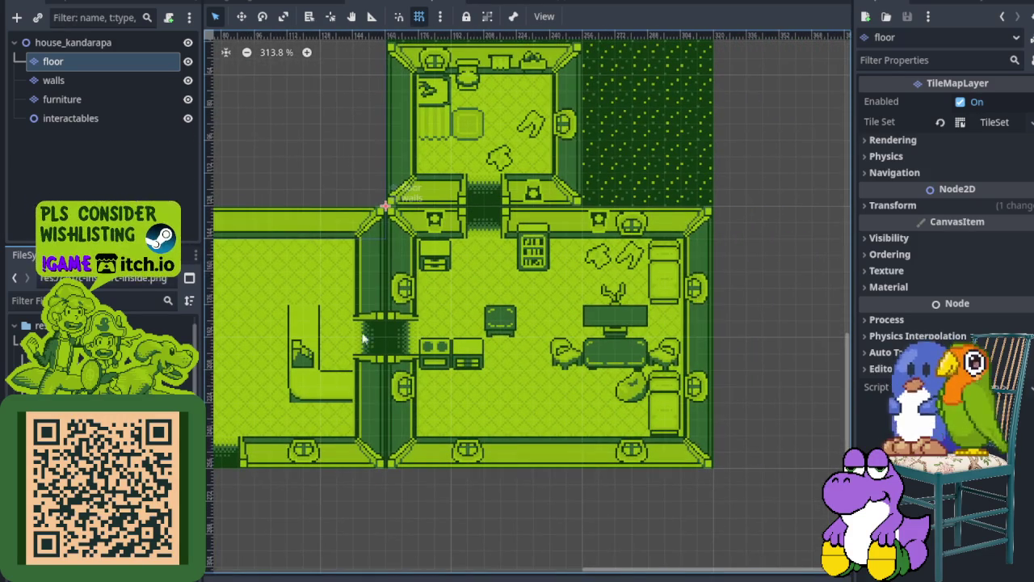
{"action": "scroll", "coordinate": [470, 356], "scroll_direction": "up", "scroll_amount": 4}
{"action": "scroll", "coordinate": [471, 356], "scroll_direction": "up", "scroll_amount": 1}
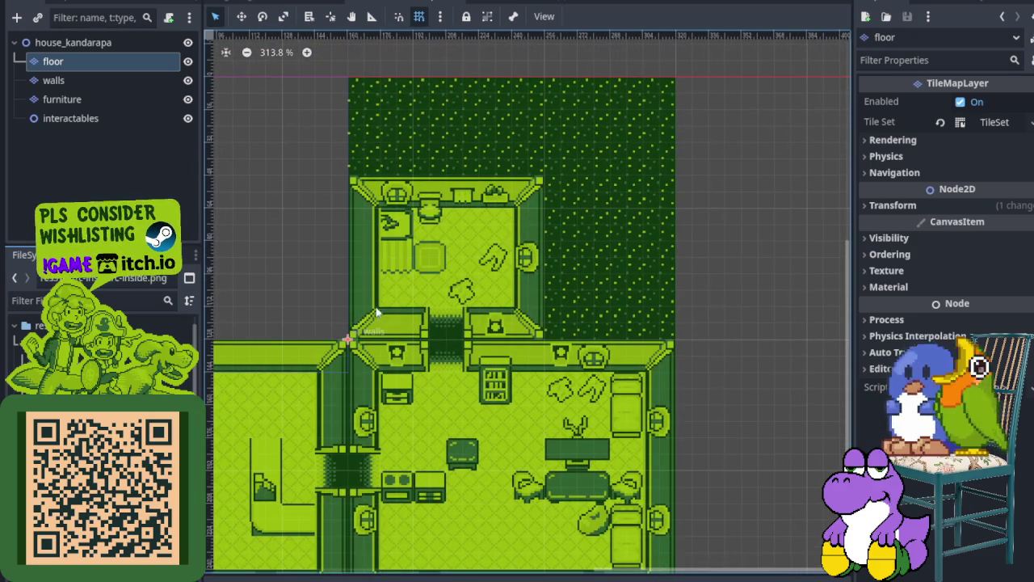
{"action": "scroll", "coordinate": [661, 253], "scroll_direction": "down", "scroll_amount": 2}
{"action": "scroll", "coordinate": [405, 240], "scroll_direction": "left", "scroll_amount": 4}
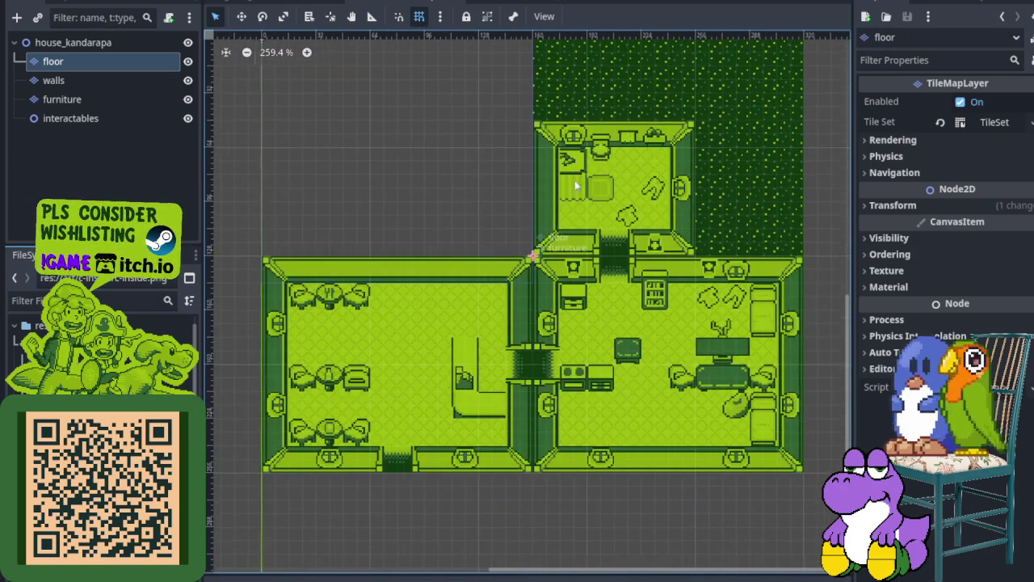
{"action": "scroll", "coordinate": [329, 327], "scroll_direction": "up", "scroll_amount": 2}
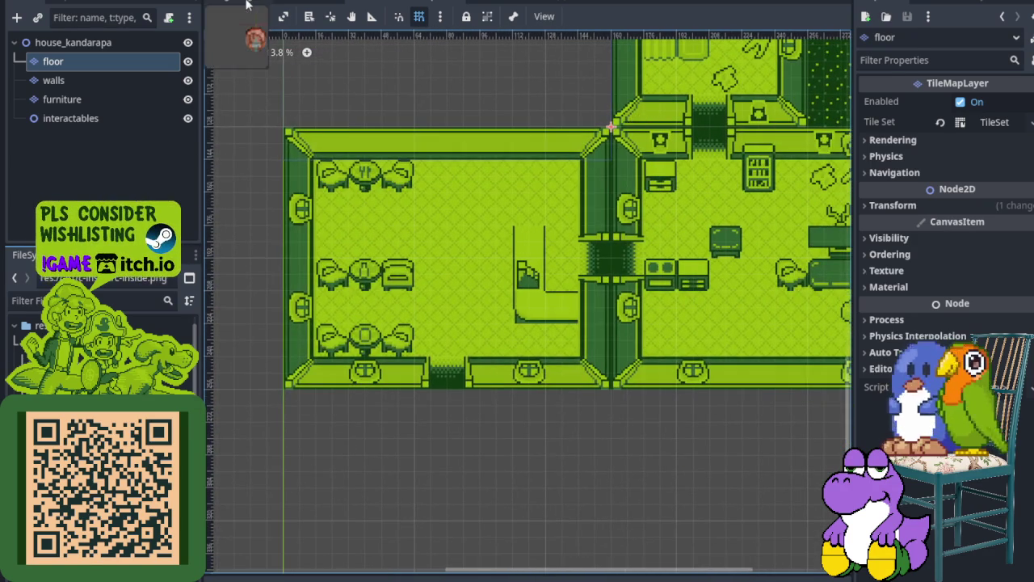
Switch through the gulo_gulo scene to the overworld town map.
{"action": "left_click", "coordinate": [248, 4]}
{"action": "left_click", "coordinate": [338, 4]}
{"action": "scroll", "coordinate": [515, 187], "scroll_direction": "up", "scroll_amount": 1}
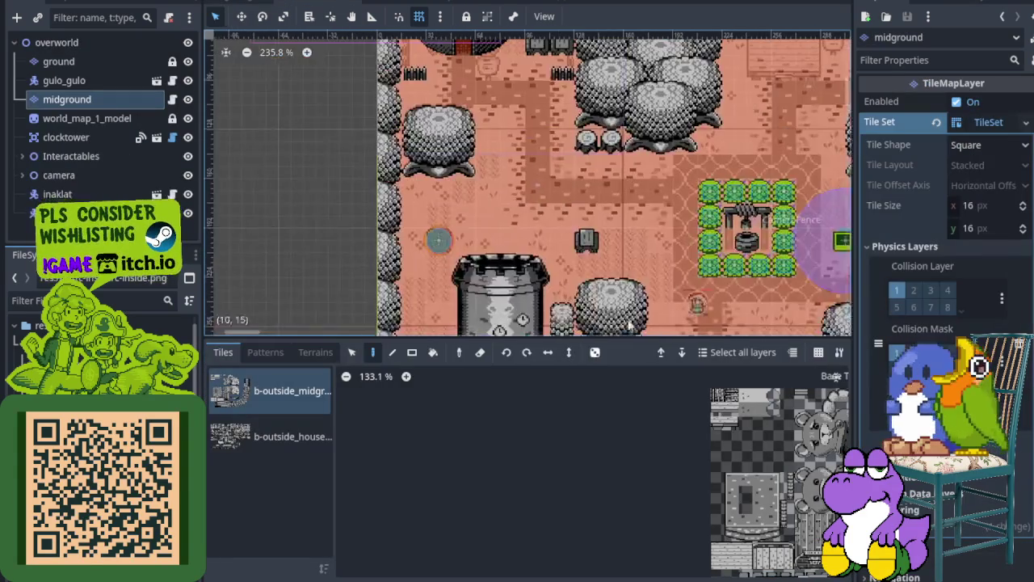
Go via the clockorocktower scene back to the house_kandarapa scene.
{"action": "scroll", "coordinate": [514, 187], "scroll_direction": "up", "scroll_amount": 3}
{"action": "scroll", "coordinate": [514, 187], "scroll_direction": "up", "scroll_amount": 2}
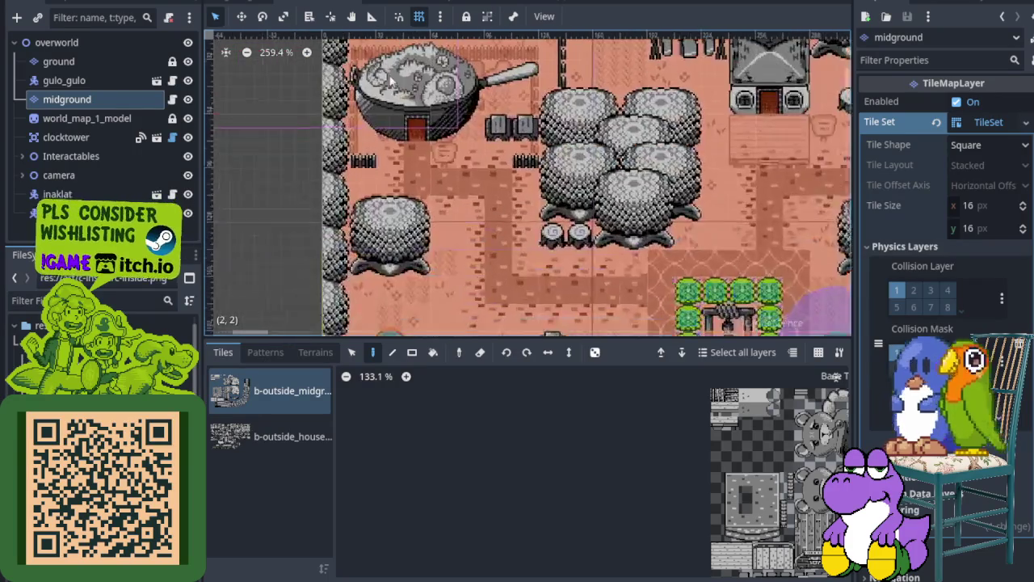
{"action": "left_click", "coordinate": [420, 4]}
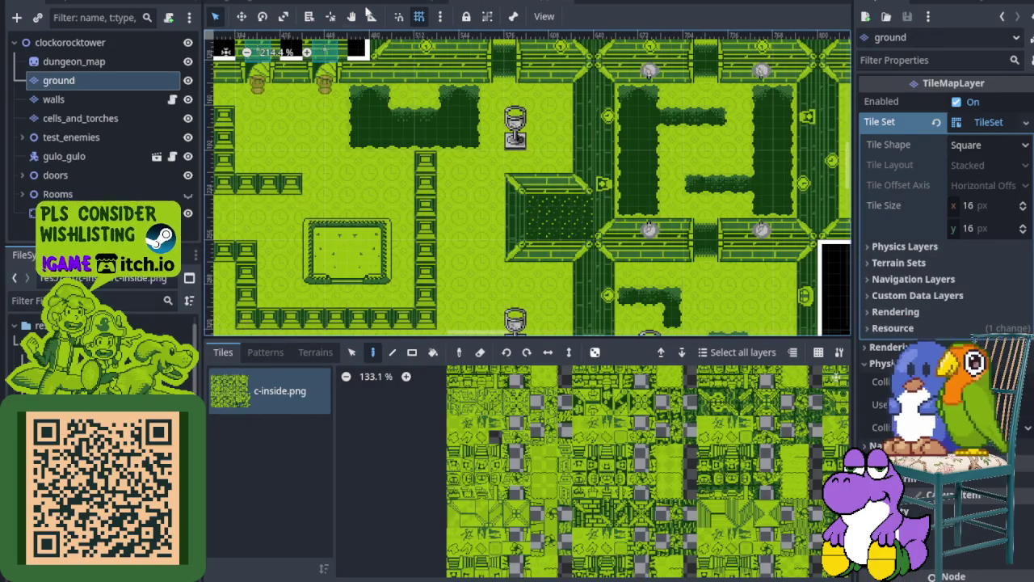
{"action": "left_click", "coordinate": [404, 4]}
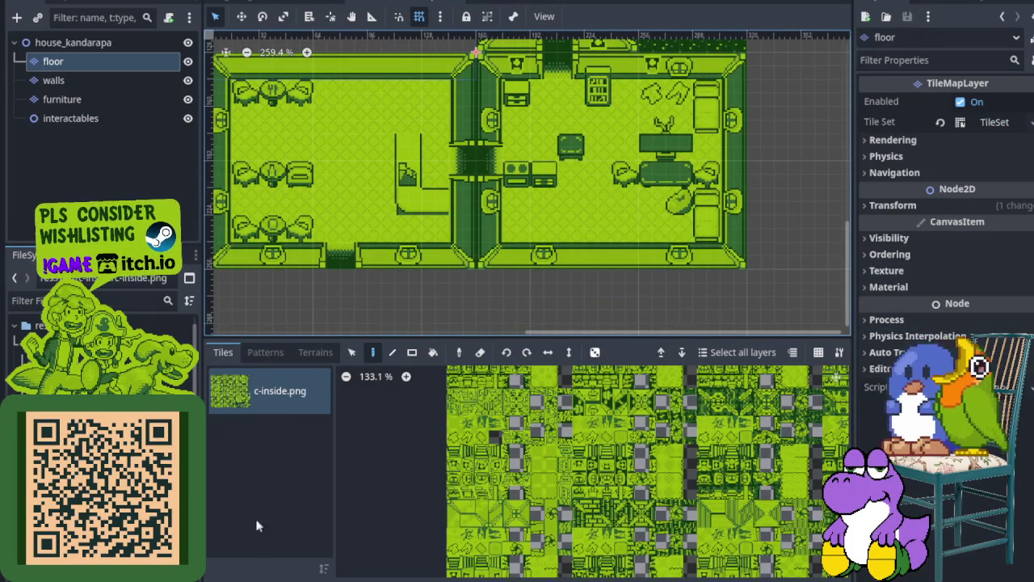
Toggle the Output log off, zoom into the upper-left wall corner and pan back to the whole house.
{"action": "key", "text": "alt+o"}
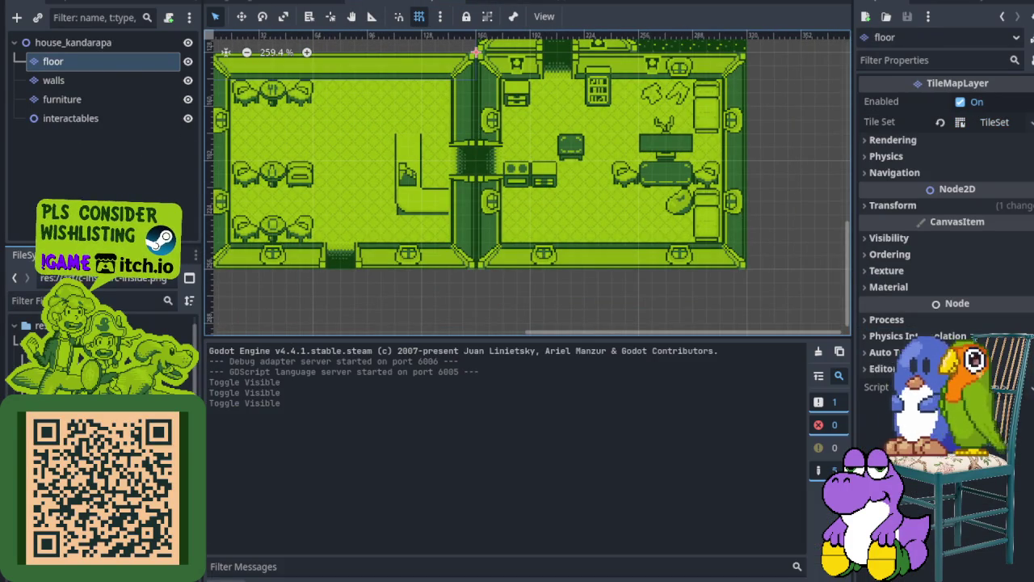
{"action": "key", "text": "alt+o"}
{"action": "scroll", "coordinate": [473, 69], "scroll_direction": "up", "scroll_amount": 5}
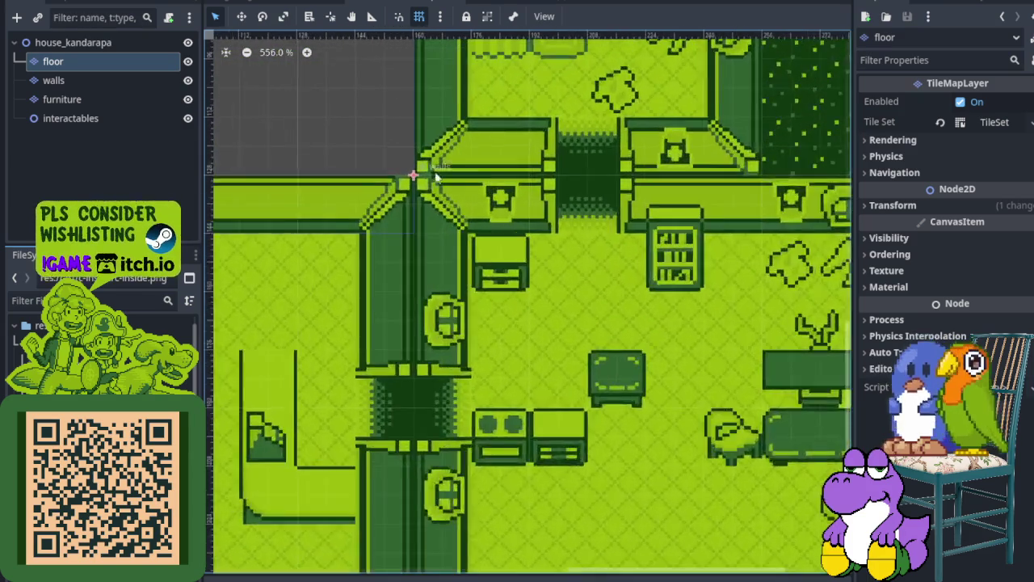
{"action": "scroll", "coordinate": [408, 174], "scroll_direction": "up", "scroll_amount": 6}
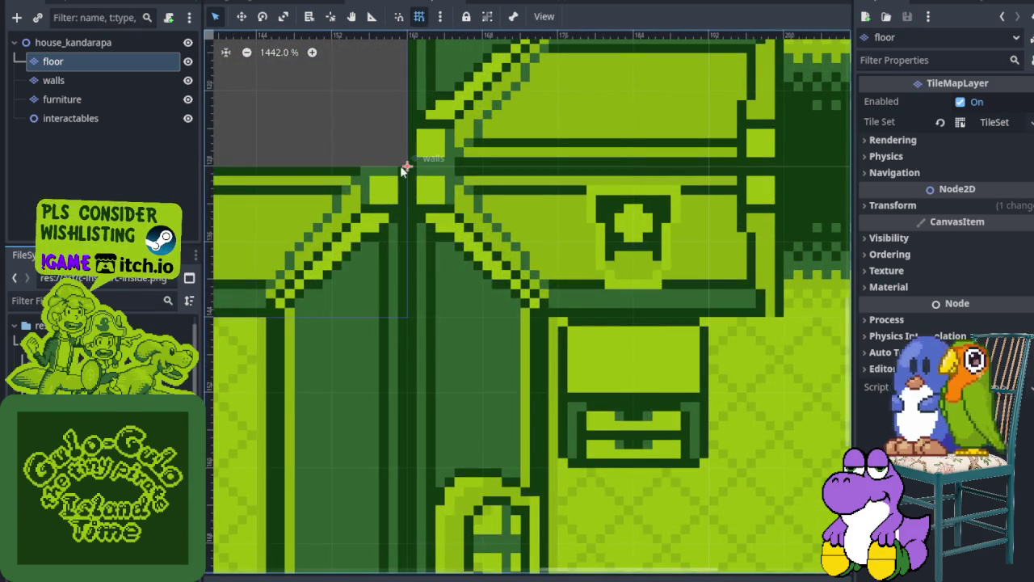
{"action": "scroll", "coordinate": [408, 165], "scroll_direction": "down", "scroll_amount": 9}
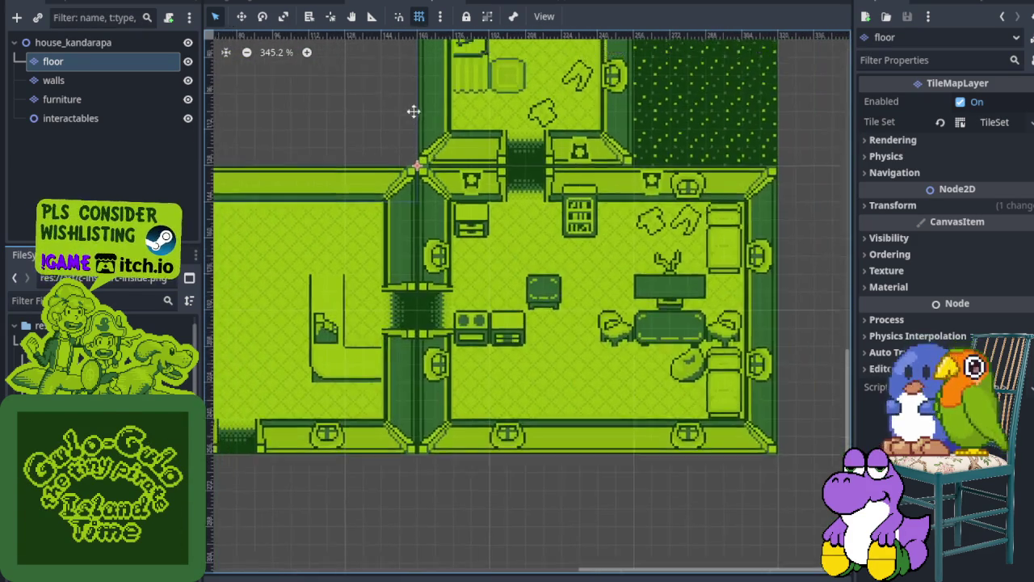
{"action": "left_click_drag", "start_coordinate": [396, 117], "coordinate": [543, 224]}
{"action": "scroll", "coordinate": [467, 178], "scroll_direction": "up", "scroll_amount": 6}
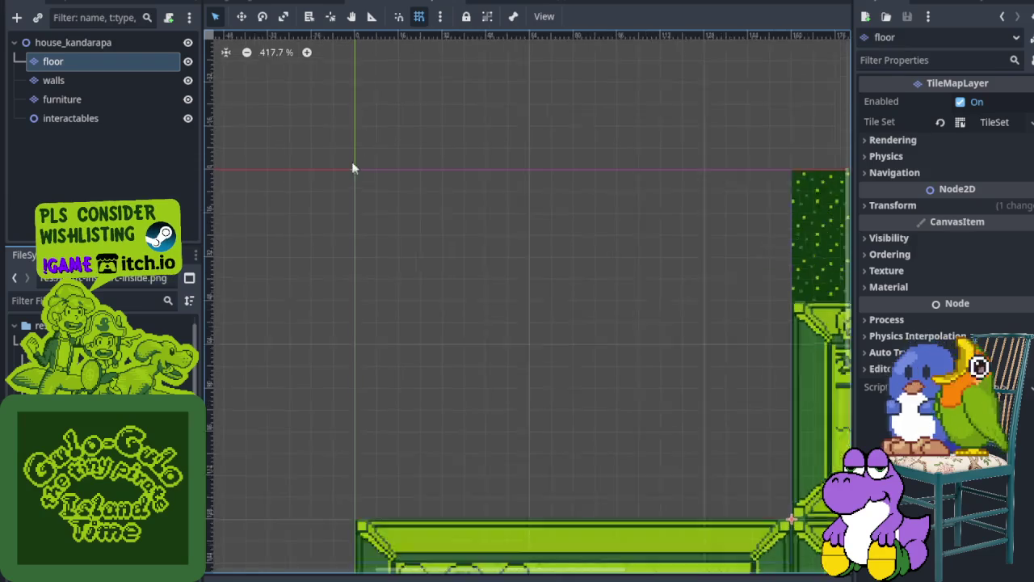
{"action": "scroll", "coordinate": [350, 167], "scroll_direction": "down", "scroll_amount": 10}
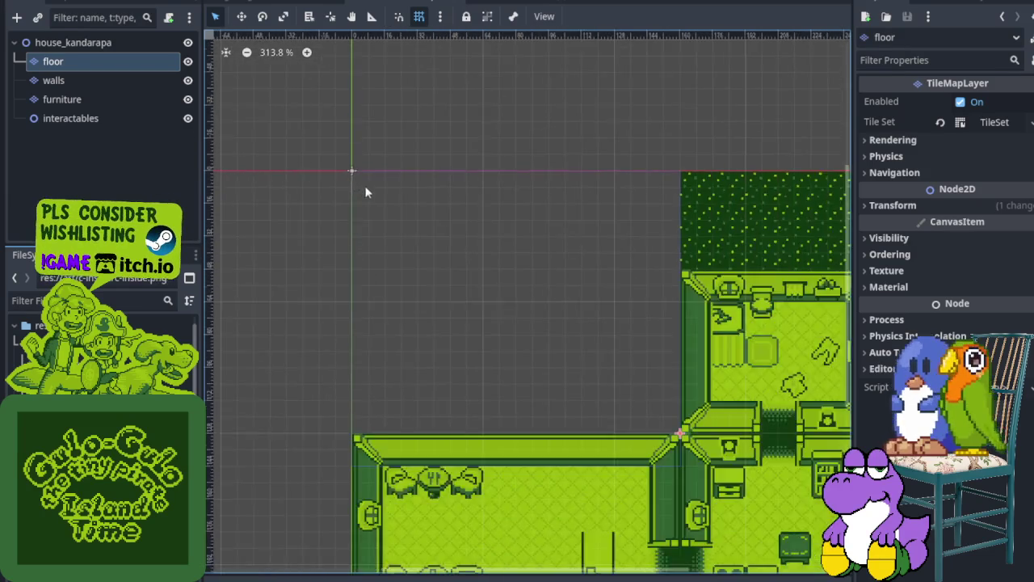
{"action": "left_click_drag", "start_coordinate": [485, 268], "coordinate": [403, 203]}
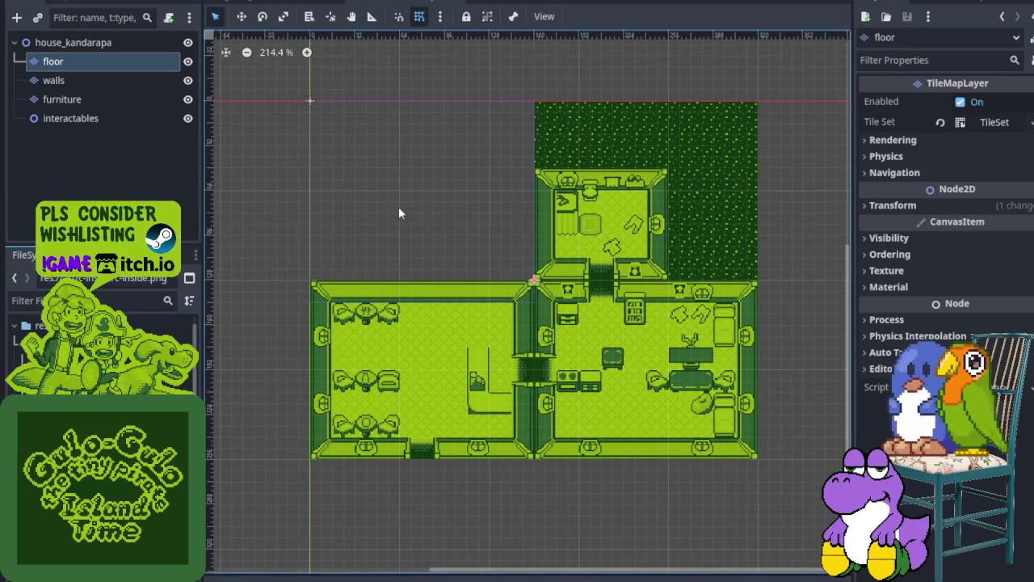
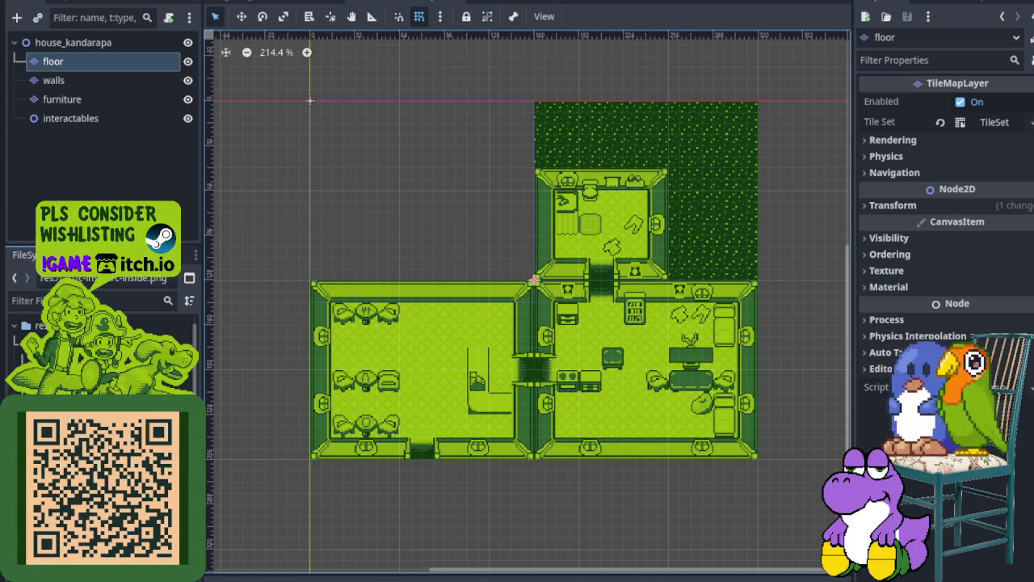
Zoom in on the frog on the Enemy Glossary sheet and select the bottom layer.
{"action": "scroll", "coordinate": [533, 279], "scroll_direction": "up", "scroll_amount": 3}
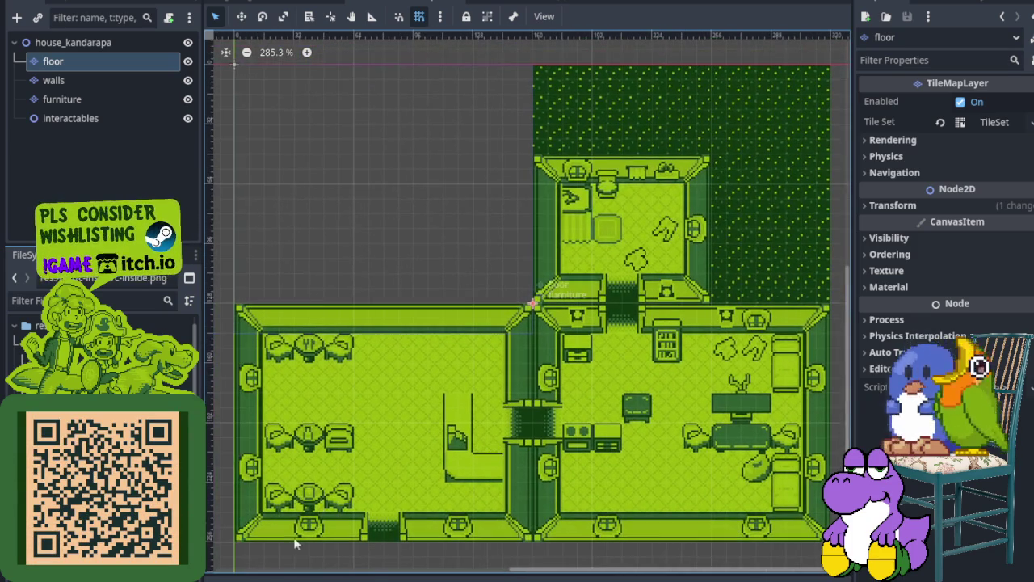
{"action": "scroll", "coordinate": [435, 370], "scroll_direction": "down", "scroll_amount": 3}
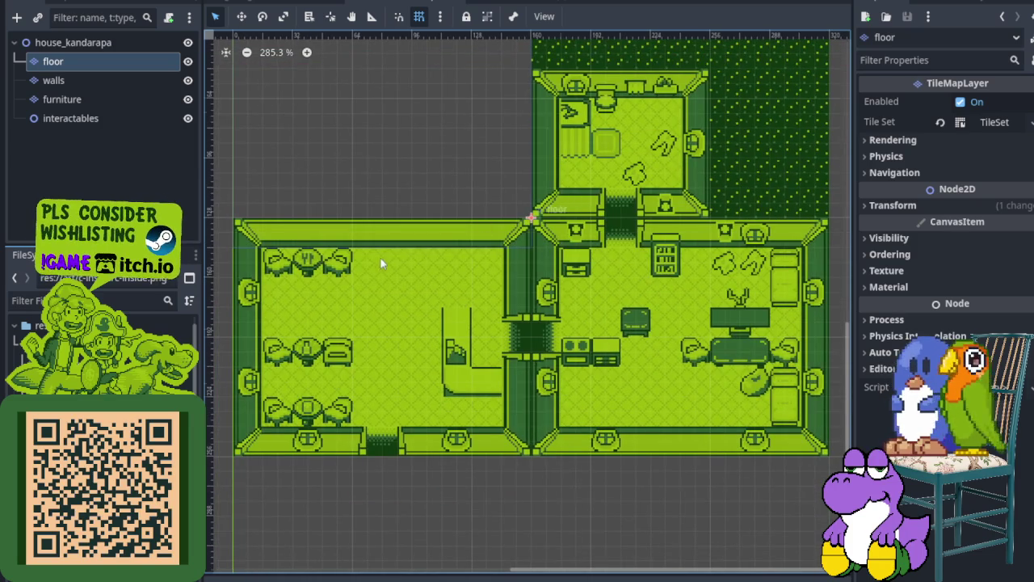
{"action": "scroll", "coordinate": [408, 293], "scroll_direction": "up", "scroll_amount": 5}
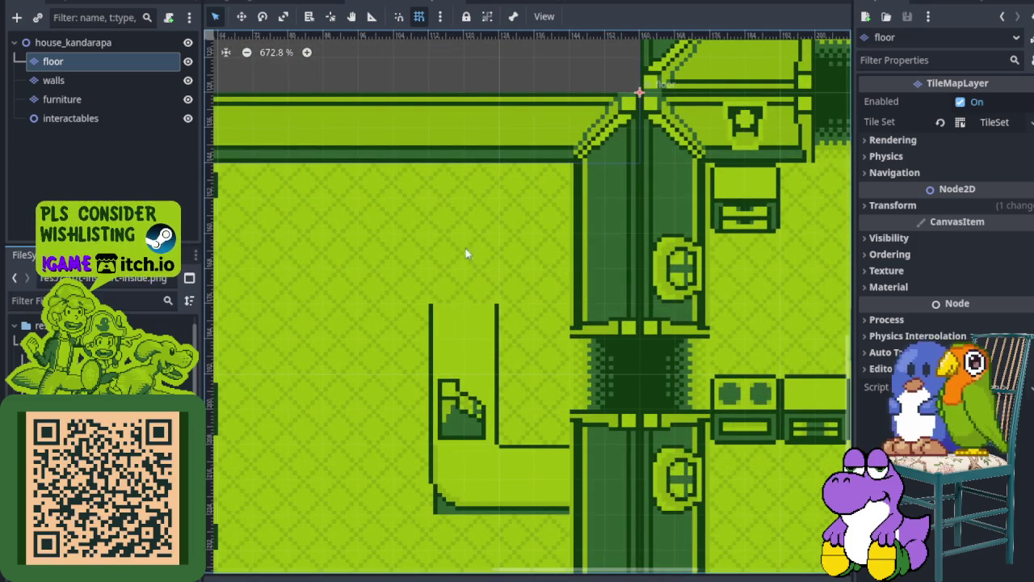
{"action": "scroll", "coordinate": [485, 324], "scroll_direction": "down", "scroll_amount": 3}
{"action": "scroll", "coordinate": [485, 323], "scroll_direction": "up", "scroll_amount": 2}
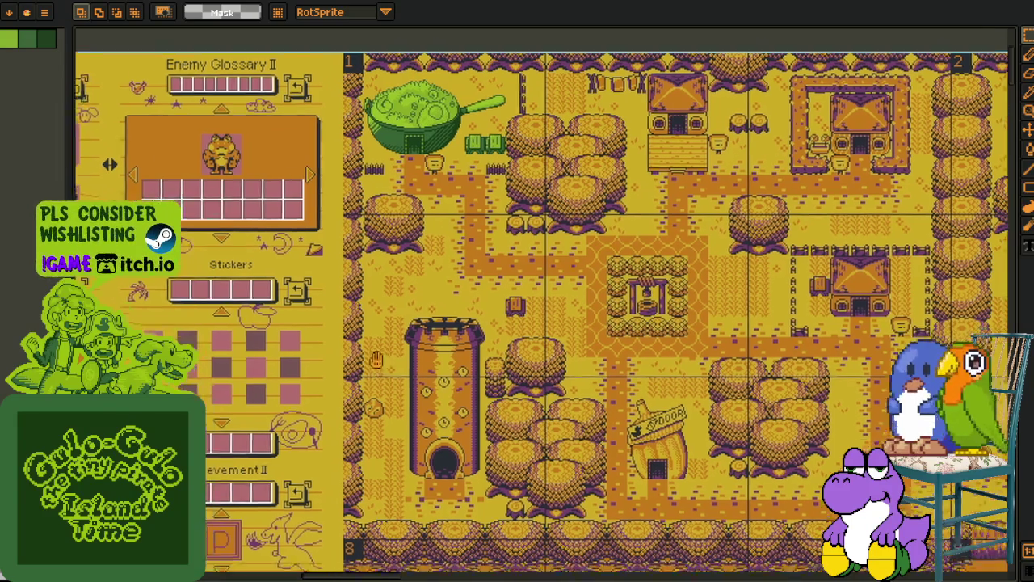
{"action": "scroll", "coordinate": [377, 367], "scroll_direction": "right", "scroll_amount": 5}
{"action": "scroll", "coordinate": [296, 375], "scroll_direction": "up", "scroll_amount": 5}
{"action": "key", "text": "Tab"}
{"action": "key", "text": "Down"}
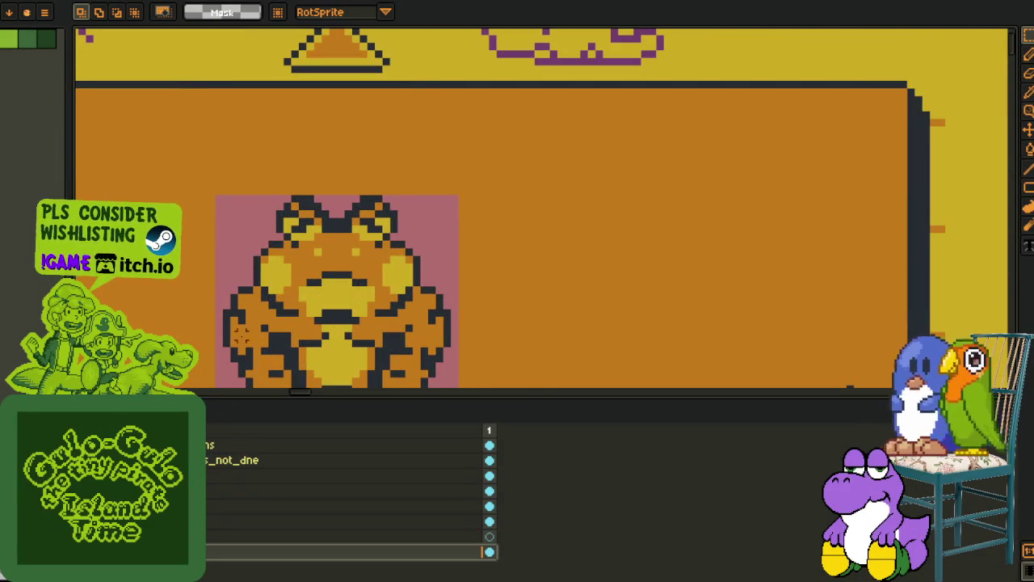
{"action": "key", "text": "Tab"}
Marquee-select the frog sprite and paste it into the blank document.
{"action": "mouse_move", "coordinate": [219, 198]}
{"action": "left_mouse_down"}
{"action": "mouse_move", "coordinate": [434, 427]}
{"action": "mouse_move", "coordinate": [459, 439]}
{"action": "left_mouse_up"}
{"action": "key", "text": "Delete"}
{"action": "key", "text": "ctrl+z"}
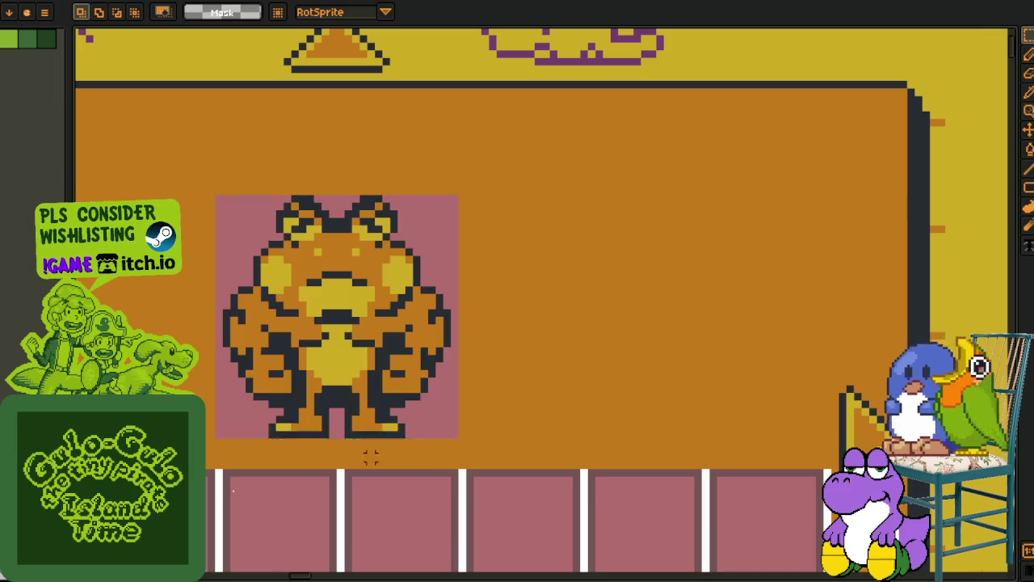
{"action": "key", "text": "Tab"}
{"action": "key", "text": "ctrl+Tab"}
{"action": "key", "text": "Tab"}
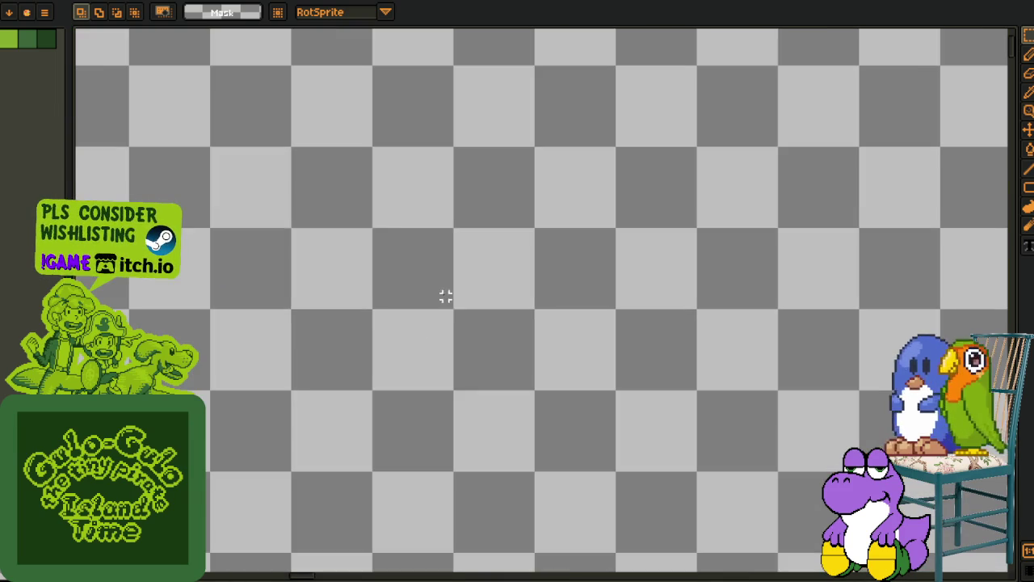
{"action": "key", "text": "ctrl+v"}
Scale the pasted frog up to about 66×64 pixels and commit it.
{"action": "mouse_move", "coordinate": [457, 396]}
{"action": "left_mouse_down"}
{"action": "mouse_move", "coordinate": [518, 467]}
{"action": "mouse_move", "coordinate": [664, 569]}
{"action": "left_mouse_up"}
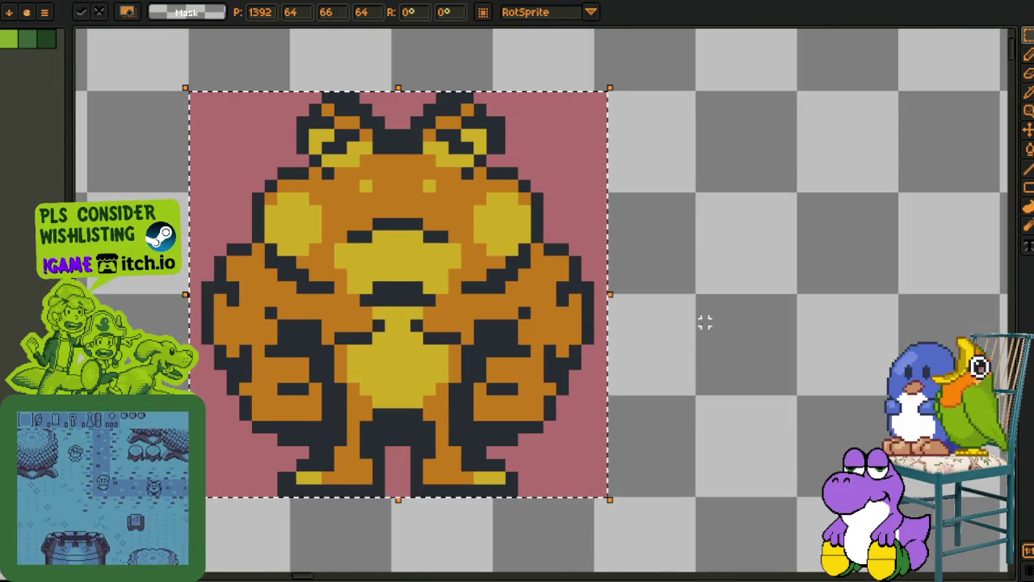
{"action": "left_click", "coordinate": [737, 306]}
{"action": "scroll", "coordinate": [738, 307], "scroll_direction": "down", "scroll_amount": 1}
{"action": "left_click_drag", "start_coordinate": [746, 284], "coordinate": [531, 307]}
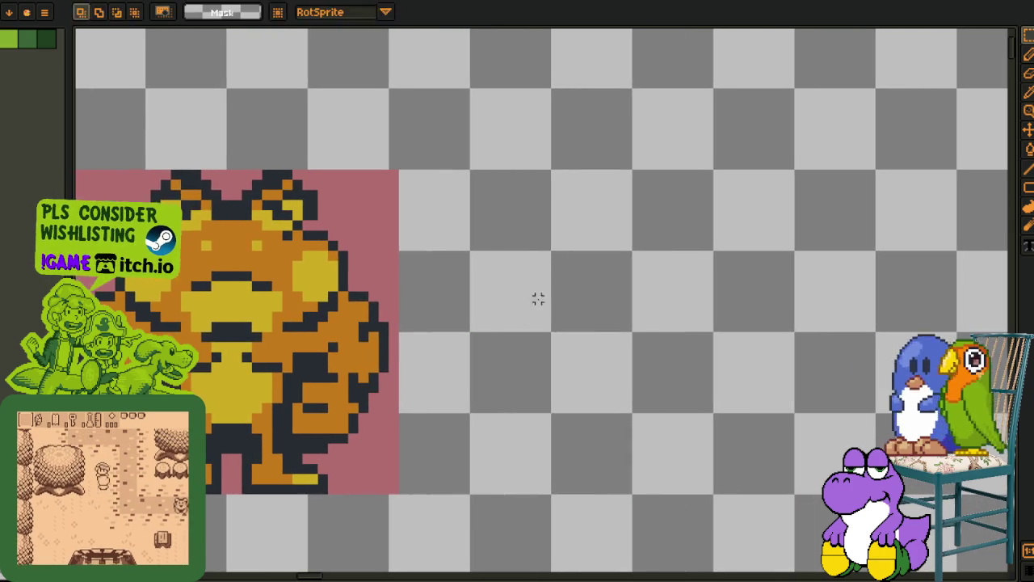
Paste an original-size frog copy to the right of the large one.
{"action": "key", "text": "ctrl+v"}
{"action": "mouse_move", "coordinate": [163, 271]}
{"action": "left_mouse_down"}
{"action": "mouse_move", "coordinate": [572, 269]}
{"action": "mouse_move", "coordinate": [554, 269]}
{"action": "left_mouse_up"}
{"action": "key", "text": "Return"}
{"action": "scroll", "coordinate": [592, 198], "scroll_direction": "up", "scroll_amount": 1}
{"action": "scroll", "coordinate": [592, 198], "scroll_direction": "up", "scroll_amount": 3}
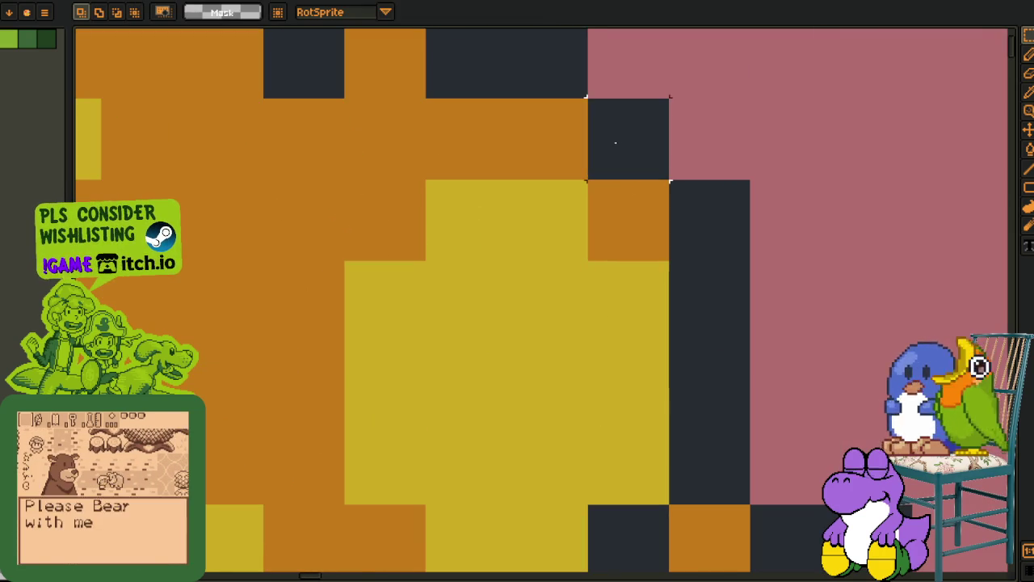
Select single dark and orange pixels around the frog's ear to inspect them.
{"action": "left_click", "coordinate": [614, 138]}
{"action": "left_click", "coordinate": [647, 247]}
{"action": "left_click", "coordinate": [717, 204]}
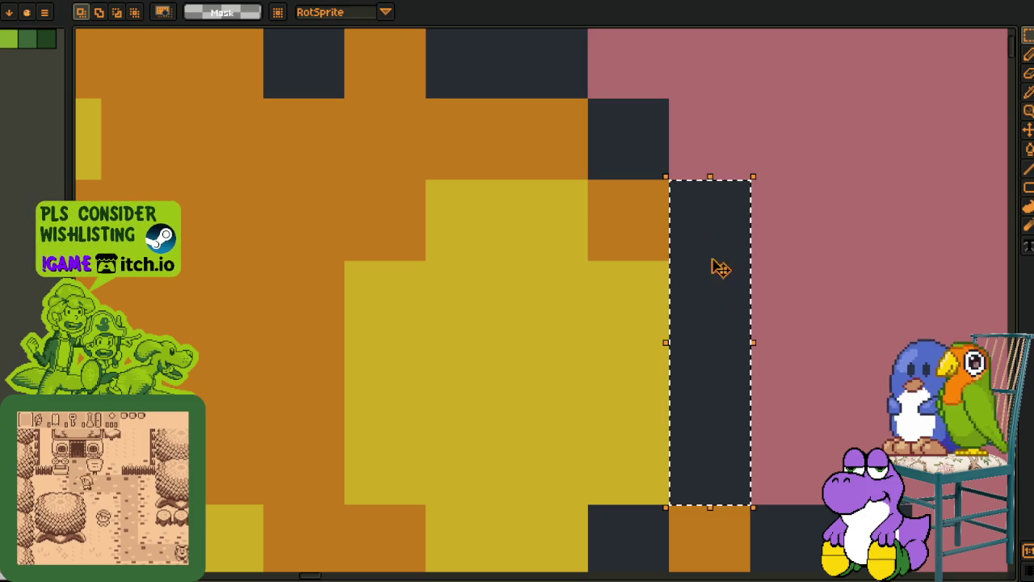
{"action": "scroll", "coordinate": [742, 361], "scroll_direction": "down", "scroll_amount": 5}
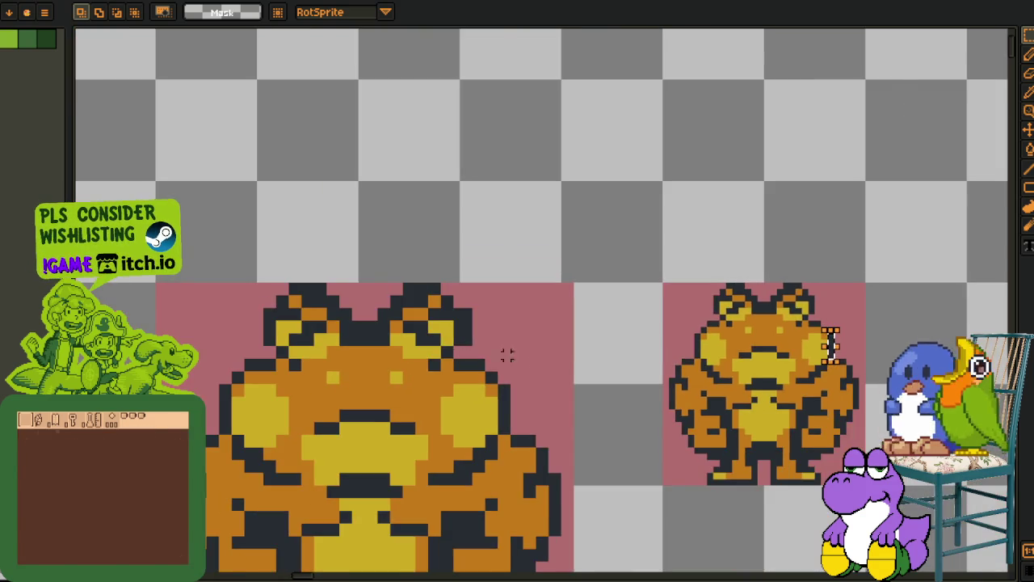
{"action": "scroll", "coordinate": [501, 392], "scroll_direction": "up", "scroll_amount": 2}
Marquee the dark outline column and horizontal bar, then delete both frogs from the canvas.
{"action": "left_click_drag", "start_coordinate": [426, 391], "coordinate": [431, 392]}
{"action": "scroll", "coordinate": [456, 287], "scroll_direction": "up", "scroll_amount": 2}
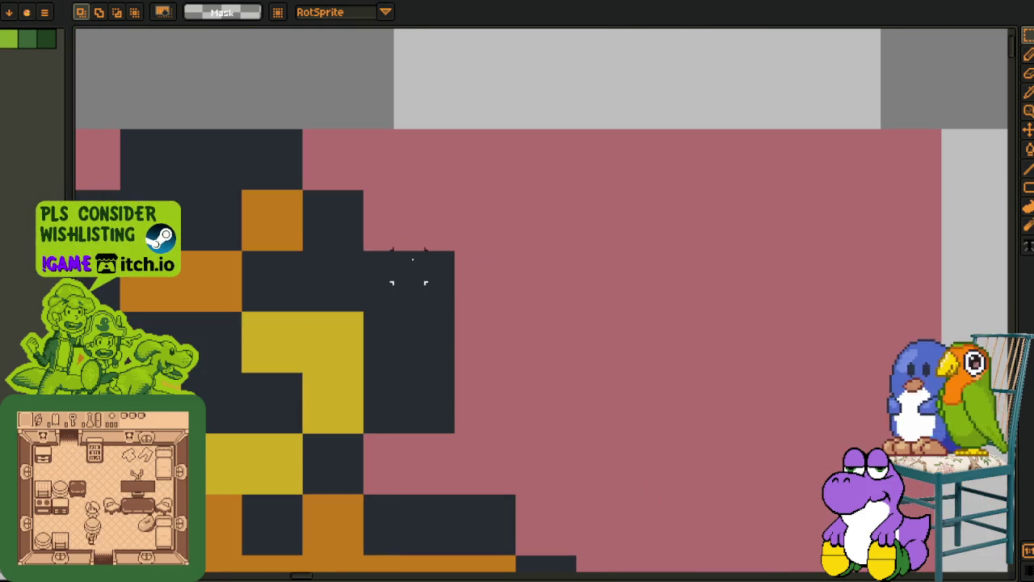
{"action": "left_click_drag", "start_coordinate": [362, 251], "coordinate": [437, 407]}
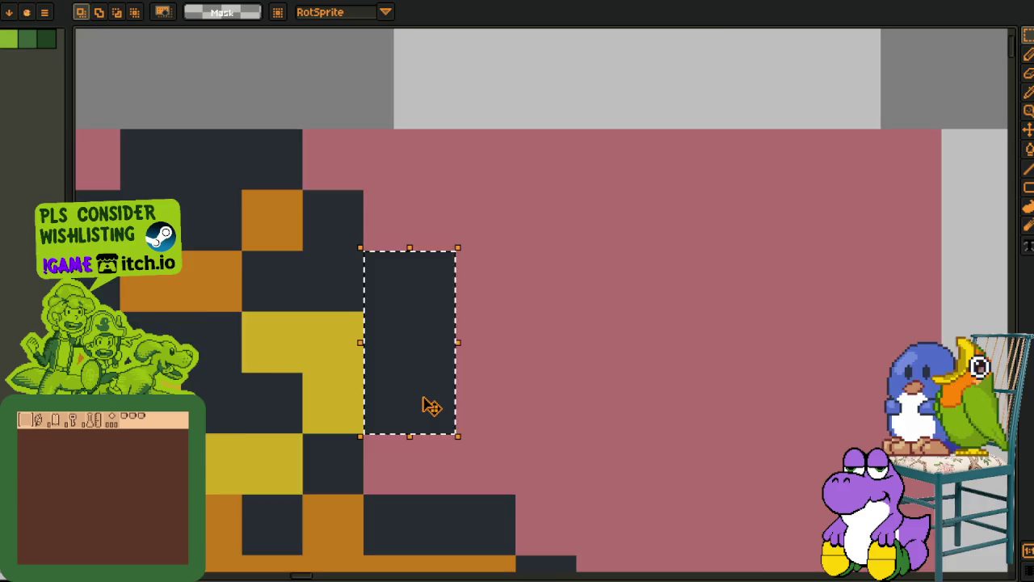
{"action": "scroll", "coordinate": [422, 404], "scroll_direction": "down", "scroll_amount": 2}
{"action": "scroll", "coordinate": [404, 372], "scroll_direction": "up", "scroll_amount": 2}
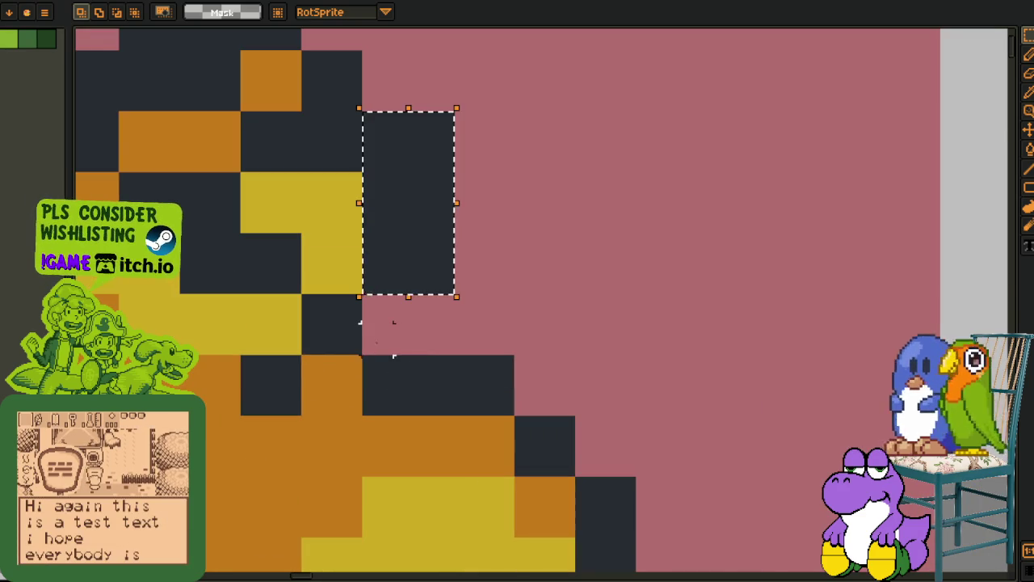
{"action": "left_click_drag", "start_coordinate": [378, 371], "coordinate": [514, 381]}
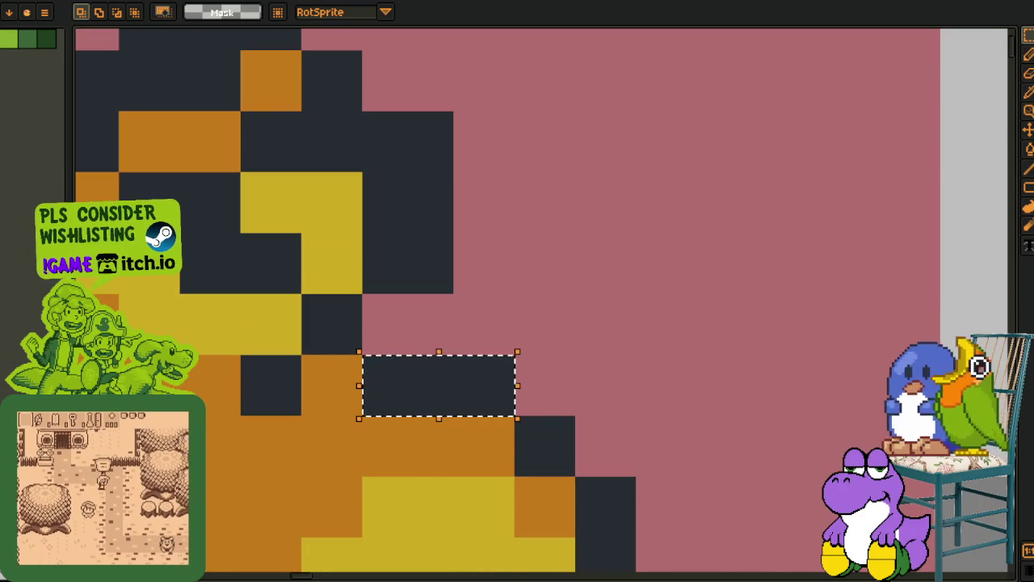
{"action": "scroll", "coordinate": [453, 259], "scroll_direction": "down", "scroll_amount": 4}
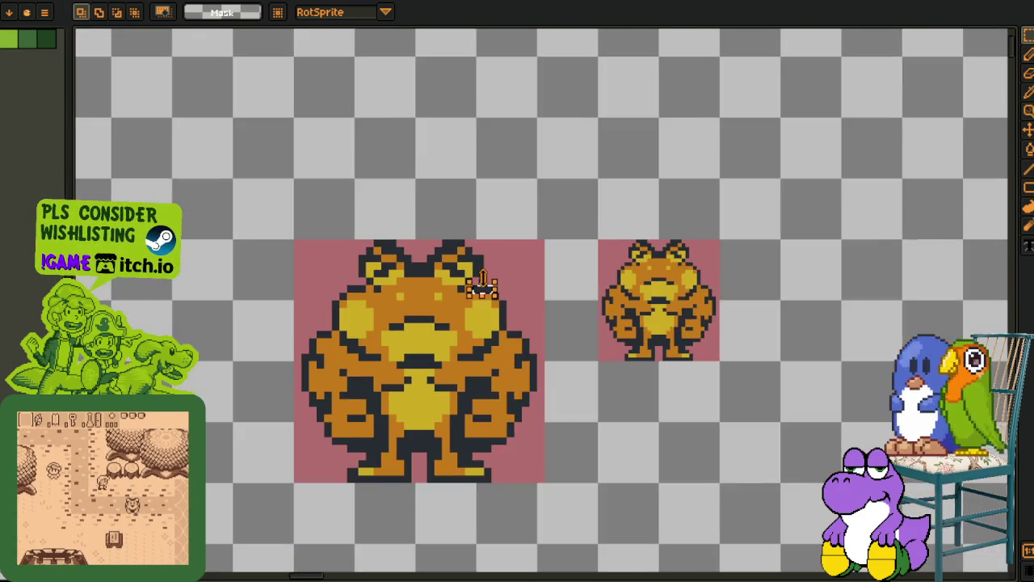
{"action": "left_click_drag", "start_coordinate": [455, 337], "coordinate": [439, 295]}
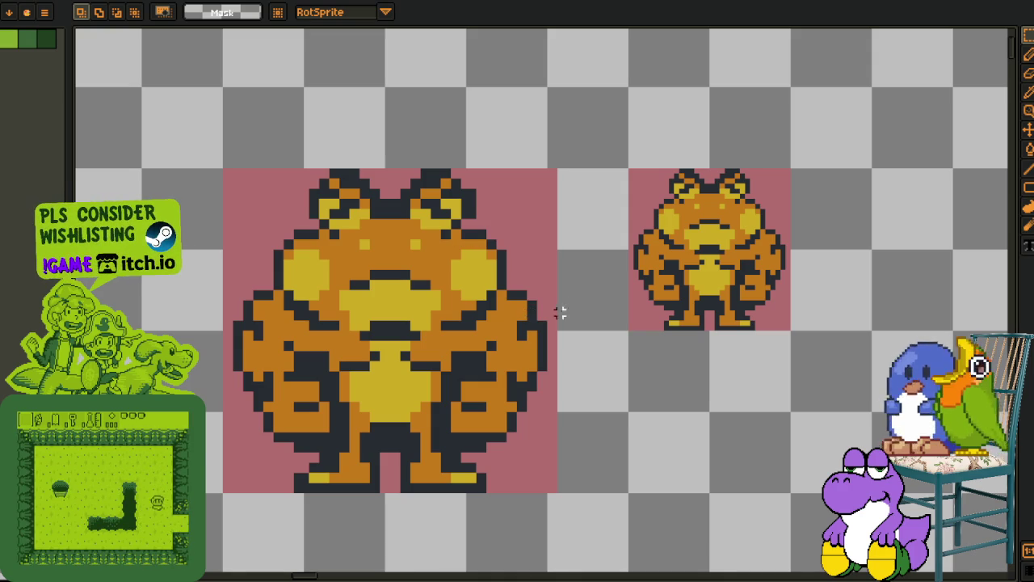
{"action": "key", "text": "Delete"}
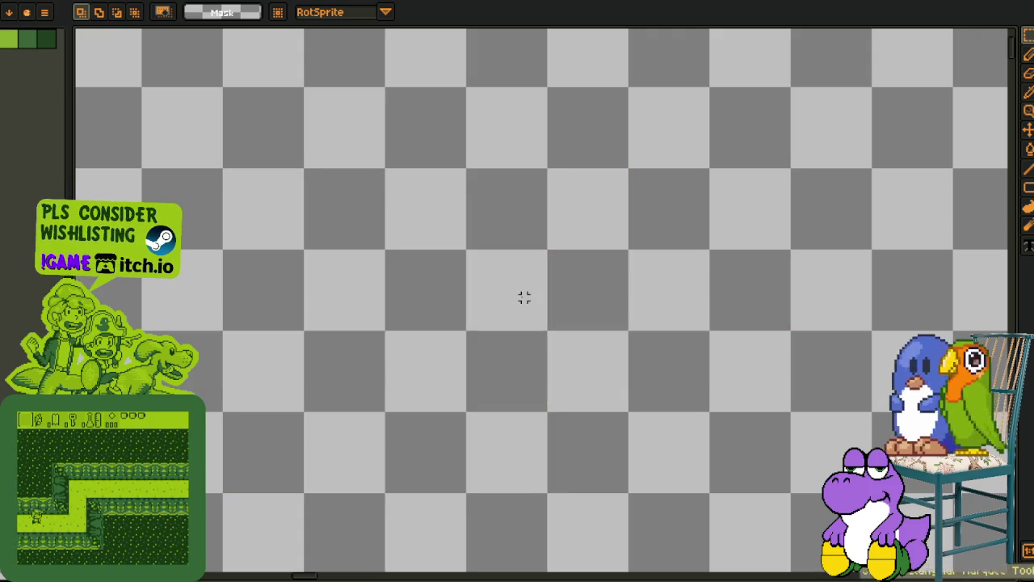
Switch back to the game art sheet with the Enemy Glossary and town map and pan across it.
{"action": "key", "text": "Tab"}
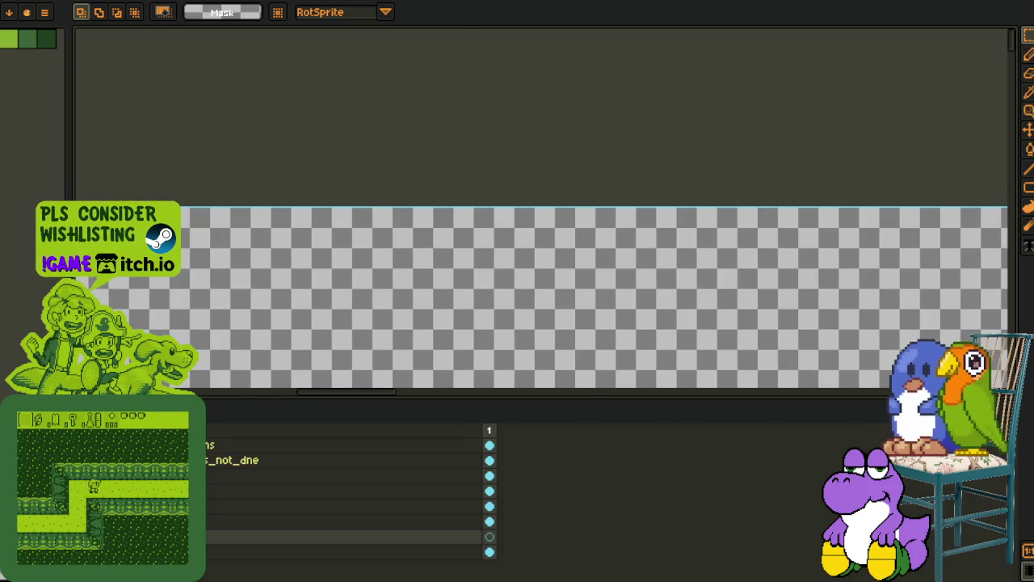
{"action": "key", "text": "ctrl+v"}
{"action": "key", "text": "Tab"}
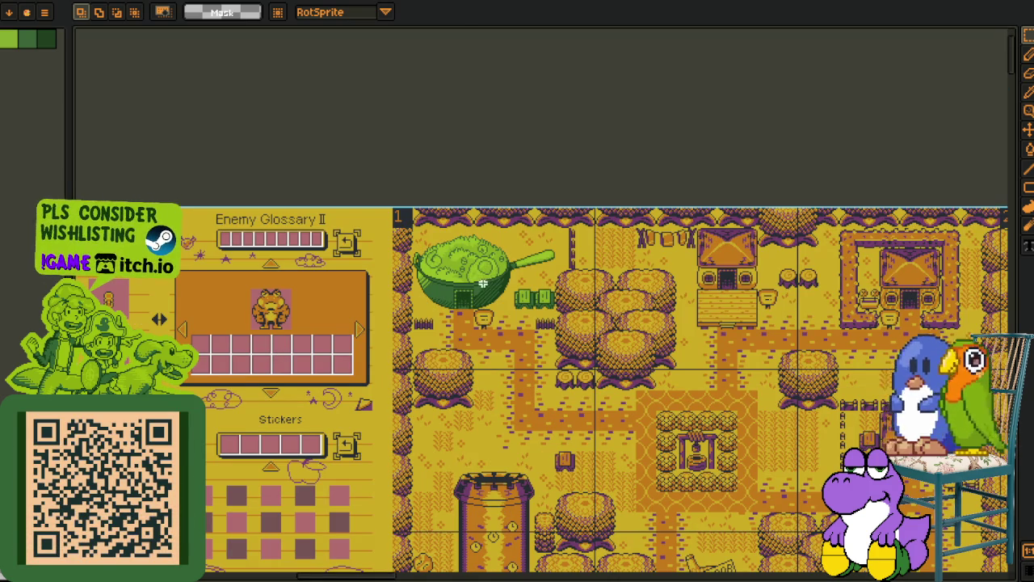
{"action": "left_click_drag", "start_coordinate": [467, 303], "coordinate": [441, 279]}
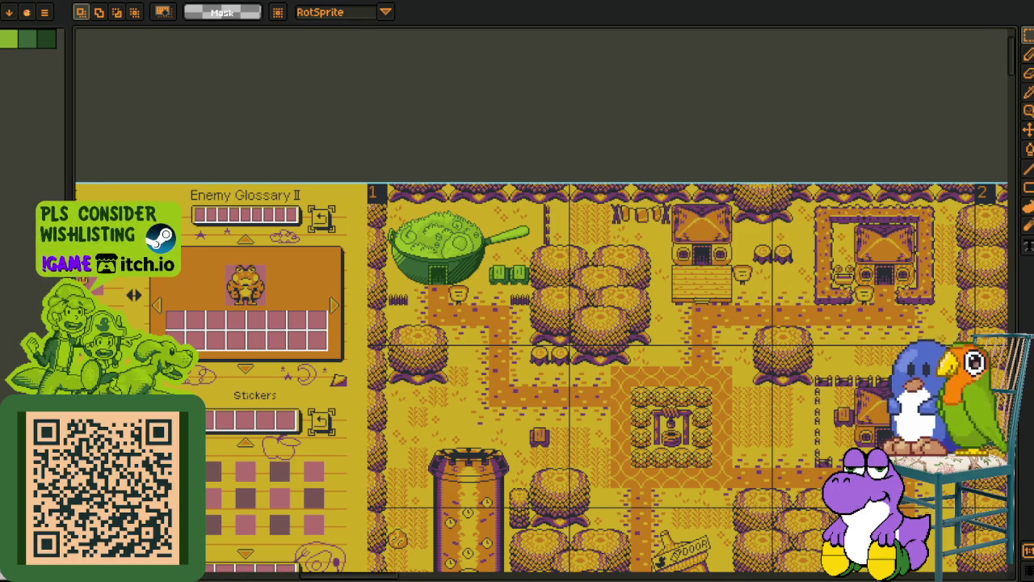
{"action": "scroll", "coordinate": [517, 312], "scroll_direction": "down", "scroll_amount": 5}
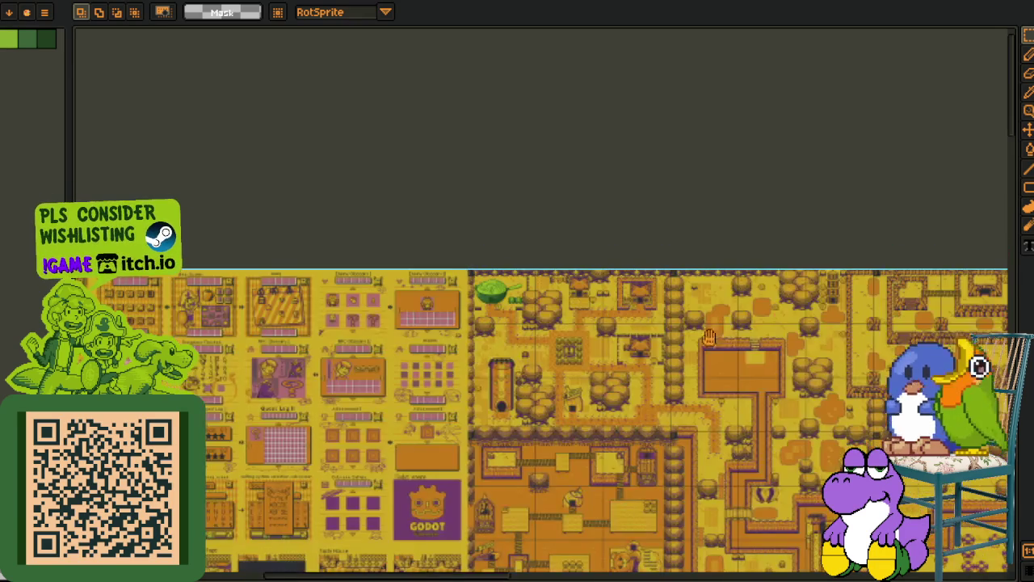
Scroll around the large yellow overworld map to look it over.
{"action": "scroll", "coordinate": [764, 368], "scroll_direction": "up", "scroll_amount": 3}
{"action": "scroll", "coordinate": [764, 367], "scroll_direction": "down", "scroll_amount": 4}
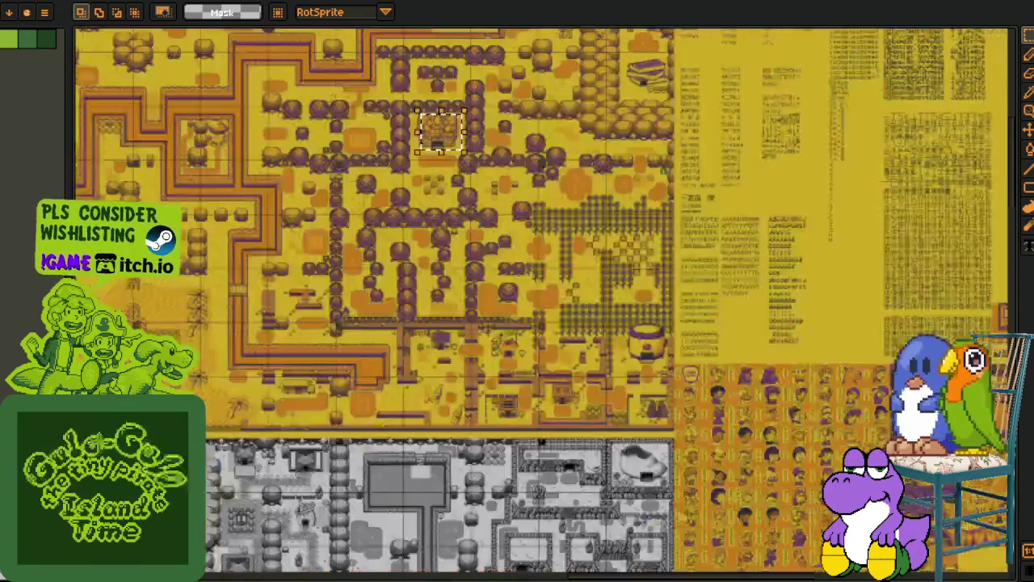
{"action": "scroll", "coordinate": [488, 449], "scroll_direction": "up", "scroll_amount": 3}
{"action": "scroll", "coordinate": [488, 448], "scroll_direction": "down", "scroll_amount": 5}
{"action": "scroll", "coordinate": [488, 448], "scroll_direction": "right", "scroll_amount": 4}
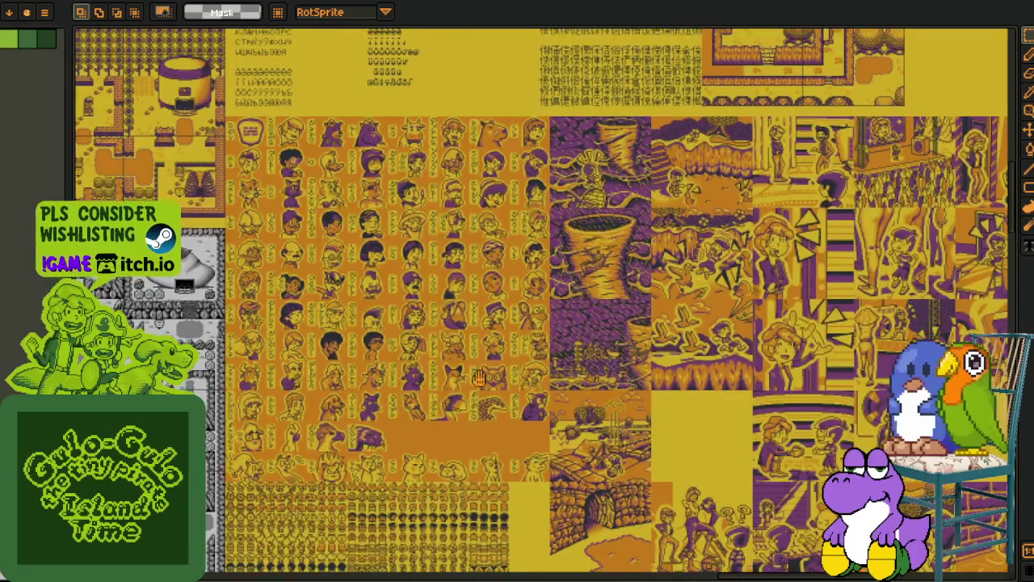
{"action": "scroll", "coordinate": [446, 484], "scroll_direction": "up", "scroll_amount": 3}
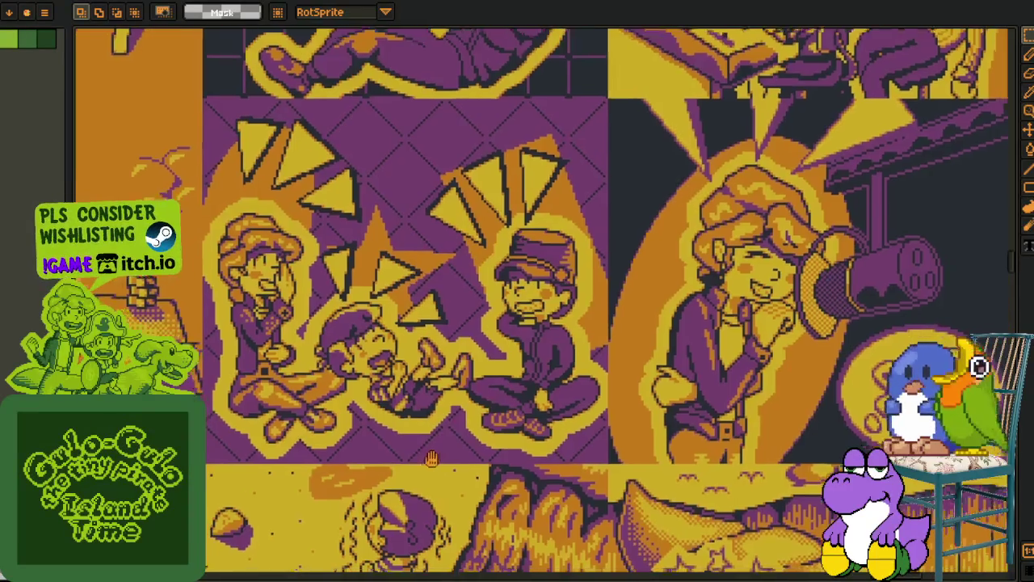
{"action": "scroll", "coordinate": [382, 446], "scroll_direction": "down", "scroll_amount": 2}
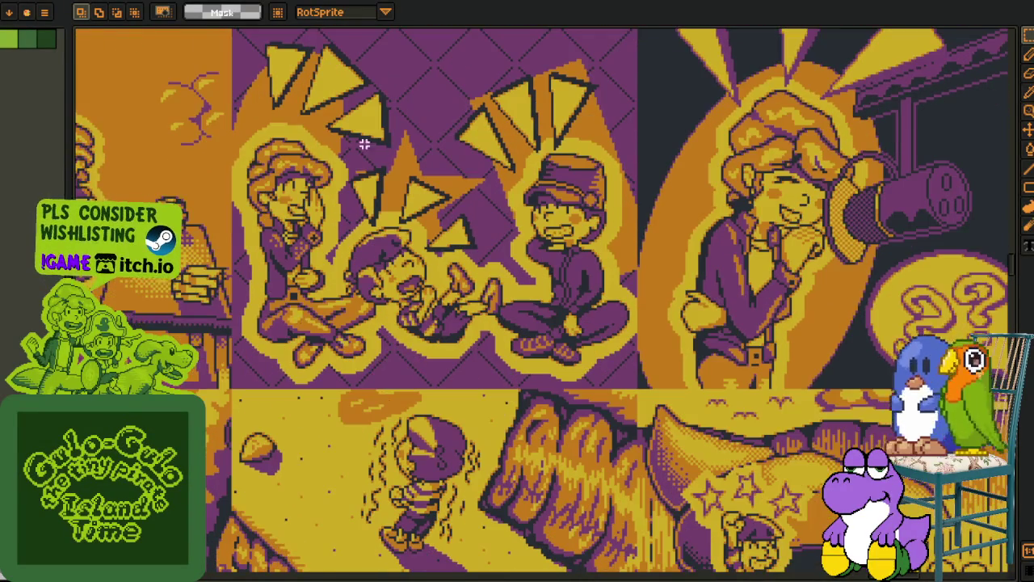
{"action": "scroll", "coordinate": [562, 283], "scroll_direction": "down", "scroll_amount": 2}
{"action": "scroll", "coordinate": [517, 299], "scroll_direction": "down", "scroll_amount": 2}
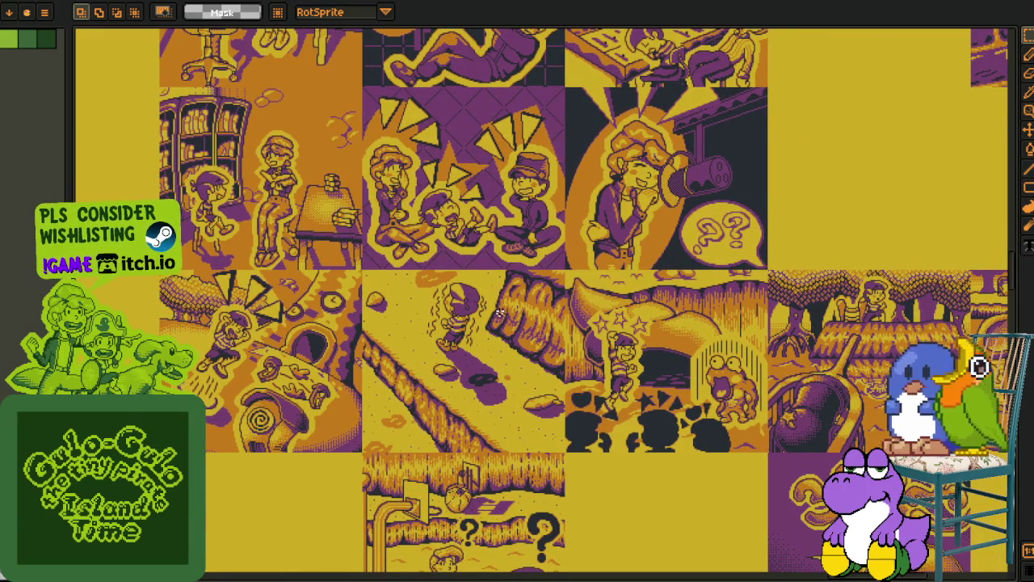
{"action": "scroll", "coordinate": [499, 313], "scroll_direction": "down", "scroll_amount": 2}
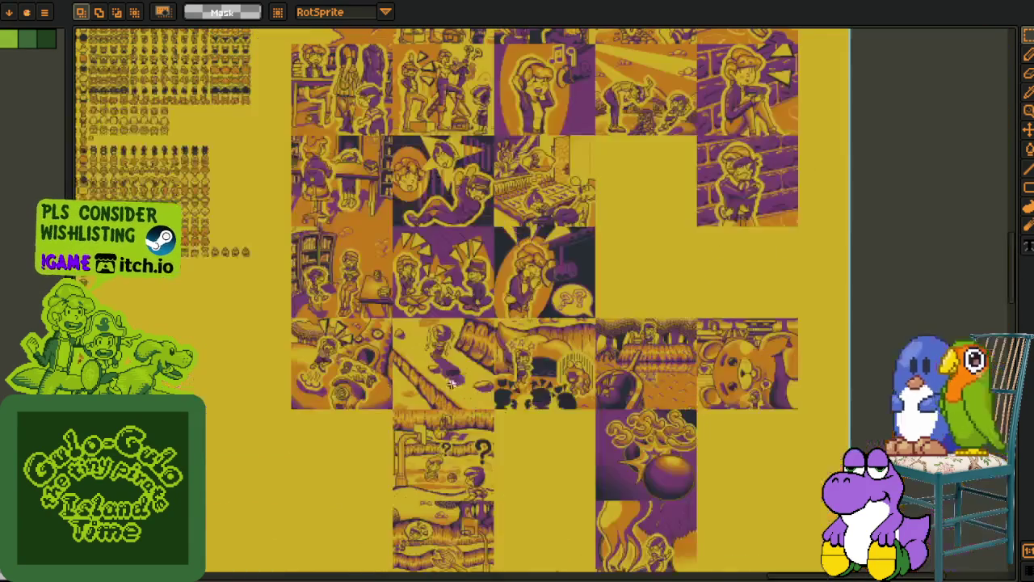
{"action": "scroll", "coordinate": [471, 324], "scroll_direction": "right", "scroll_amount": 2}
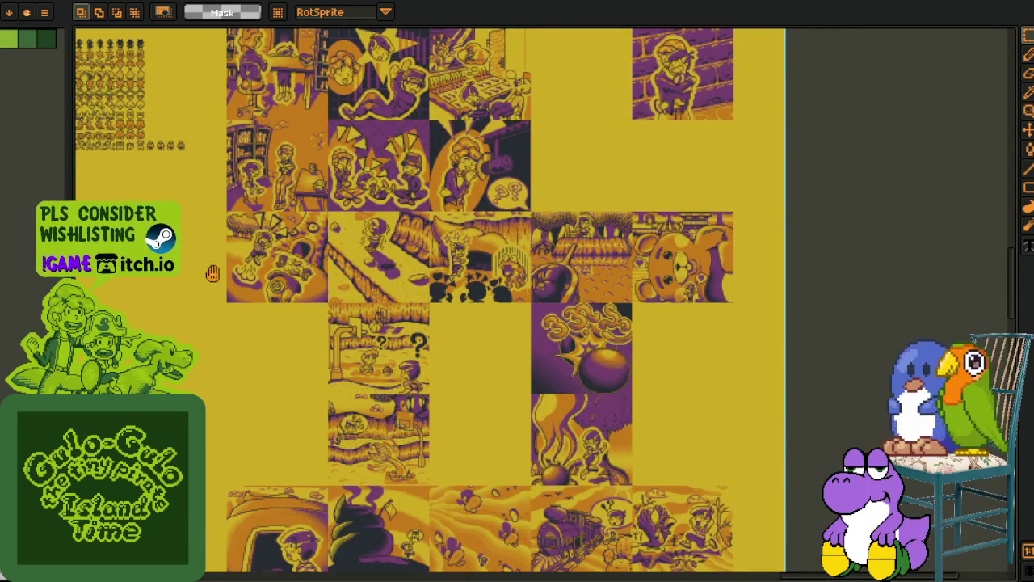
{"action": "scroll", "coordinate": [214, 275], "scroll_direction": "left", "scroll_amount": 10}
{"action": "scroll", "coordinate": [374, 334], "scroll_direction": "left", "scroll_amount": 3}
{"action": "scroll", "coordinate": [387, 327], "scroll_direction": "up", "scroll_amount": 10}
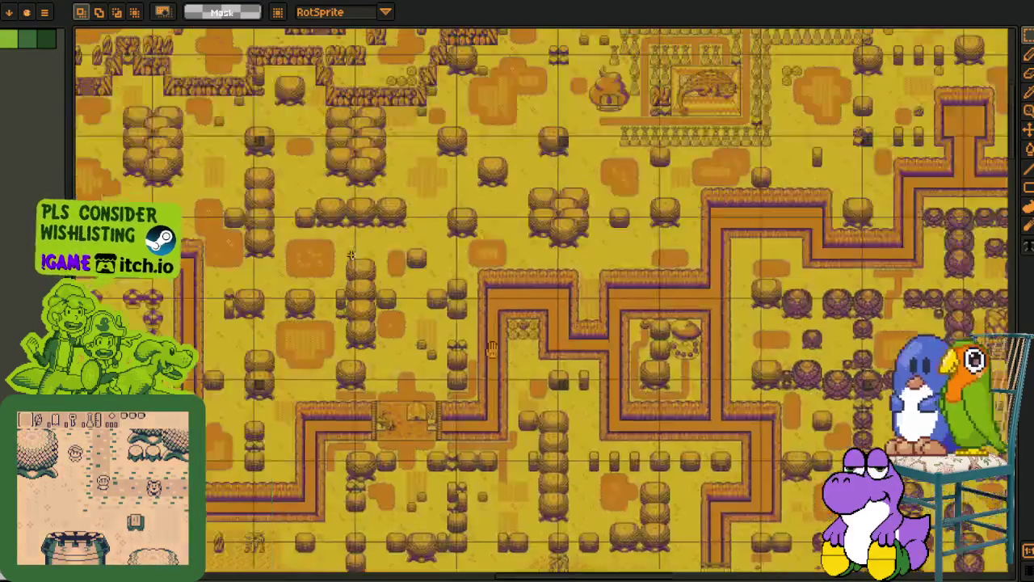
{"action": "scroll", "coordinate": [423, 313], "scroll_direction": "up", "scroll_amount": 10}
{"action": "scroll", "coordinate": [472, 330], "scroll_direction": "left", "scroll_amount": 3}
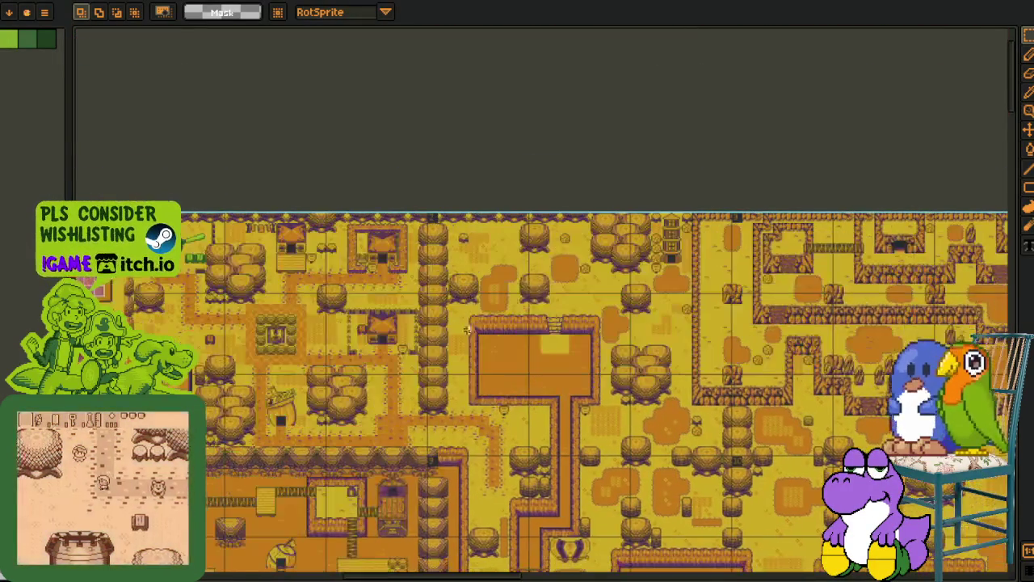
{"action": "scroll", "coordinate": [341, 325], "scroll_direction": "left", "scroll_amount": 3}
{"action": "scroll", "coordinate": [341, 325], "scroll_direction": "down", "scroll_amount": 1}
{"action": "scroll", "coordinate": [298, 210], "scroll_direction": "left", "scroll_amount": 3}
{"action": "scroll", "coordinate": [298, 210], "scroll_direction": "down", "scroll_amount": 1}
{"action": "scroll", "coordinate": [545, 303], "scroll_direction": "down", "scroll_amount": 5}
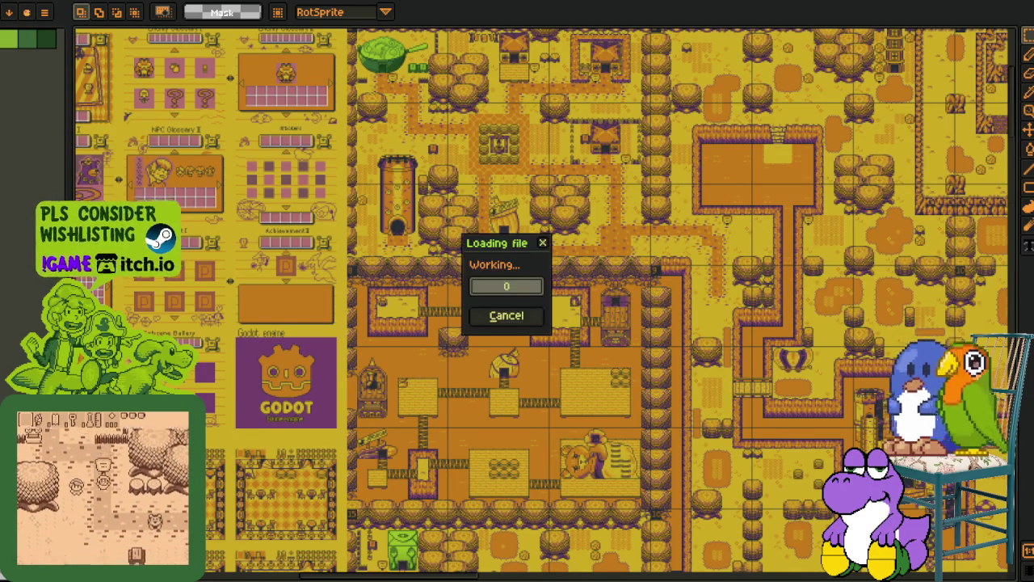
{"action": "scroll", "coordinate": [557, 282], "scroll_direction": "up", "scroll_amount": 5}
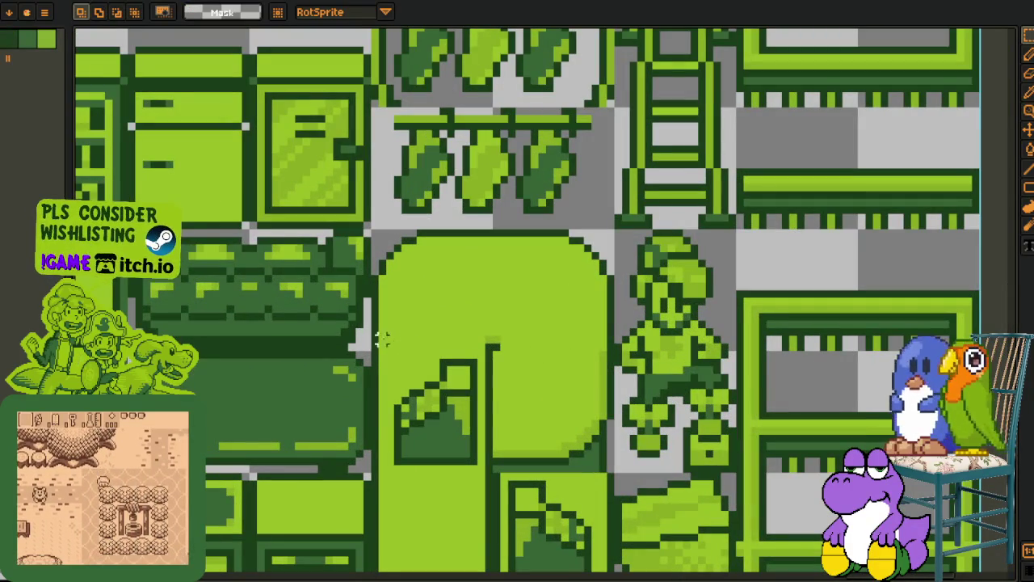
Paste a copy of the rounded green tile into the empty cell above the bordered tiles.
{"action": "left_click_drag", "start_coordinate": [369, 231], "coordinate": [491, 351]}
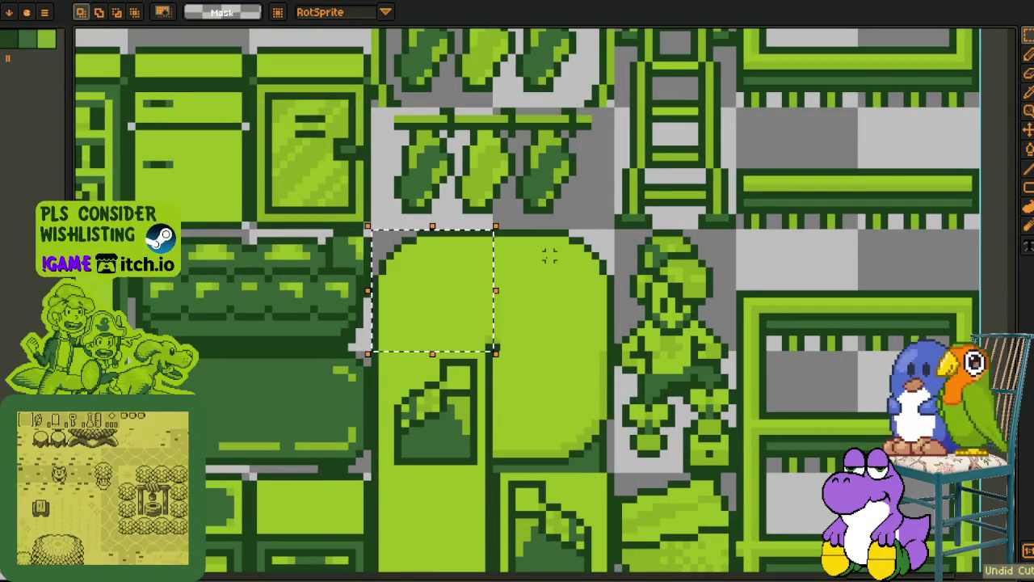
{"action": "scroll", "coordinate": [545, 258], "scroll_direction": "down", "scroll_amount": 3}
{"action": "scroll", "coordinate": [580, 217], "scroll_direction": "up", "scroll_amount": 3}
{"action": "left_click_drag", "start_coordinate": [555, 307], "coordinate": [481, 324]}
{"action": "scroll", "coordinate": [428, 368], "scroll_direction": "up", "scroll_amount": 1}
{"action": "scroll", "coordinate": [452, 291], "scroll_direction": "up", "scroll_amount": 2}
{"action": "key", "text": "ctrl+v"}
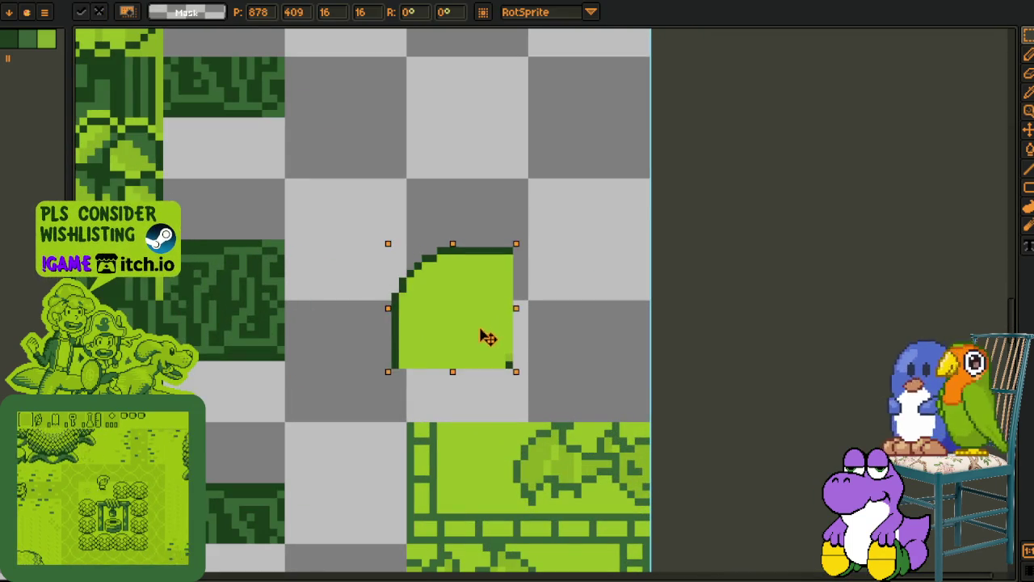
{"action": "left_click_drag", "start_coordinate": [478, 323], "coordinate": [502, 382]}
{"action": "key", "text": "Return"}
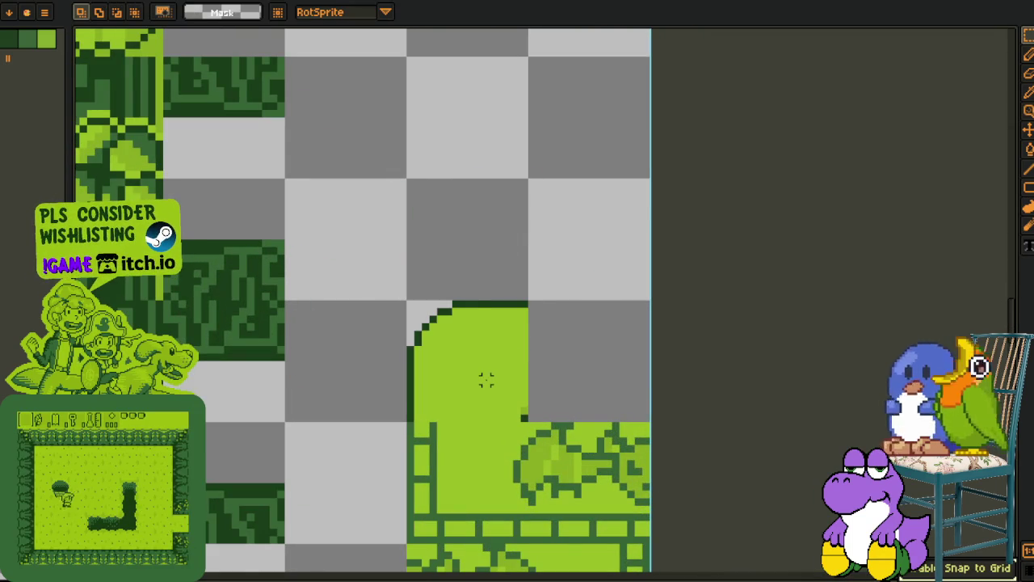
{"action": "key", "text": "ctrl+d"}
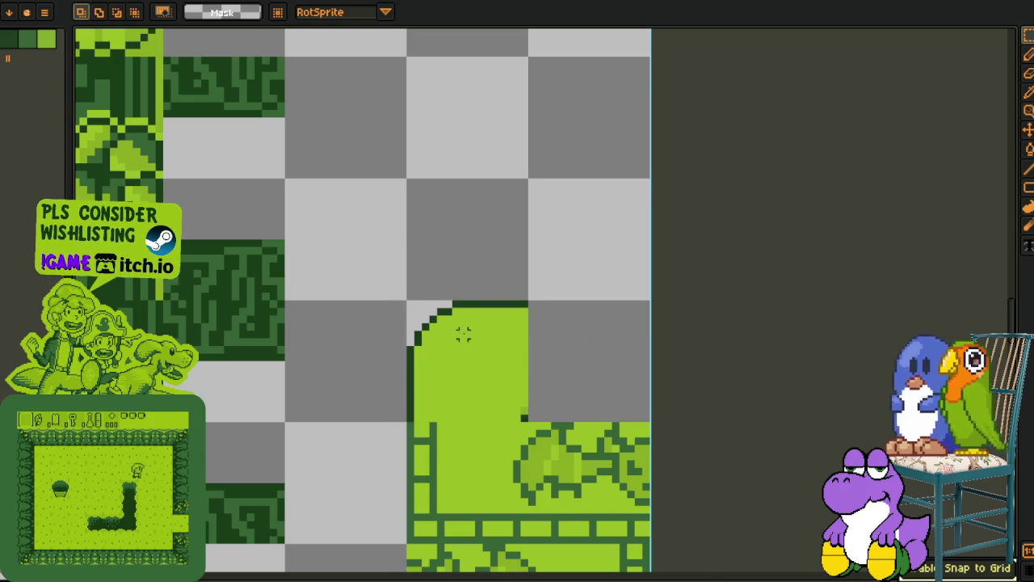
Delete the tile's right half and replace it with a mirrored copy of the left half.
{"action": "scroll", "coordinate": [485, 342], "scroll_direction": "up", "scroll_amount": 1}
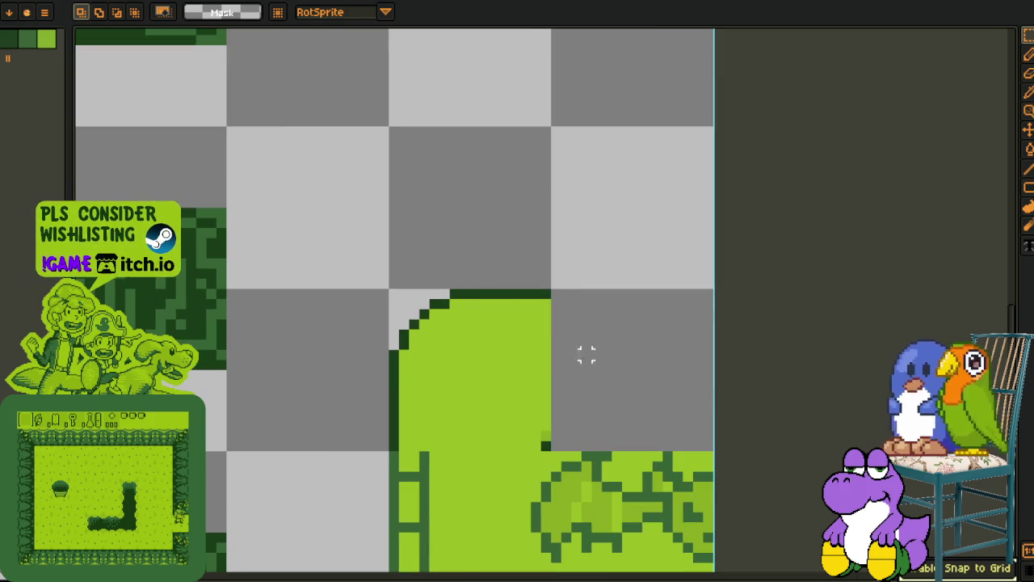
{"action": "left_click_drag", "start_coordinate": [491, 291], "coordinate": [550, 448]}
{"action": "key", "text": "Delete"}
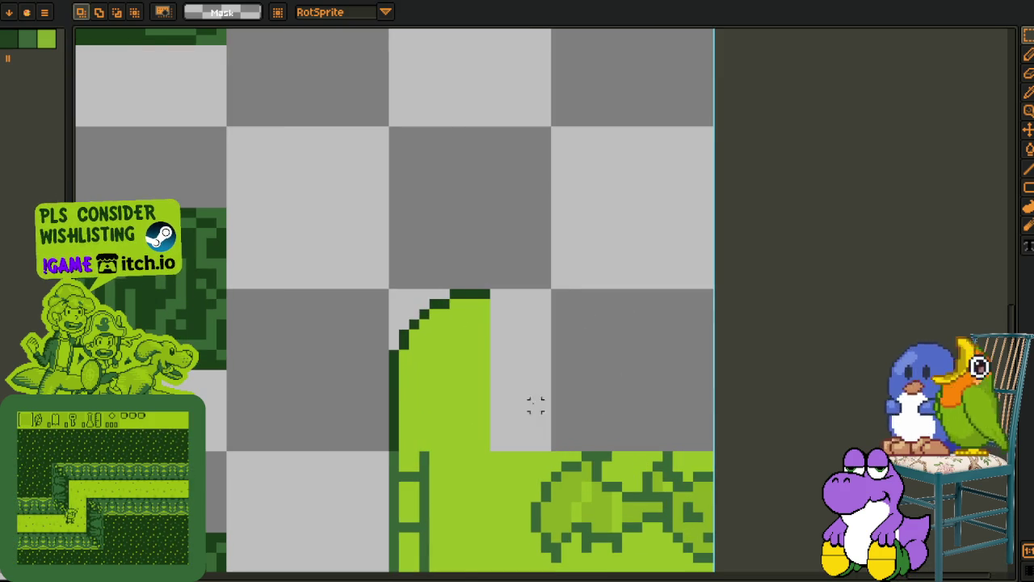
{"action": "left_click_drag", "start_coordinate": [401, 436], "coordinate": [541, 358]}
{"action": "key", "text": "ctrl+c"}
{"action": "key", "text": "ctrl+d"}
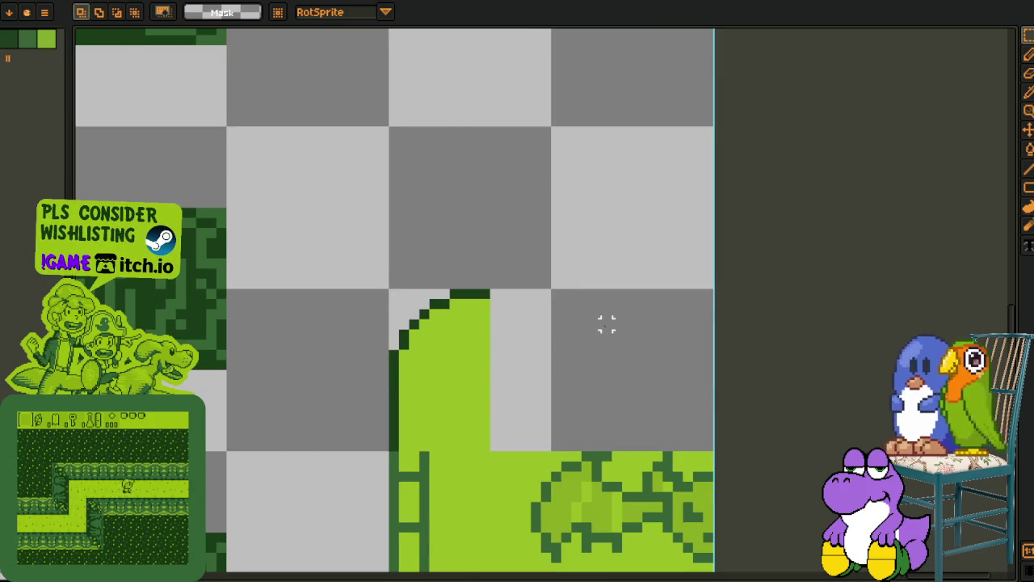
{"action": "key", "text": "ctrl+v"}
{"action": "key", "text": "shift+h"}
{"action": "left_click", "coordinate": [637, 274]}
{"action": "scroll", "coordinate": [612, 284], "scroll_direction": "down", "scroll_amount": 5}
{"action": "scroll", "coordinate": [510, 269], "scroll_direction": "up", "scroll_amount": 4}
{"action": "scroll", "coordinate": [469, 291], "scroll_direction": "up", "scroll_amount": 3}
Pencil a one-pixel dark green outline pixel into the tile's top-left corner.
{"action": "key", "text": "b"}
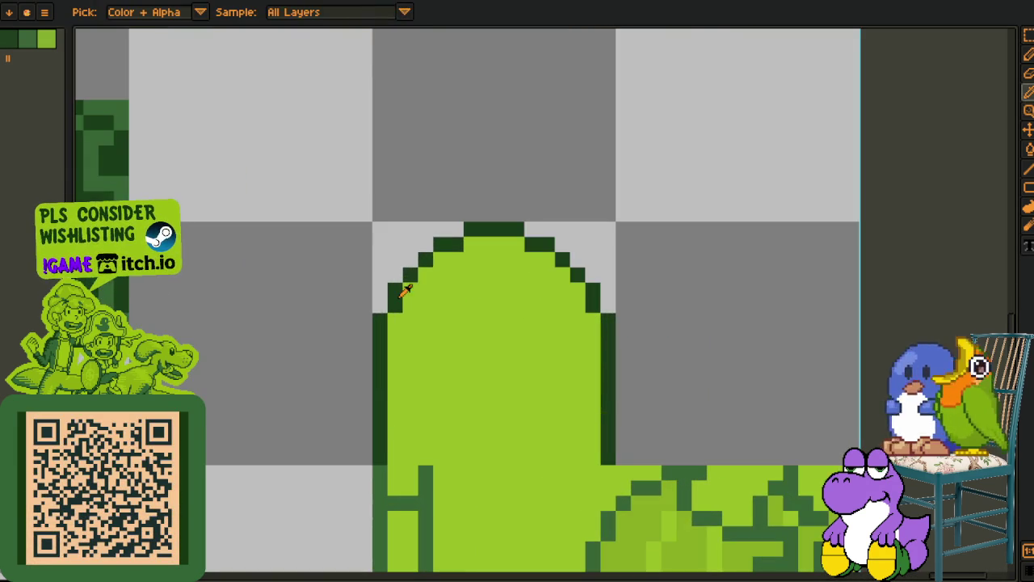
{"action": "left_click", "coordinate": [408, 288], "text": "alt"}
{"action": "key", "text": "minus"}
{"action": "key", "text": "minus"}
{"action": "key", "text": "minus"}
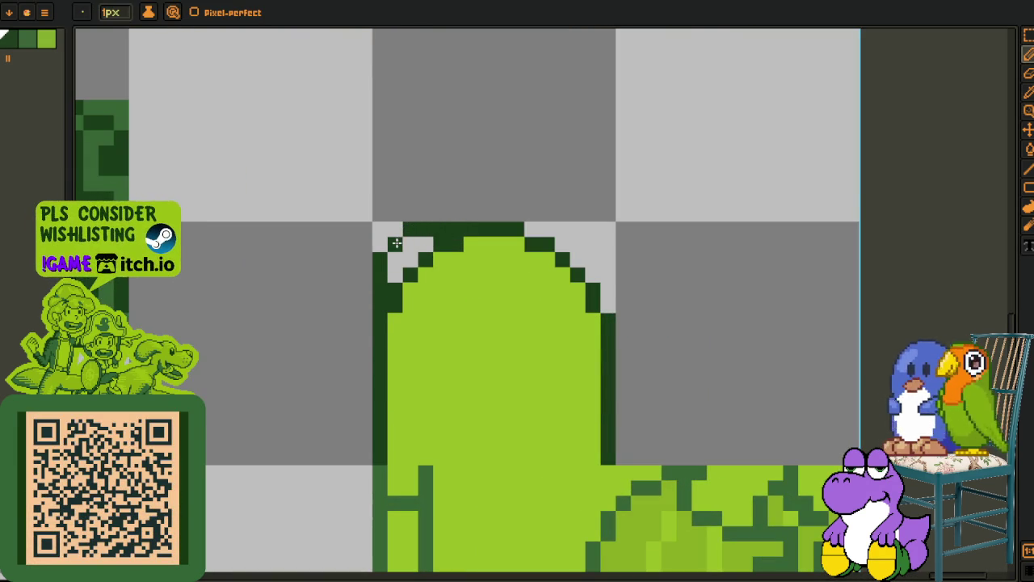
{"action": "left_click", "coordinate": [435, 293]}
{"action": "key", "text": "p"}
{"action": "left_click", "coordinate": [558, 312]}
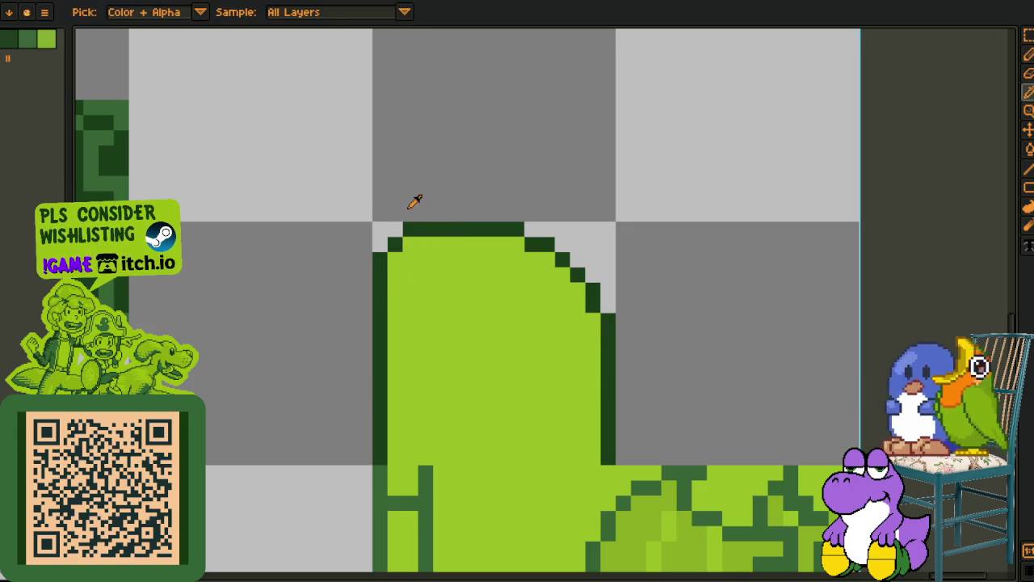
Mirror the tile's top-left corner pixels onto its top-right corner.
{"action": "key", "text": "m"}
{"action": "mouse_move", "coordinate": [370, 234]}
{"action": "left_mouse_down"}
{"action": "mouse_move", "coordinate": [408, 256]}
{"action": "mouse_move", "coordinate": [381, 232]}
{"action": "mouse_move", "coordinate": [491, 327]}
{"action": "left_mouse_up"}
{"action": "left_click", "coordinate": [489, 327]}
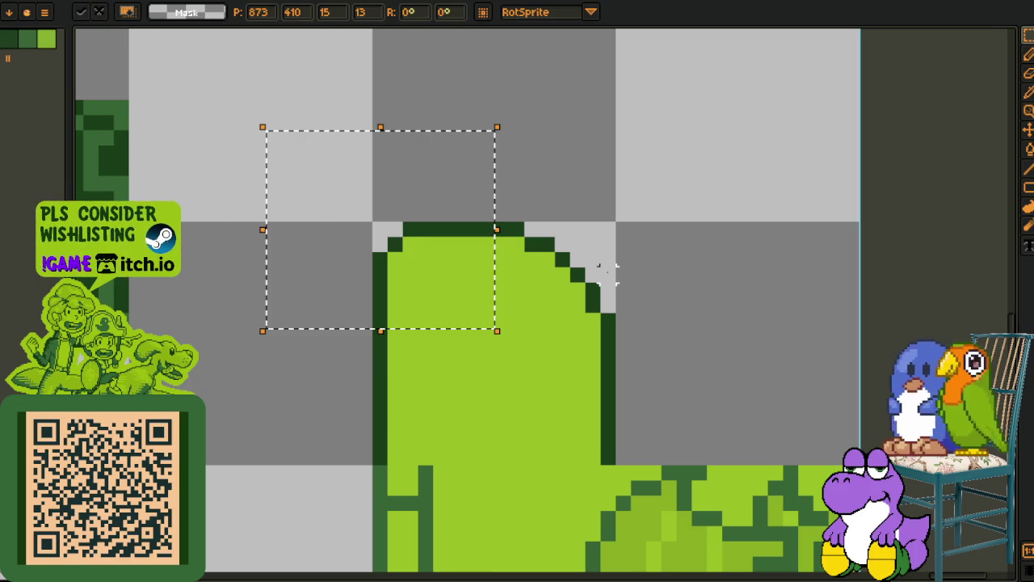
{"action": "key", "text": "shift+h"}
{"action": "mouse_move", "coordinate": [485, 290]}
{"action": "left_mouse_down"}
{"action": "mouse_move", "coordinate": [595, 294]}
{"action": "mouse_move", "coordinate": [679, 279]}
{"action": "left_mouse_up"}
{"action": "left_click", "coordinate": [790, 275]}
{"action": "scroll", "coordinate": [627, 265], "scroll_direction": "down", "scroll_amount": 1}
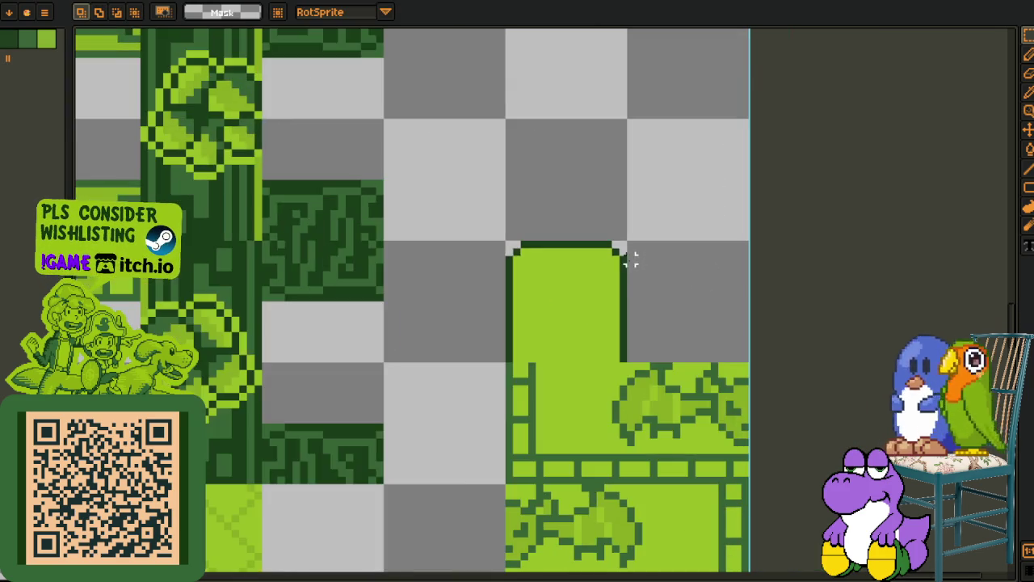
{"action": "scroll", "coordinate": [622, 236], "scroll_direction": "up", "scroll_amount": 2}
{"action": "scroll", "coordinate": [621, 233], "scroll_direction": "down", "scroll_amount": 1}
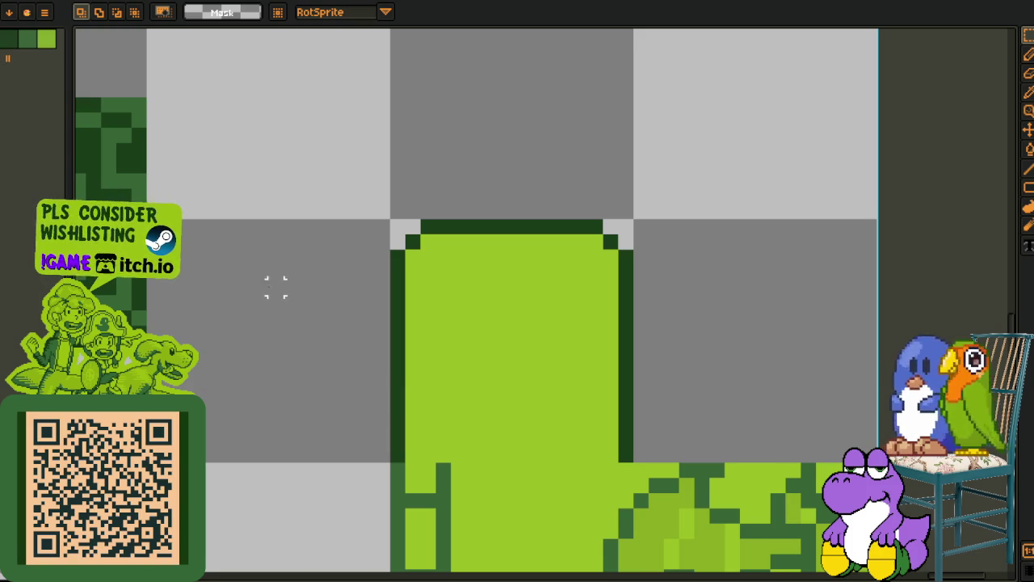
{"action": "scroll", "coordinate": [261, 287], "scroll_direction": "down", "scroll_amount": 6}
{"action": "scroll", "coordinate": [543, 313], "scroll_direction": "up", "scroll_amount": 3}
Move the selected 16×16 tile block right and down to sit flush beside its neighbour.
{"action": "mouse_move", "coordinate": [543, 313]}
{"action": "left_mouse_down"}
{"action": "mouse_move", "coordinate": [380, 243]}
{"action": "mouse_move", "coordinate": [396, 211]}
{"action": "mouse_move", "coordinate": [431, 257]}
{"action": "left_mouse_up"}
{"action": "scroll", "coordinate": [431, 257], "scroll_direction": "up", "scroll_amount": 2}
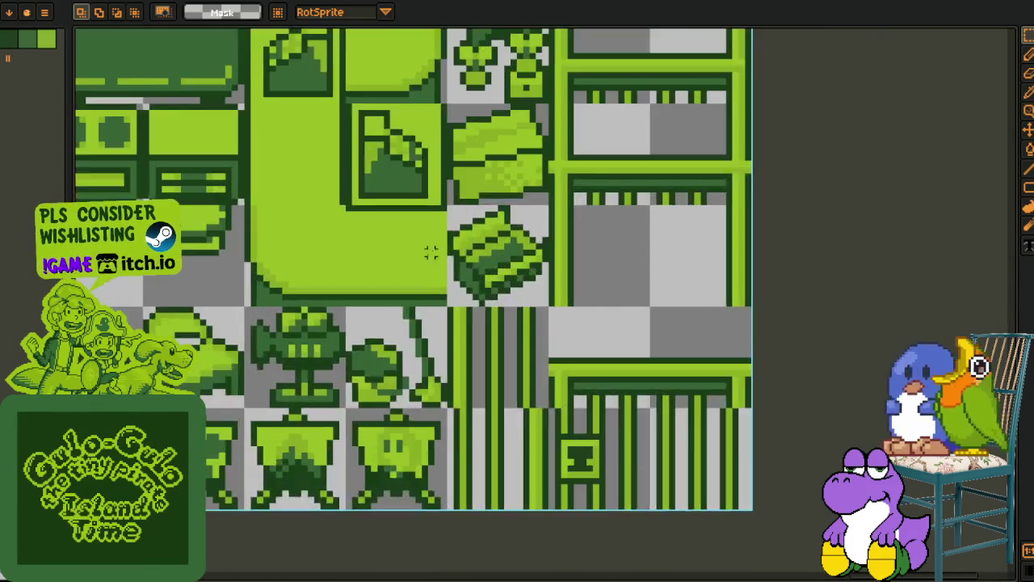
{"action": "scroll", "coordinate": [369, 248], "scroll_direction": "up", "scroll_amount": 1}
{"action": "mouse_move", "coordinate": [296, 178]}
{"action": "left_mouse_down"}
{"action": "mouse_move", "coordinate": [457, 335]}
{"action": "mouse_move", "coordinate": [441, 377]}
{"action": "mouse_move", "coordinate": [455, 266]}
{"action": "left_mouse_up"}
{"action": "scroll", "coordinate": [528, 228], "scroll_direction": "down", "scroll_amount": 2}
{"action": "scroll", "coordinate": [466, 307], "scroll_direction": "down", "scroll_amount": 2}
{"action": "scroll", "coordinate": [409, 469], "scroll_direction": "up", "scroll_amount": 2}
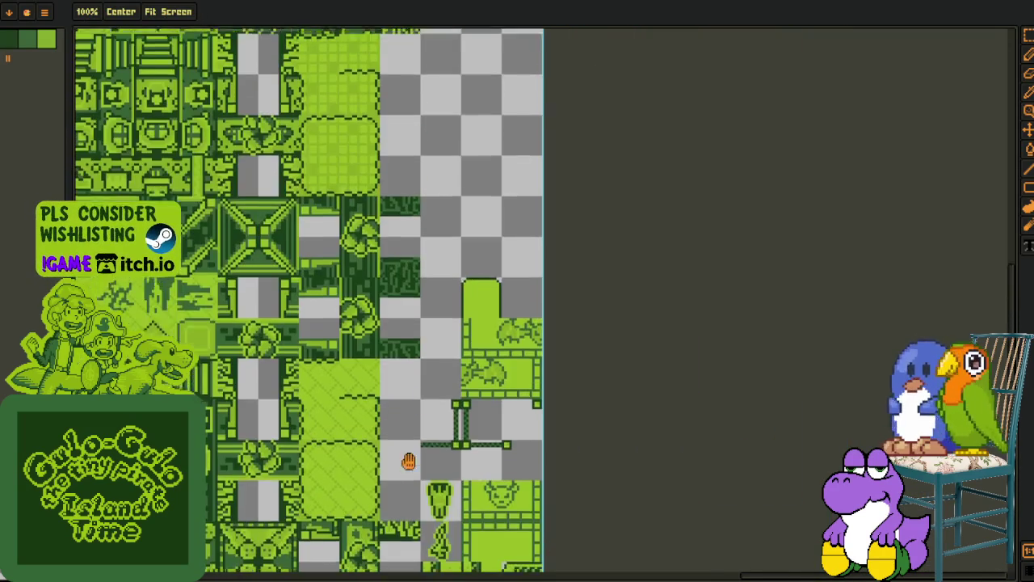
{"action": "scroll", "coordinate": [408, 469], "scroll_direction": "up", "scroll_amount": 2}
{"action": "scroll", "coordinate": [512, 363], "scroll_direction": "up", "scroll_amount": 5}
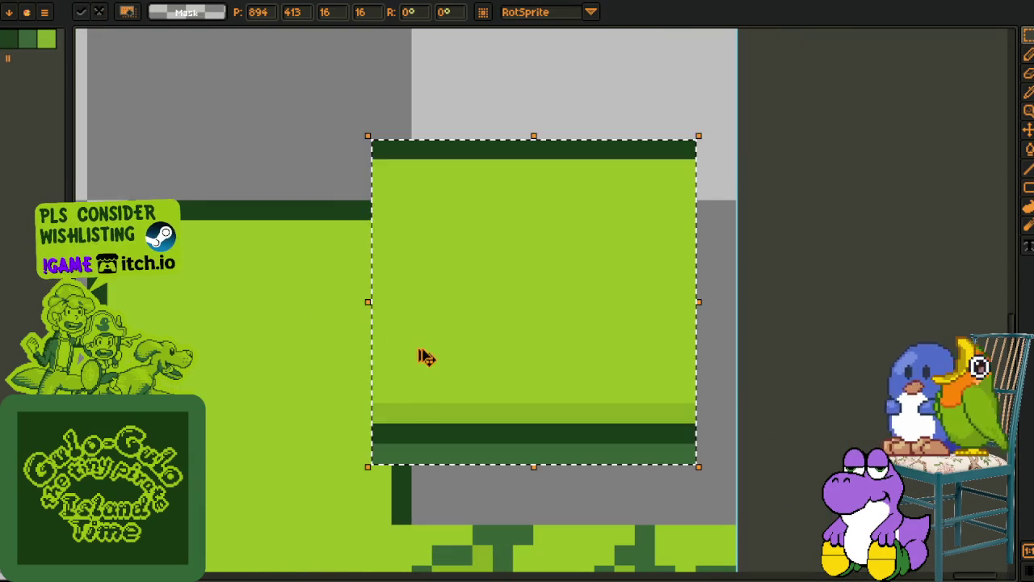
{"action": "mouse_move", "coordinate": [426, 356]}
{"action": "left_mouse_down"}
{"action": "mouse_move", "coordinate": [498, 383]}
{"action": "mouse_move", "coordinate": [499, 429]}
{"action": "mouse_move", "coordinate": [507, 419]}
{"action": "mouse_move", "coordinate": [499, 409]}
{"action": "mouse_move", "coordinate": [496, 418]}
{"action": "left_mouse_up"}
{"action": "left_click", "coordinate": [442, 169]}
Select the top portion of the left green tile.
{"action": "scroll", "coordinate": [444, 214], "scroll_direction": "down", "scroll_amount": 5}
{"action": "scroll", "coordinate": [445, 214], "scroll_direction": "down", "scroll_amount": 2}
{"action": "scroll", "coordinate": [575, 173], "scroll_direction": "up", "scroll_amount": 5}
{"action": "scroll", "coordinate": [531, 220], "scroll_direction": "up", "scroll_amount": 1}
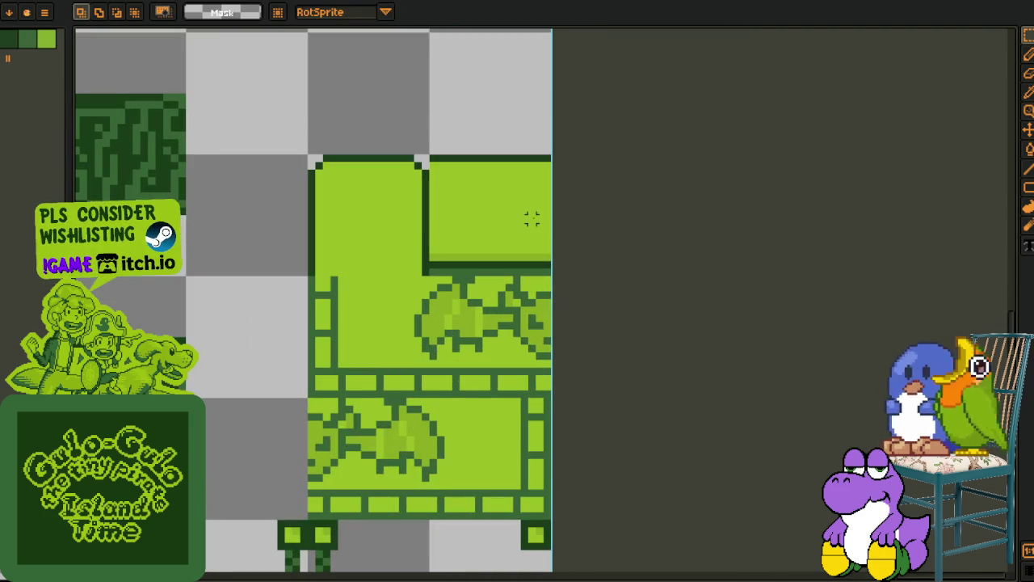
{"action": "scroll", "coordinate": [420, 219], "scroll_direction": "up", "scroll_amount": 2}
{"action": "left_click_drag", "start_coordinate": [234, 161], "coordinate": [477, 313]}
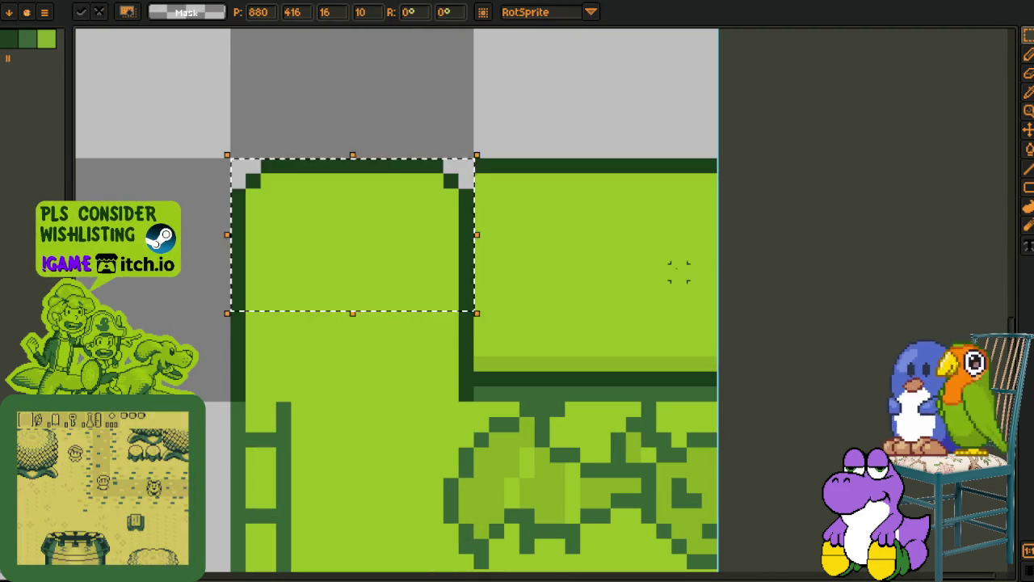
Copy the tile top onto a new layer and move the pasted piece to the canvas top.
{"action": "key", "text": "ctrl+d"}
{"action": "key", "text": "Tab"}
{"action": "right_click", "coordinate": [230, 445]}
{"action": "mouse_move", "coordinate": [242, 476]}
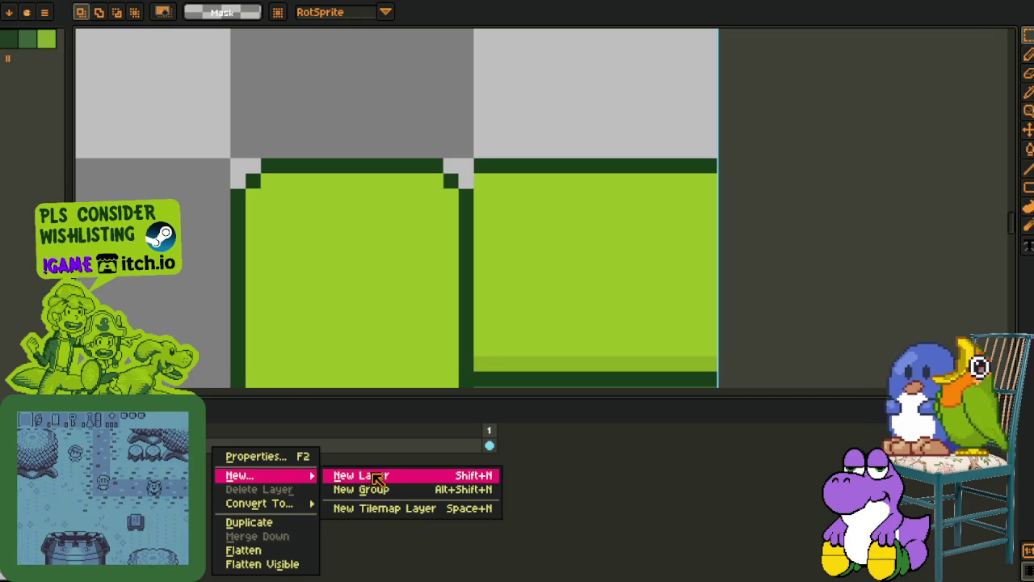
{"action": "left_click", "coordinate": [379, 479]}
{"action": "key", "text": "Tab"}
{"action": "key", "text": "ctrl+v"}
{"action": "left_click_drag", "start_coordinate": [331, 243], "coordinate": [438, 80]}
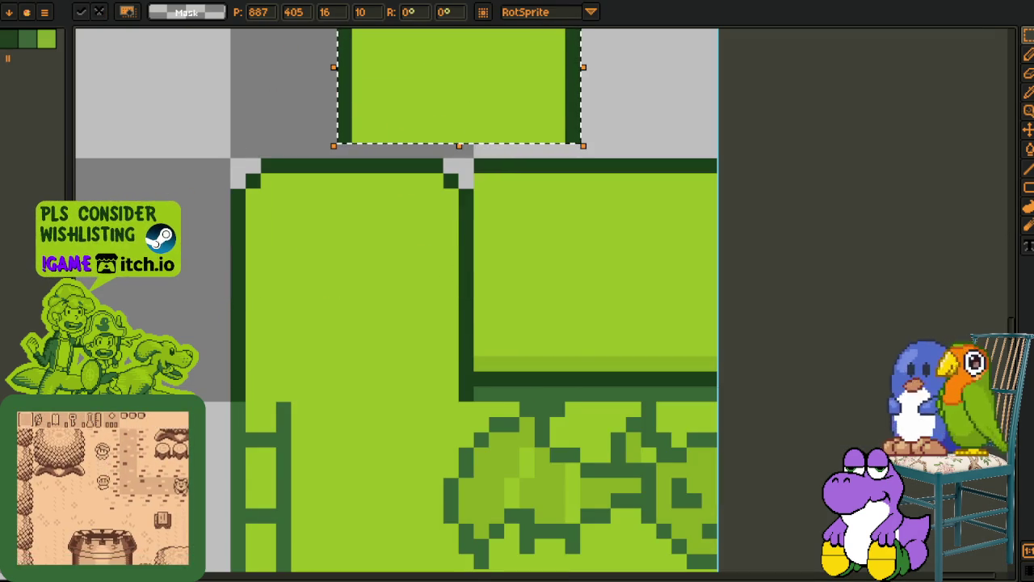
Rotate the pasted piece 90 degrees and place it on the tile's right side.
{"action": "left_click", "coordinate": [12, 0]}
{"action": "mouse_move", "coordinate": [121, 84]}
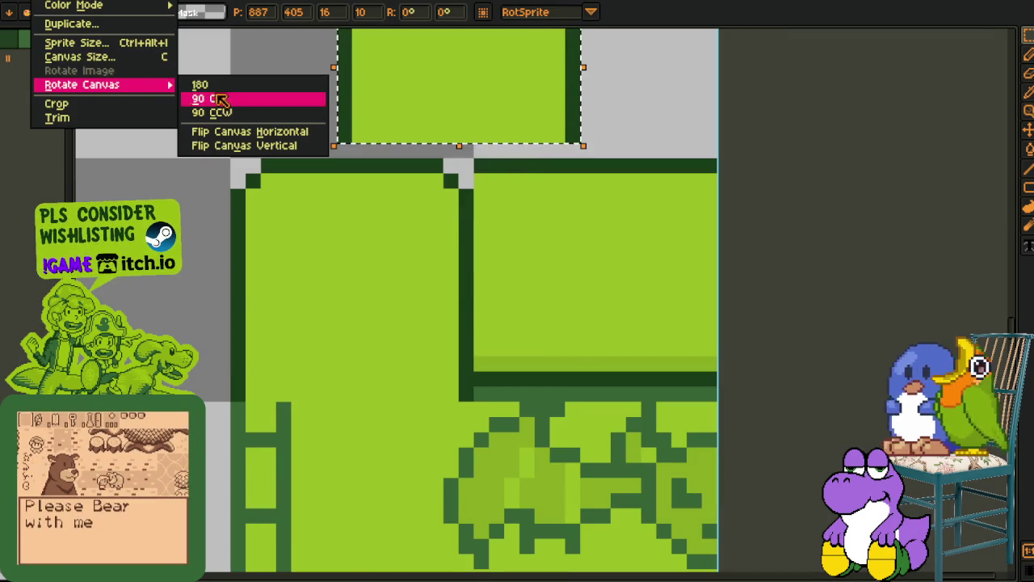
{"action": "left_click", "coordinate": [235, 131]}
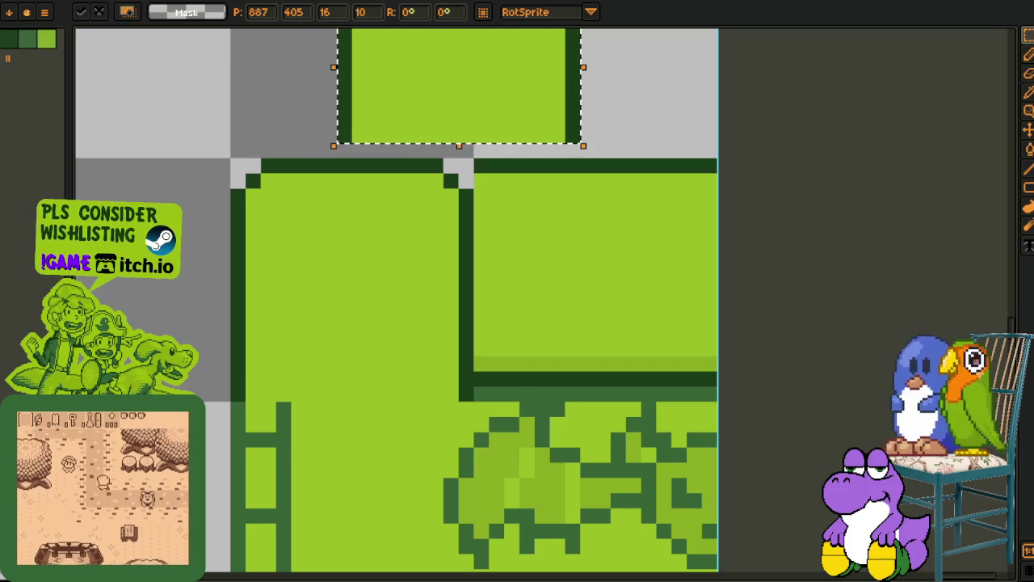
{"action": "scroll", "coordinate": [462, 191], "scroll_direction": "down", "scroll_amount": 2}
{"action": "scroll", "coordinate": [461, 192], "scroll_direction": "up", "scroll_amount": 1}
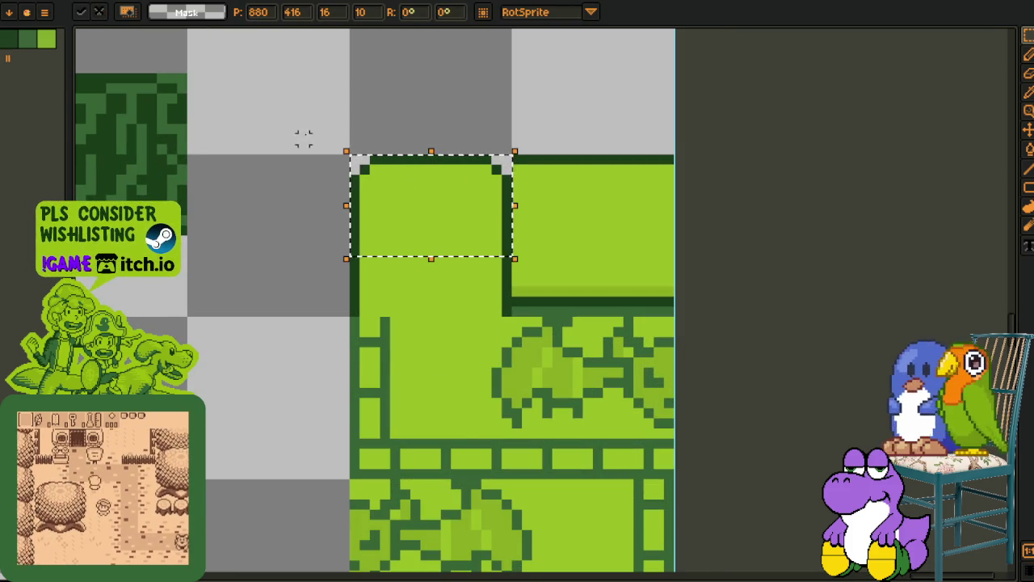
{"action": "left_click", "coordinate": [12, 0]}
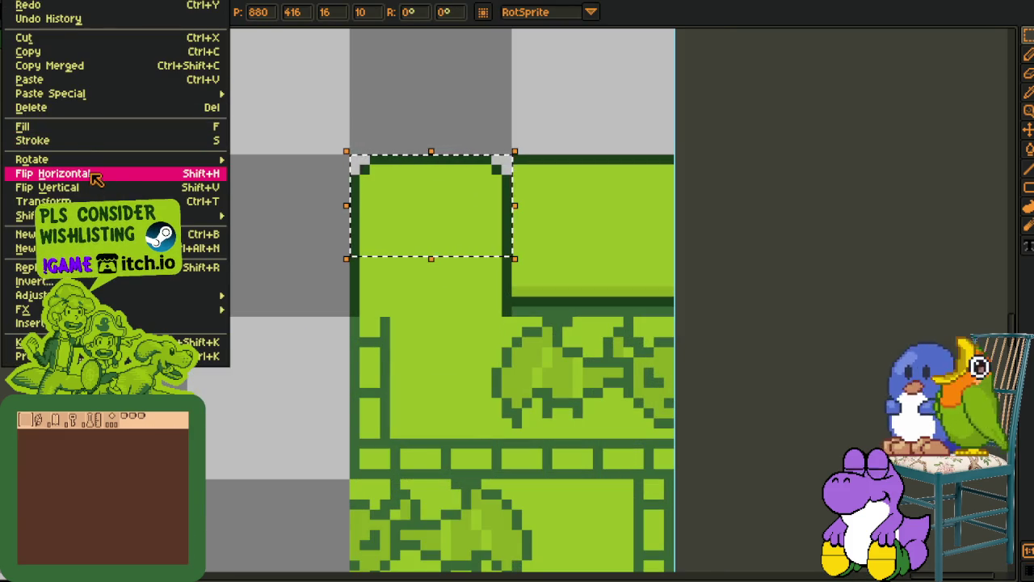
{"action": "mouse_move", "coordinate": [92, 161]}
{"action": "left_click", "coordinate": [247, 173]}
{"action": "mouse_move", "coordinate": [461, 202]}
{"action": "left_mouse_down"}
{"action": "mouse_move", "coordinate": [629, 228]}
{"action": "mouse_move", "coordinate": [629, 218]}
{"action": "left_mouse_up"}
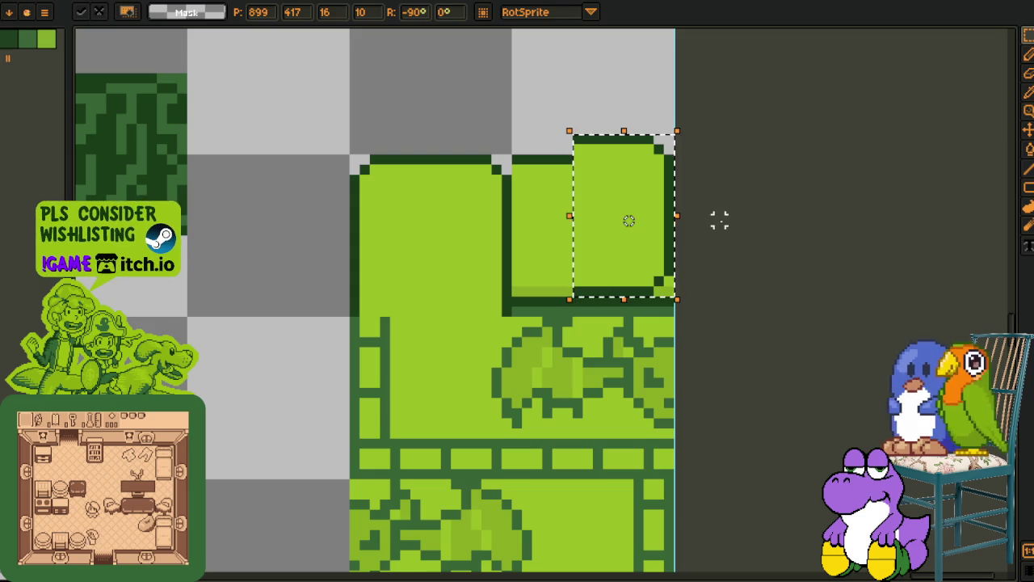
{"action": "key", "text": "ctrl+d"}
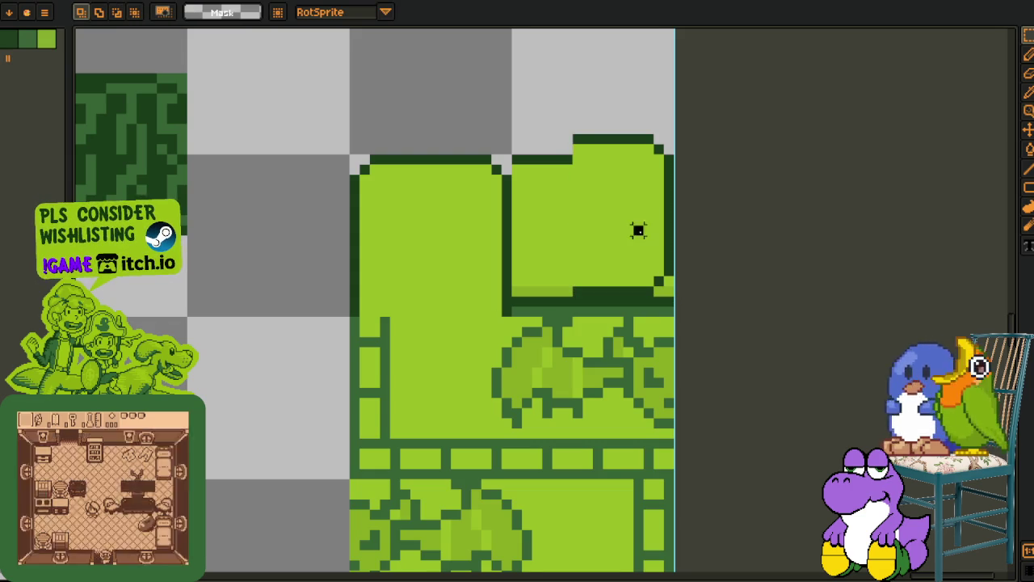
Try nudging the upper part of the right green block down, then undo the nudges.
{"action": "scroll", "coordinate": [639, 231], "scroll_direction": "up", "scroll_amount": 2}
{"action": "left_click_drag", "start_coordinate": [348, 74], "coordinate": [663, 277]}
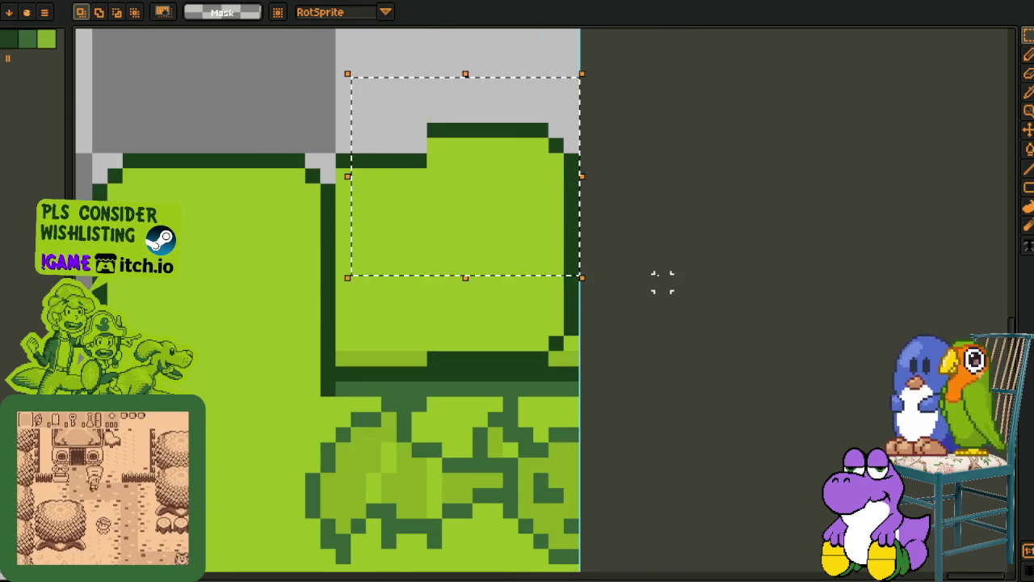
{"action": "key", "text": "Down"}
{"action": "key", "text": "Down"}
{"action": "key", "text": "ctrl+d"}
{"action": "key", "text": "Tab"}
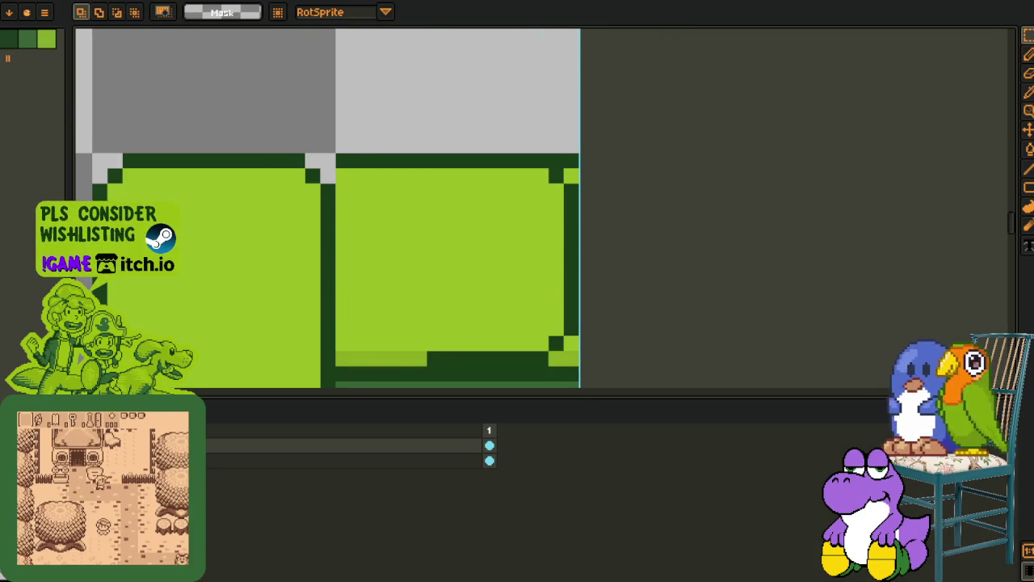
{"action": "key", "text": "ctrl+z"}
{"action": "key", "text": "Tab"}
Clear the whole right-hand block, then undo to restore it and drop the selection.
{"action": "left_click_drag", "start_coordinate": [518, 157], "coordinate": [602, 389]}
{"action": "key", "text": "Delete"}
{"action": "key", "text": "Tab"}
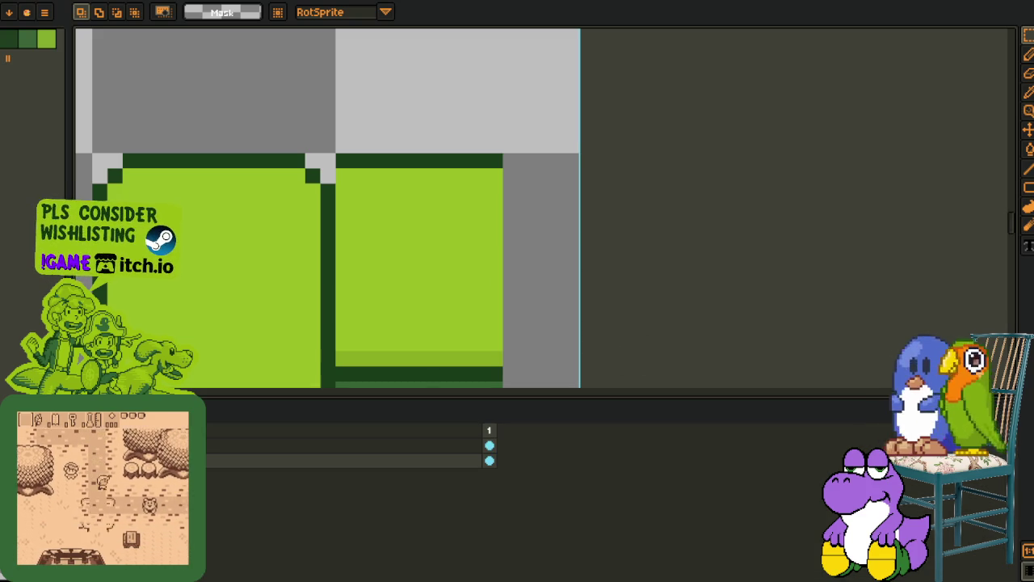
{"action": "key", "text": "ctrl+z"}
{"action": "key", "text": "Tab"}
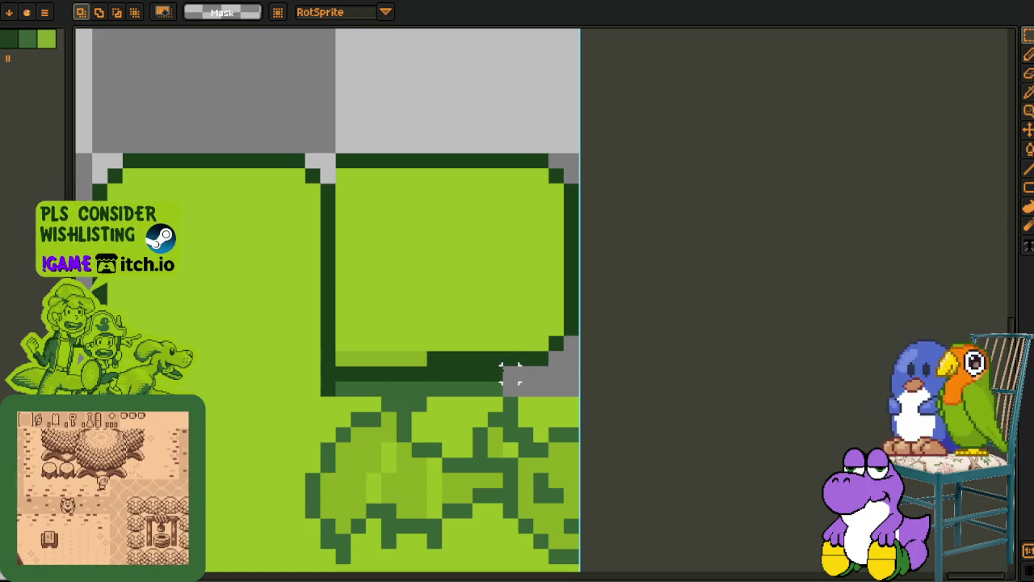
{"action": "key", "text": "ctrl+z"}
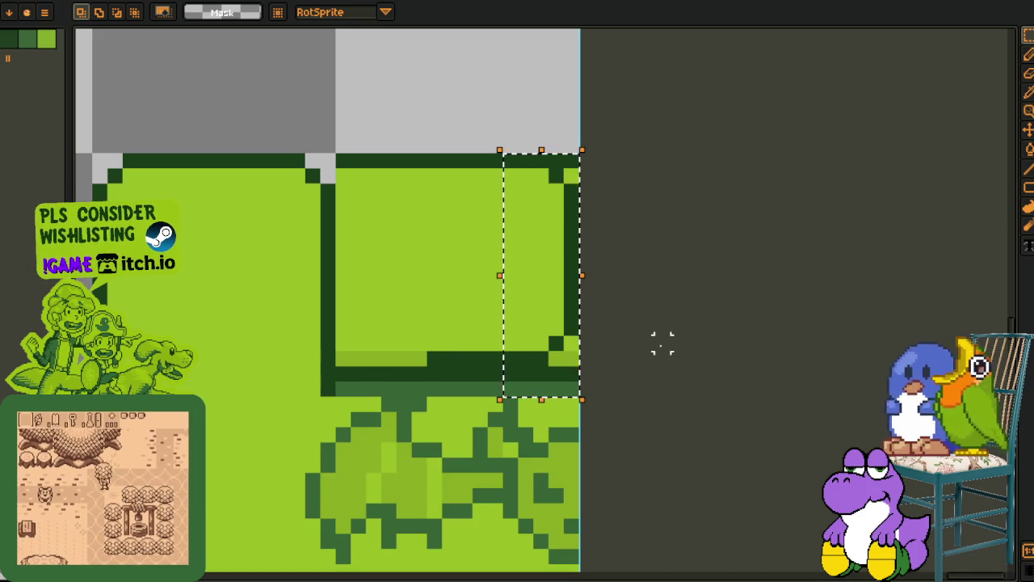
{"action": "key", "text": "ctrl+d"}
{"action": "key", "text": "Tab"}
Shift the right block's lower part up two pixels.
{"action": "key", "text": "Tab"}
{"action": "left_click_drag", "start_coordinate": [404, 266], "coordinate": [578, 368]}
{"action": "key", "text": "Up"}
{"action": "key", "text": "Tab"}
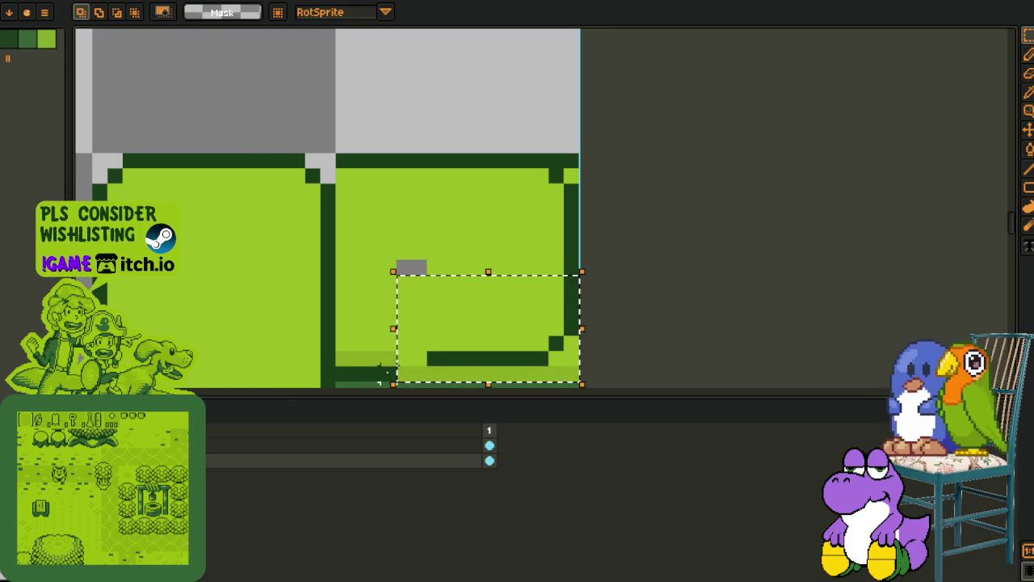
{"action": "key", "text": "Up"}
{"action": "key", "text": "ctrl+d"}
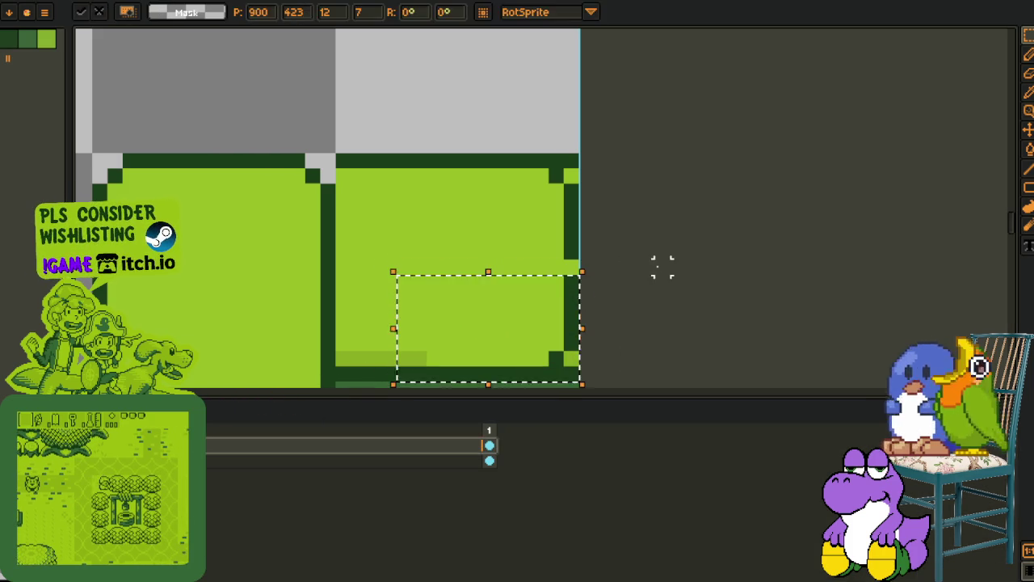
{"action": "key", "text": "Tab"}
{"action": "scroll", "coordinate": [465, 328], "scroll_direction": "up", "scroll_amount": 2}
{"action": "scroll", "coordinate": [547, 295], "scroll_direction": "up", "scroll_amount": 2}
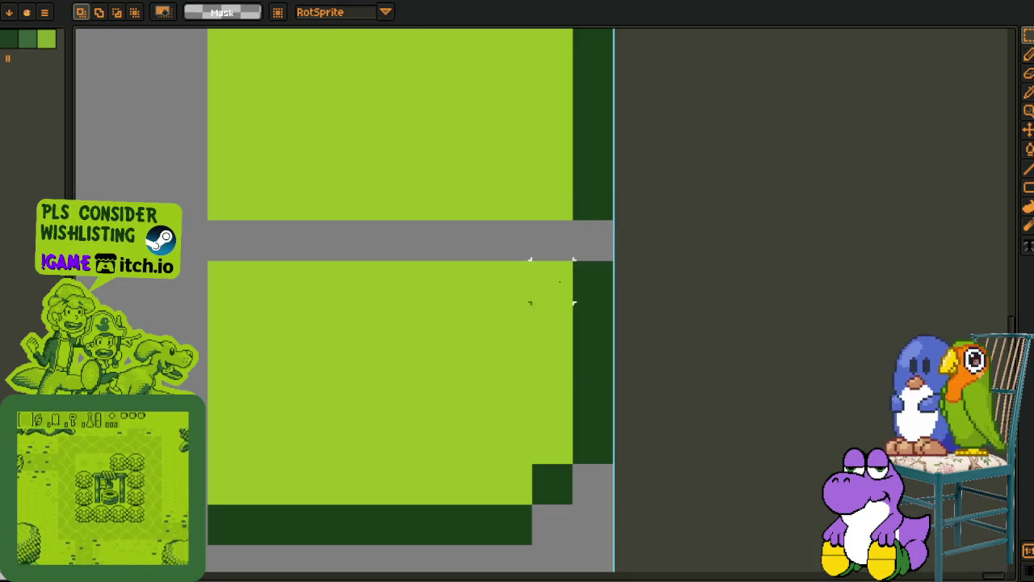
Fill the grey gap strip with green using the Pencil.
{"action": "key", "text": "b"}
{"action": "left_click_drag", "start_coordinate": [212, 223], "coordinate": [554, 229]}
{"action": "key", "text": "i"}
{"action": "scroll", "coordinate": [639, 255], "scroll_direction": "down", "scroll_amount": 3}
Redraw the dark outline around the block's bottom corner.
{"action": "key", "text": "Tab"}
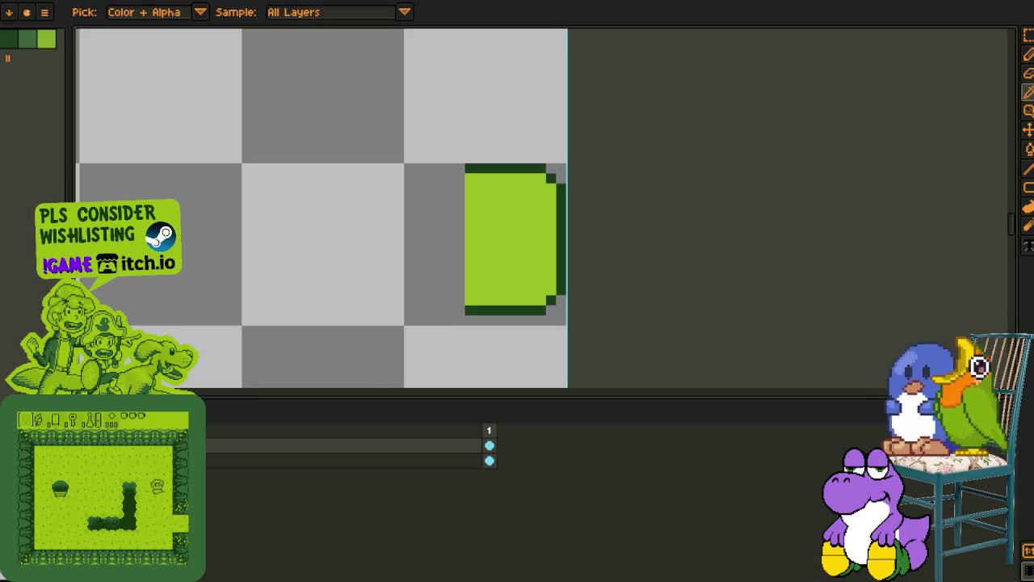
{"action": "key", "text": "ctrl+z"}
{"action": "key", "text": "Tab"}
{"action": "key", "text": "Tab"}
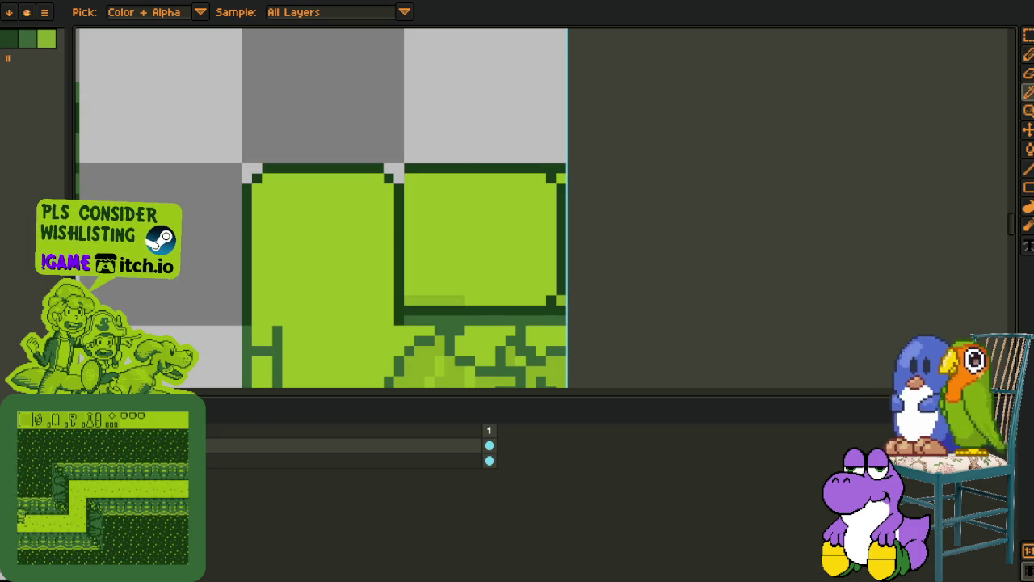
{"action": "key", "text": "ctrl+z"}
{"action": "key", "text": "ctrl+y"}
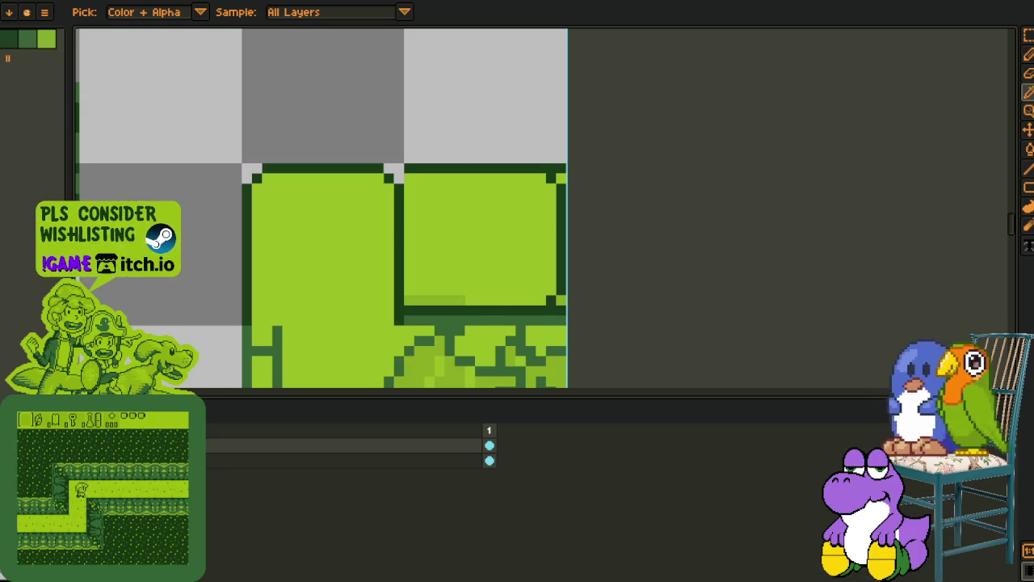
{"action": "scroll", "coordinate": [485, 291], "scroll_direction": "up", "scroll_amount": 2}
{"action": "key", "text": "b"}
{"action": "mouse_move", "coordinate": [465, 313]}
{"action": "left_mouse_down"}
{"action": "mouse_move", "coordinate": [596, 317]}
{"action": "mouse_move", "coordinate": [624, 299]}
{"action": "left_mouse_up"}
{"action": "scroll", "coordinate": [627, 307], "scroll_direction": "down", "scroll_amount": 2}
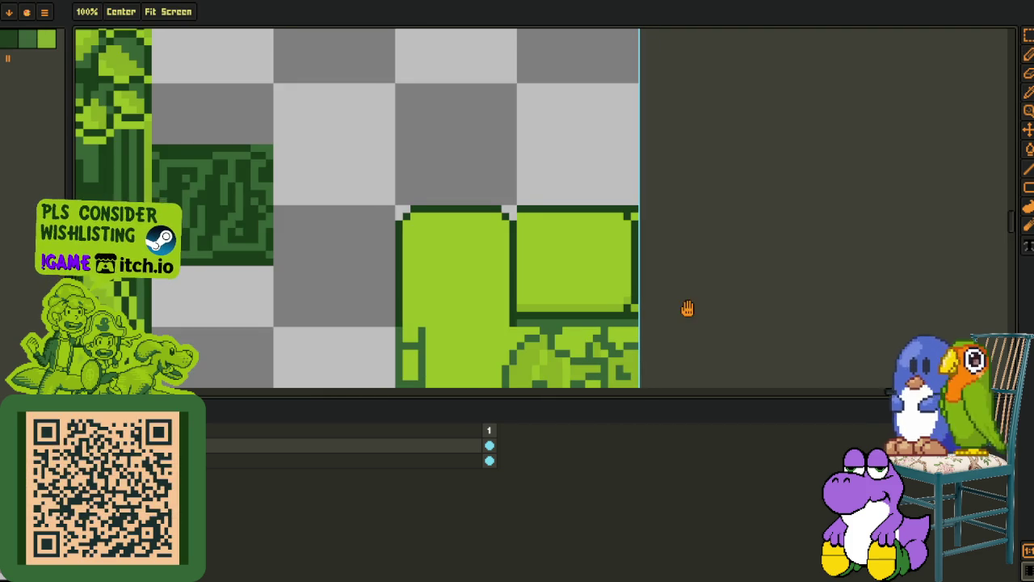
Pan and zoom around the tileset to bring the edited block tile into view.
{"action": "left_click_drag", "start_coordinate": [691, 309], "coordinate": [594, 330]}
{"action": "scroll", "coordinate": [536, 327], "scroll_direction": "up", "scroll_amount": 2}
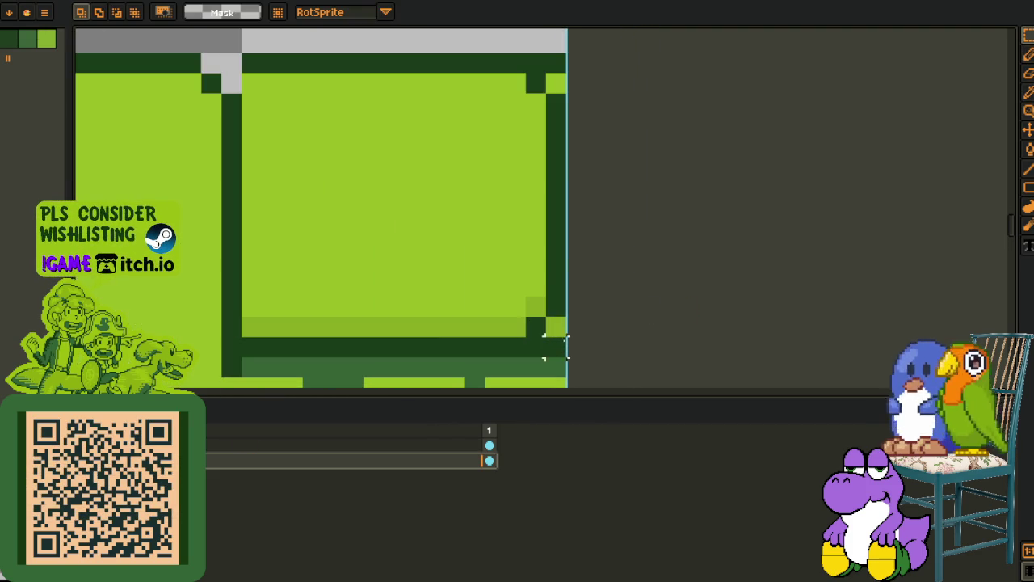
{"action": "scroll", "coordinate": [676, 194], "scroll_direction": "down", "scroll_amount": 3}
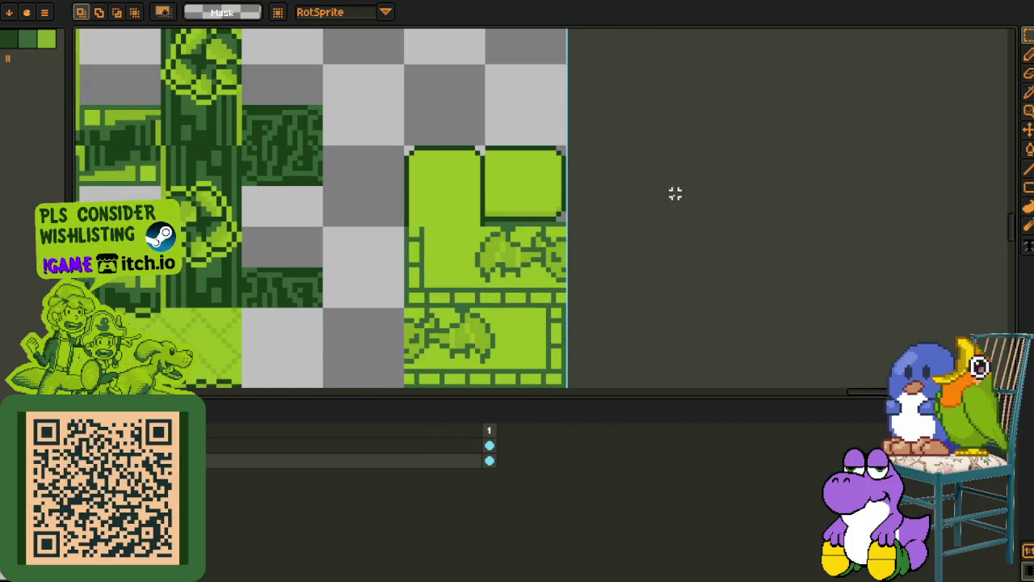
{"action": "scroll", "coordinate": [665, 203], "scroll_direction": "down", "scroll_amount": 3}
{"action": "scroll", "coordinate": [614, 284], "scroll_direction": "up", "scroll_amount": 3}
{"action": "scroll", "coordinate": [503, 167], "scroll_direction": "up", "scroll_amount": 3}
{"action": "scroll", "coordinate": [455, 369], "scroll_direction": "down", "scroll_amount": 5}
{"action": "scroll", "coordinate": [484, 264], "scroll_direction": "left", "scroll_amount": 2}
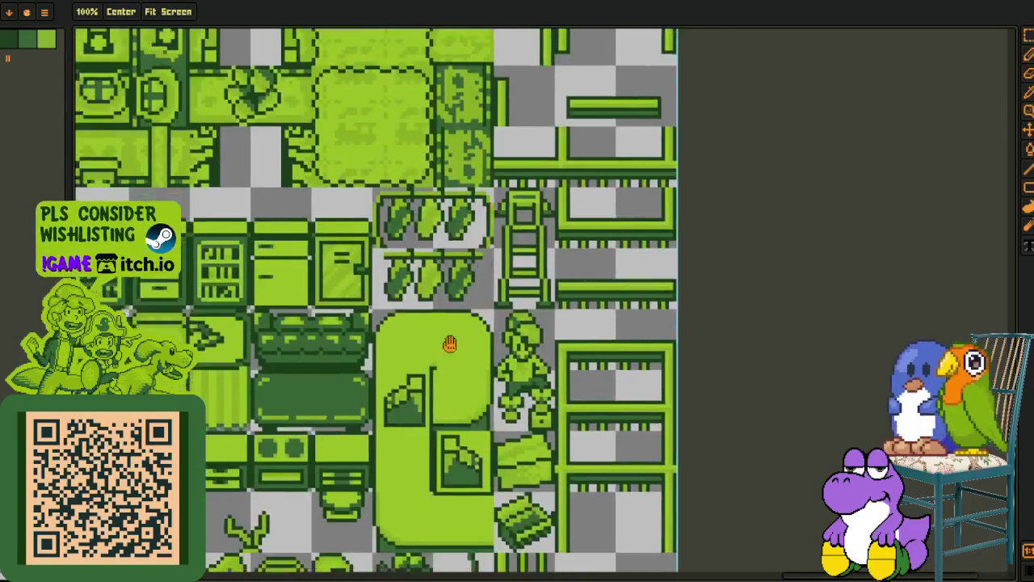
{"action": "scroll", "coordinate": [485, 264], "scroll_direction": "down", "scroll_amount": 3}
{"action": "scroll", "coordinate": [527, 262], "scroll_direction": "up", "scroll_amount": 3}
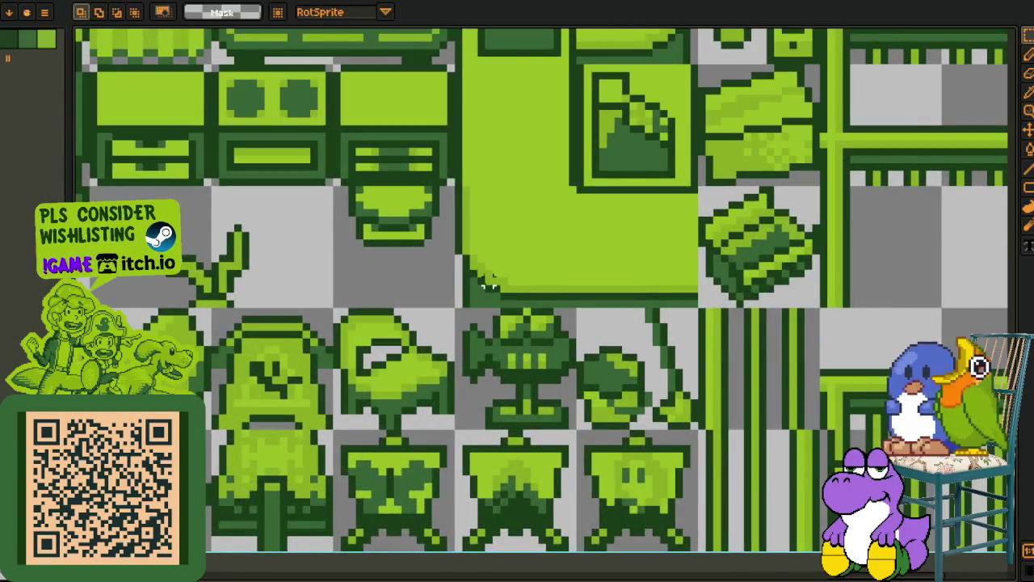
{"action": "scroll", "coordinate": [488, 280], "scroll_direction": "down", "scroll_amount": 3}
{"action": "scroll", "coordinate": [605, 203], "scroll_direction": "up", "scroll_amount": 3}
{"action": "scroll", "coordinate": [592, 343], "scroll_direction": "up", "scroll_amount": 3}
{"action": "scroll", "coordinate": [538, 356], "scroll_direction": "down", "scroll_amount": 8}
{"action": "scroll", "coordinate": [538, 356], "scroll_direction": "left", "scroll_amount": 2}
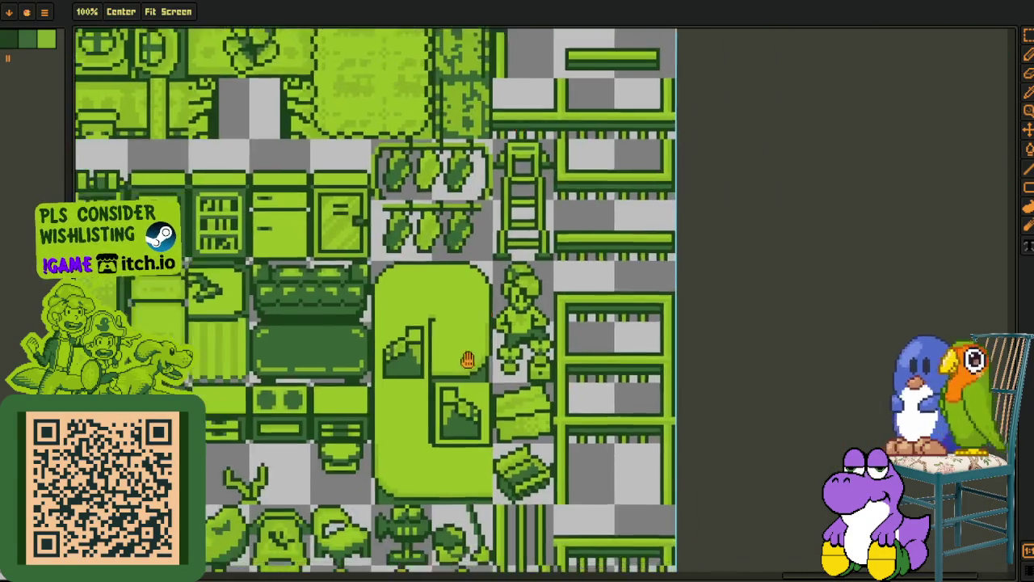
{"action": "mouse_move", "coordinate": [468, 360]}
{"action": "left_mouse_down"}
{"action": "mouse_move", "coordinate": [500, 146]}
{"action": "mouse_move", "coordinate": [489, 395]}
{"action": "left_mouse_up"}
{"action": "left_click_drag", "start_coordinate": [517, 162], "coordinate": [452, 372]}
{"action": "left_click_drag", "start_coordinate": [635, 172], "coordinate": [612, 300]}
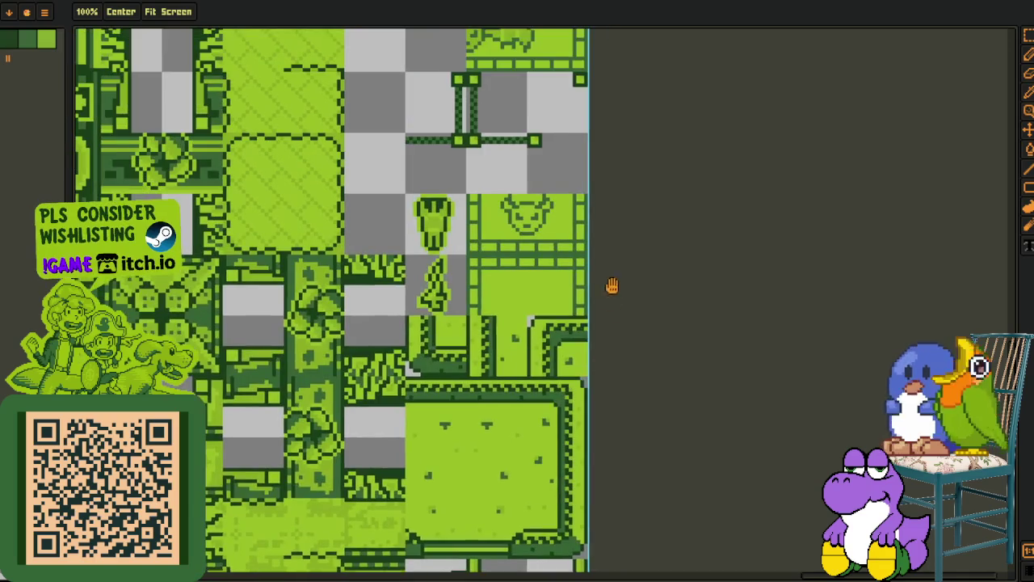
{"action": "left_click_drag", "start_coordinate": [599, 248], "coordinate": [554, 417]}
{"action": "scroll", "coordinate": [547, 334], "scroll_direction": "up", "scroll_amount": 5}
Add a dark pixel below the outline column of the upper block.
{"action": "key", "text": "o"}
{"action": "scroll", "coordinate": [544, 260], "scroll_direction": "up", "scroll_amount": 3}
{"action": "key", "text": "b"}
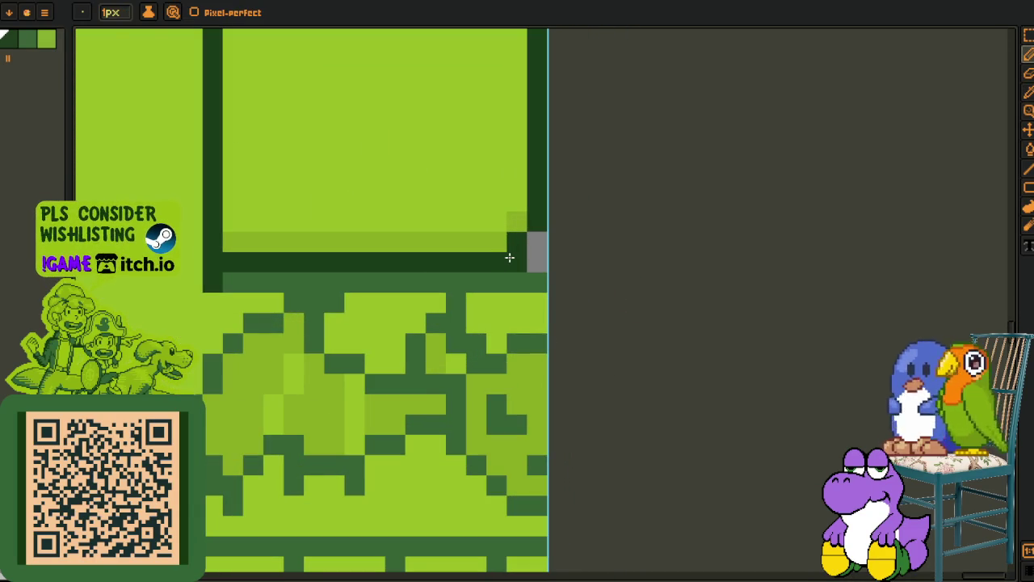
{"action": "key", "text": "ctrl+a"}
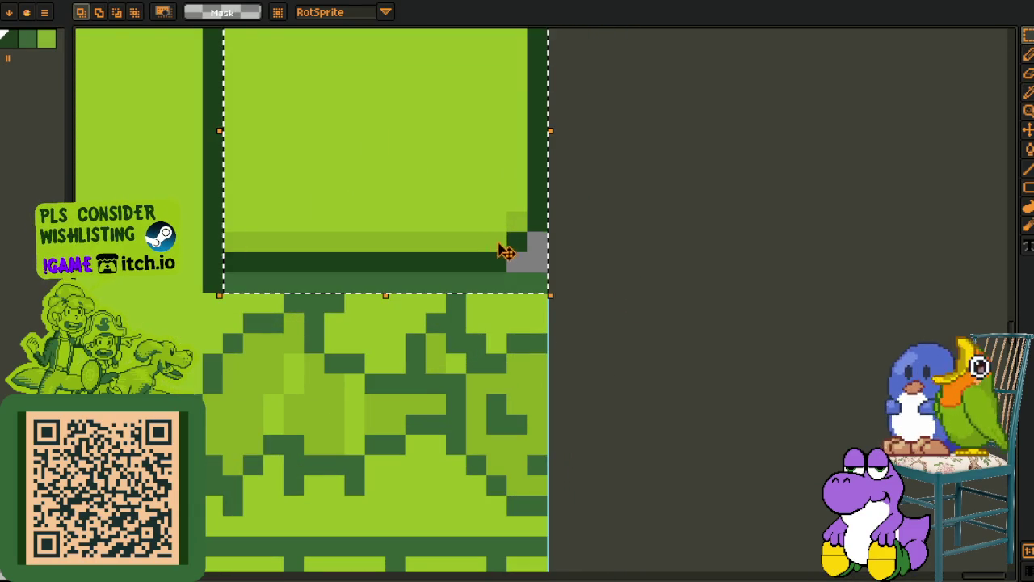
{"action": "left_click", "coordinate": [518, 281]}
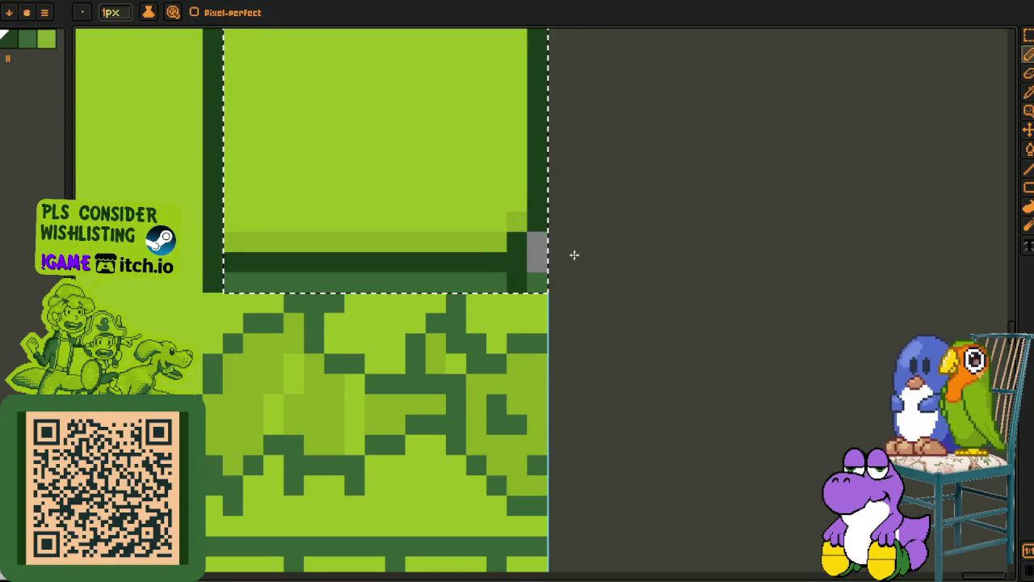
{"action": "key", "text": "i"}
{"action": "scroll", "coordinate": [555, 278], "scroll_direction": "down", "scroll_amount": 5}
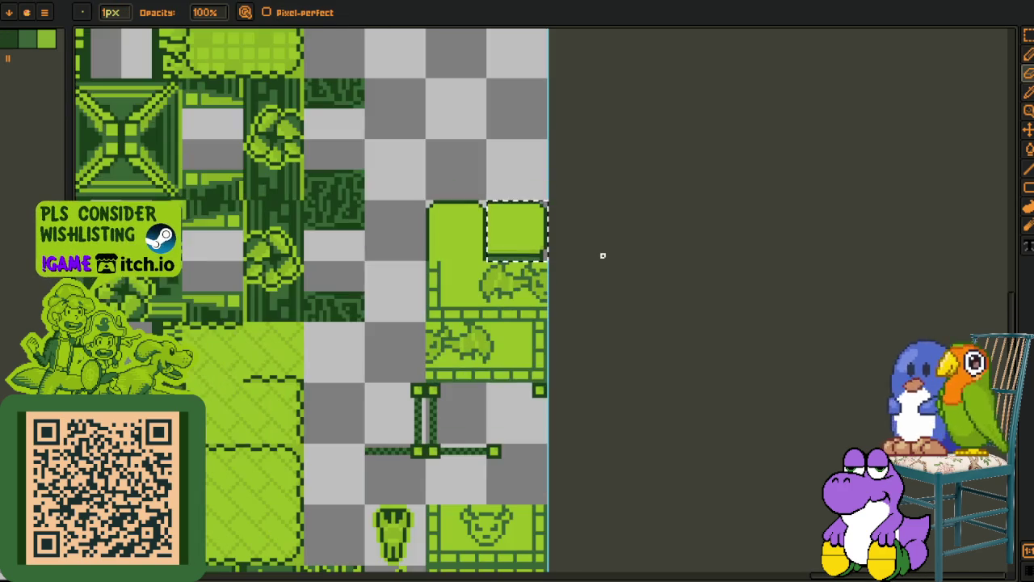
Save the tileset image, declining to flatten its layers.
{"action": "key", "text": "m"}
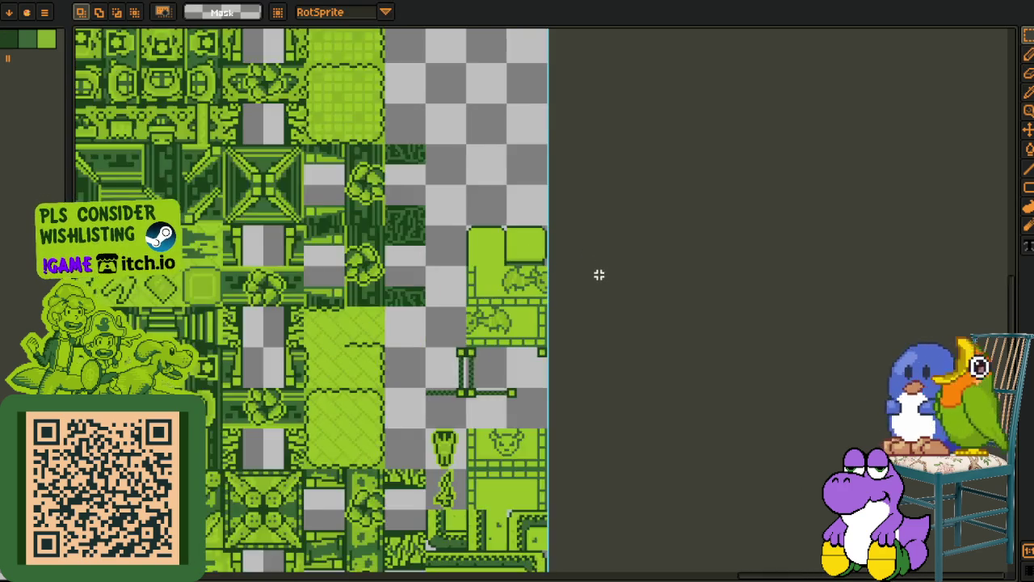
{"action": "key", "text": "ctrl+s"}
{"action": "left_click", "coordinate": [548, 355]}
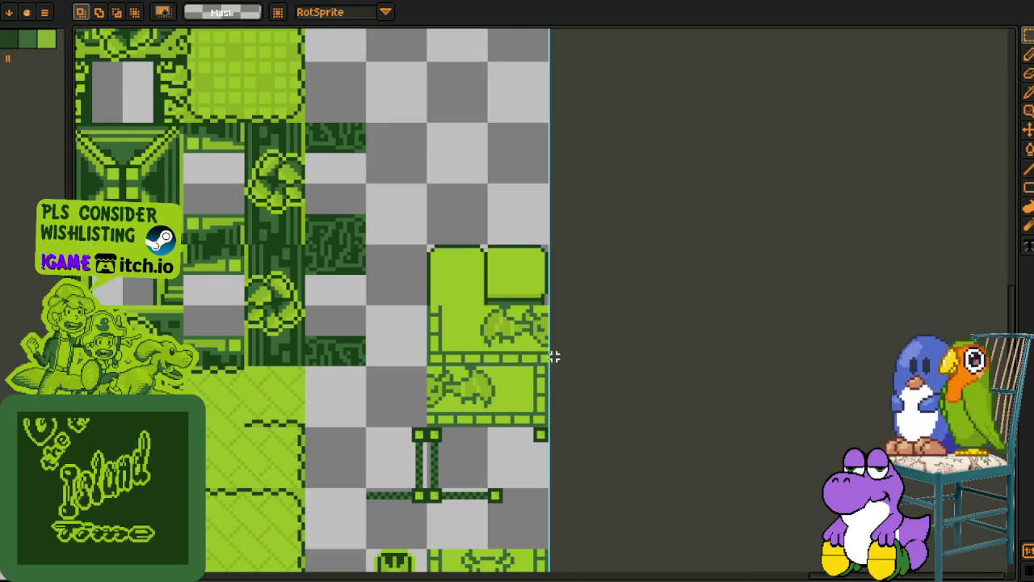
Move the selected tile into the empty cell above.
{"action": "scroll", "coordinate": [462, 285], "scroll_direction": "up", "scroll_amount": 2}
{"action": "mouse_move", "coordinate": [461, 285]}
{"action": "left_mouse_down"}
{"action": "mouse_move", "coordinate": [555, 170]}
{"action": "mouse_move", "coordinate": [561, 186]}
{"action": "left_mouse_up"}
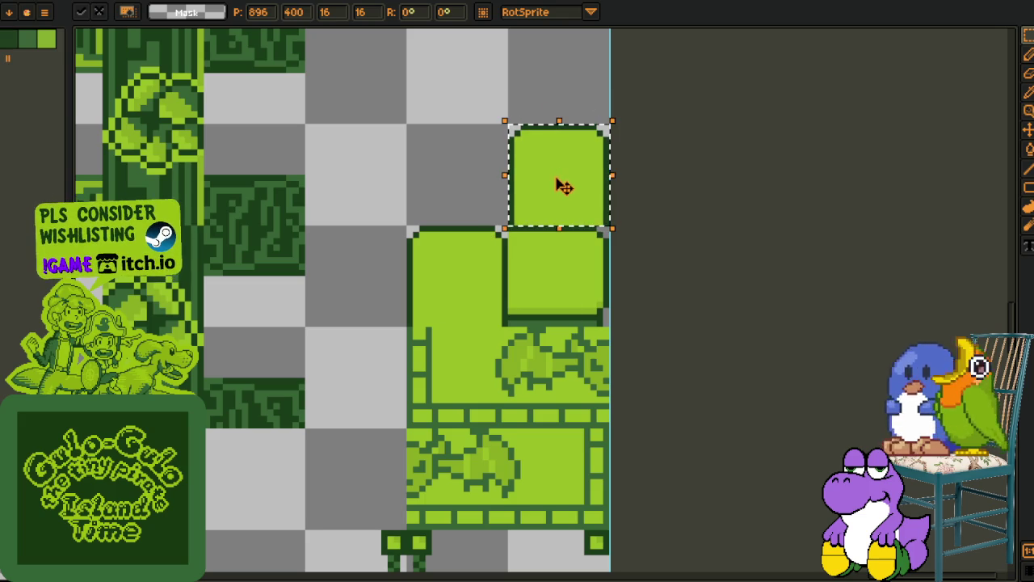
{"action": "left_click", "coordinate": [670, 203]}
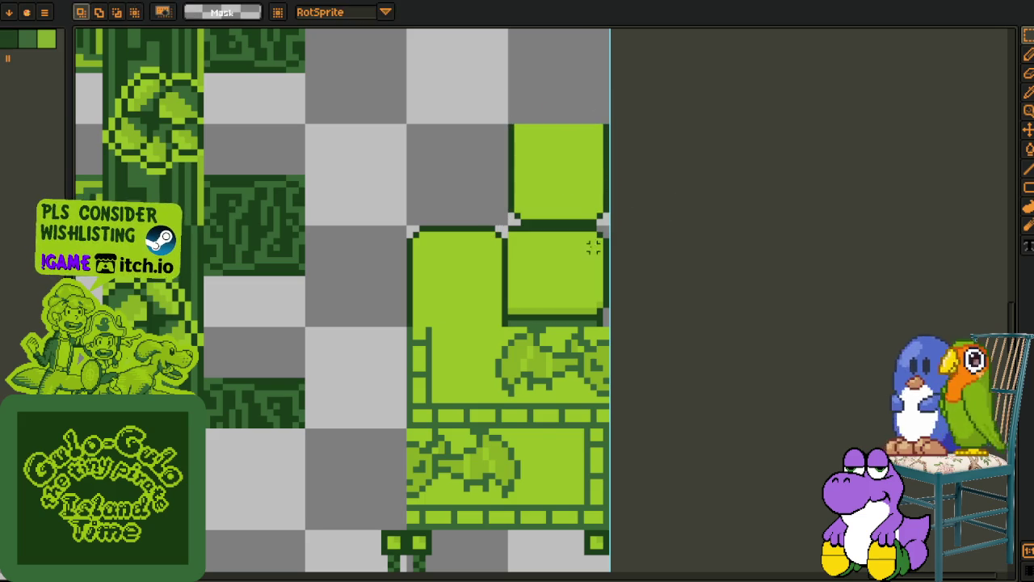
Shift the top-right tile's lower strip up two pixels.
{"action": "scroll", "coordinate": [538, 294], "scroll_direction": "up", "scroll_amount": 2}
{"action": "left_click_drag", "start_coordinate": [450, 235], "coordinate": [554, 270]}
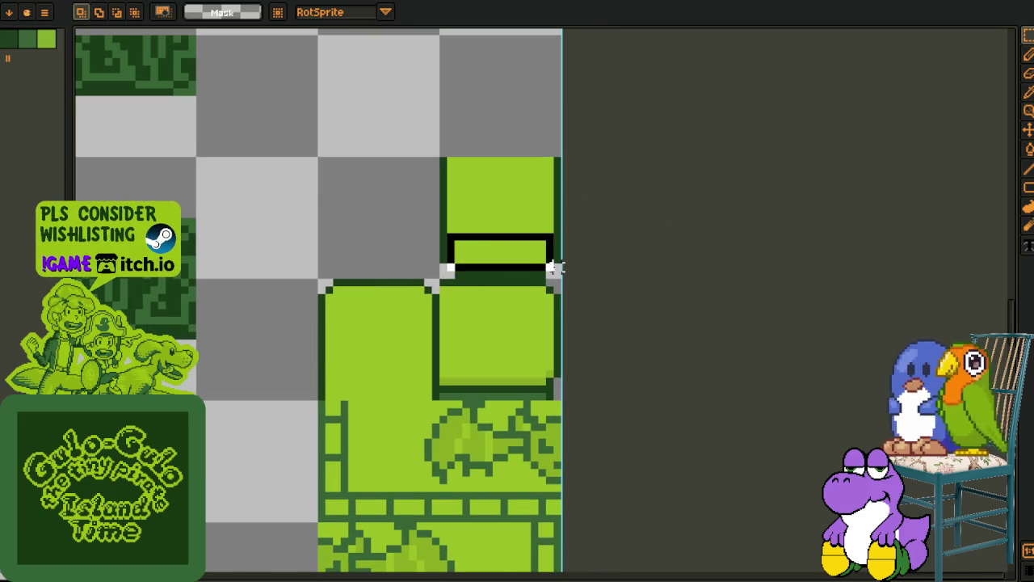
{"action": "key", "text": "Delete"}
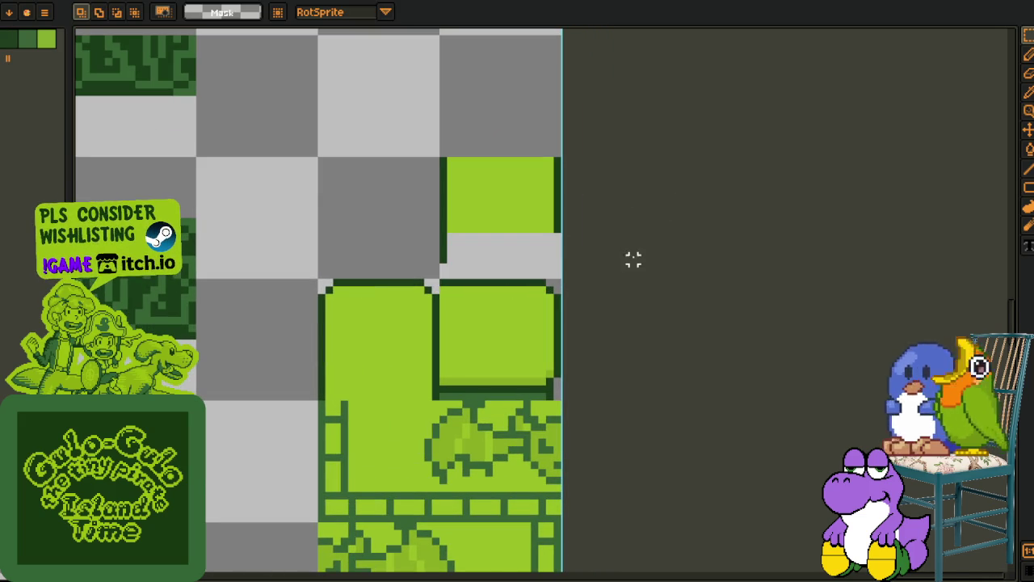
{"action": "key", "text": "ctrl+z"}
{"action": "left_click_drag", "start_coordinate": [434, 221], "coordinate": [568, 273]}
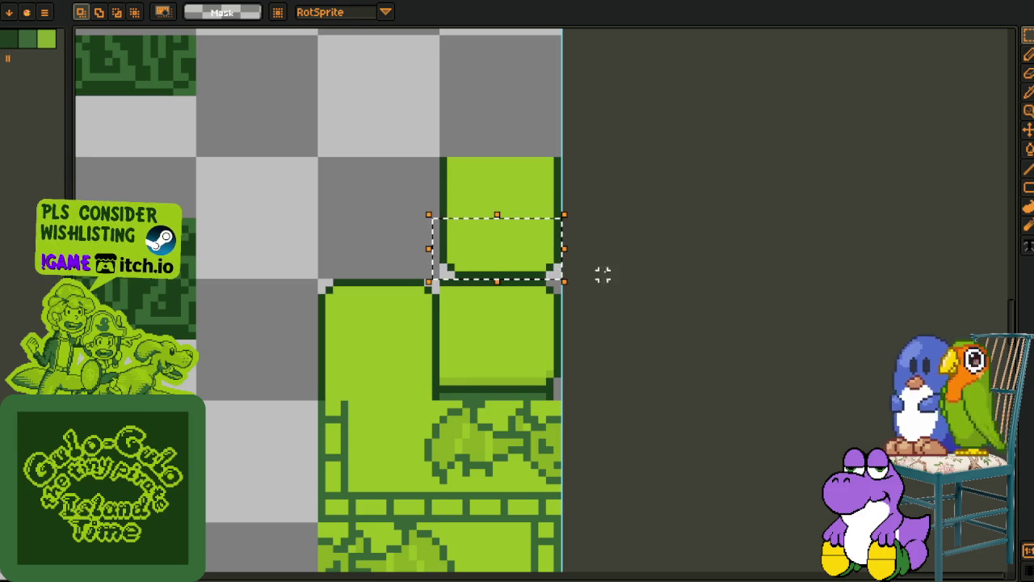
{"action": "key", "text": "Up"}
{"action": "key", "text": "Up"}
{"action": "key", "text": "Return"}
Paint over the grey gap strip with colours sampled from the tile.
{"action": "scroll", "coordinate": [536, 308], "scroll_direction": "up", "scroll_amount": 2}
{"action": "key", "text": "i"}
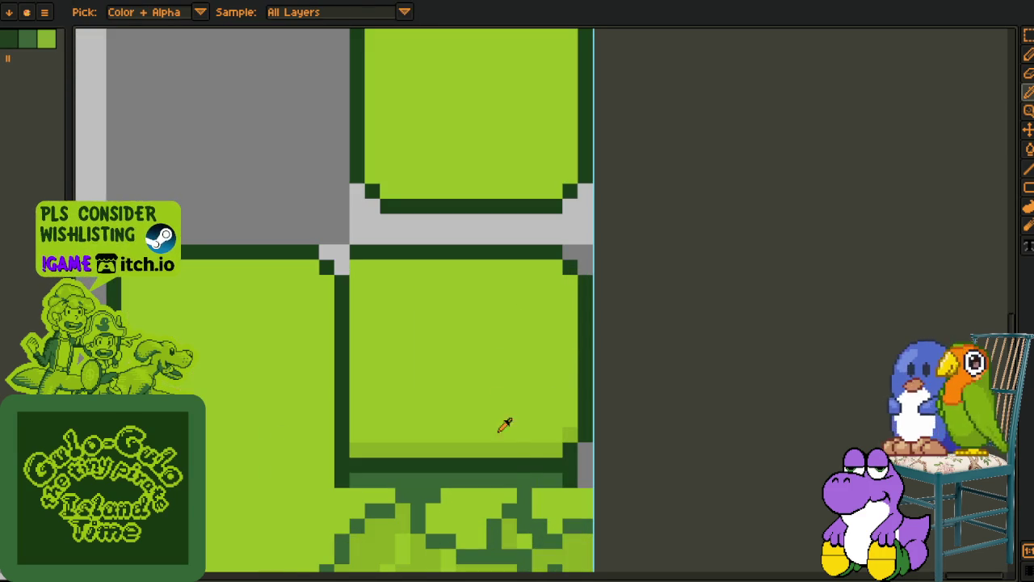
{"action": "left_click", "coordinate": [521, 473]}
{"action": "key", "text": "b"}
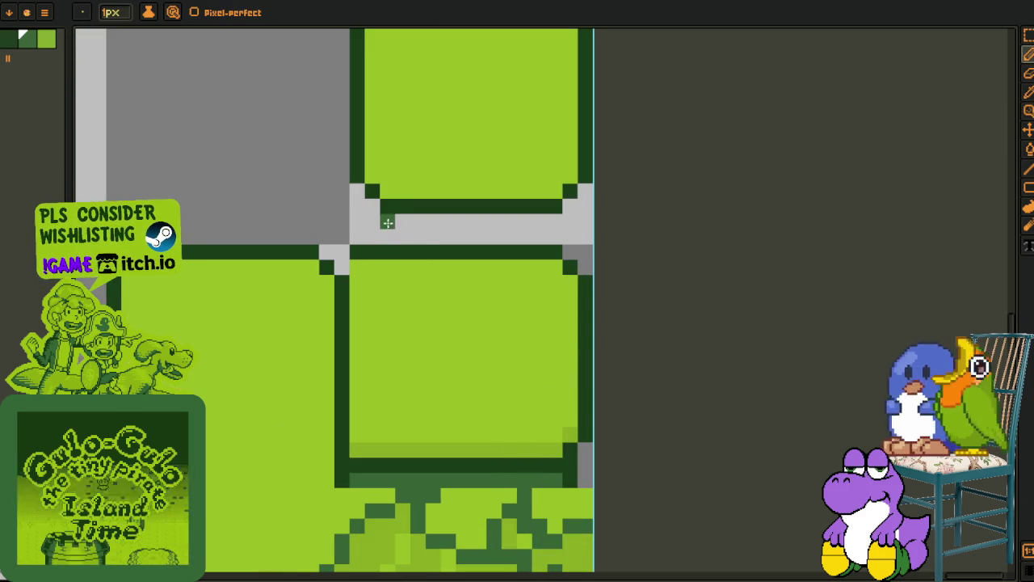
{"action": "left_click_drag", "start_coordinate": [387, 221], "coordinate": [387, 239]}
{"action": "left_click_drag", "start_coordinate": [570, 208], "coordinate": [570, 239]}
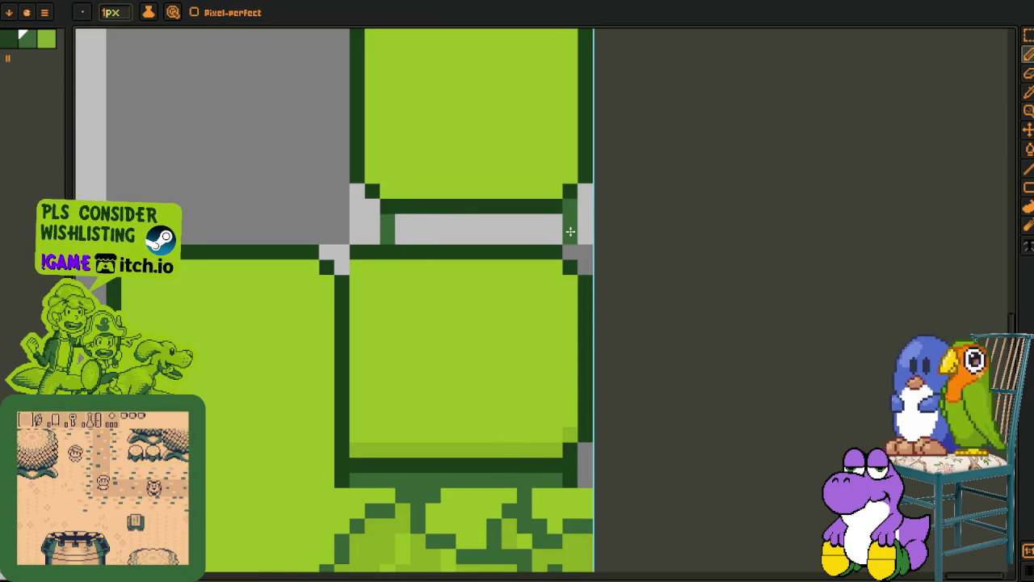
{"action": "mouse_move", "coordinate": [392, 222]}
{"action": "left_mouse_down"}
{"action": "mouse_move", "coordinate": [540, 222]}
{"action": "mouse_move", "coordinate": [396, 235]}
{"action": "left_mouse_up"}
Extend the dark outline down the strip's left edge.
{"action": "key", "text": "i"}
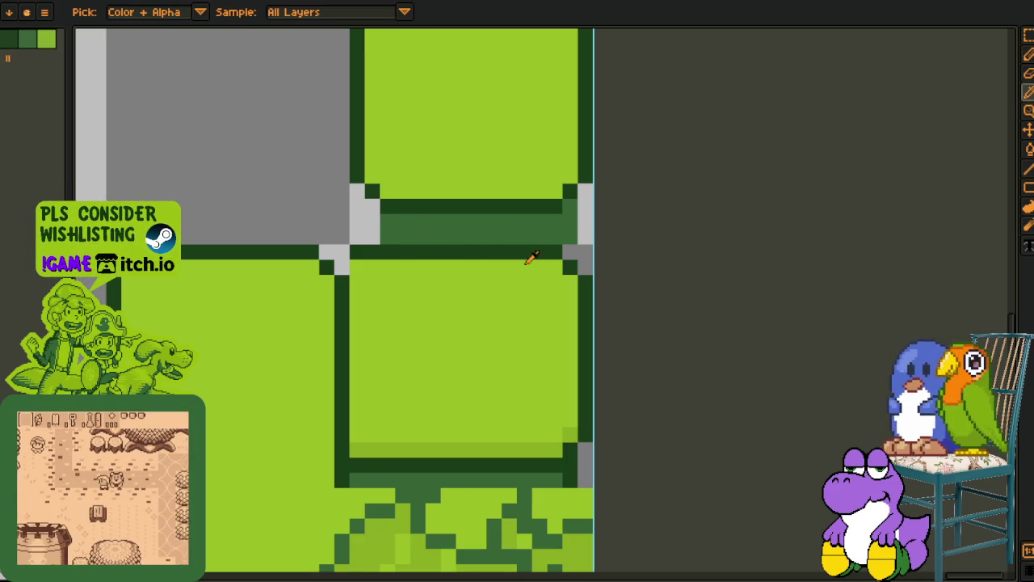
{"action": "left_click", "coordinate": [565, 250]}
{"action": "key", "text": "b"}
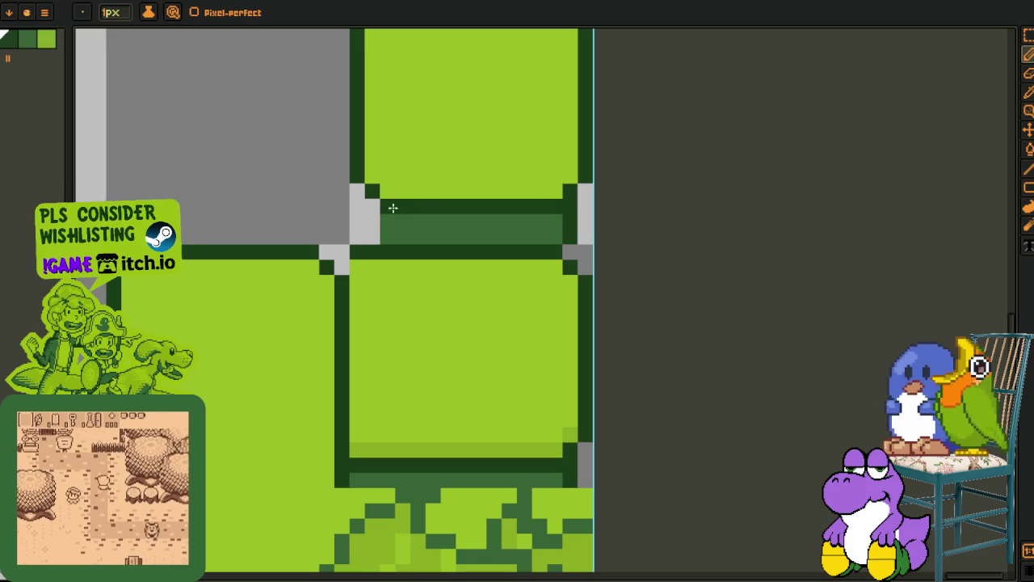
{"action": "left_click_drag", "start_coordinate": [404, 210], "coordinate": [374, 222]}
{"action": "key", "text": "i"}
{"action": "scroll", "coordinate": [374, 231], "scroll_direction": "down", "scroll_amount": 2}
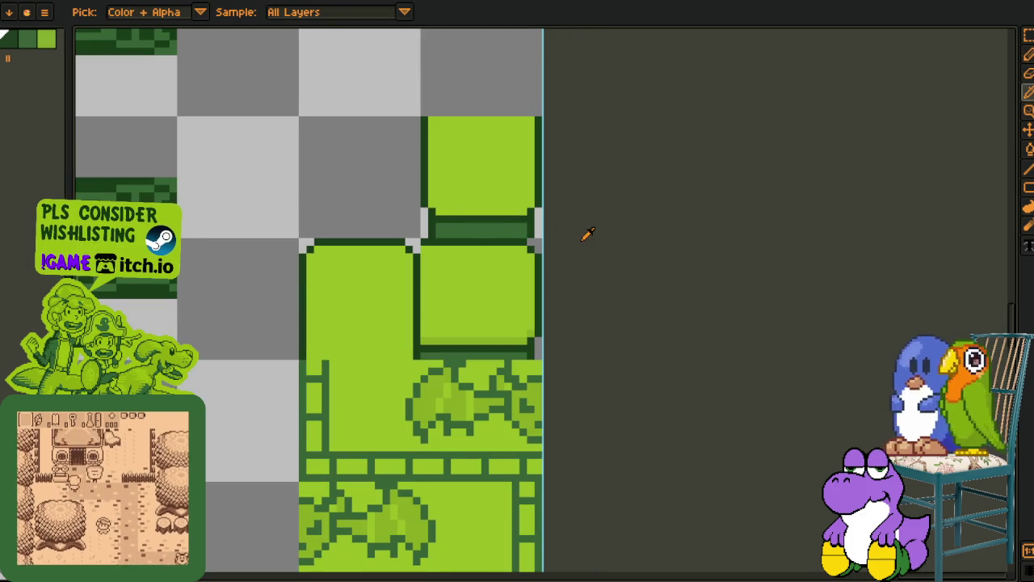
{"action": "scroll", "coordinate": [585, 234], "scroll_direction": "down", "scroll_amount": 1}
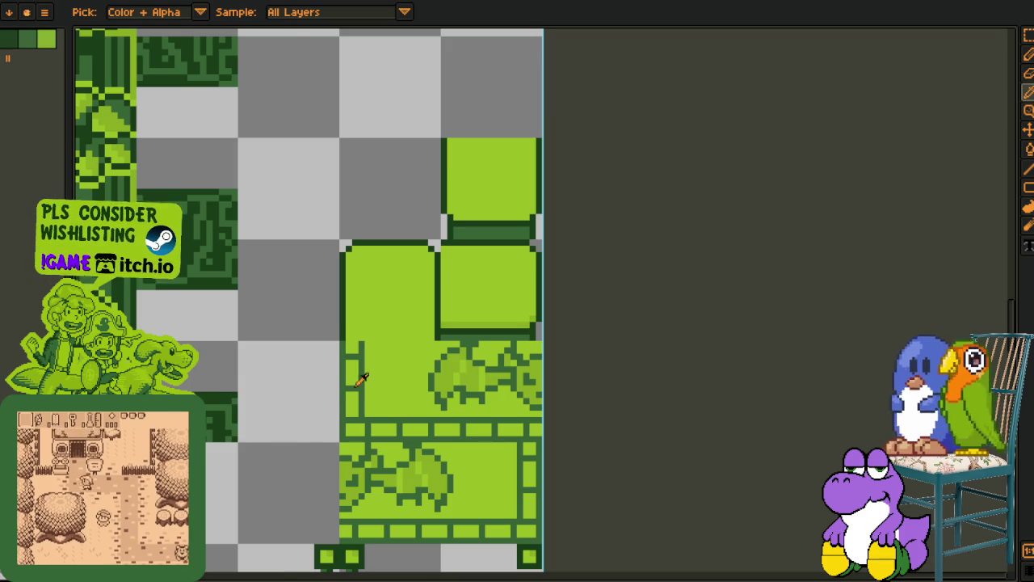
Select the strip across the middle row and drop it in place.
{"action": "scroll", "coordinate": [353, 386], "scroll_direction": "down", "scroll_amount": 2}
{"action": "scroll", "coordinate": [567, 306], "scroll_direction": "up", "scroll_amount": 2}
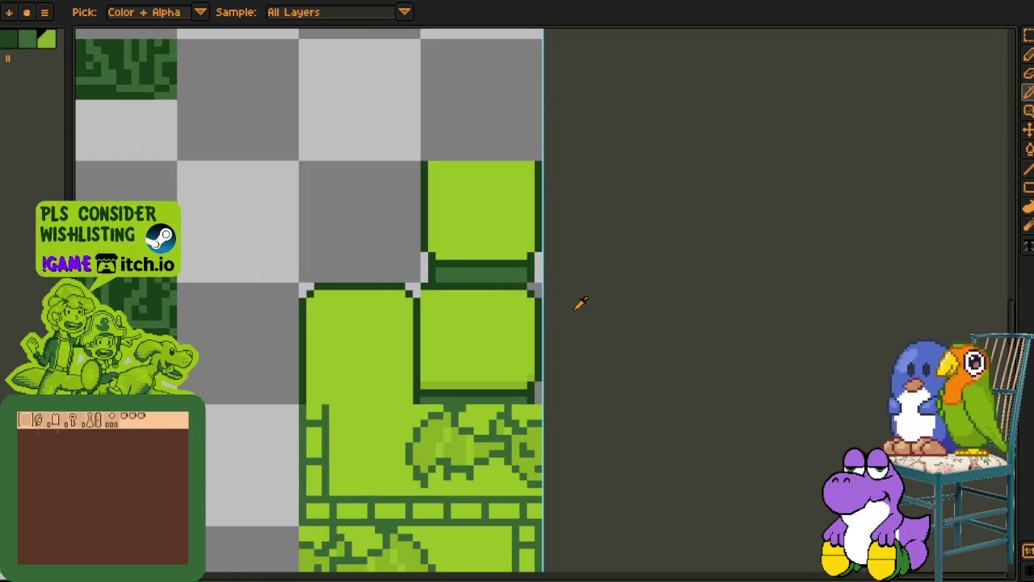
{"action": "scroll", "coordinate": [549, 301], "scroll_direction": "down", "scroll_amount": 2}
{"action": "scroll", "coordinate": [533, 291], "scroll_direction": "up", "scroll_amount": 3}
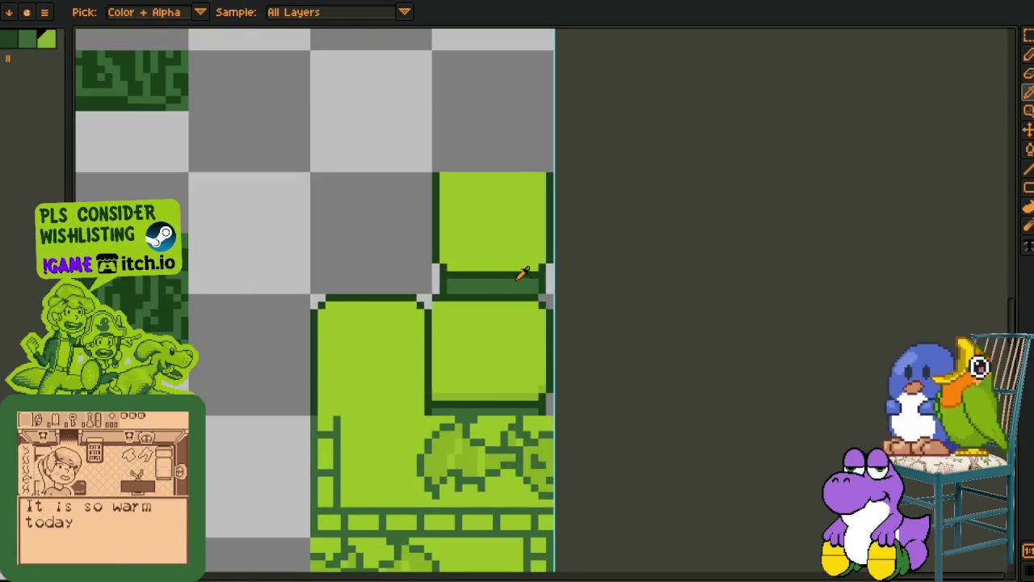
{"action": "scroll", "coordinate": [414, 314], "scroll_direction": "up", "scroll_amount": 1}
{"action": "key", "text": "m"}
{"action": "mouse_move", "coordinate": [316, 313]}
{"action": "left_mouse_down"}
{"action": "mouse_move", "coordinate": [566, 332]}
{"action": "mouse_move", "coordinate": [513, 339]}
{"action": "mouse_move", "coordinate": [512, 356]}
{"action": "left_mouse_up"}
{"action": "key", "text": "Return"}
{"action": "scroll", "coordinate": [633, 309], "scroll_direction": "down", "scroll_amount": 5}
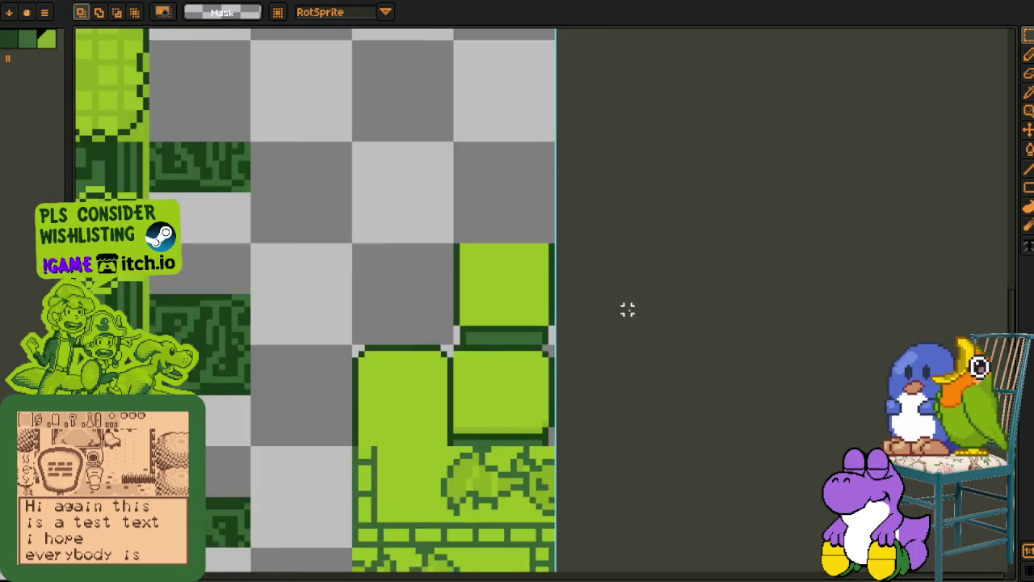
Nudge the green tile's strip down one pixel.
{"action": "key", "text": "i"}
{"action": "scroll", "coordinate": [556, 348], "scroll_direction": "up", "scroll_amount": 3}
{"action": "key", "text": "m"}
{"action": "left_click_drag", "start_coordinate": [384, 305], "coordinate": [551, 346]}
{"action": "key", "text": "Down"}
{"action": "key", "text": "Return"}
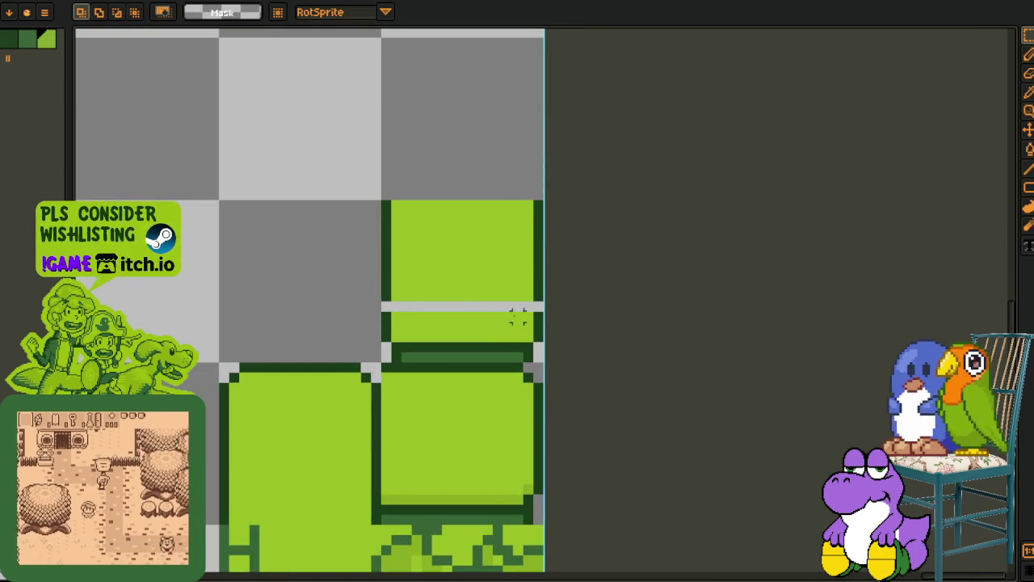
Transform a thin line across the green tile, then save the tileset as PNG.
{"action": "mouse_move", "coordinate": [374, 295]}
{"action": "left_mouse_down"}
{"action": "mouse_move", "coordinate": [520, 294]}
{"action": "mouse_move", "coordinate": [546, 314]}
{"action": "left_mouse_up"}
{"action": "left_click", "coordinate": [480, 302]}
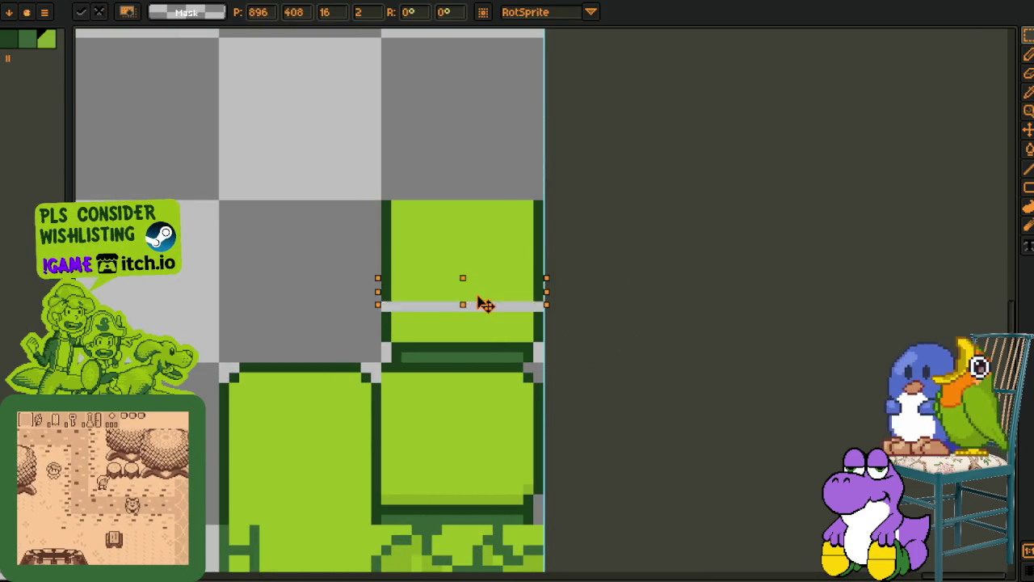
{"action": "key", "text": "Return"}
{"action": "scroll", "coordinate": [579, 299], "scroll_direction": "down", "scroll_amount": 5}
{"action": "key", "text": "ctrl+s"}
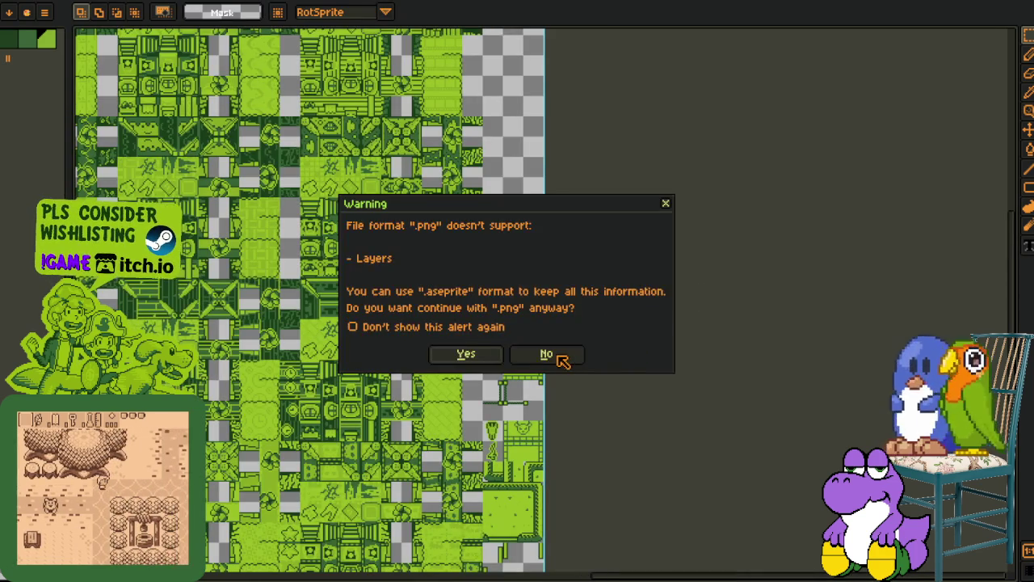
Decline the layers warning and retry the PNG save, dismissing the warning again.
{"action": "left_click", "coordinate": [553, 355]}
{"action": "scroll", "coordinate": [566, 384], "scroll_direction": "down", "scroll_amount": 1}
{"action": "scroll", "coordinate": [561, 395], "scroll_direction": "up", "scroll_amount": 1}
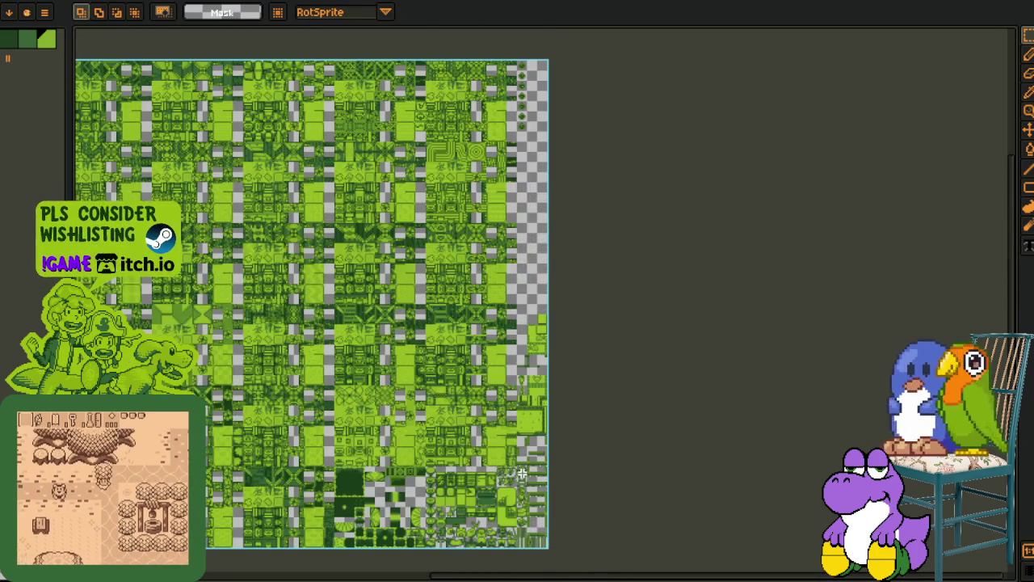
{"action": "key", "text": "space"}
{"action": "left_click_drag", "start_coordinate": [520, 464], "coordinate": [553, 419]}
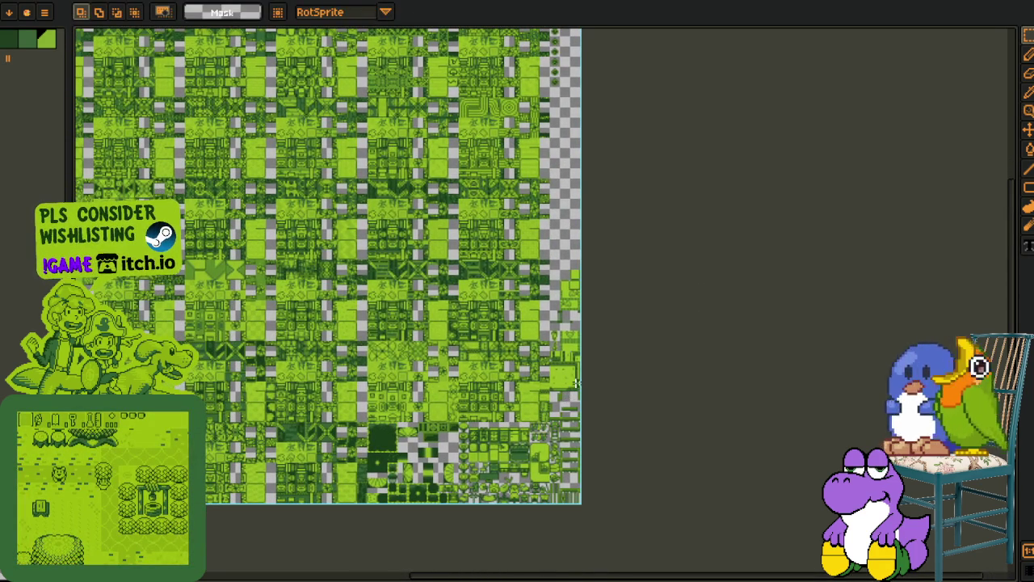
{"action": "key", "text": "ctrl+s"}
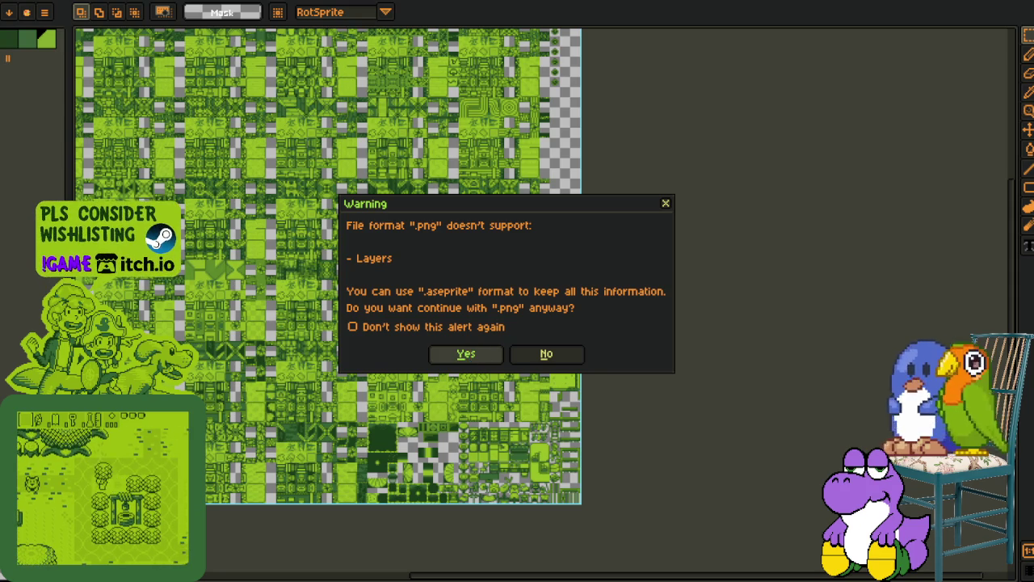
{"action": "key", "text": "Return"}
Merge the tileset layer down, save the PNG, and switch to the yellow tileset sprite.
{"action": "key", "text": "Tab"}
{"action": "right_click", "coordinate": [202, 446]}
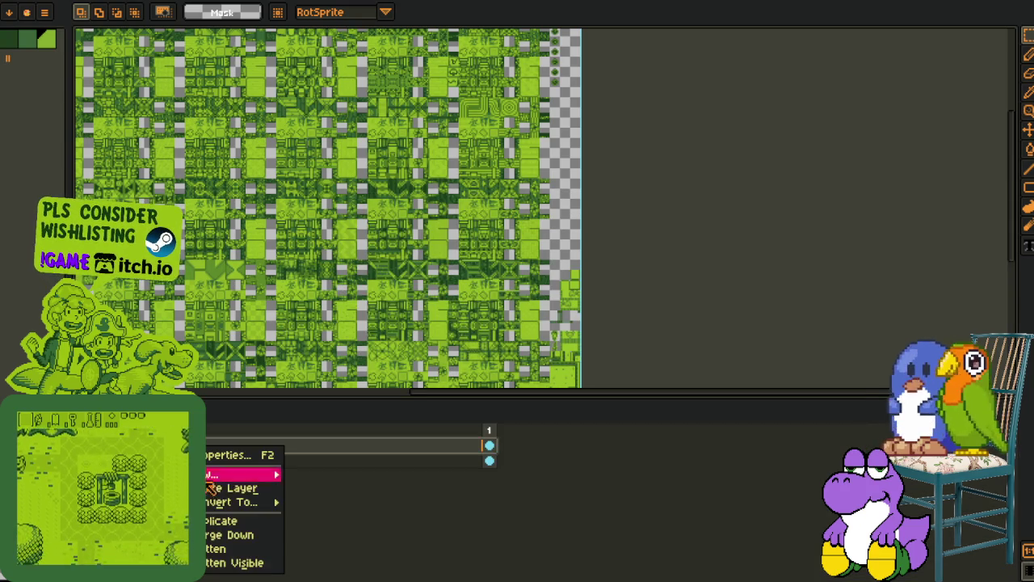
{"action": "left_click", "coordinate": [240, 535]}
{"action": "key", "text": "ctrl+s"}
{"action": "key", "text": "ctrl+w"}
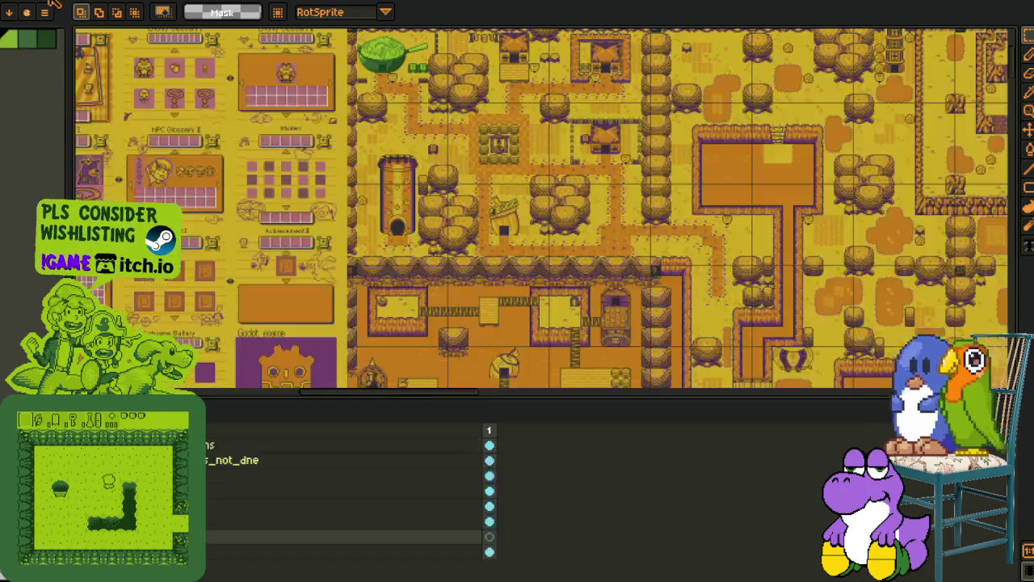
Hide the Aseprite layer timeline so the yellow sheet fills the canvas.
{"action": "key", "text": "Tab"}
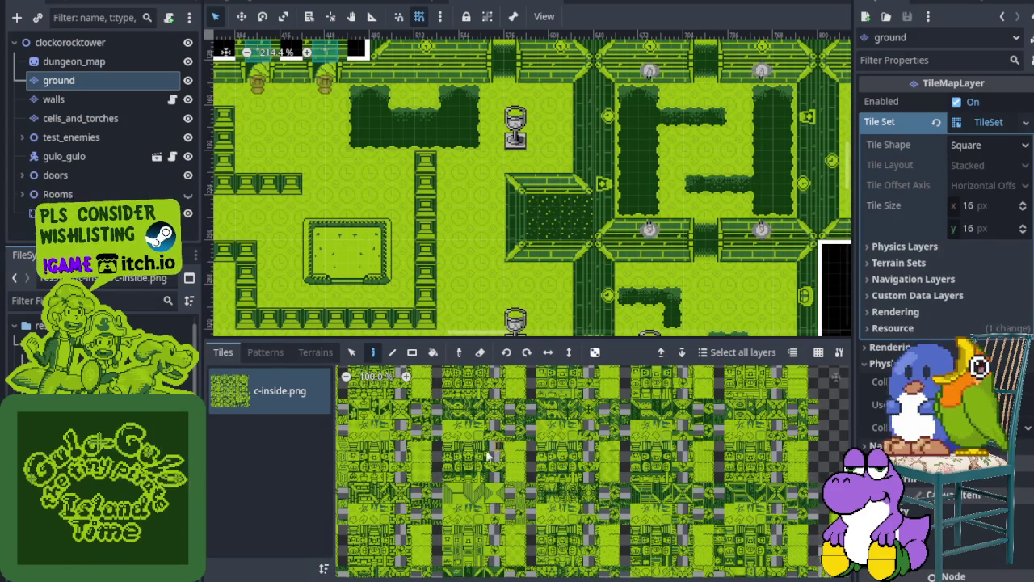
Collapse the TileSet panel and zoom around the dungeon map to inspect the updated tiles.
{"action": "left_click_drag", "start_coordinate": [495, 338], "coordinate": [496, 570]}
{"action": "scroll", "coordinate": [491, 426], "scroll_direction": "down", "scroll_amount": 1}
{"action": "scroll", "coordinate": [491, 427], "scroll_direction": "down", "scroll_amount": 5}
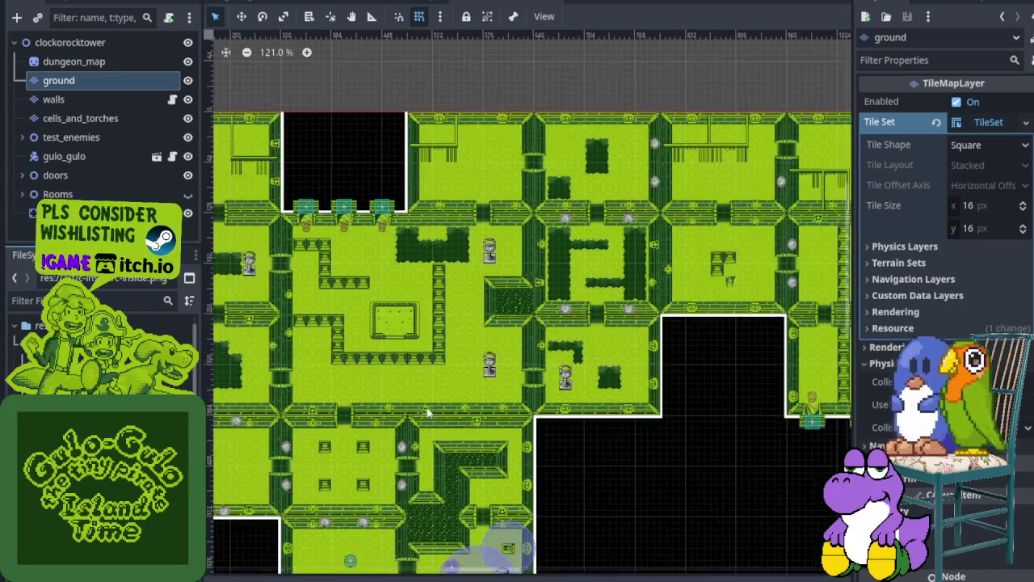
{"action": "scroll", "coordinate": [522, 412], "scroll_direction": "right", "scroll_amount": 5}
{"action": "scroll", "coordinate": [386, 402], "scroll_direction": "down", "scroll_amount": 2}
{"action": "scroll", "coordinate": [333, 322], "scroll_direction": "up", "scroll_amount": 2}
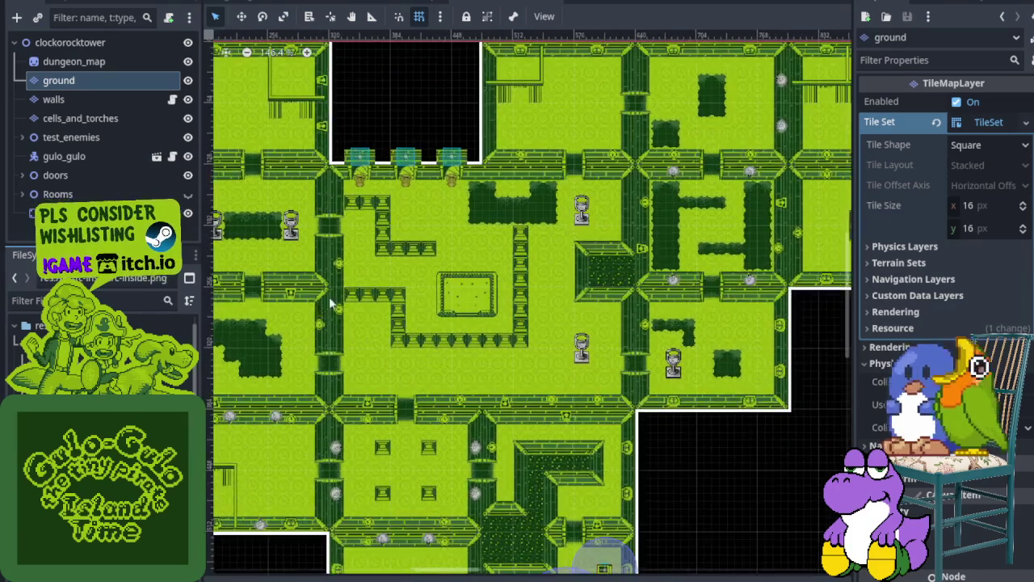
{"action": "scroll", "coordinate": [393, 427], "scroll_direction": "left", "scroll_amount": 3}
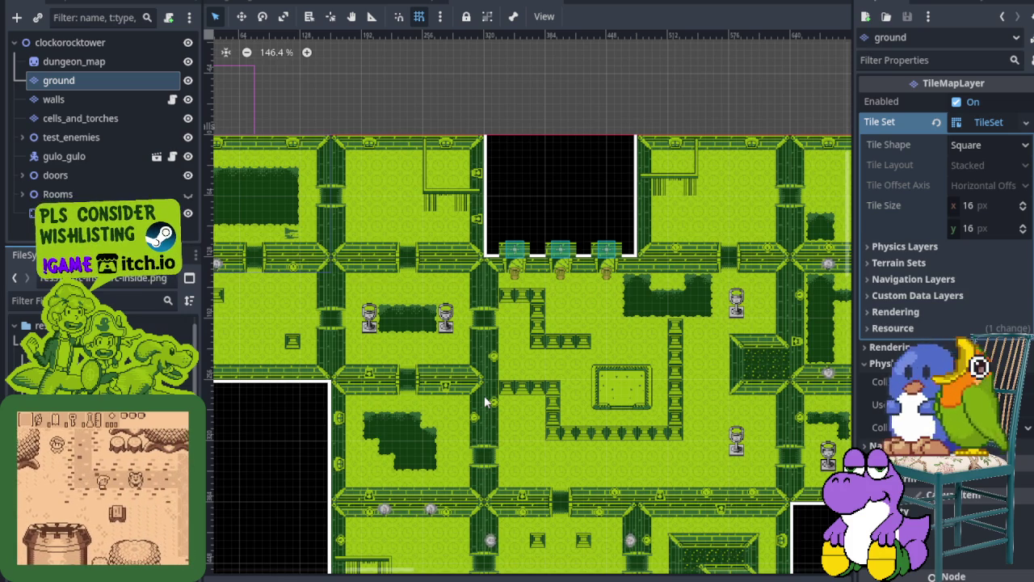
{"action": "scroll", "coordinate": [530, 426], "scroll_direction": "up", "scroll_amount": 3}
Pan across the other rooms, save the dungeon_map scene, and switch to house_kandarapa.
{"action": "mouse_move", "coordinate": [626, 424]}
{"action": "left_mouse_down"}
{"action": "mouse_move", "coordinate": [483, 456]}
{"action": "mouse_move", "coordinate": [640, 446]}
{"action": "left_mouse_up"}
{"action": "left_click_drag", "start_coordinate": [436, 421], "coordinate": [496, 406]}
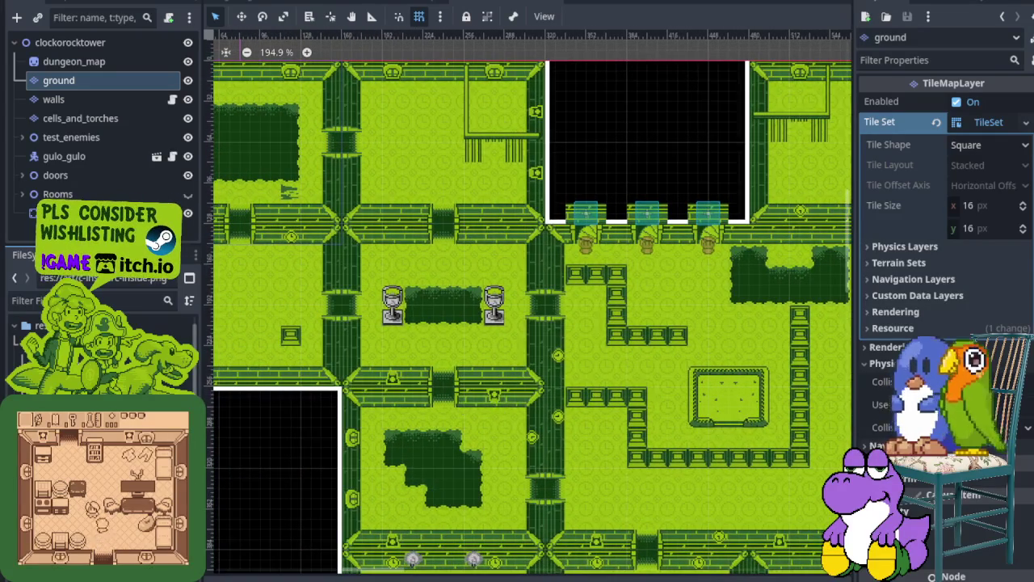
{"action": "scroll", "coordinate": [496, 317], "scroll_direction": "down", "scroll_amount": 3}
{"action": "scroll", "coordinate": [496, 318], "scroll_direction": "down", "scroll_amount": 2}
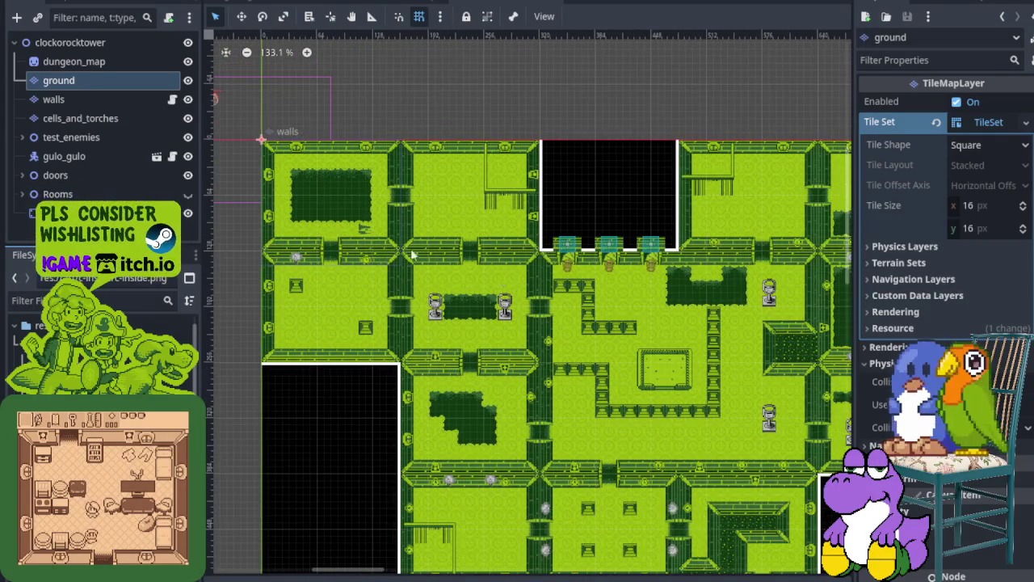
{"action": "scroll", "coordinate": [496, 318], "scroll_direction": "up", "scroll_amount": 1}
{"action": "left_click_drag", "start_coordinate": [495, 318], "coordinate": [272, 233]}
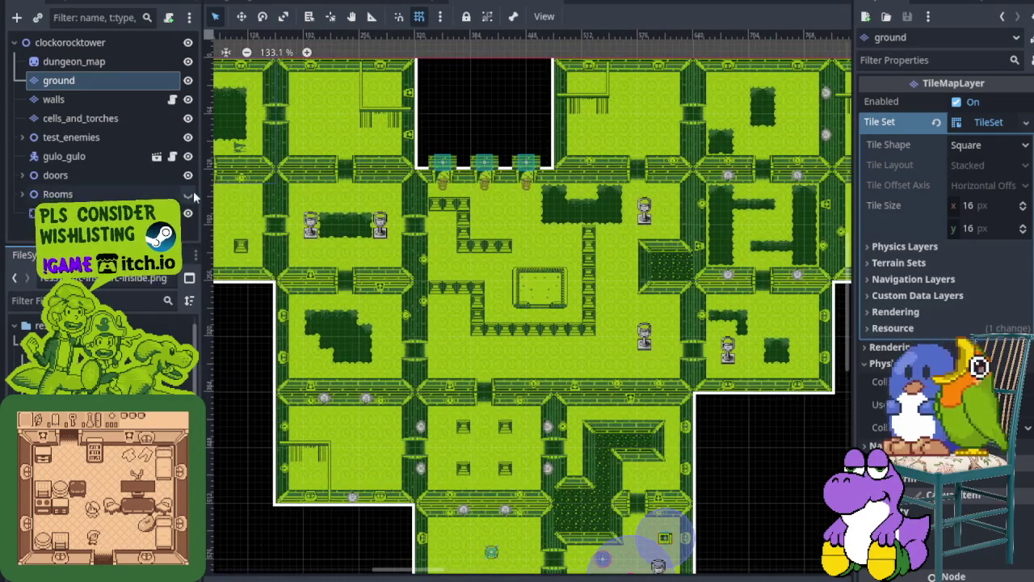
{"action": "key", "text": "ctrl+s"}
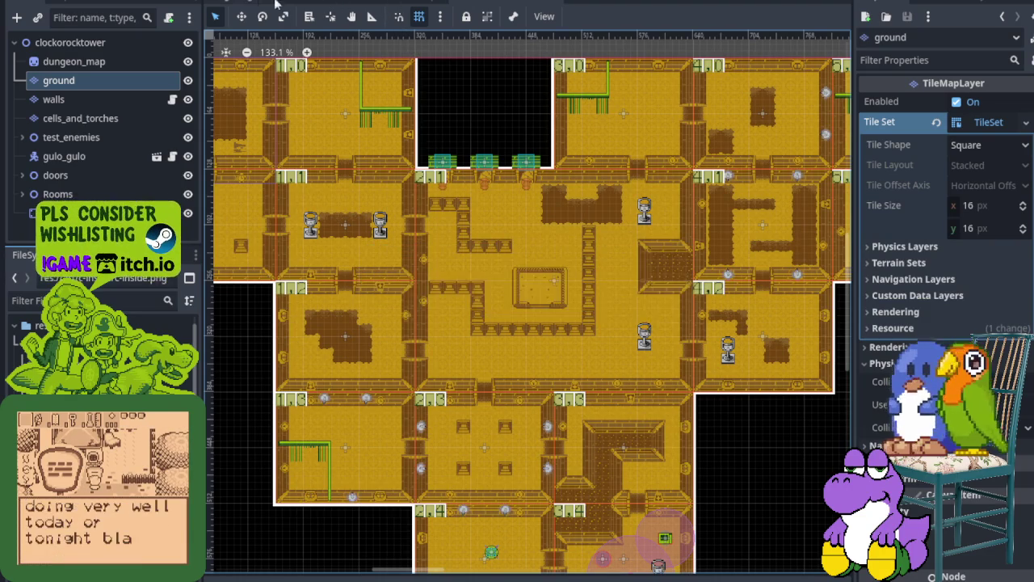
{"action": "left_click", "coordinate": [364, 5]}
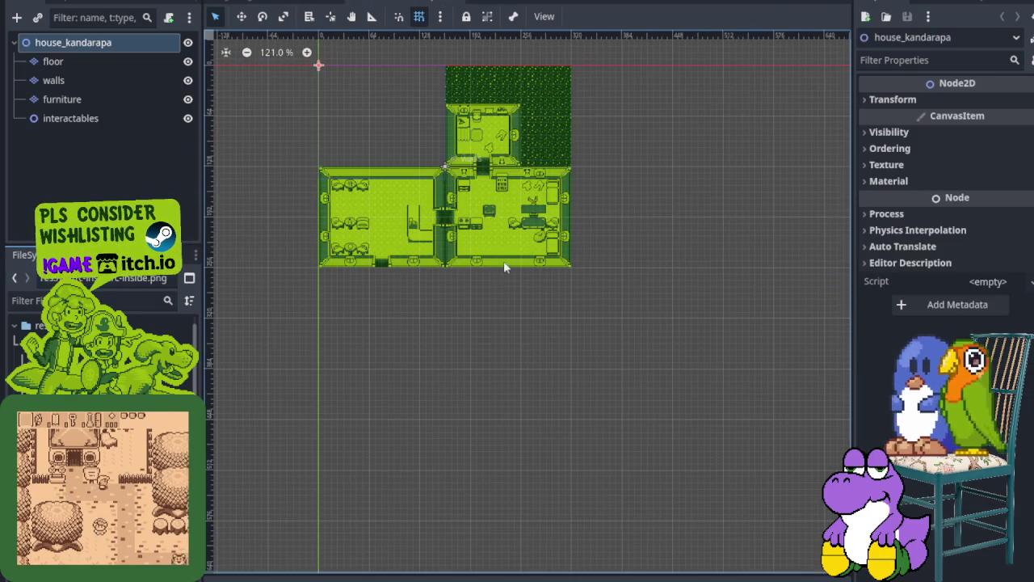
Select the furniture tile layer and resize the tile atlas panel against the map view.
{"action": "left_click", "coordinate": [86, 81]}
{"action": "left_click", "coordinate": [80, 98]}
{"action": "left_click_drag", "start_coordinate": [738, 335], "coordinate": [728, 122]}
{"action": "scroll", "coordinate": [595, 297], "scroll_direction": "up", "scroll_amount": 5}
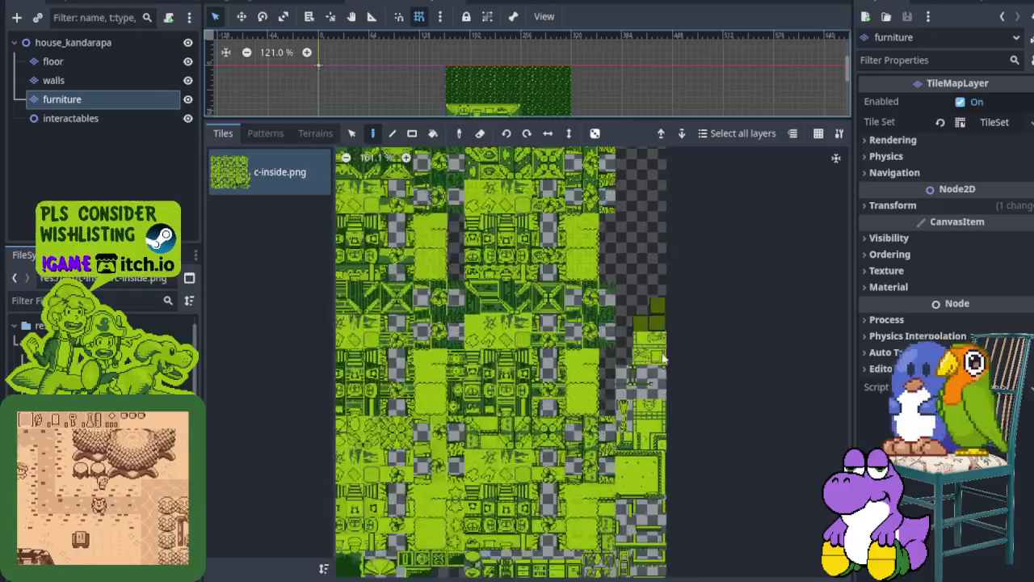
{"action": "scroll", "coordinate": [543, 378], "scroll_direction": "up", "scroll_amount": 3}
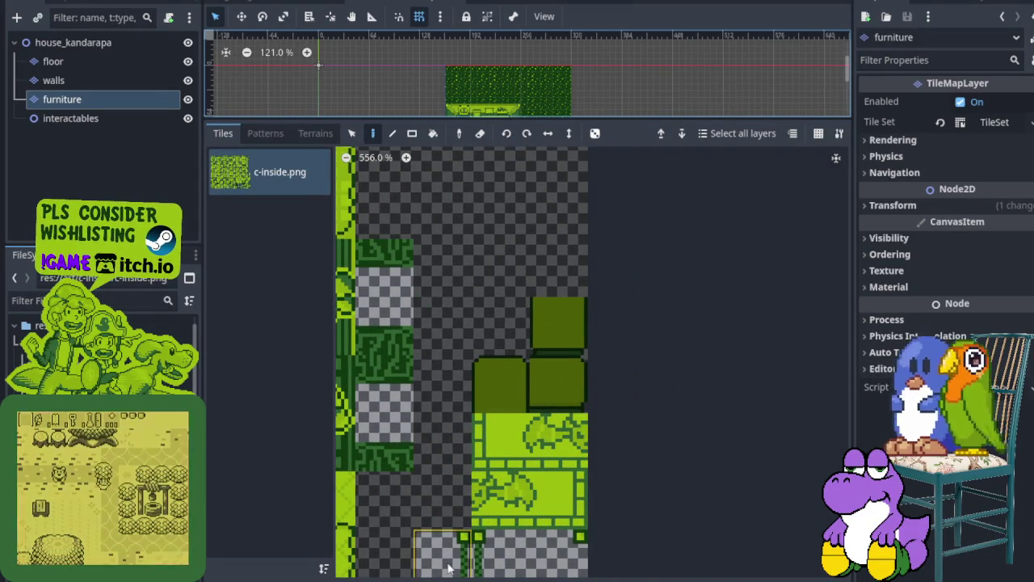
{"action": "left_click", "coordinate": [441, 566]}
{"action": "scroll", "coordinate": [554, 437], "scroll_direction": "up", "scroll_amount": 5}
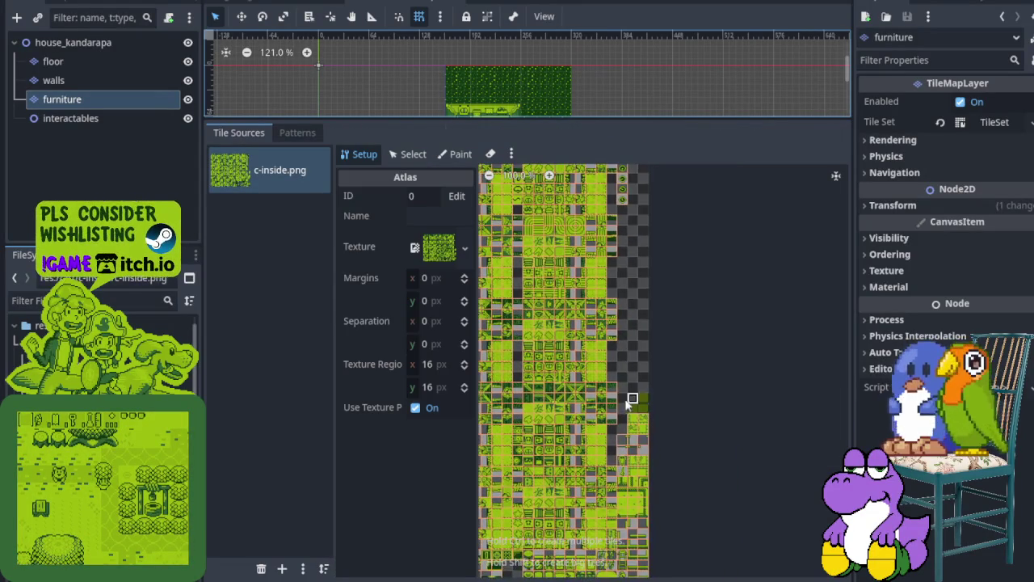
{"action": "scroll", "coordinate": [656, 399], "scroll_direction": "up", "scroll_amount": 2}
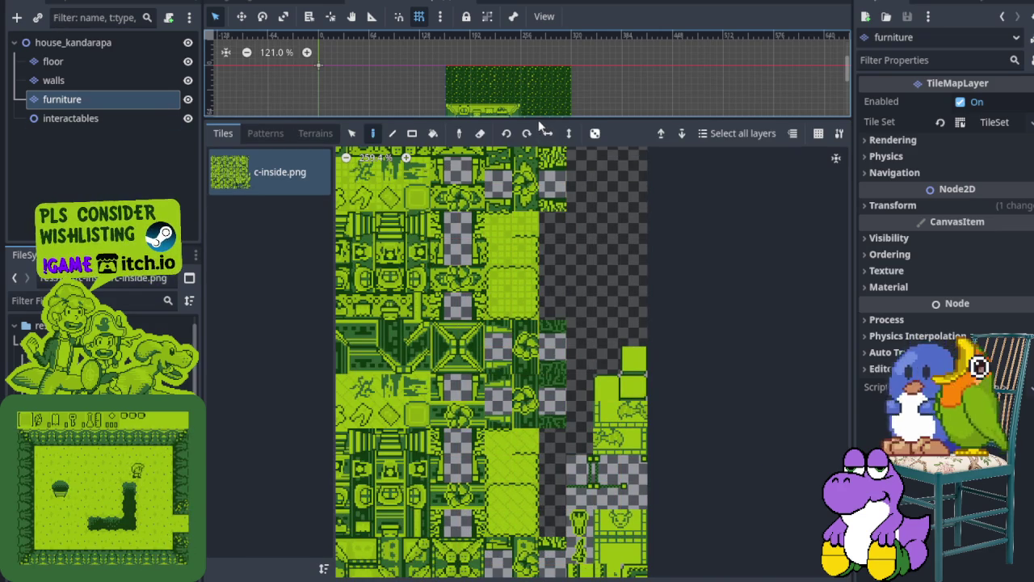
{"action": "left_click_drag", "start_coordinate": [545, 121], "coordinate": [544, 419]}
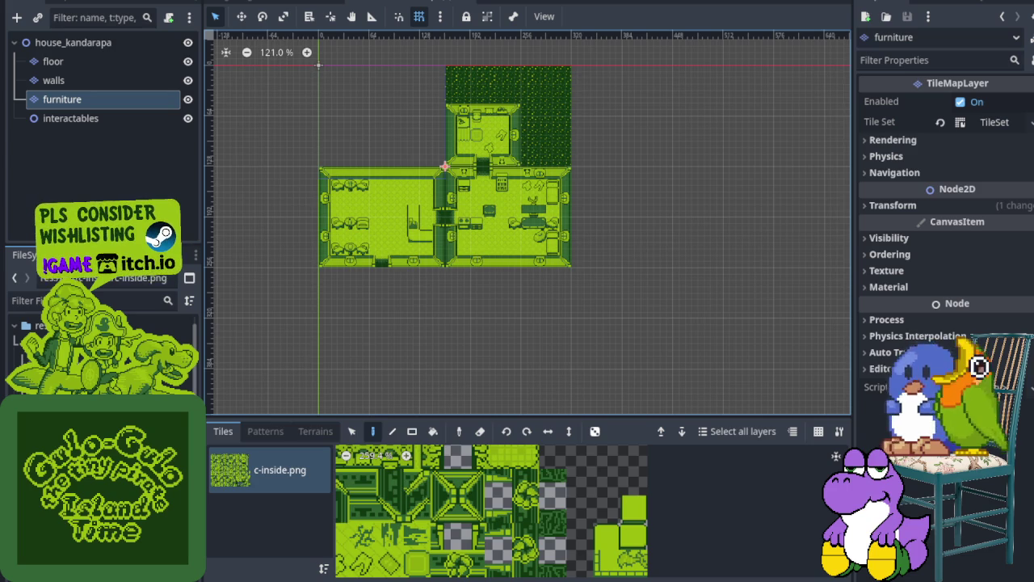
Paint a furniture tile into the house rooms and save the scene.
{"action": "scroll", "coordinate": [525, 324], "scroll_direction": "up", "scroll_amount": 3}
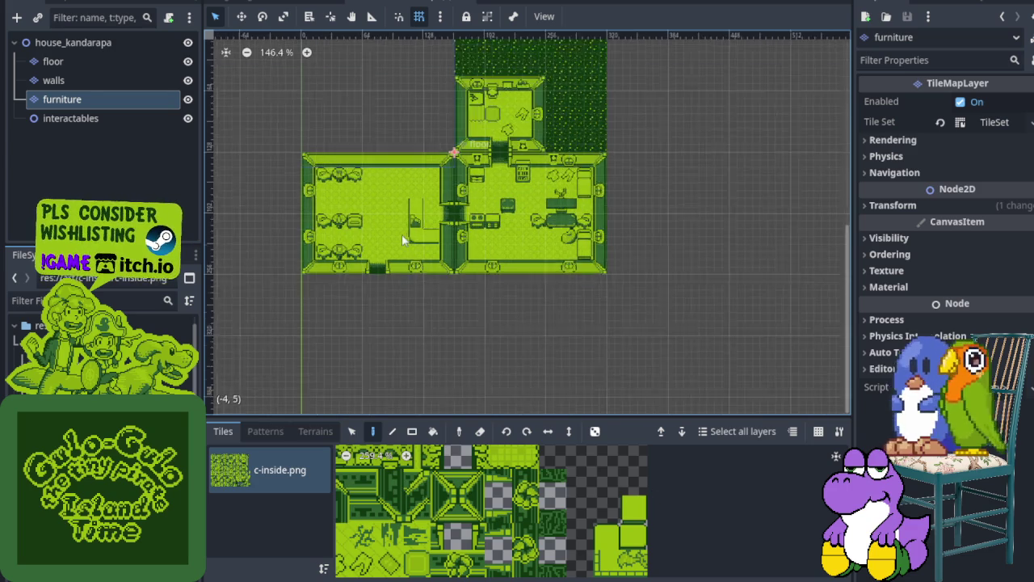
{"action": "left_click", "coordinate": [617, 548]}
{"action": "scroll", "coordinate": [411, 186], "scroll_direction": "up", "scroll_amount": 3}
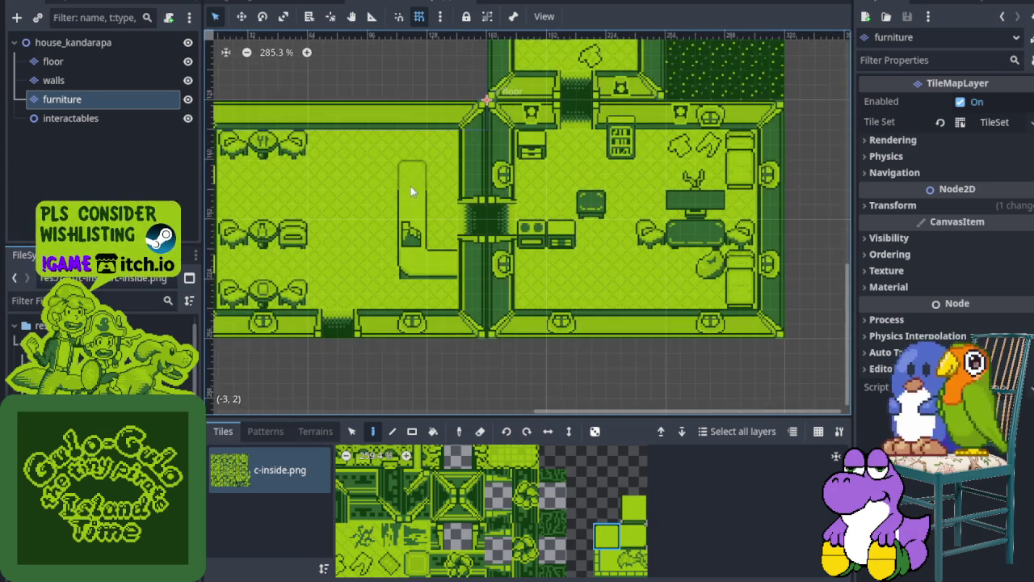
{"action": "scroll", "coordinate": [404, 194], "scroll_direction": "down", "scroll_amount": 1}
{"action": "scroll", "coordinate": [388, 217], "scroll_direction": "down", "scroll_amount": 1}
{"action": "scroll", "coordinate": [365, 209], "scroll_direction": "up", "scroll_amount": 3}
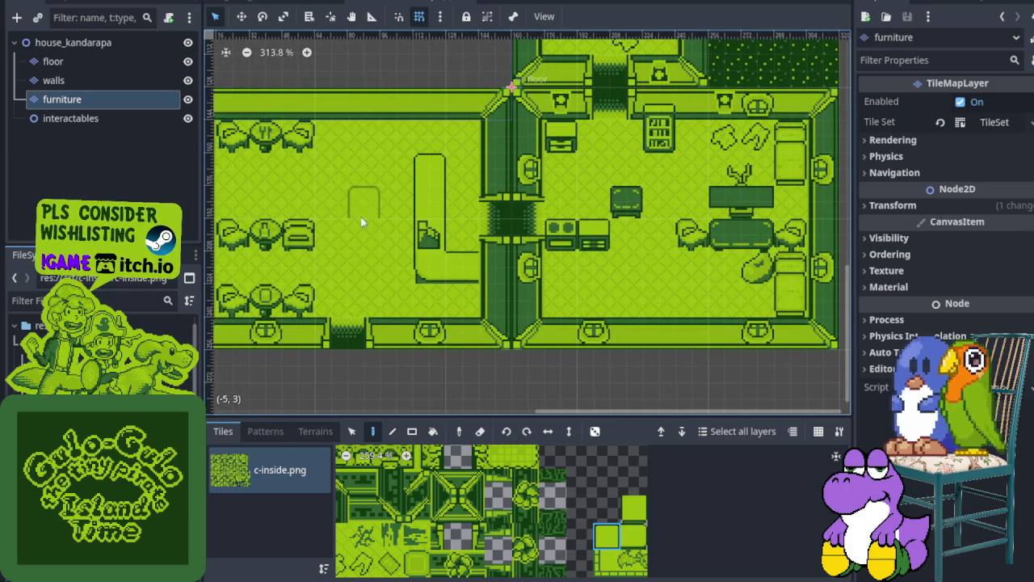
{"action": "scroll", "coordinate": [406, 257], "scroll_direction": "down", "scroll_amount": 2}
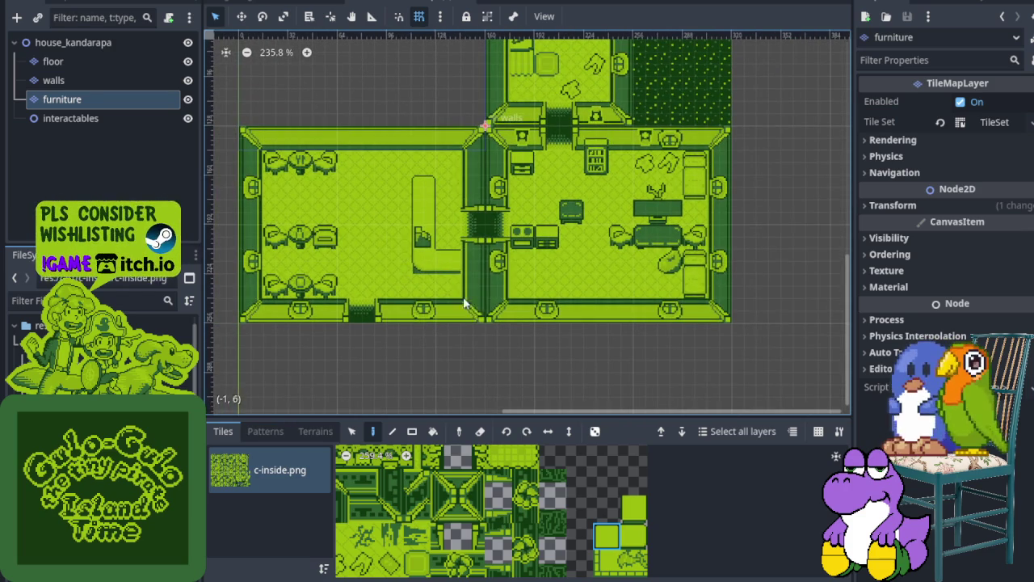
{"action": "key", "text": "ctrl+s"}
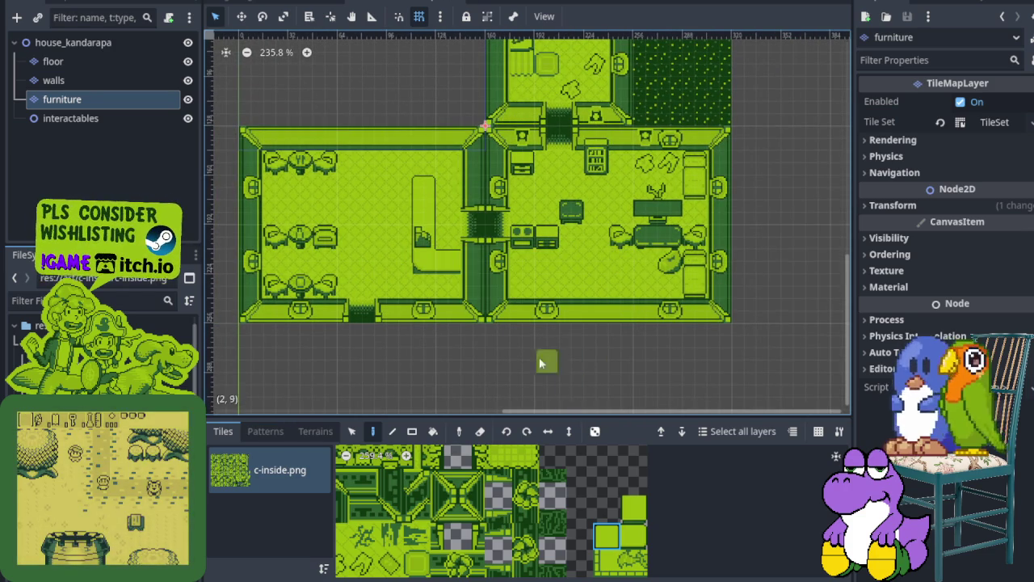
Check the upper room and frame the whole furnished three-room house.
{"action": "scroll", "coordinate": [501, 298], "scroll_direction": "up", "scroll_amount": 2}
{"action": "left_click_drag", "start_coordinate": [561, 271], "coordinate": [543, 380]}
{"action": "scroll", "coordinate": [543, 380], "scroll_direction": "down", "scroll_amount": 2}
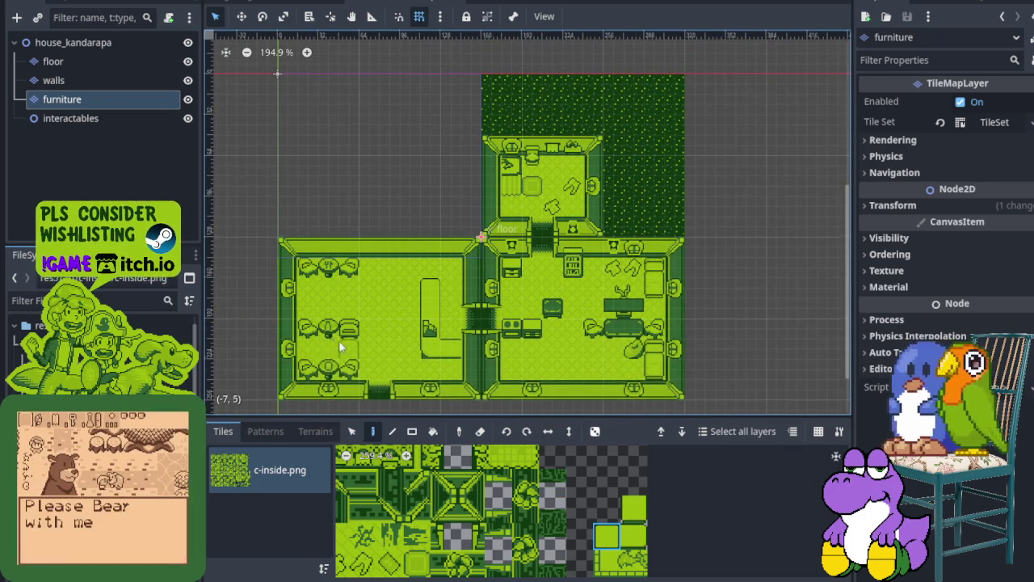
{"action": "left_click_drag", "start_coordinate": [407, 372], "coordinate": [464, 274]}
{"action": "left_click", "coordinate": [72, 119]}
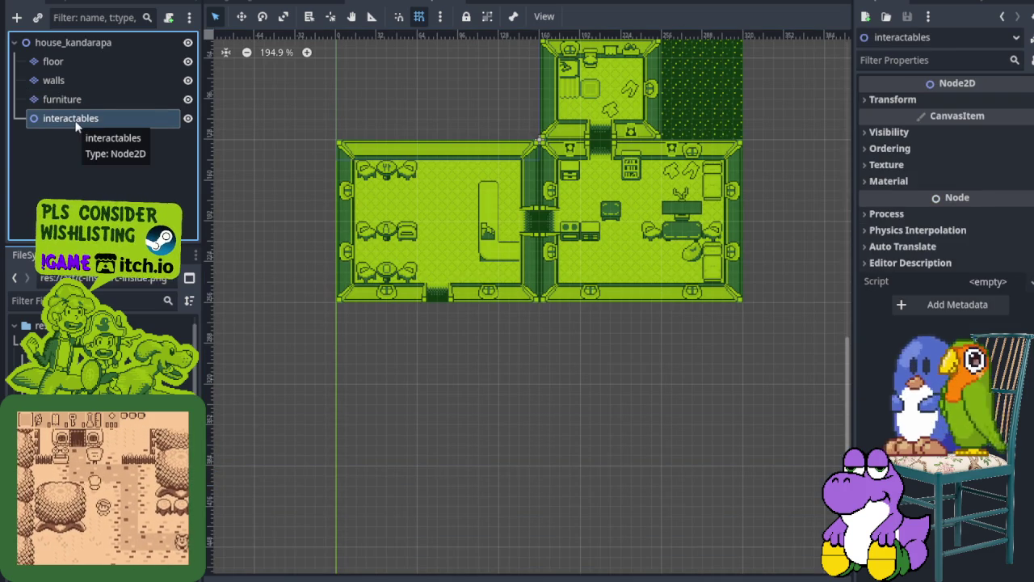
Filter FileSystem for crate, drop crate.tscn under interactables, and save the scene.
{"action": "left_click", "coordinate": [89, 300]}
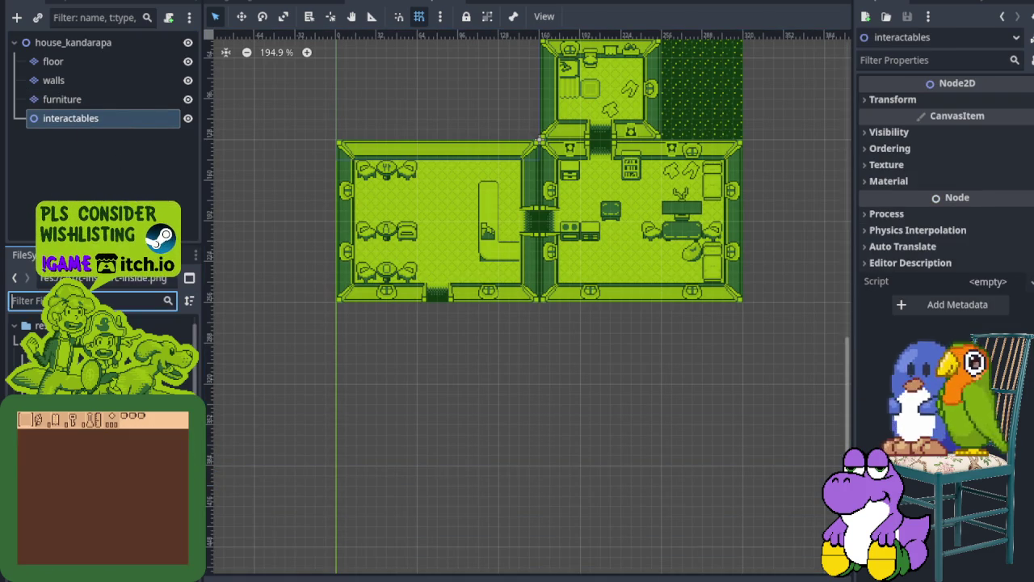
{"action": "type", "text": "crate"}
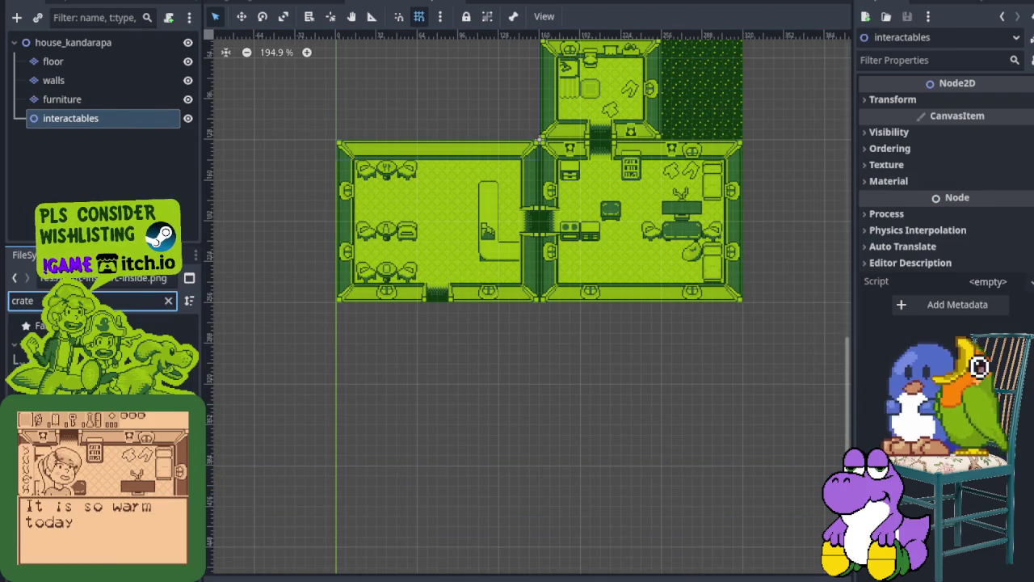
{"action": "left_click_drag", "start_coordinate": [73, 347], "coordinate": [71, 118]}
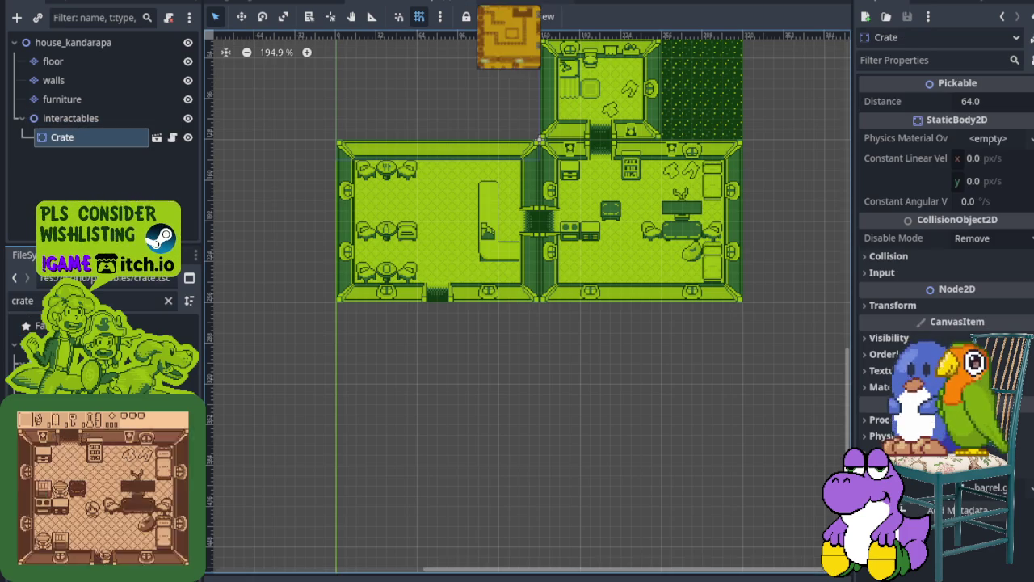
{"action": "key", "text": "ctrl+s"}
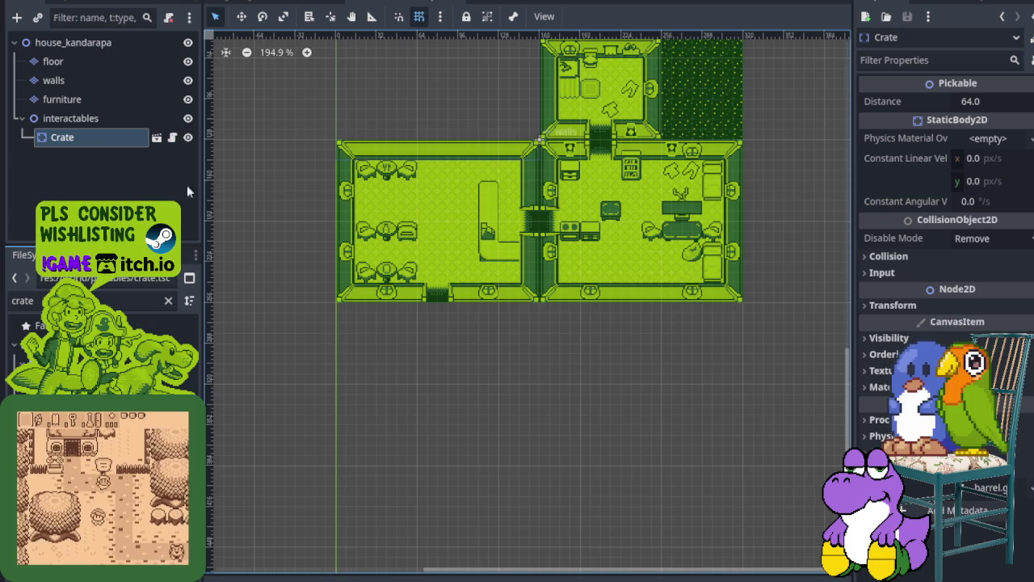
{"action": "scroll", "coordinate": [339, 210], "scroll_direction": "up", "scroll_amount": 5}
Move Crate into the upper room and add Crate2 in the right-hand room.
{"action": "mouse_move", "coordinate": [344, 212]}
{"action": "left_mouse_down"}
{"action": "mouse_move", "coordinate": [522, 313]}
{"action": "mouse_move", "coordinate": [660, 353]}
{"action": "left_mouse_up"}
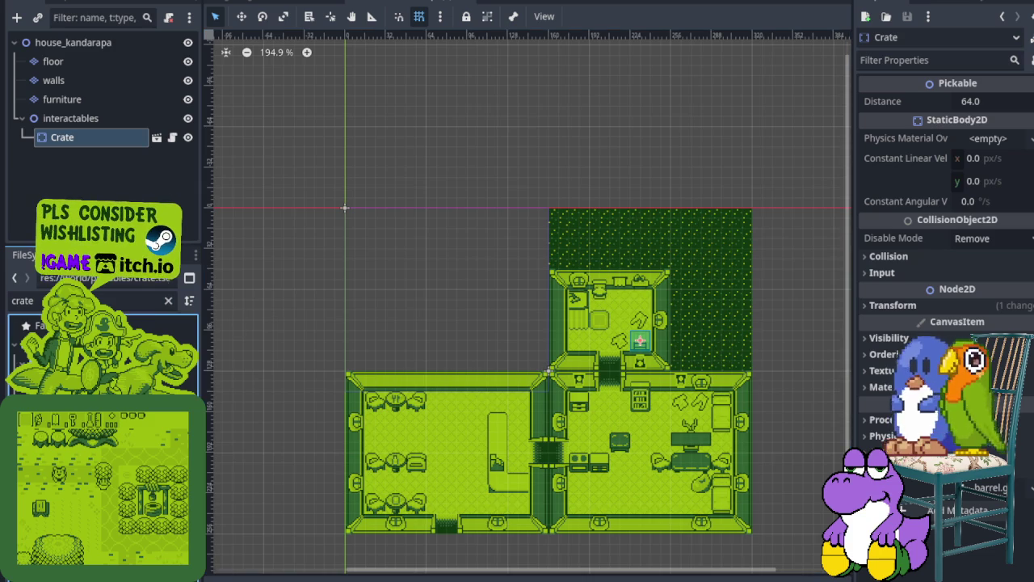
{"action": "left_click_drag", "start_coordinate": [88, 129], "coordinate": [89, 135]}
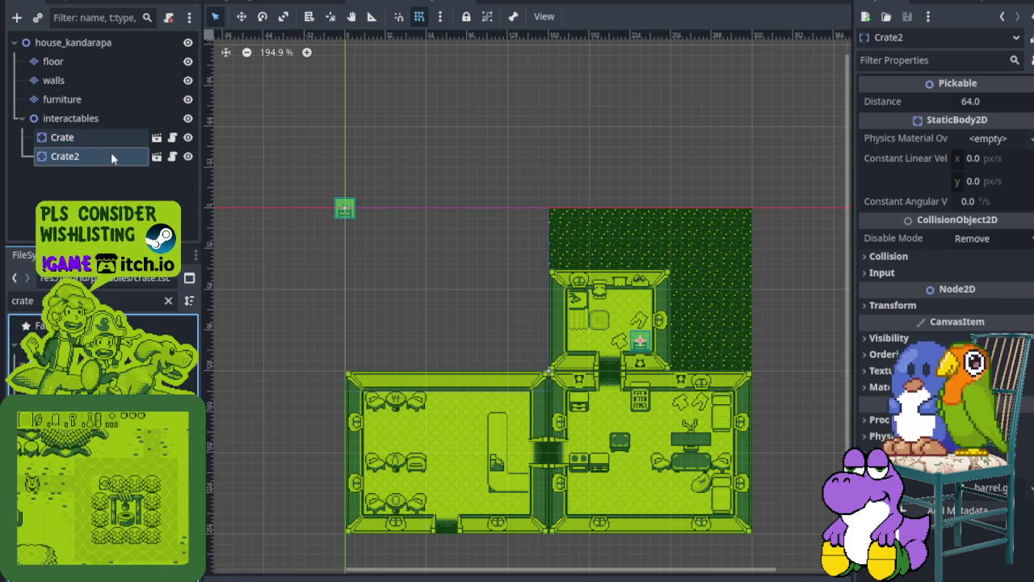
{"action": "scroll", "coordinate": [345, 218], "scroll_direction": "up", "scroll_amount": 1}
{"action": "mouse_move", "coordinate": [353, 216]}
{"action": "left_mouse_down"}
{"action": "mouse_move", "coordinate": [395, 476]}
{"action": "mouse_move", "coordinate": [634, 464]}
{"action": "mouse_move", "coordinate": [606, 467]}
{"action": "left_mouse_up"}
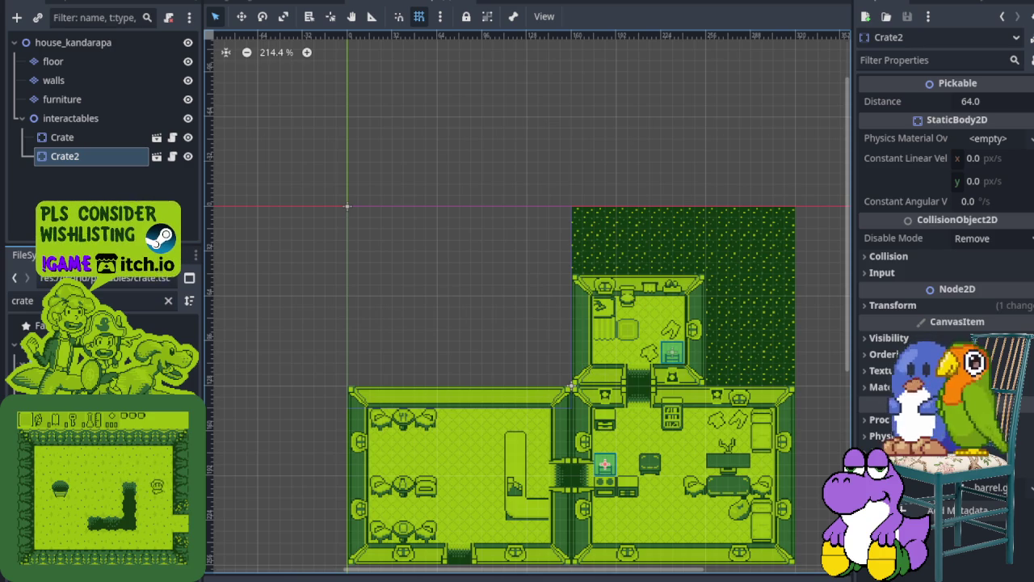
Add Crate3, reorder it last, and place it near the right room's bottom wall.
{"action": "left_click", "coordinate": [97, 356]}
{"action": "left_click_drag", "start_coordinate": [96, 159], "coordinate": [80, 134]}
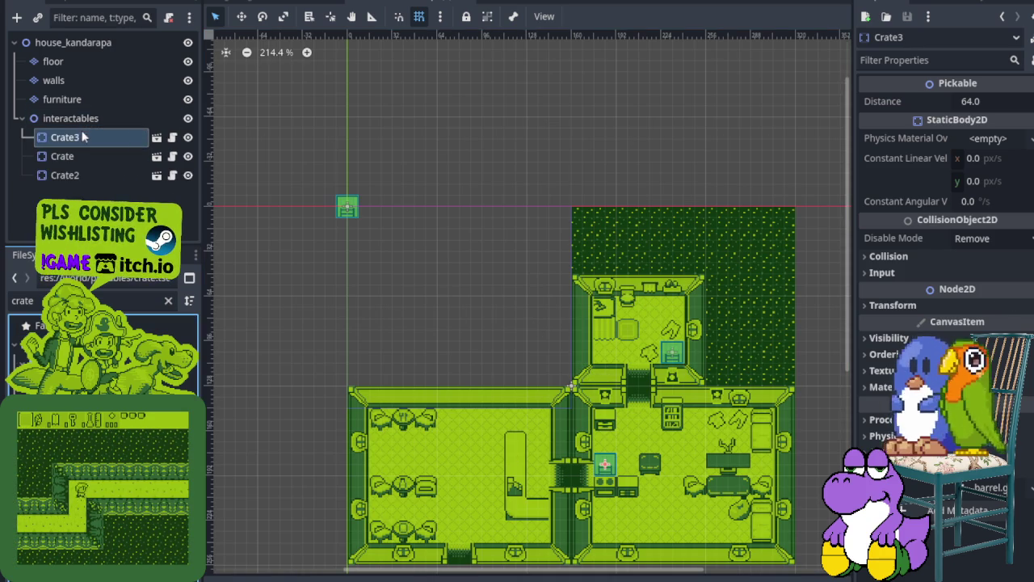
{"action": "left_click", "coordinate": [81, 134]}
{"action": "key", "text": "ctrl+Down"}
{"action": "key", "text": "ctrl+Down"}
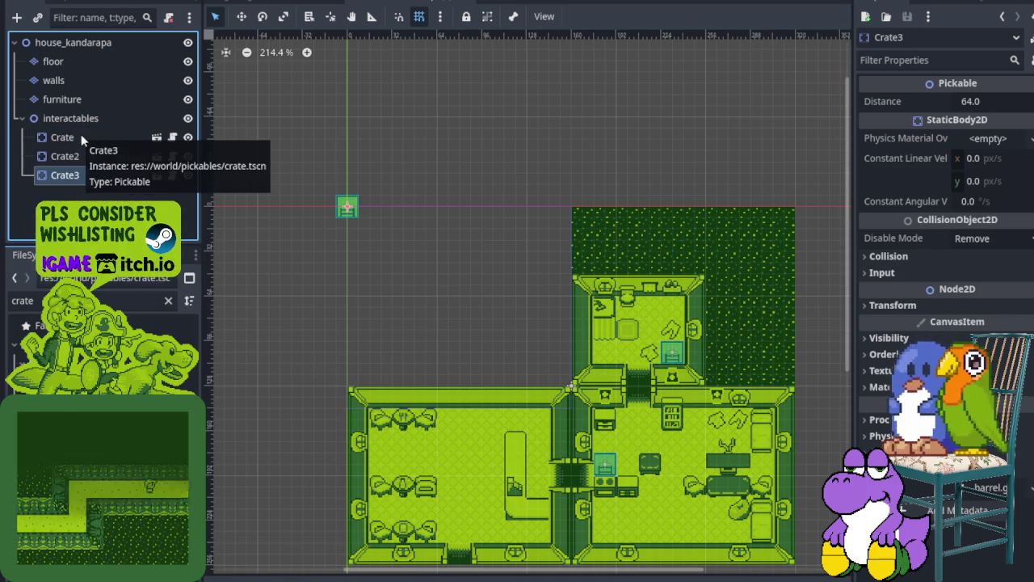
{"action": "mouse_move", "coordinate": [342, 212]}
{"action": "left_mouse_down"}
{"action": "mouse_move", "coordinate": [557, 461]}
{"action": "mouse_move", "coordinate": [595, 547]}
{"action": "left_mouse_up"}
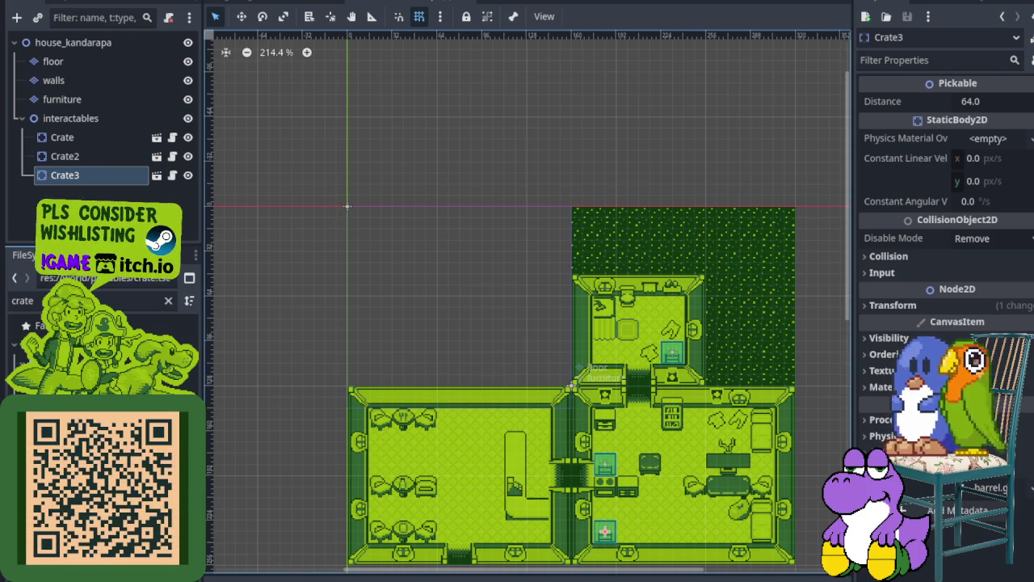
{"action": "scroll", "coordinate": [624, 468], "scroll_direction": "up", "scroll_amount": 6}
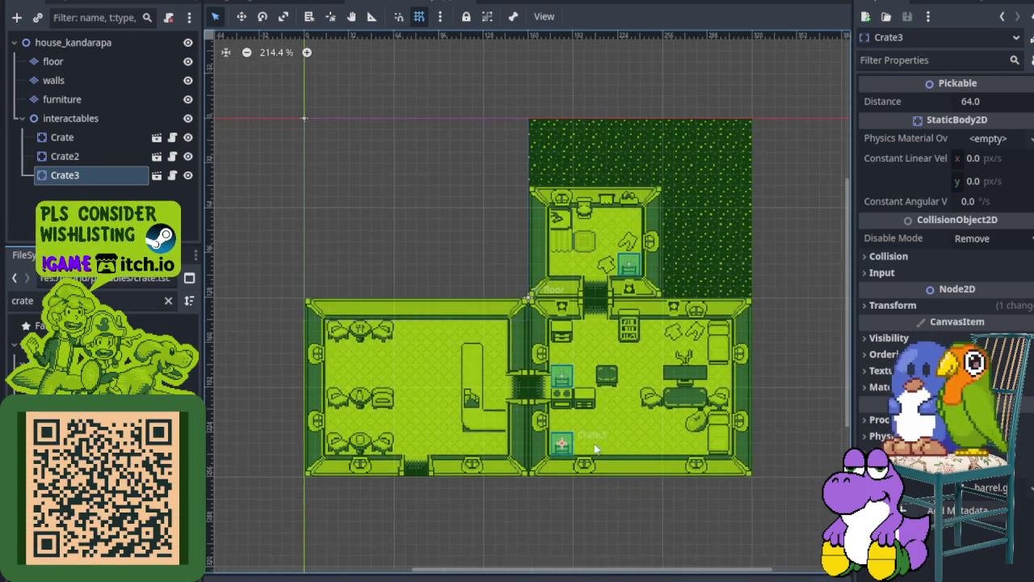
{"action": "left_click_drag", "start_coordinate": [550, 444], "coordinate": [600, 444]}
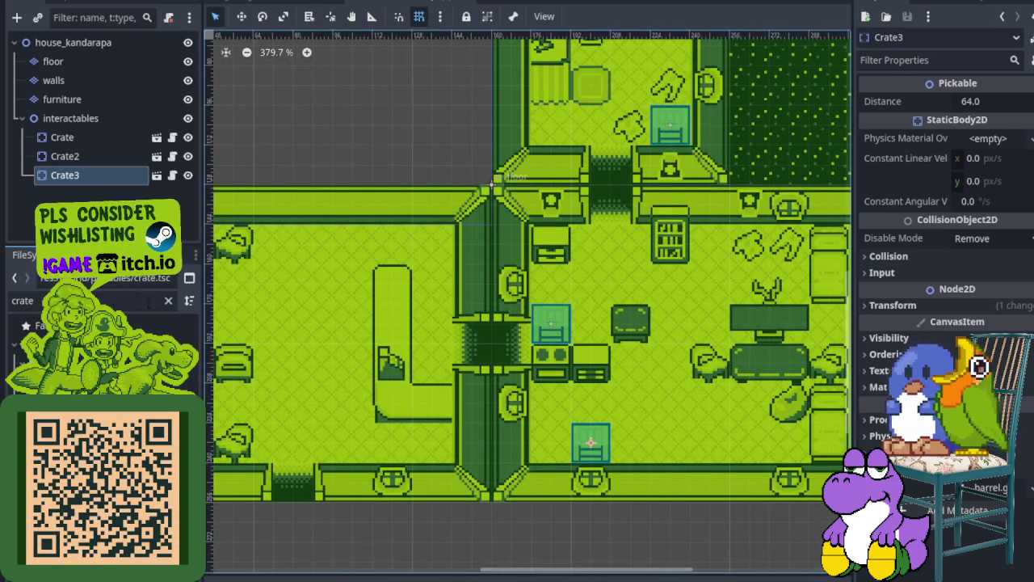
{"action": "left_click", "coordinate": [168, 300]}
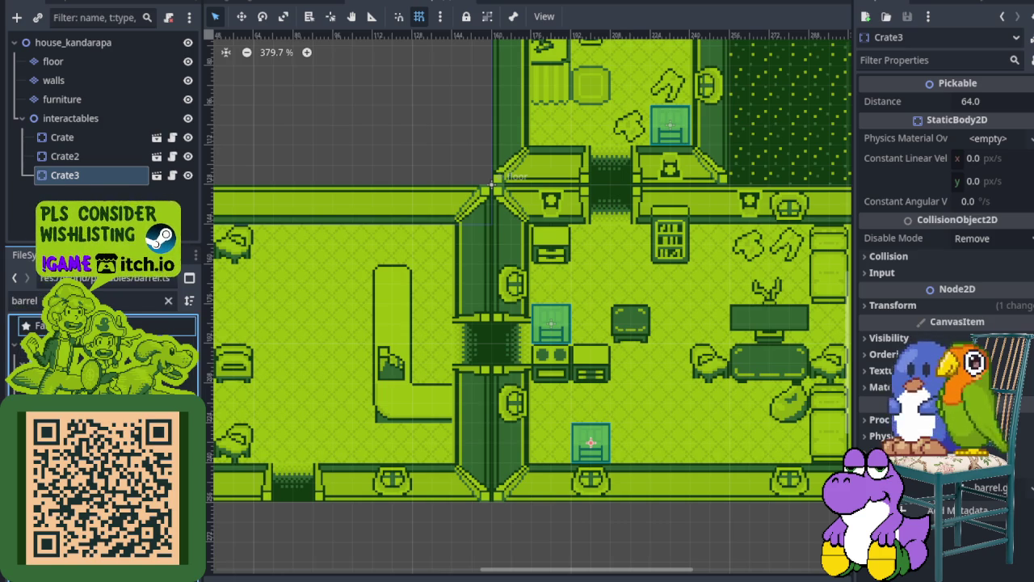
Add a barrel instance under interactables and move it into the right-hand room.
{"action": "left_click_drag", "start_coordinate": [73, 137], "coordinate": [71, 136]}
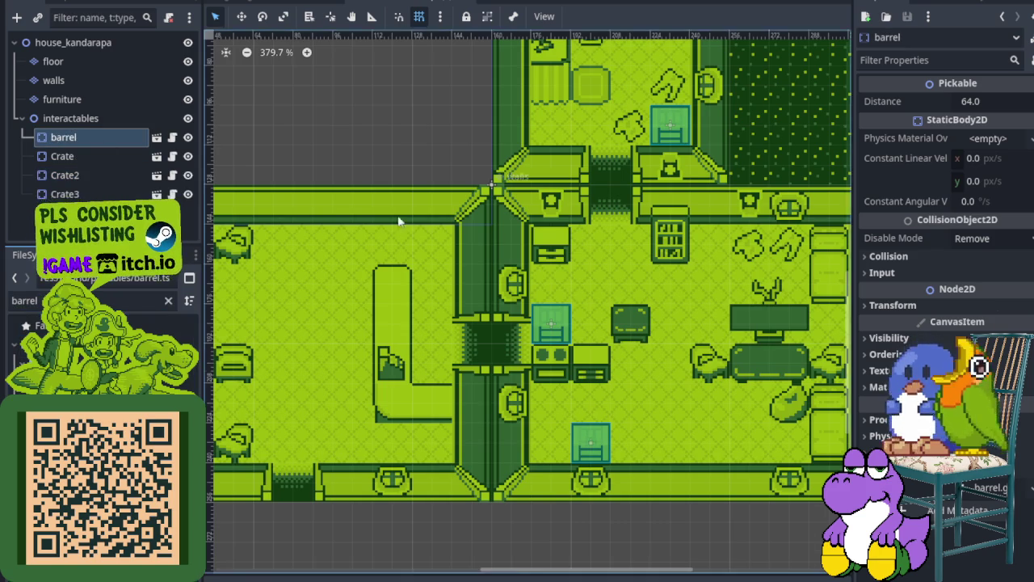
{"action": "scroll", "coordinate": [394, 219], "scroll_direction": "down", "scroll_amount": 3}
{"action": "scroll", "coordinate": [283, 121], "scroll_direction": "up", "scroll_amount": 2}
{"action": "scroll", "coordinate": [317, 235], "scroll_direction": "up", "scroll_amount": 1}
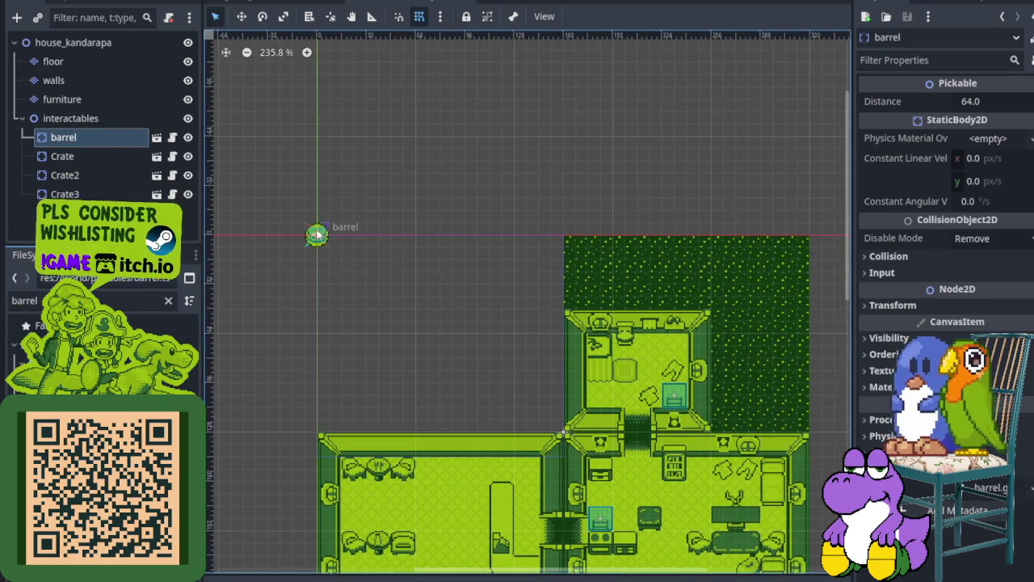
{"action": "left_click_drag", "start_coordinate": [322, 244], "coordinate": [491, 410]}
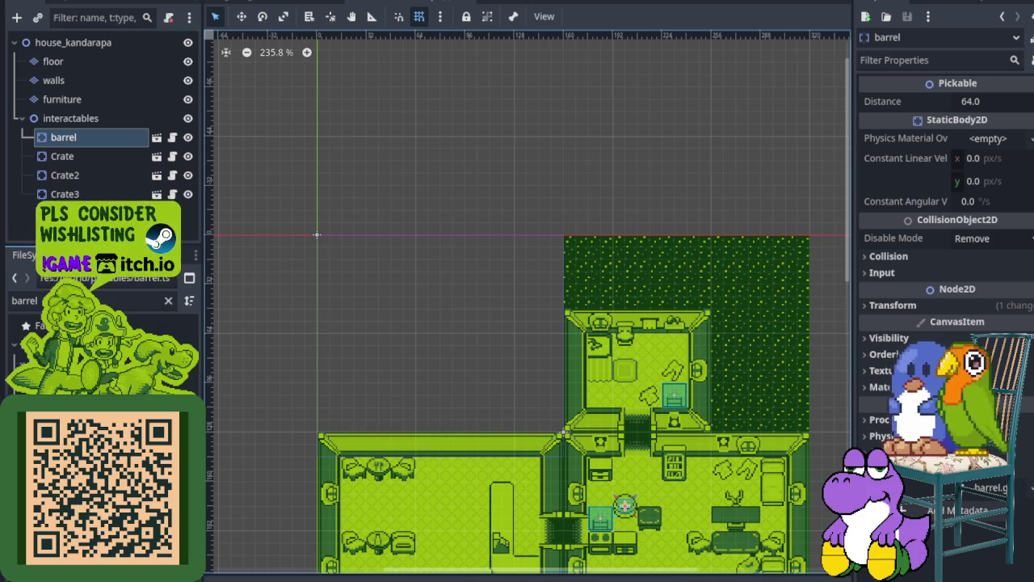
{"action": "scroll", "coordinate": [574, 501], "scroll_direction": "up", "scroll_amount": 5}
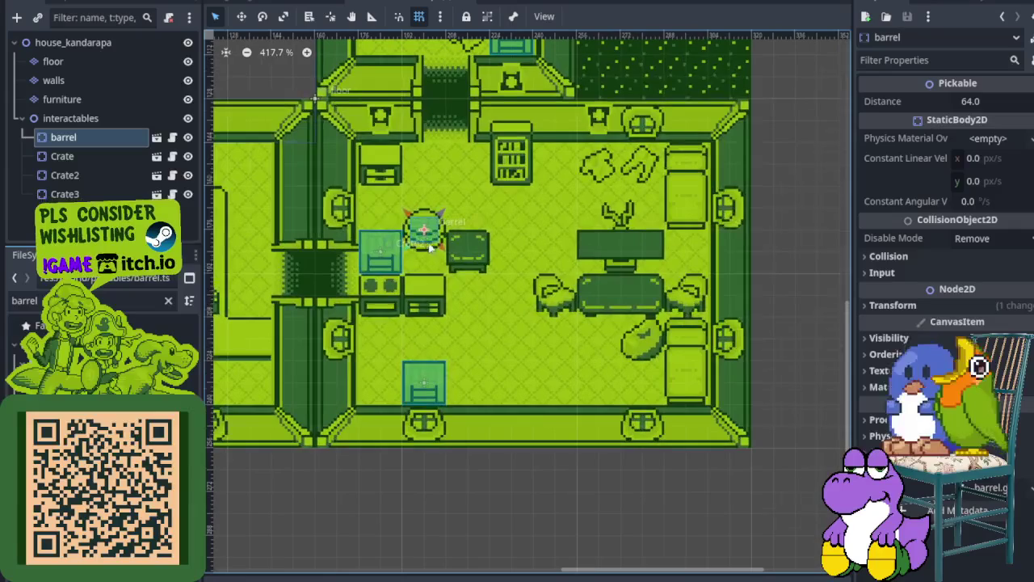
Move Crate2 out from under the barrel toward the left doorway and nudge the barrel down.
{"action": "left_click", "coordinate": [432, 249]}
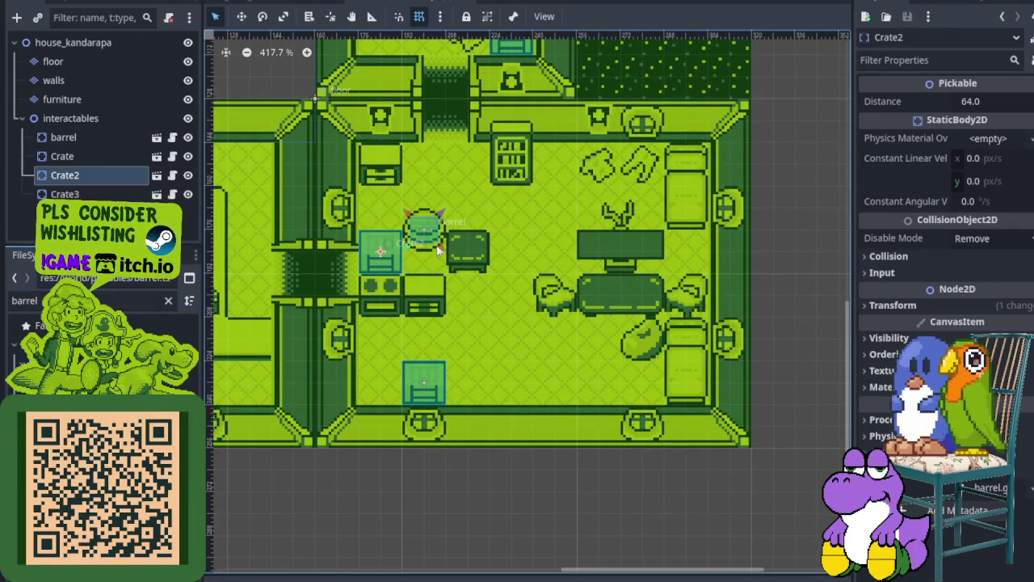
{"action": "left_click", "coordinate": [436, 236]}
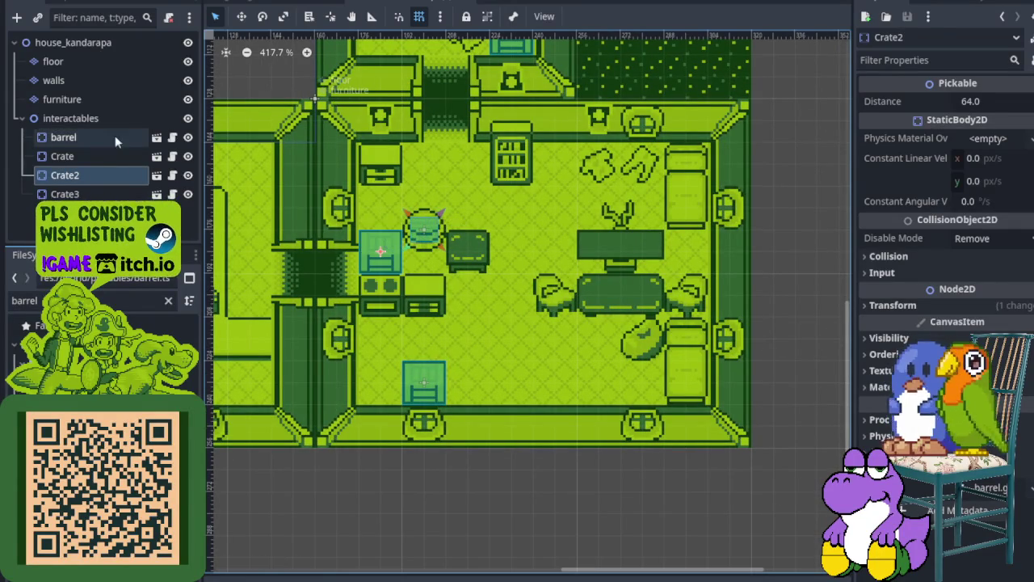
{"action": "left_click", "coordinate": [436, 247]}
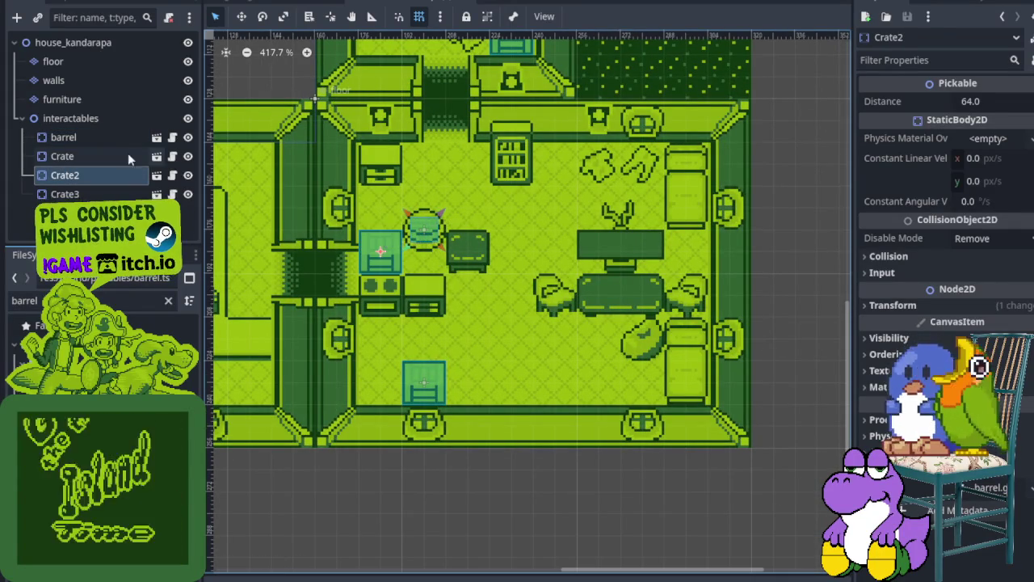
{"action": "left_click", "coordinate": [436, 247]}
{"action": "left_click", "coordinate": [436, 246]}
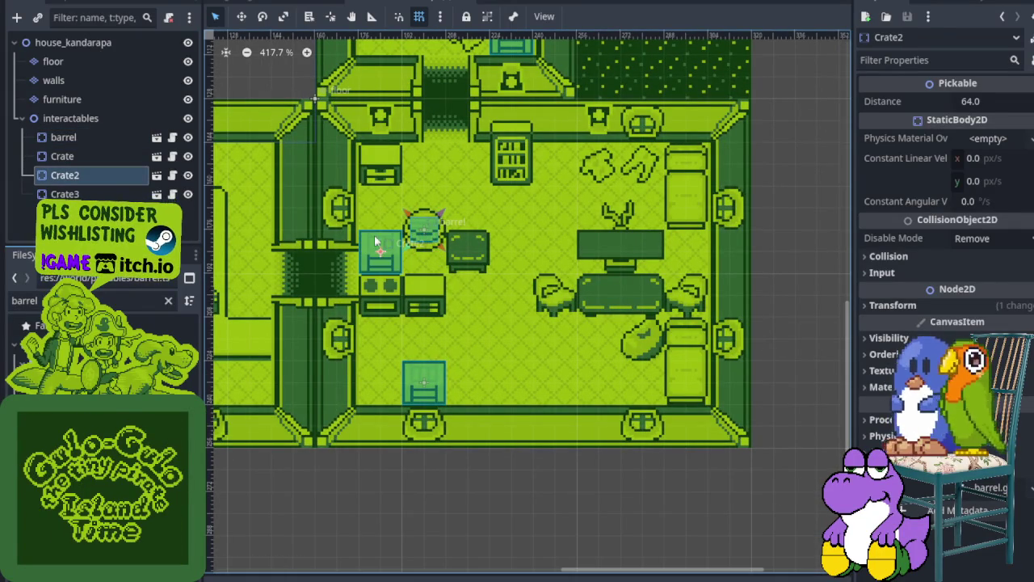
{"action": "left_click_drag", "start_coordinate": [387, 253], "coordinate": [299, 209]}
{"action": "left_click", "coordinate": [99, 137]}
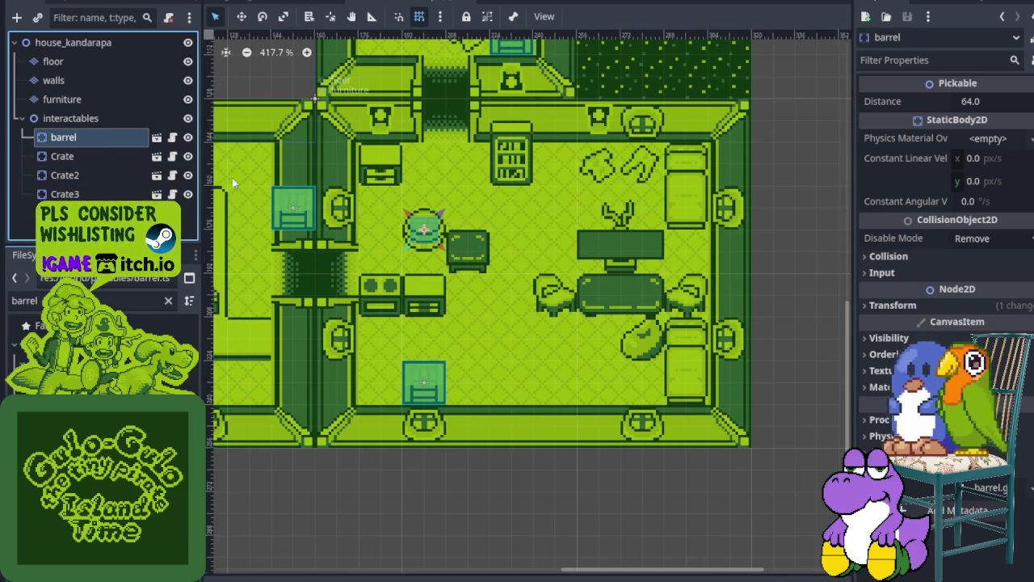
{"action": "left_click_drag", "start_coordinate": [428, 232], "coordinate": [429, 258]}
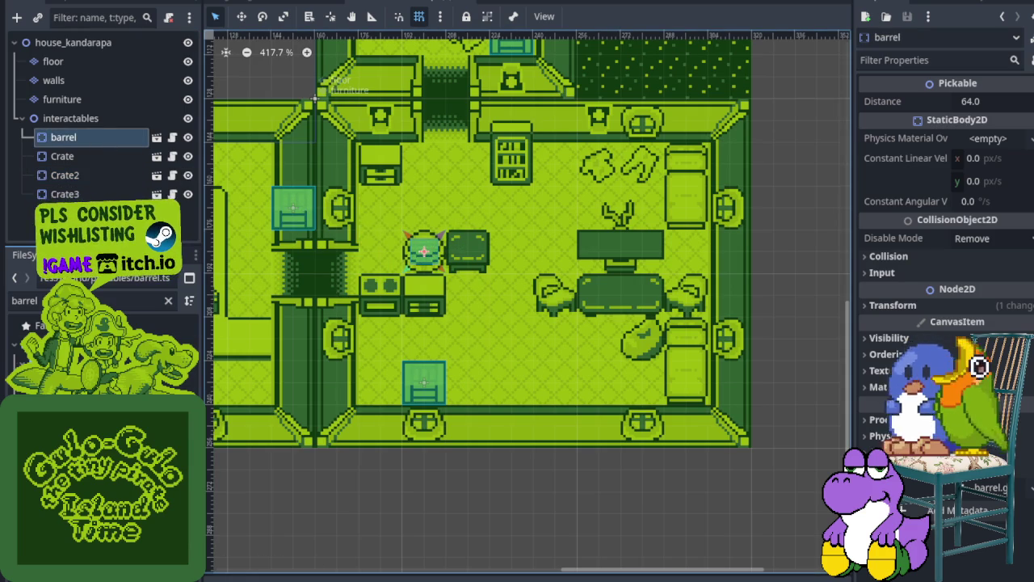
Add barrel2 and place it beside the lower crate.
{"action": "left_click_drag", "start_coordinate": [89, 126], "coordinate": [89, 120]}
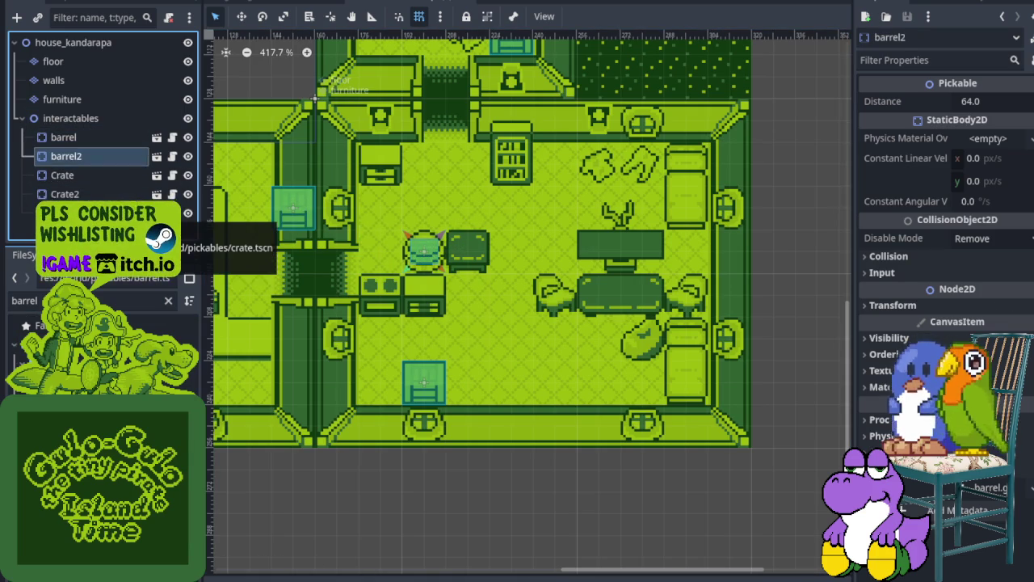
{"action": "scroll", "coordinate": [353, 240], "scroll_direction": "down", "scroll_amount": 4}
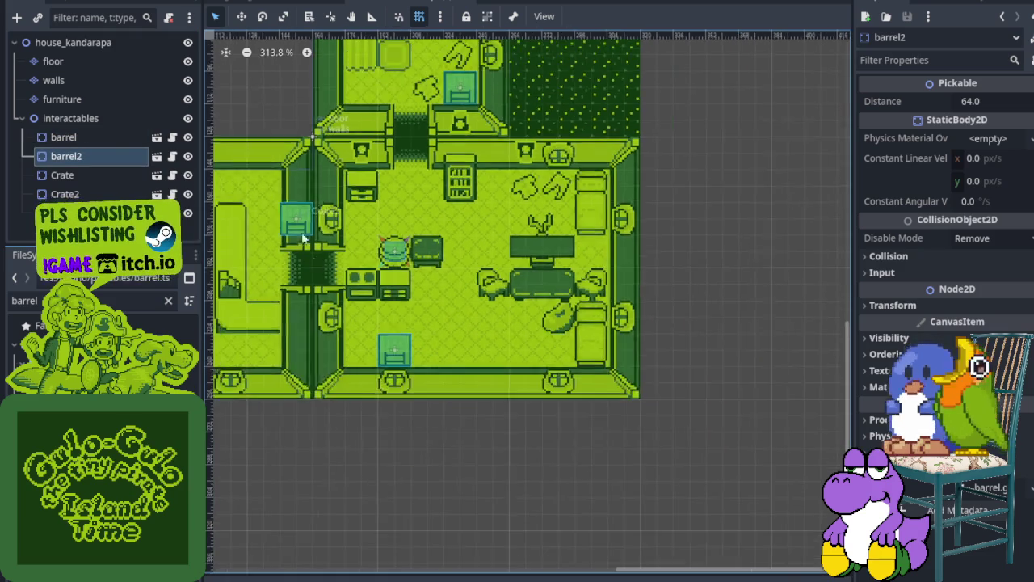
{"action": "scroll", "coordinate": [348, 293], "scroll_direction": "up", "scroll_amount": 5}
{"action": "scroll", "coordinate": [379, 242], "scroll_direction": "left", "scroll_amount": 5}
{"action": "left_click_drag", "start_coordinate": [428, 190], "coordinate": [713, 561]}
{"action": "scroll", "coordinate": [404, 299], "scroll_direction": "down", "scroll_amount": 5}
{"action": "scroll", "coordinate": [404, 299], "scroll_direction": "right", "scroll_amount": 6}
{"action": "scroll", "coordinate": [404, 299], "scroll_direction": "up", "scroll_amount": 3}
{"action": "mouse_move", "coordinate": [351, 296]}
{"action": "left_mouse_down"}
{"action": "mouse_move", "coordinate": [485, 396]}
{"action": "mouse_move", "coordinate": [457, 402]}
{"action": "left_mouse_up"}
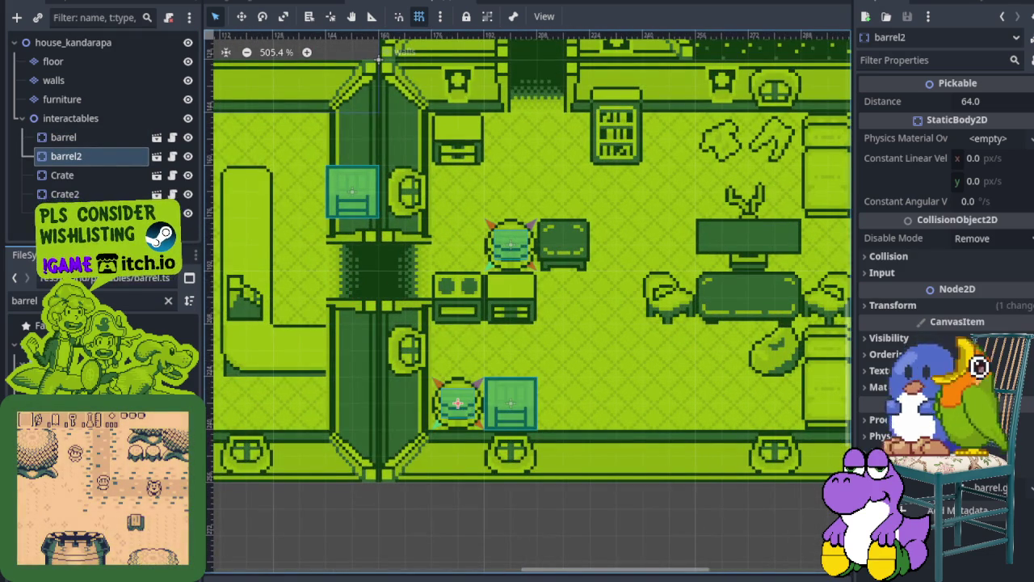
Add barrel3 on the lower crate's other side and move Crate2 beside the upper barrel.
{"action": "left_click_drag", "start_coordinate": [91, 129], "coordinate": [89, 132]}
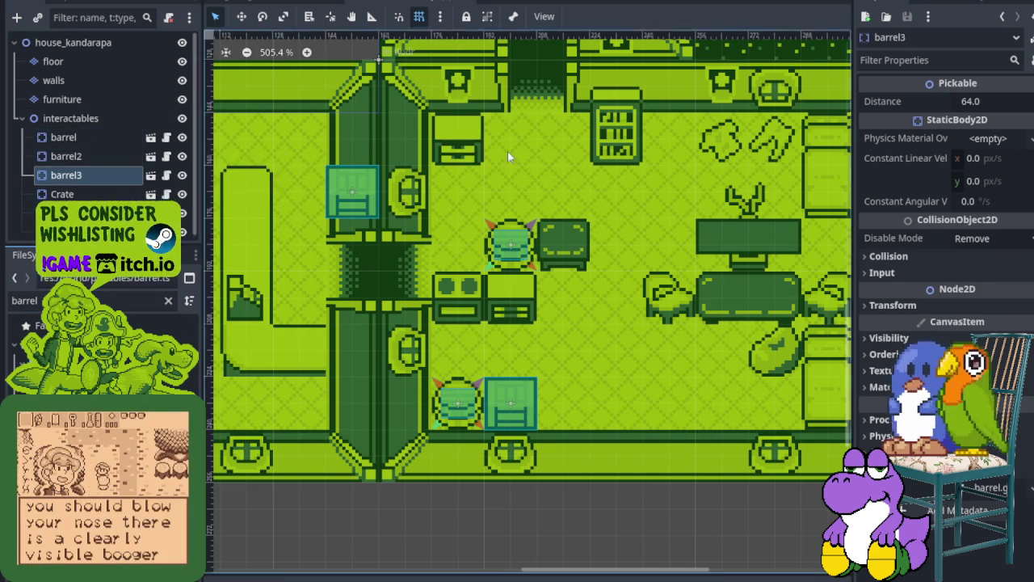
{"action": "scroll", "coordinate": [274, 194], "scroll_direction": "down", "scroll_amount": 3}
{"action": "scroll", "coordinate": [268, 169], "scroll_direction": "up", "scroll_amount": 3}
{"action": "scroll", "coordinate": [267, 169], "scroll_direction": "left", "scroll_amount": 3}
{"action": "mouse_move", "coordinate": [332, 189]}
{"action": "left_mouse_down"}
{"action": "mouse_move", "coordinate": [639, 380]}
{"action": "mouse_move", "coordinate": [774, 527]}
{"action": "left_mouse_up"}
{"action": "scroll", "coordinate": [772, 560], "scroll_direction": "up", "scroll_amount": 4}
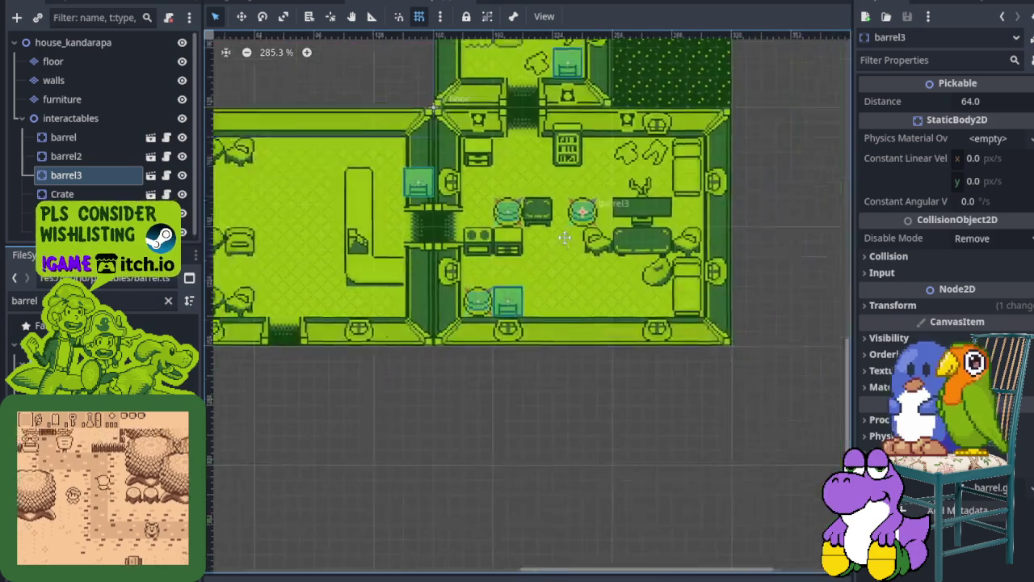
{"action": "left_click_drag", "start_coordinate": [576, 187], "coordinate": [489, 349]}
{"action": "left_click_drag", "start_coordinate": [291, 157], "coordinate": [378, 209]}
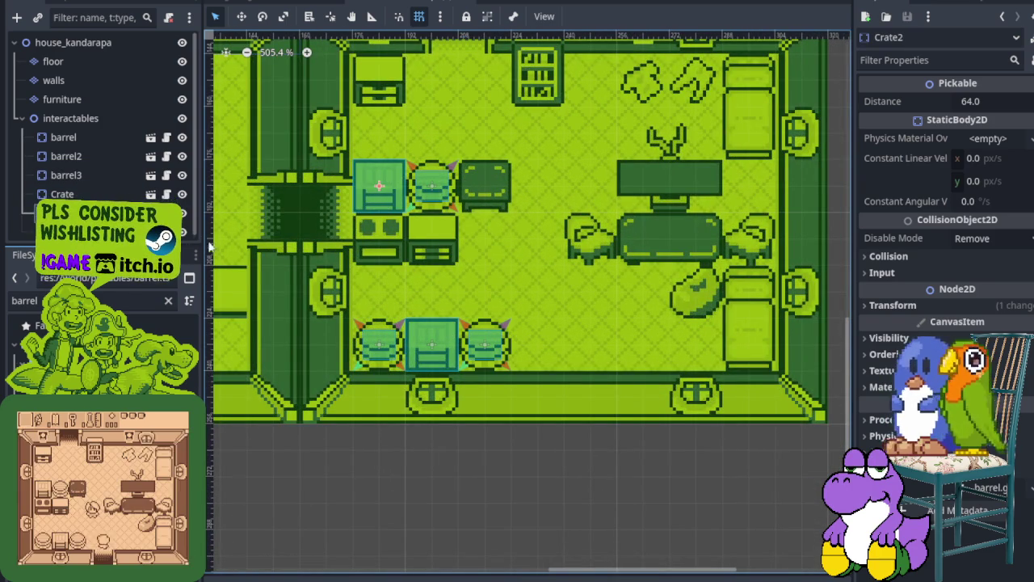
{"action": "left_click_drag", "start_coordinate": [201, 241], "coordinate": [227, 241]}
{"action": "left_click", "coordinate": [106, 137]}
Rename the barrel and crate nodes to numbered lowercase names like barrel1 and crate1.
{"action": "left_click", "coordinate": [105, 137]}
{"action": "left_click", "coordinate": [107, 141]}
{"action": "type", "text": "1"}
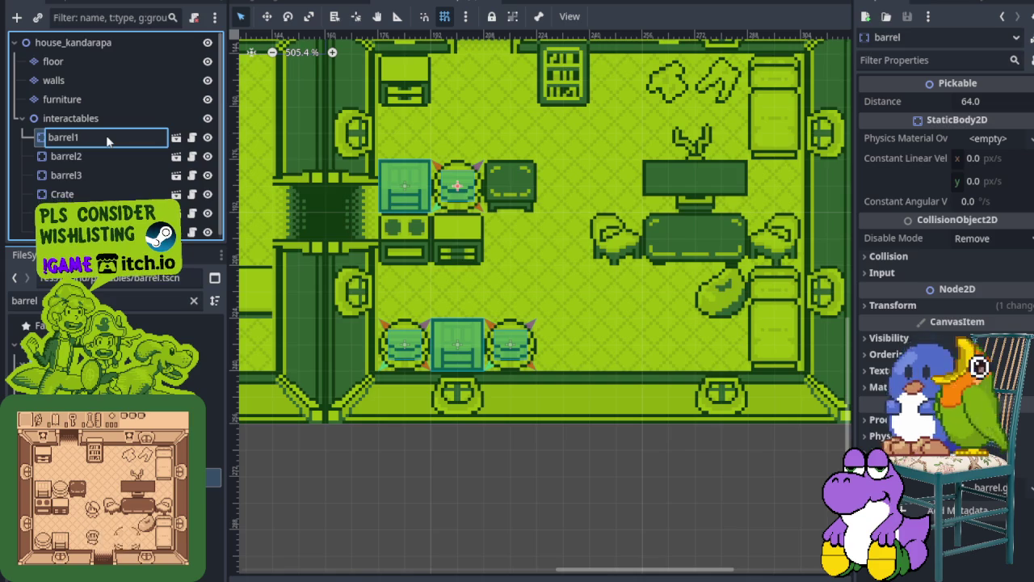
{"action": "key", "text": "Return"}
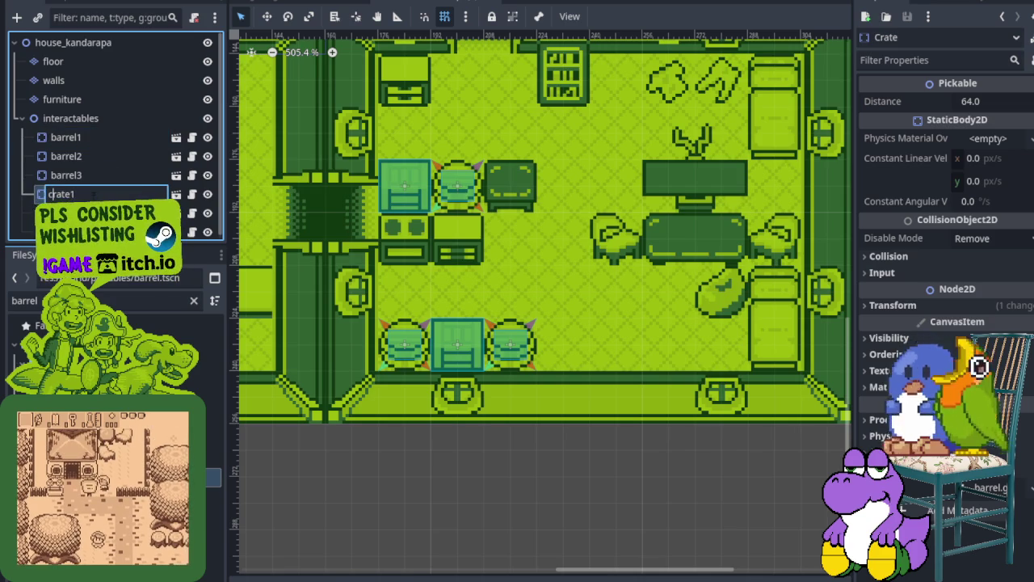
{"action": "key", "text": "Return"}
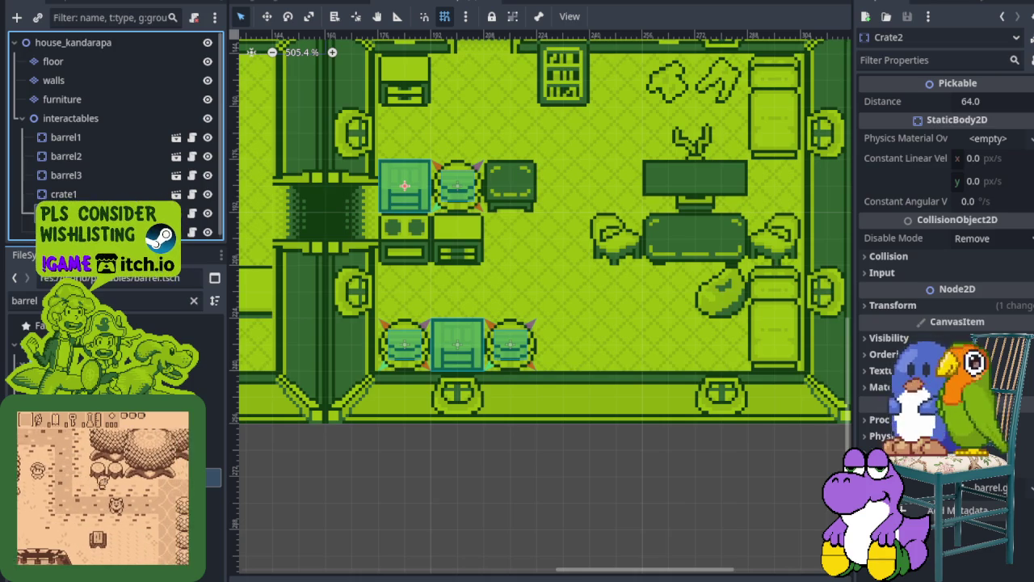
{"action": "key", "text": "ctrl+d"}
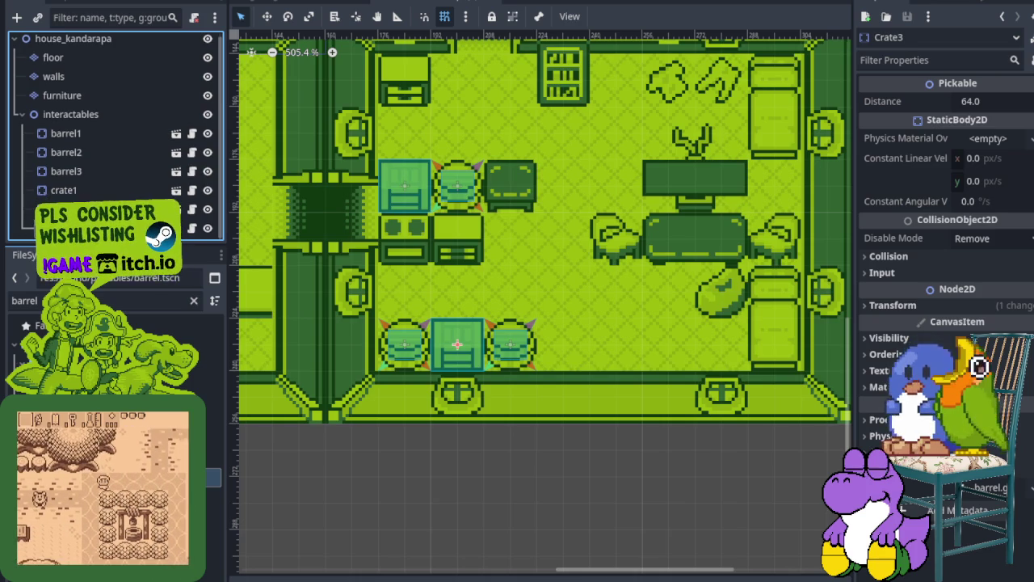
{"action": "scroll", "coordinate": [591, 176], "scroll_direction": "down", "scroll_amount": 3}
{"action": "scroll", "coordinate": [485, 242], "scroll_direction": "up", "scroll_amount": 2}
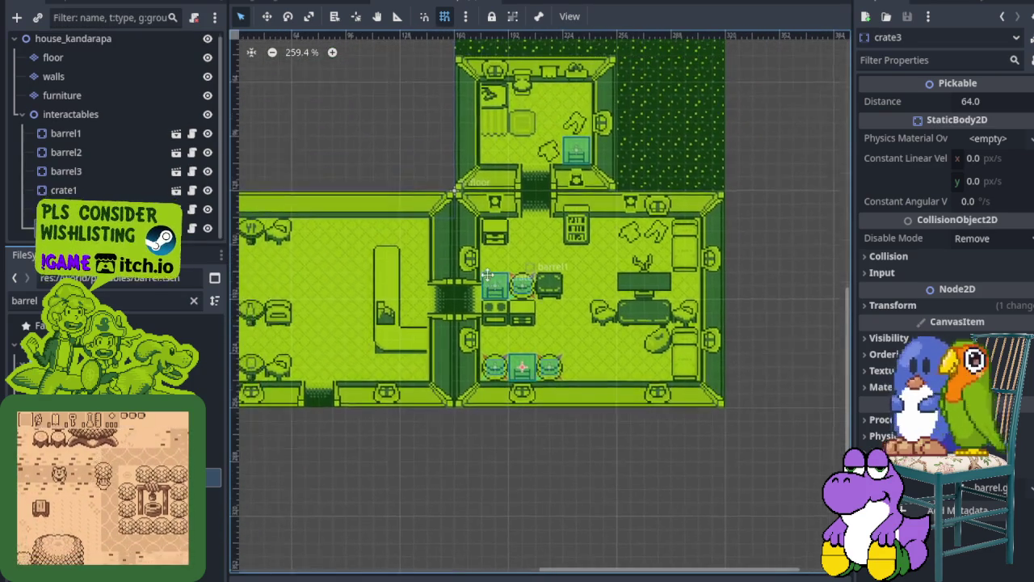
Collapse the interactables group, save the house scene, and switch to clockorocktower.
{"action": "left_click", "coordinate": [70, 114]}
{"action": "left_click", "coordinate": [23, 114]}
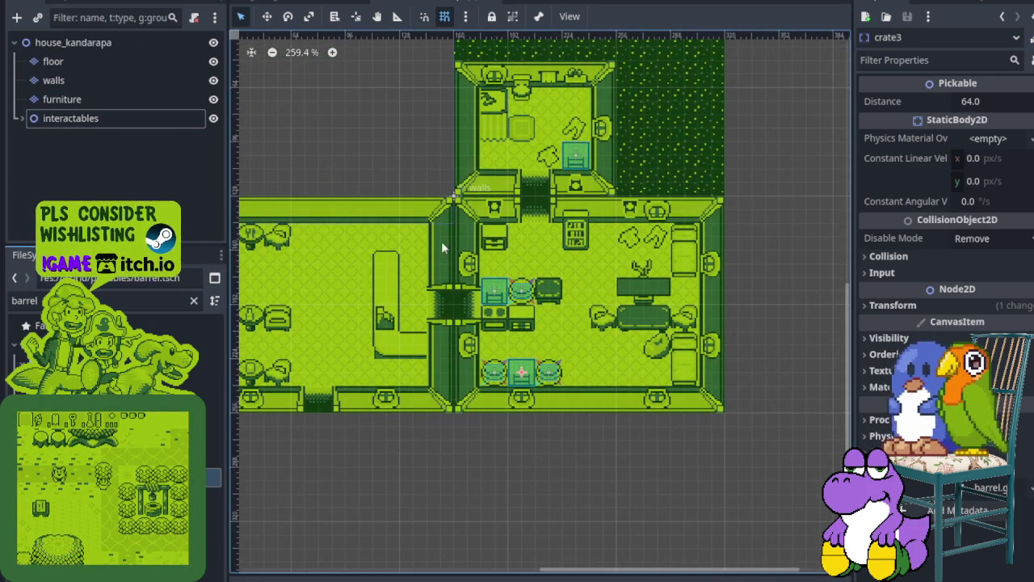
{"action": "key", "text": "ctrl+s"}
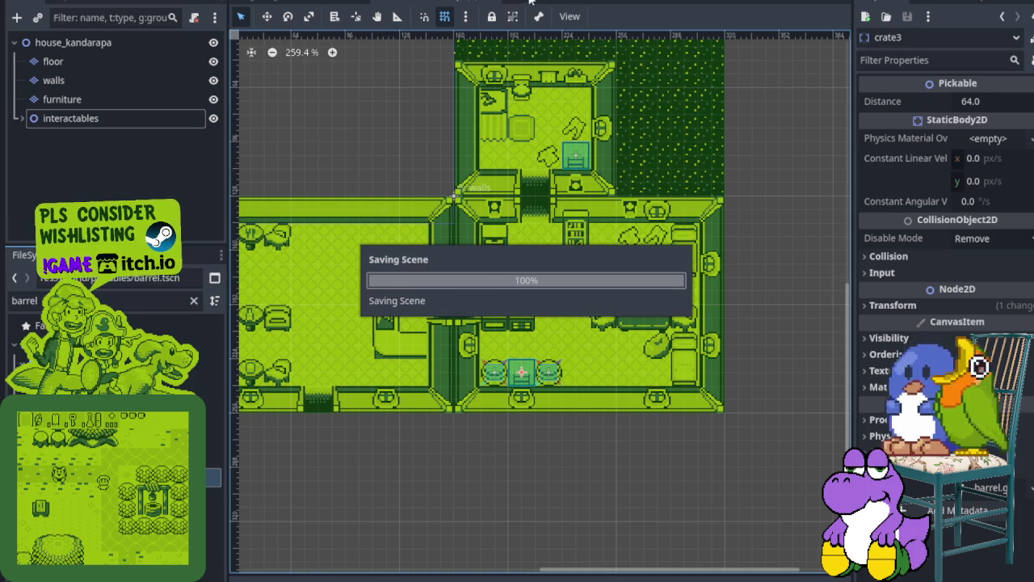
{"action": "left_click", "coordinate": [538, 4]}
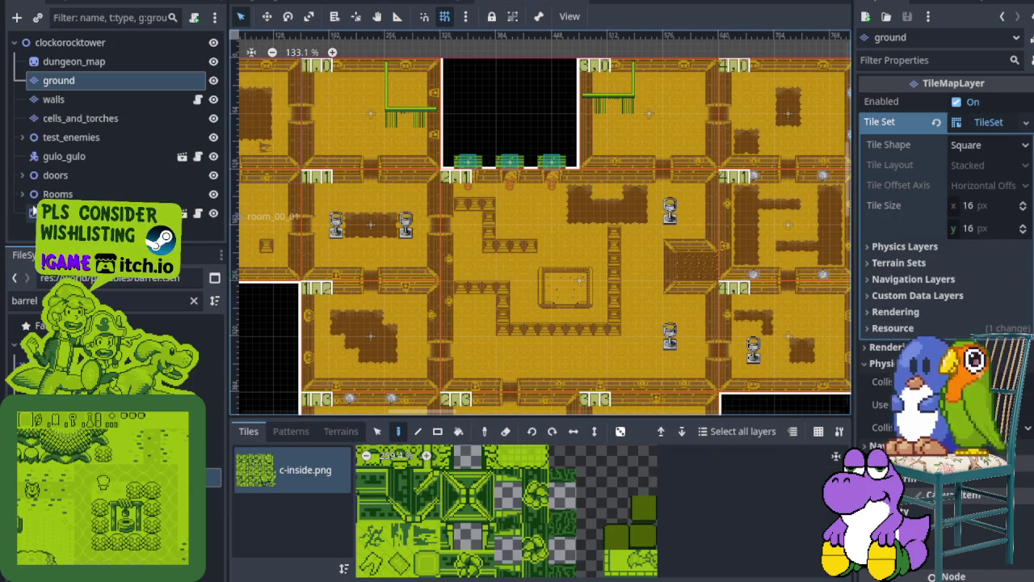
{"action": "scroll", "coordinate": [605, 377], "scroll_direction": "down", "scroll_amount": 4}
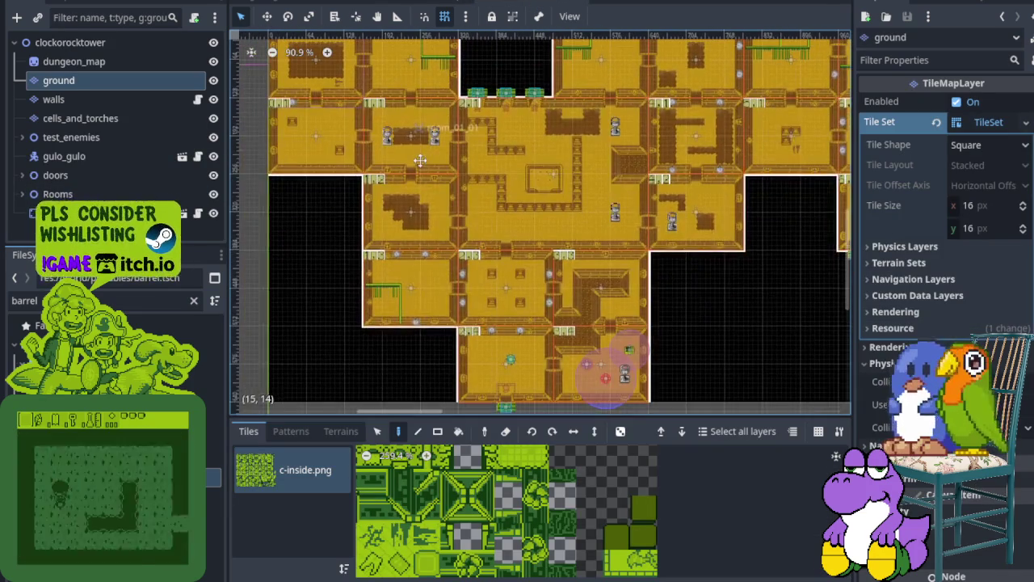
{"action": "left_click", "coordinate": [22, 194]}
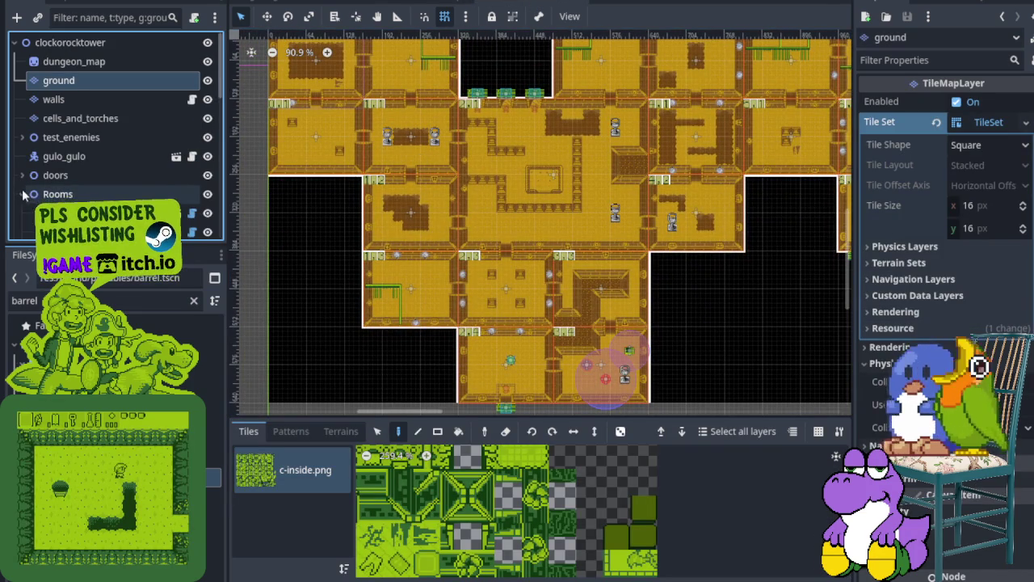
{"action": "scroll", "coordinate": [74, 113], "scroll_direction": "down", "scroll_amount": 3}
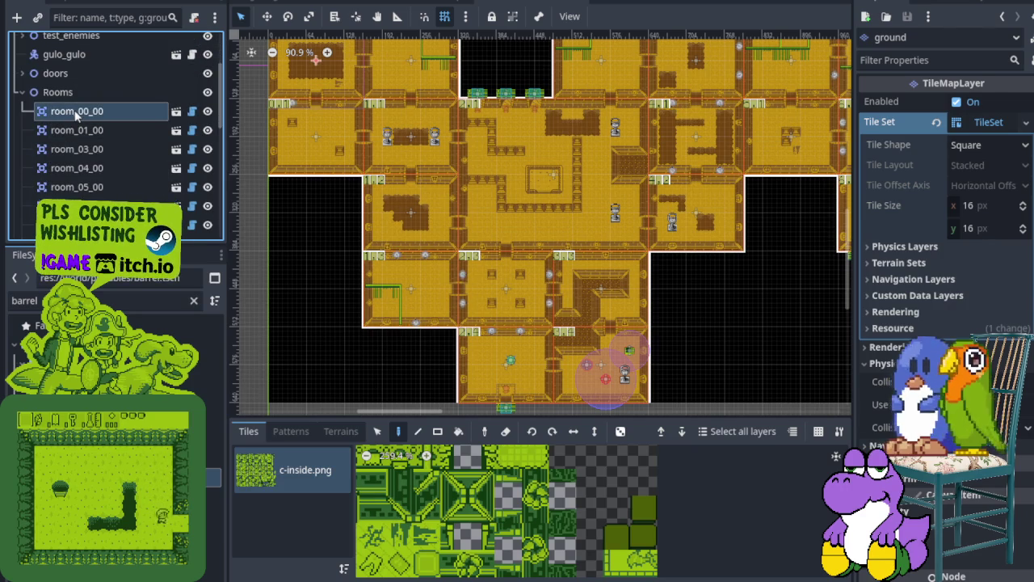
{"action": "left_click", "coordinate": [75, 111]}
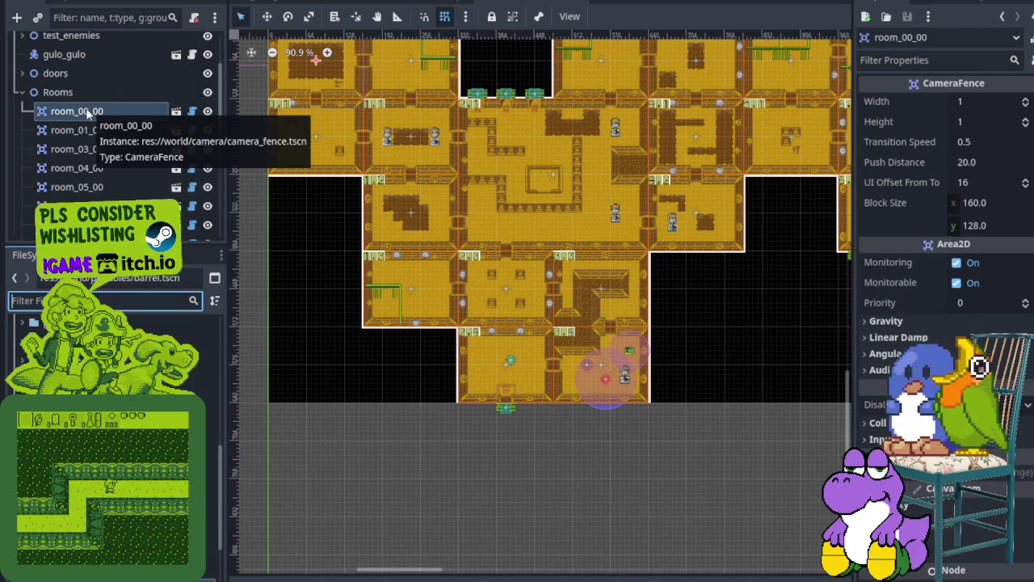
{"action": "left_click", "coordinate": [404, 1]}
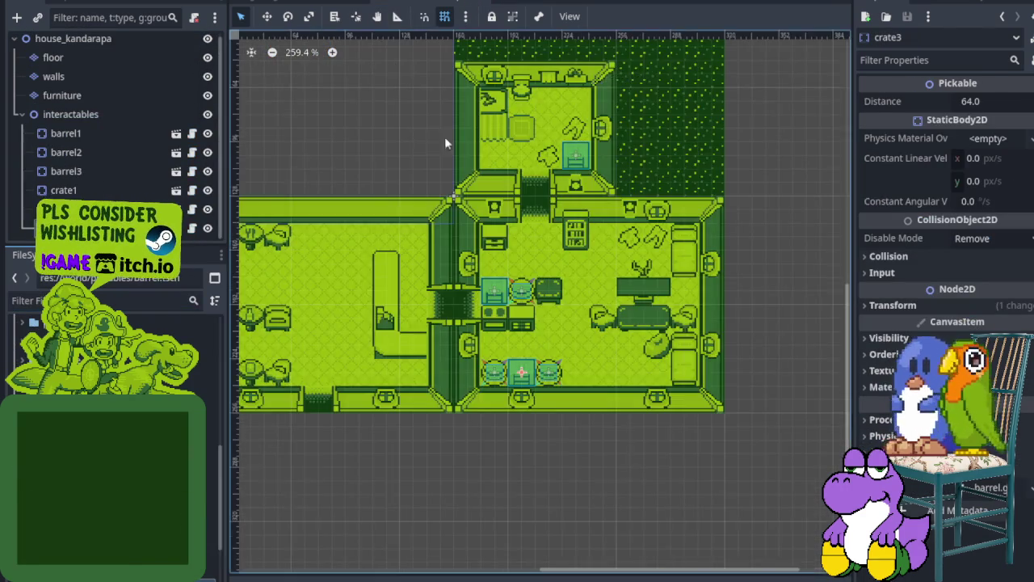
{"action": "left_click", "coordinate": [20, 114]}
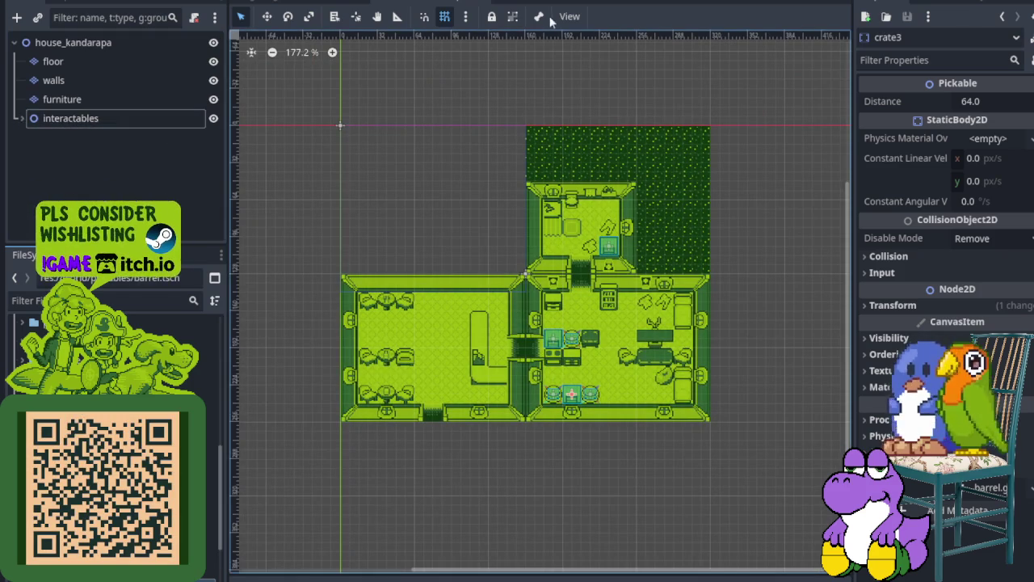
{"action": "left_click", "coordinate": [525, 1]}
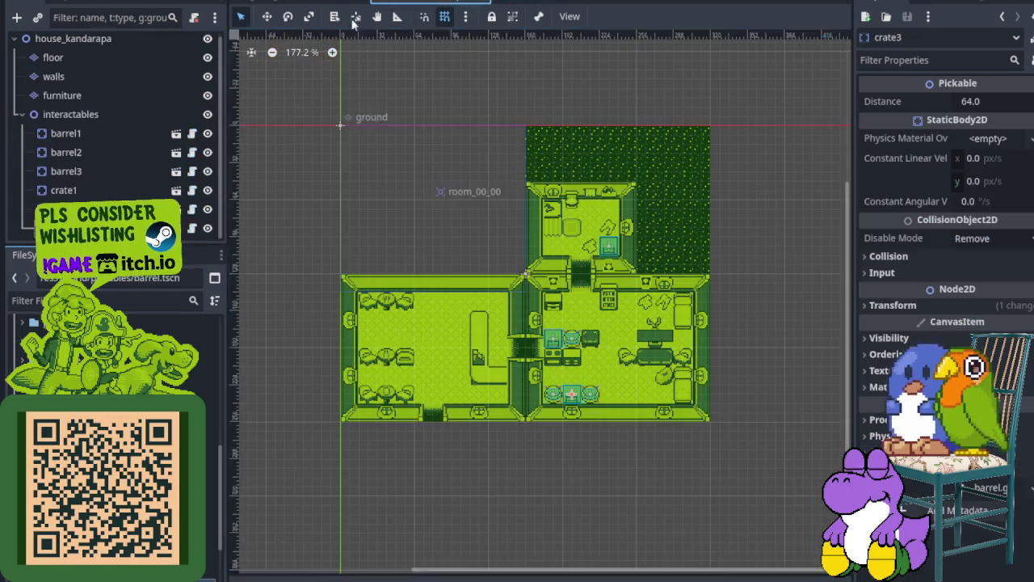
{"action": "left_click", "coordinate": [404, 2]}
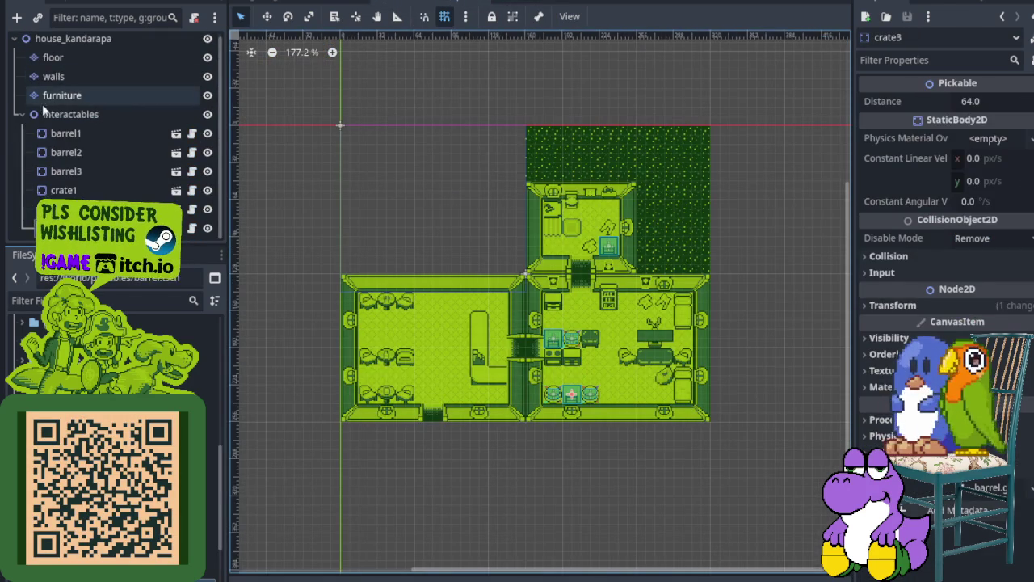
{"action": "left_click", "coordinate": [20, 114]}
Add a Node2D child under the house root node.
{"action": "right_click", "coordinate": [68, 42]}
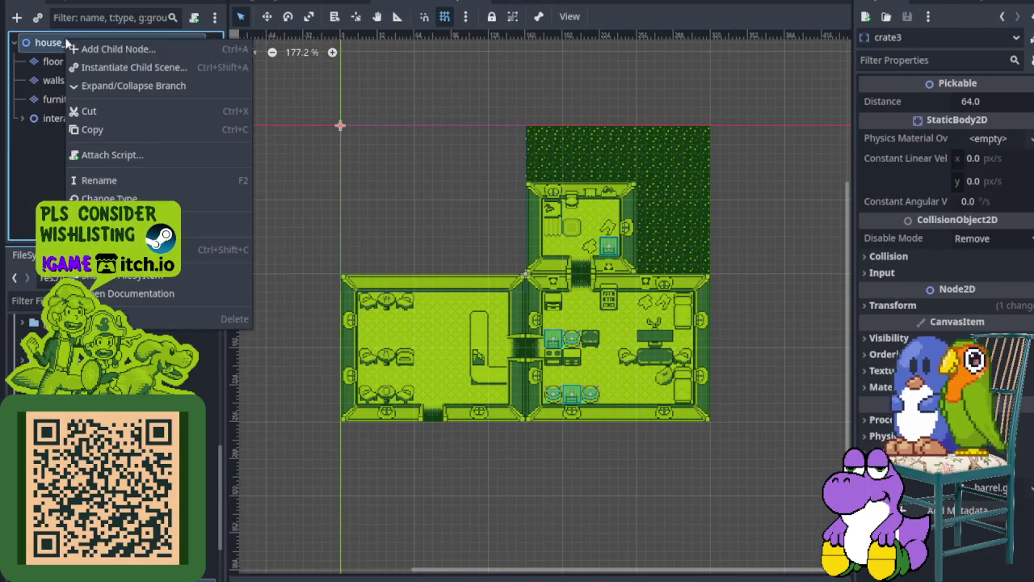
{"action": "left_click", "coordinate": [125, 50]}
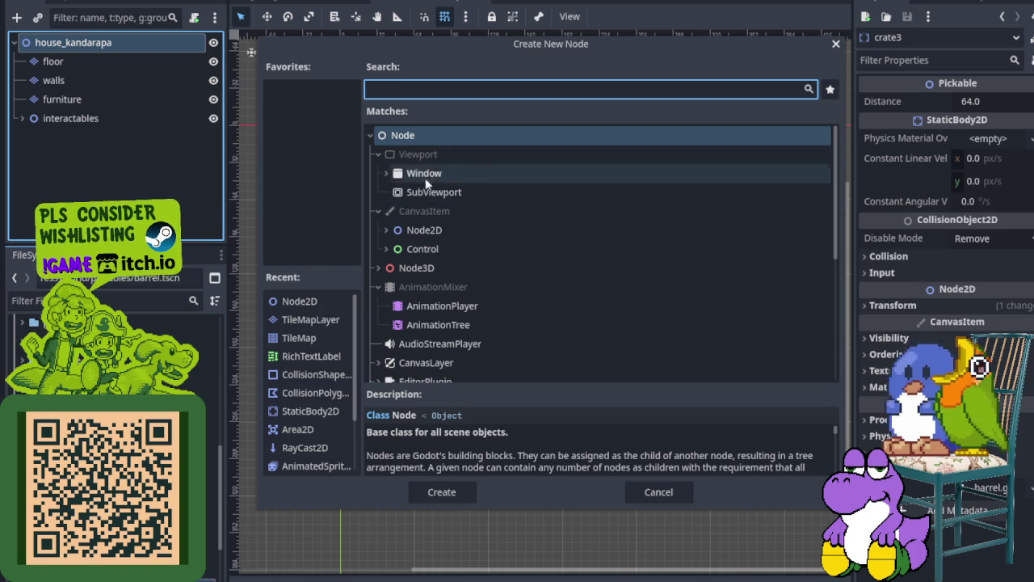
{"action": "type", "text": "node"}
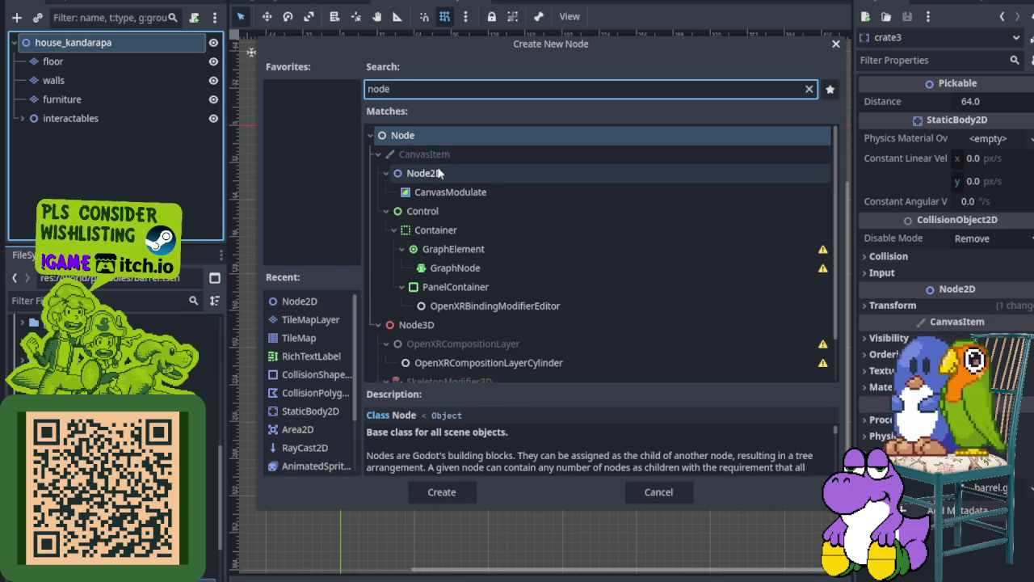
{"action": "left_click", "coordinate": [425, 173]}
{"action": "left_click", "coordinate": [437, 492]}
Rename interactables to Interactables and the new Node2D to Rooms.
{"action": "double_click", "coordinate": [88, 120]}
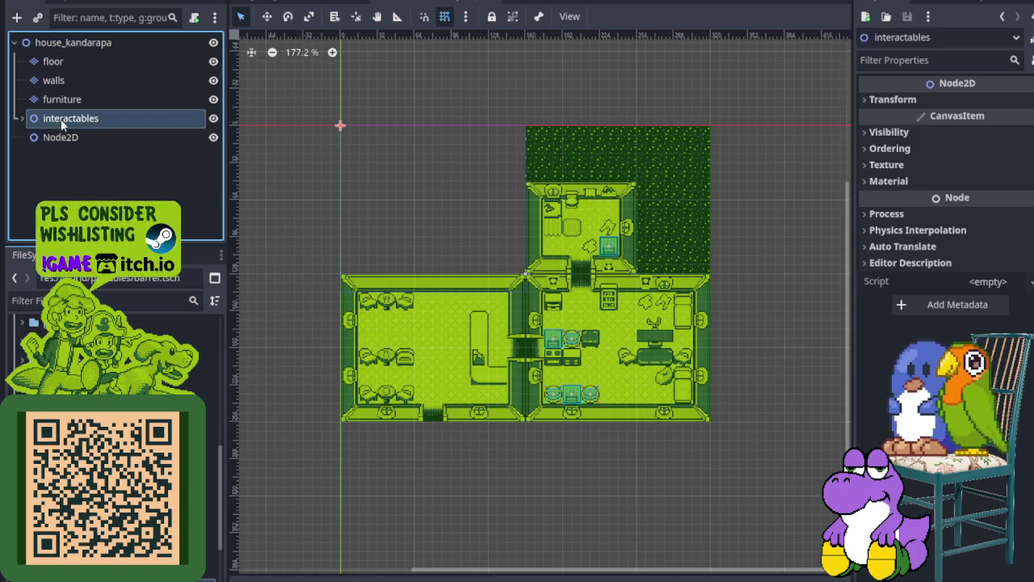
{"action": "key", "text": "Home"}
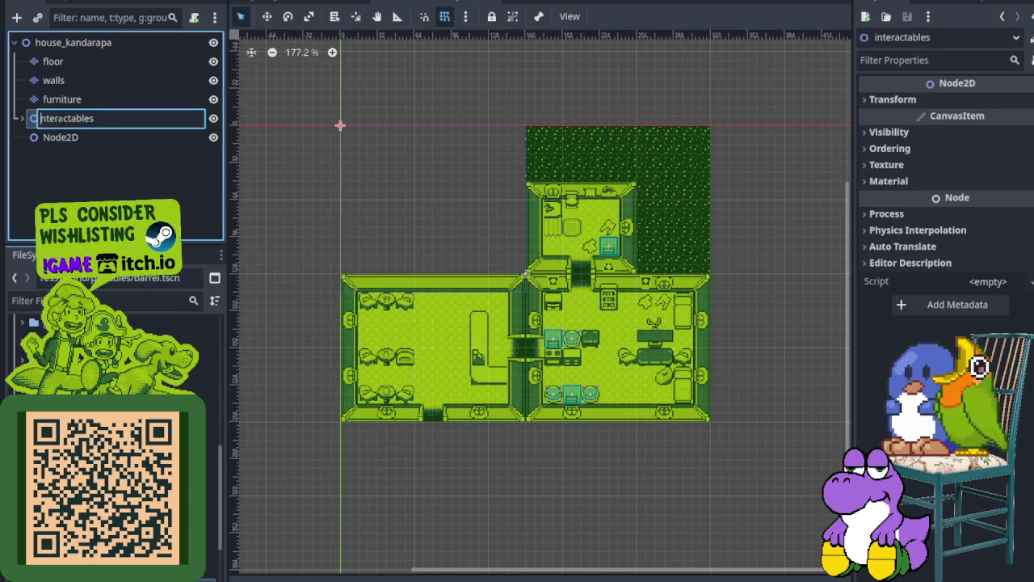
{"action": "type", "text": "I"}
{"action": "key", "text": "Return"}
{"action": "double_click", "coordinate": [70, 136]}
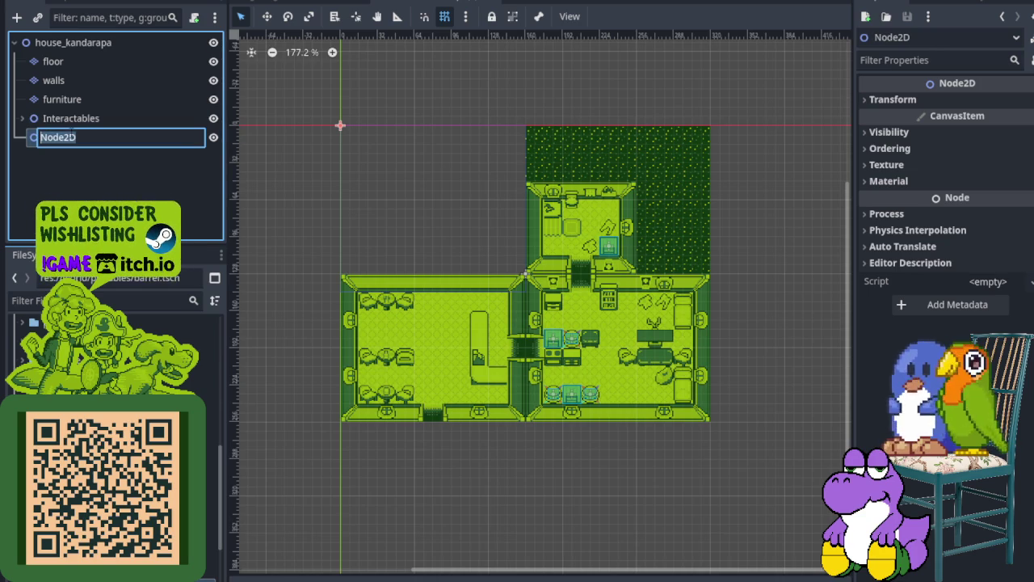
{"action": "type", "text": "Rooms"}
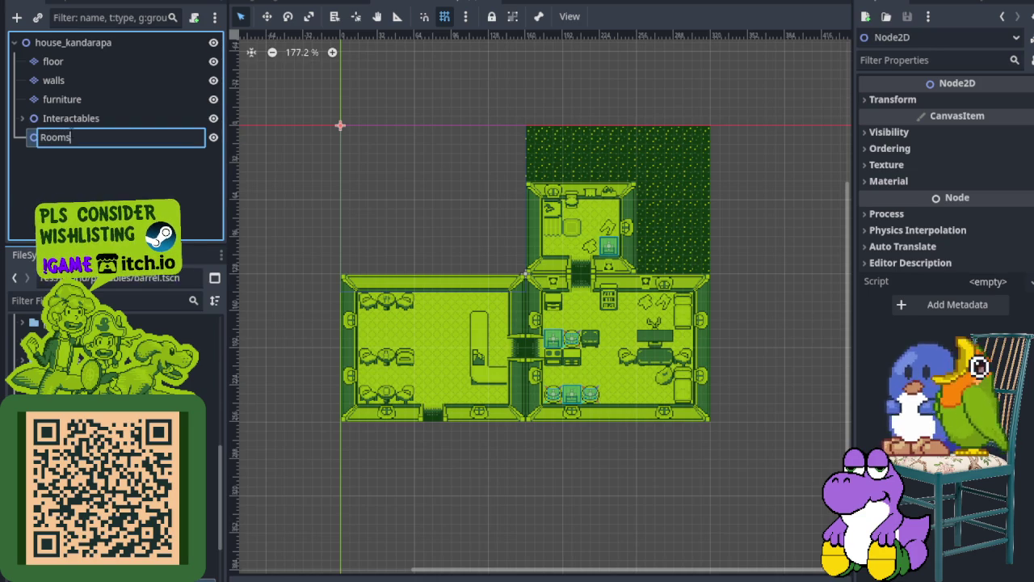
{"action": "key", "text": "Return"}
Add a camera_fence.tscn instance under Rooms and align it with the left room.
{"action": "left_click", "coordinate": [105, 300]}
{"action": "type", "text": "came"}
{"action": "mouse_move", "coordinate": [105, 382]}
{"action": "left_mouse_down"}
{"action": "mouse_move", "coordinate": [105, 167]}
{"action": "mouse_move", "coordinate": [89, 137]}
{"action": "left_mouse_up"}
{"action": "mouse_move", "coordinate": [278, 103]}
{"action": "left_mouse_down"}
{"action": "mouse_move", "coordinate": [364, 272]}
{"action": "mouse_move", "coordinate": [361, 309]}
{"action": "left_mouse_up"}
{"action": "scroll", "coordinate": [365, 320], "scroll_direction": "up", "scroll_amount": 3}
{"action": "left_click_drag", "start_coordinate": [408, 349], "coordinate": [409, 373]}
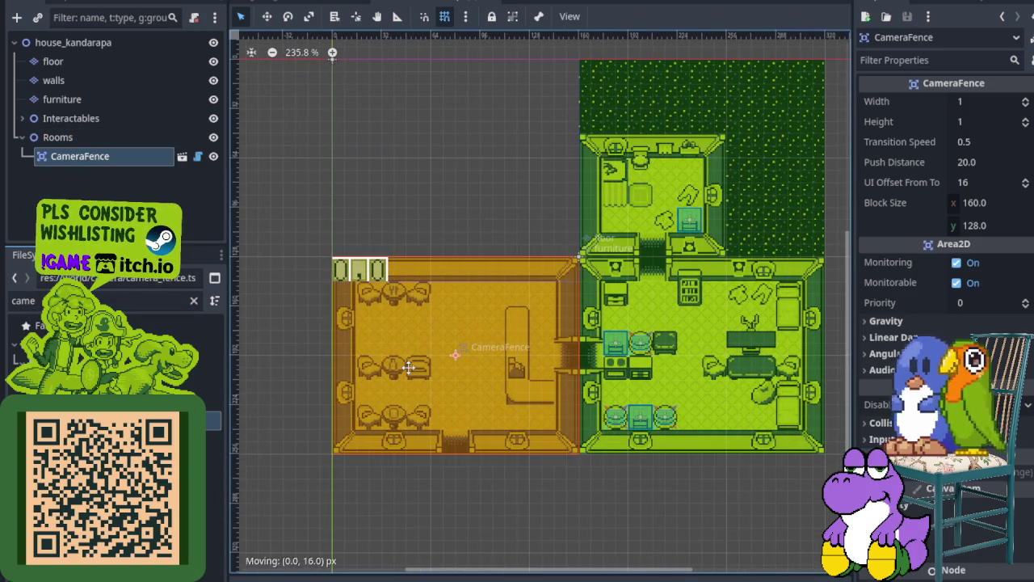
Add two more camera fences, placing CameraFence2 on the upper room and CameraFence3 on the lower-right room.
{"action": "mouse_move", "coordinate": [105, 381]}
{"action": "left_mouse_down"}
{"action": "mouse_move", "coordinate": [105, 119]}
{"action": "mouse_move", "coordinate": [98, 153]}
{"action": "mouse_move", "coordinate": [118, 139]}
{"action": "left_mouse_up"}
{"action": "mouse_move", "coordinate": [311, 88]}
{"action": "left_mouse_down"}
{"action": "mouse_move", "coordinate": [697, 342]}
{"action": "mouse_move", "coordinate": [677, 380]}
{"action": "left_mouse_up"}
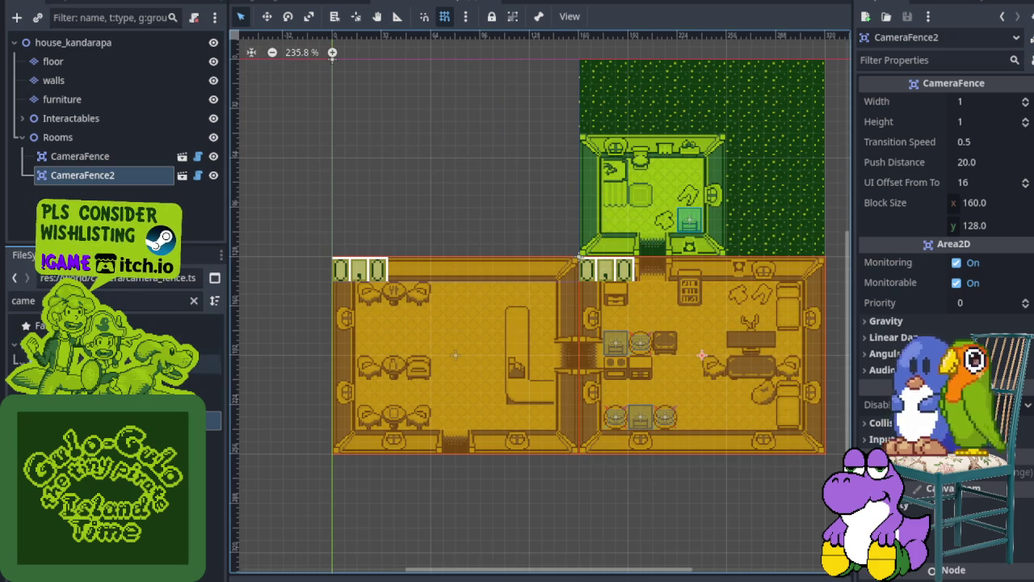
{"action": "mouse_move", "coordinate": [122, 420]}
{"action": "left_mouse_down"}
{"action": "mouse_move", "coordinate": [89, 83]}
{"action": "mouse_move", "coordinate": [79, 156]}
{"action": "left_mouse_up"}
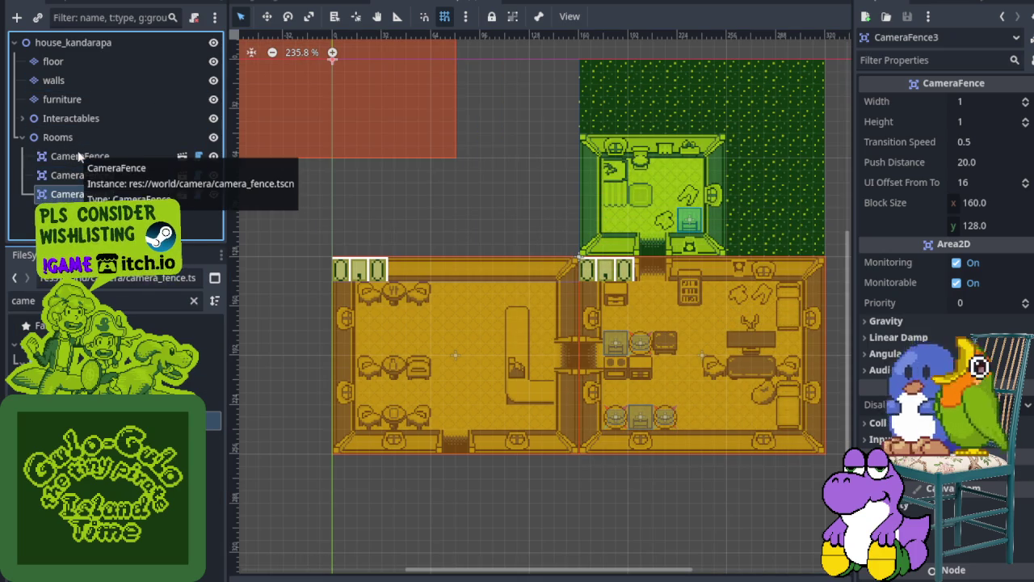
{"action": "left_click", "coordinate": [81, 175]}
{"action": "left_click_drag", "start_coordinate": [683, 343], "coordinate": [681, 150]}
{"action": "left_click", "coordinate": [131, 187]}
{"action": "mouse_move", "coordinate": [289, 97]}
{"action": "left_mouse_down"}
{"action": "mouse_move", "coordinate": [655, 408]}
{"action": "mouse_move", "coordinate": [654, 393]}
{"action": "left_mouse_up"}
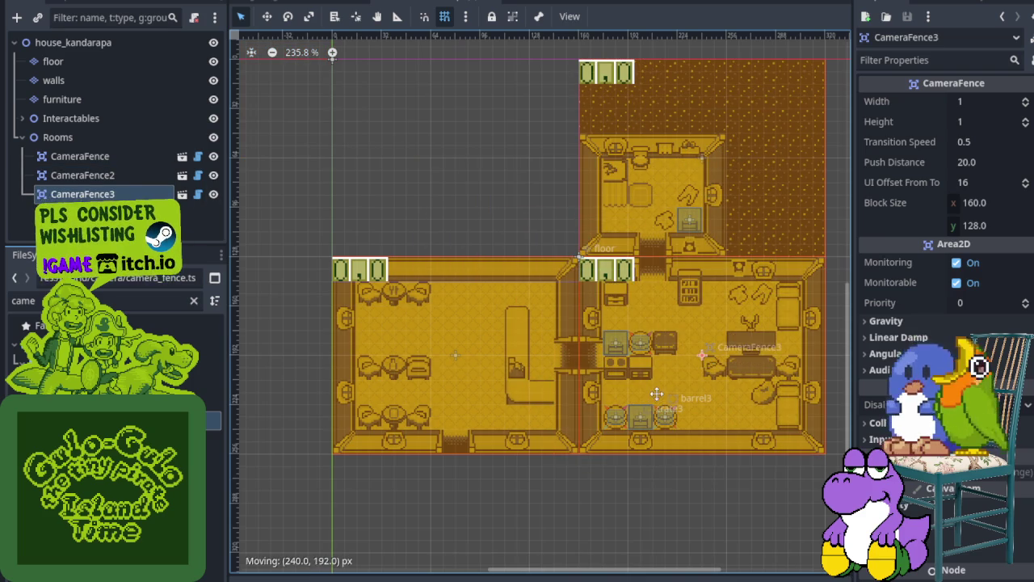
Rename the first CameraFence node to CameraFence1.
{"action": "double_click", "coordinate": [122, 160]}
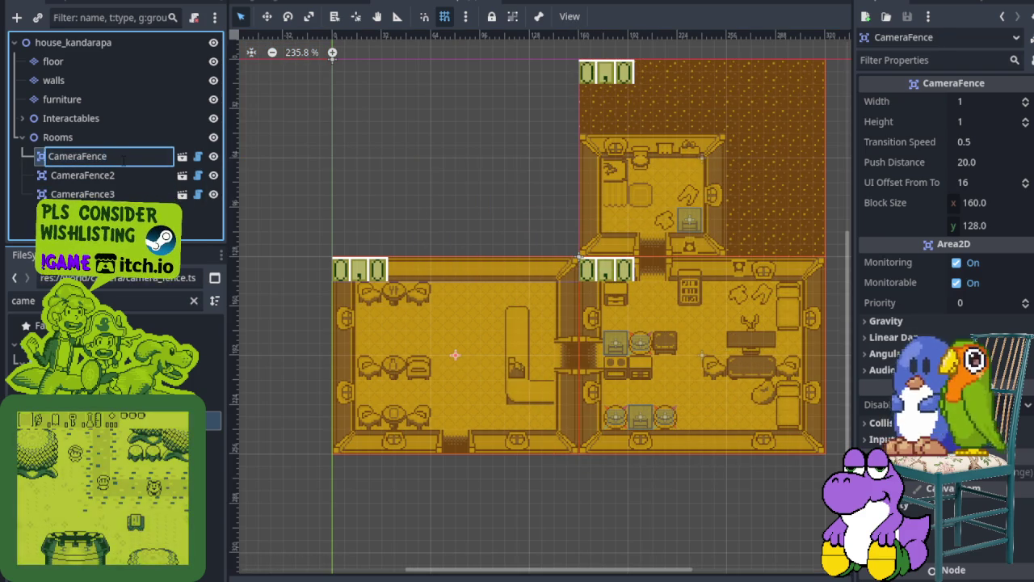
{"action": "left_click", "coordinate": [122, 159]}
{"action": "key", "text": "BackSpace"}
{"action": "type", "text": "1"}
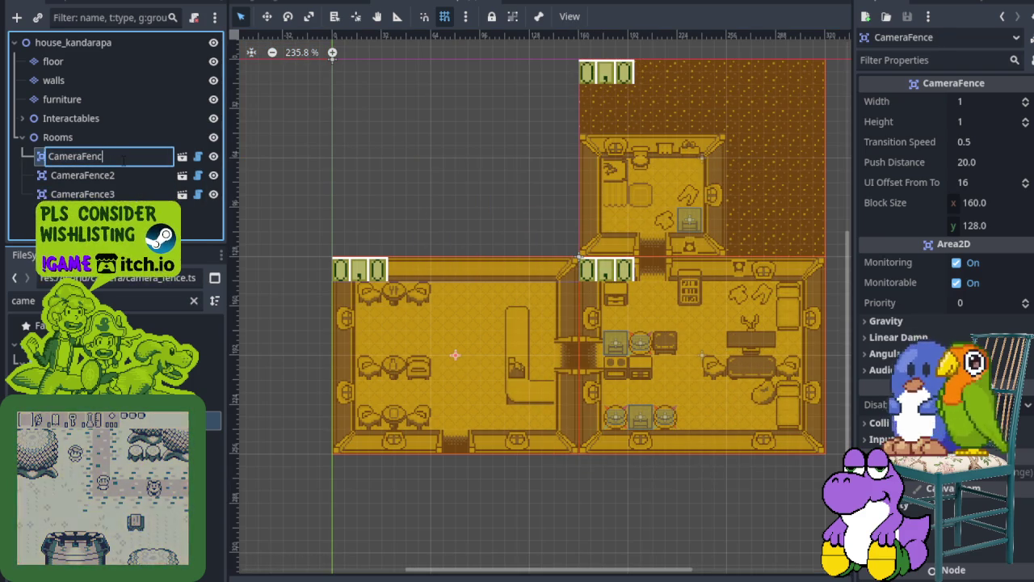
{"action": "type", "text": "e1"}
{"action": "key", "text": "Return"}
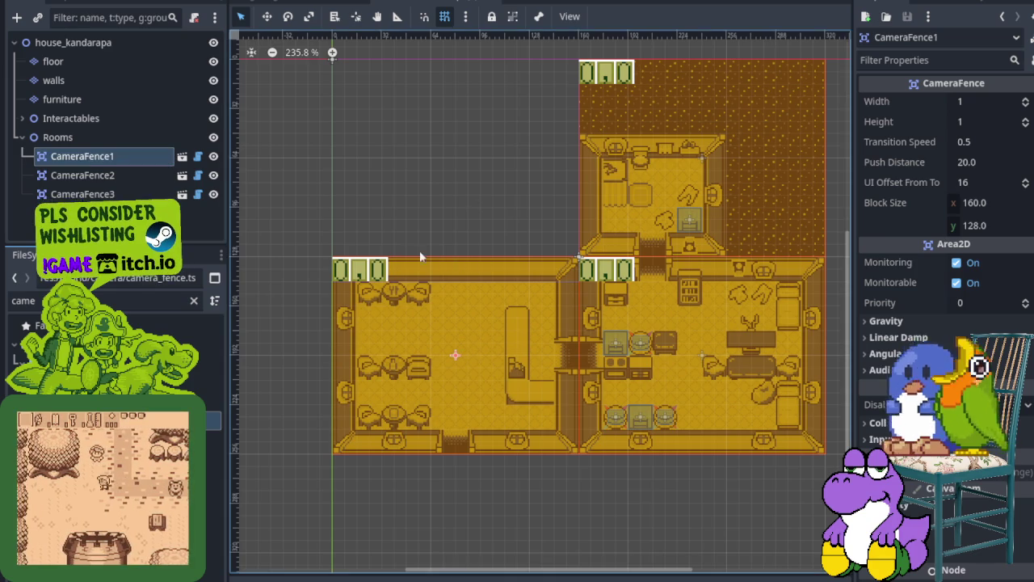
{"action": "left_click", "coordinate": [393, 257]}
{"action": "left_click", "coordinate": [83, 159]}
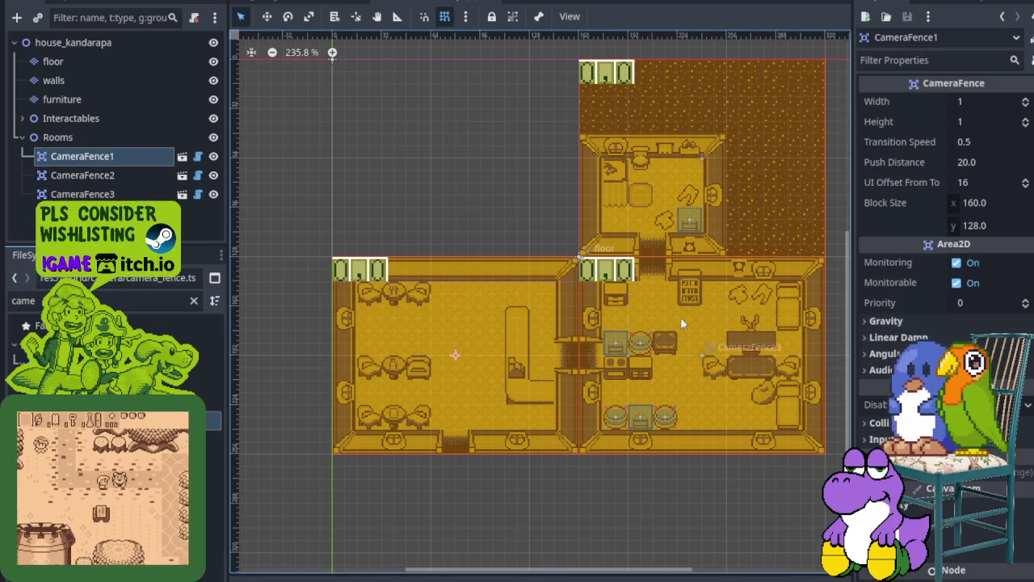
Inspect CameraFence1's properties, toggling its Gravity section, then switch to the clockorocktower scene.
{"action": "scroll", "coordinate": [396, 291], "scroll_direction": "up", "scroll_amount": 5}
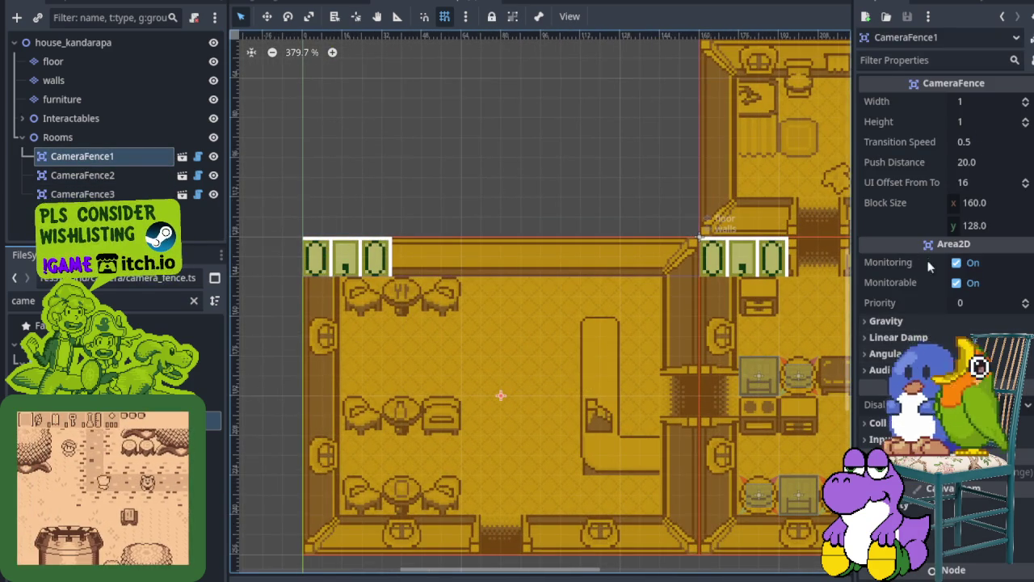
{"action": "scroll", "coordinate": [914, 337], "scroll_direction": "down", "scroll_amount": 3}
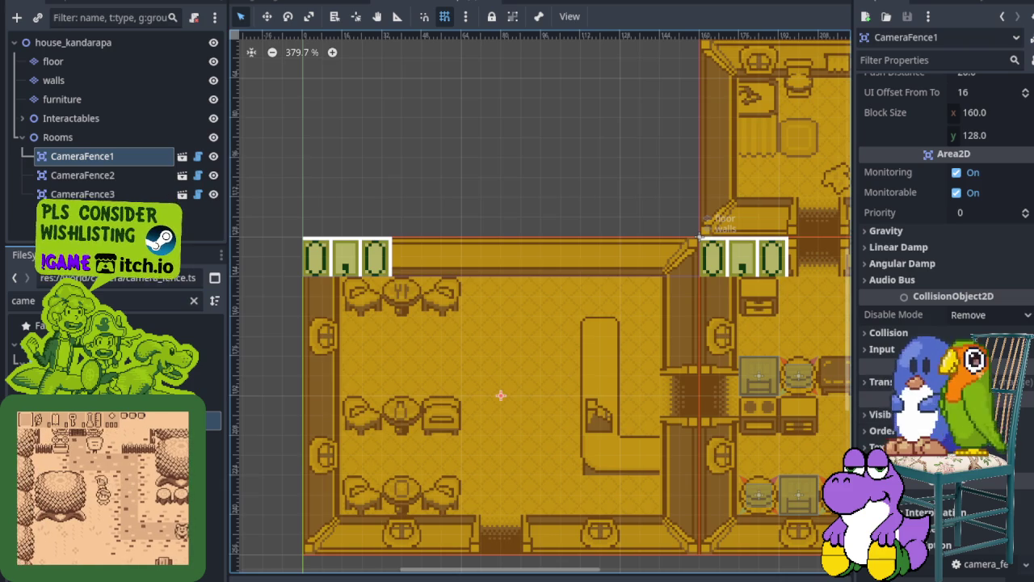
{"action": "scroll", "coordinate": [945, 145], "scroll_direction": "up", "scroll_amount": 3}
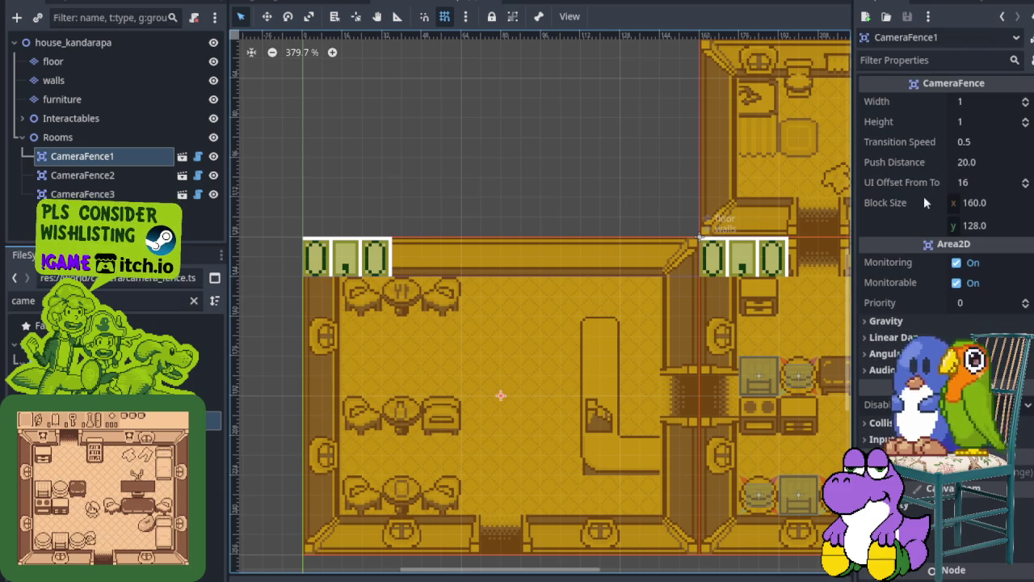
{"action": "left_click", "coordinate": [914, 323]}
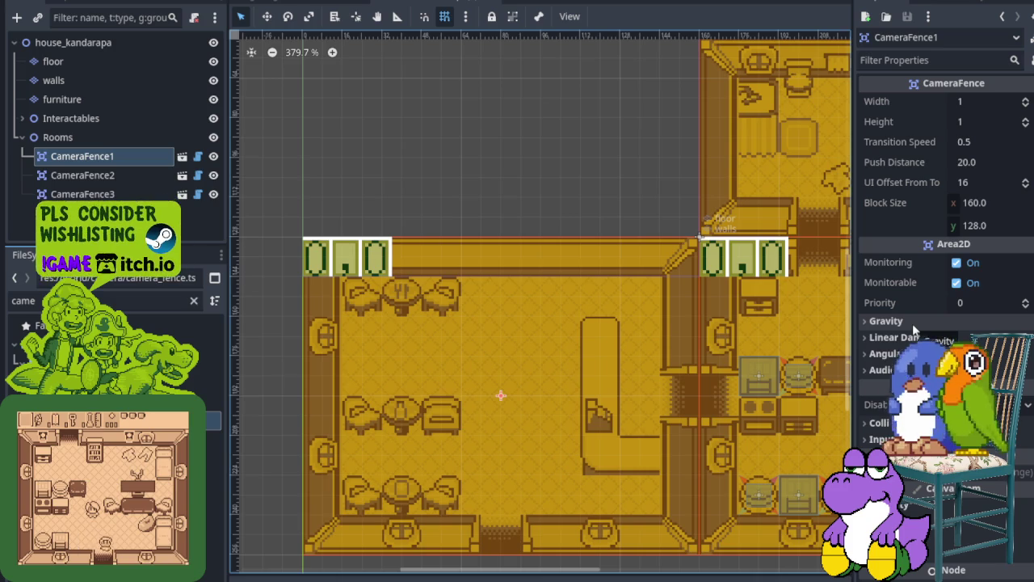
{"action": "left_click", "coordinate": [912, 323]}
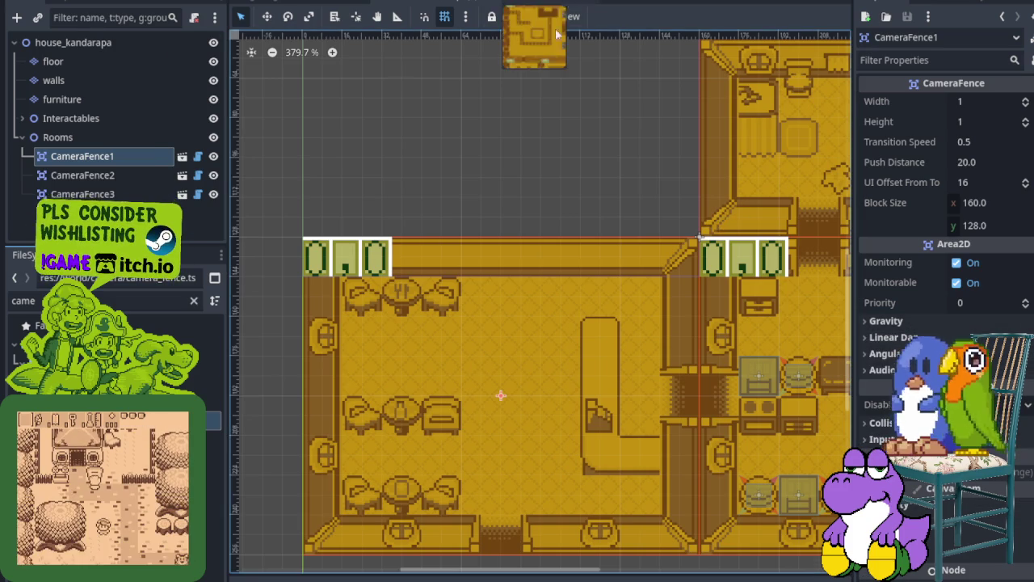
{"action": "left_click", "coordinate": [490, 4]}
{"action": "scroll", "coordinate": [363, 320], "scroll_direction": "up", "scroll_amount": 3}
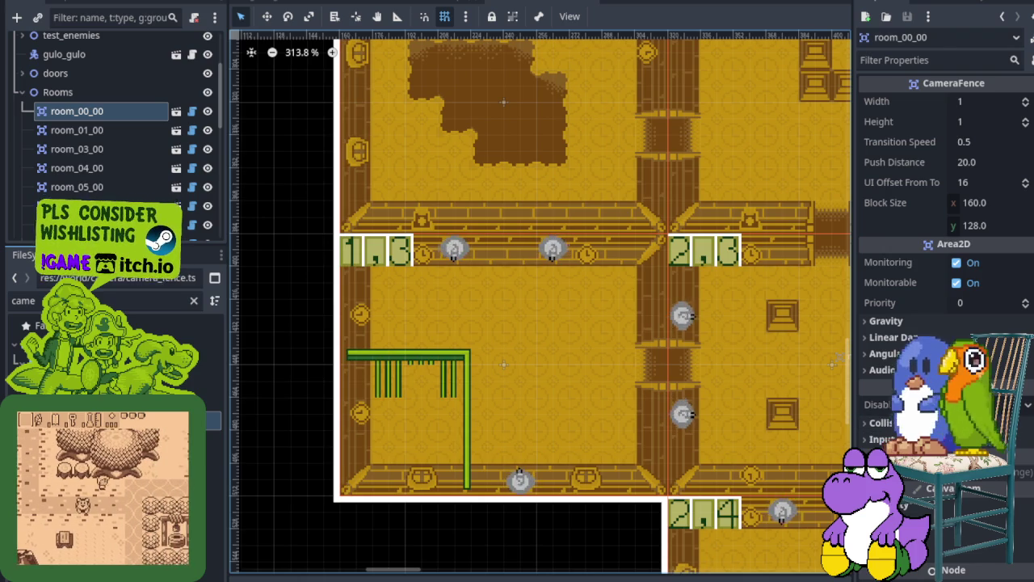
Pan the room grid to rooms 0,0–2,3, save house_kandarapa, then bring up the overworld scene.
{"action": "mouse_move", "coordinate": [422, 3]}
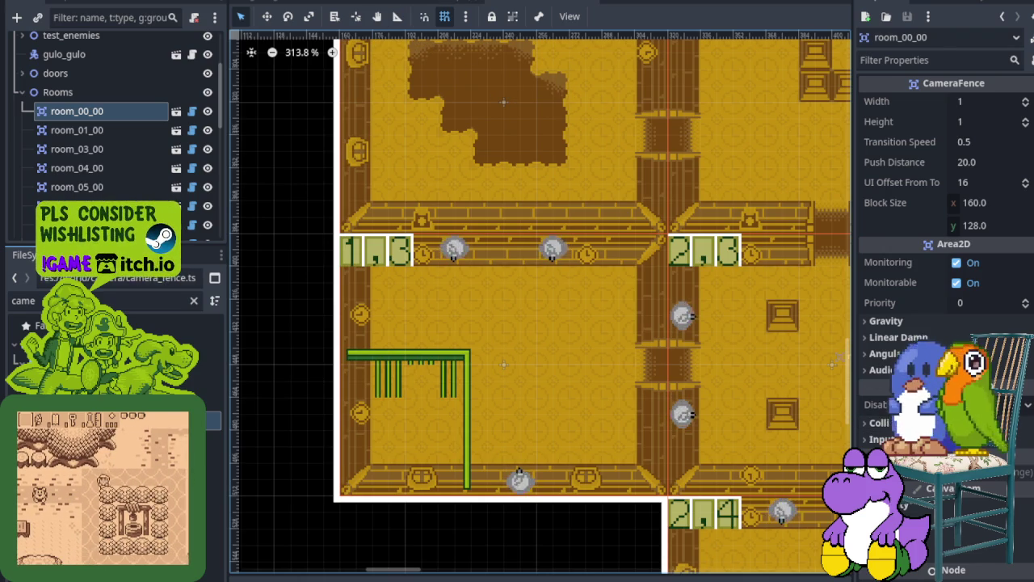
{"action": "scroll", "coordinate": [457, 219], "scroll_direction": "down", "scroll_amount": 4}
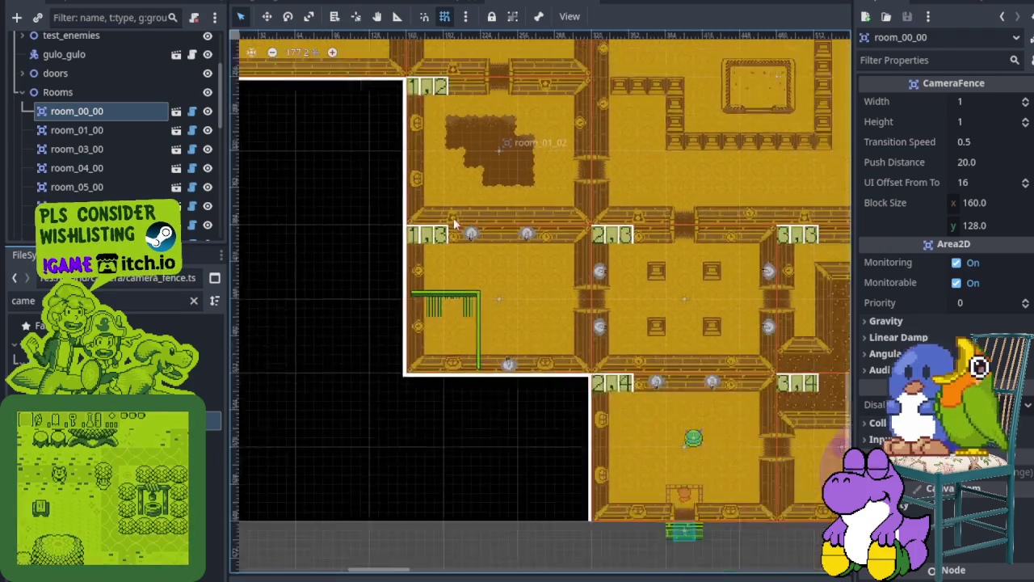
{"action": "mouse_move", "coordinate": [550, 316]}
{"action": "left_mouse_down"}
{"action": "mouse_move", "coordinate": [533, 468]}
{"action": "mouse_move", "coordinate": [512, 429]}
{"action": "mouse_move", "coordinate": [503, 365]}
{"action": "left_mouse_up"}
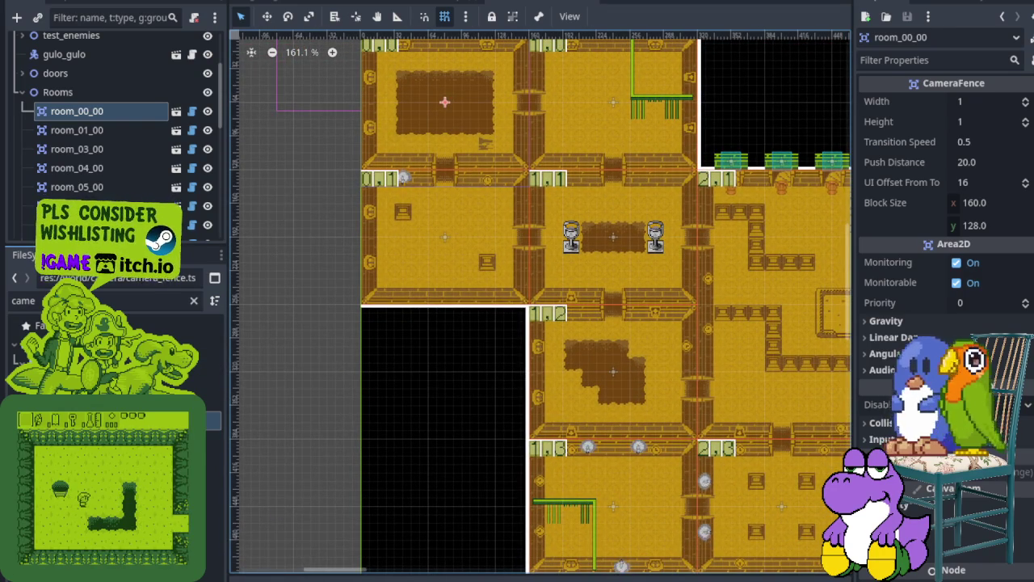
{"action": "left_click", "coordinate": [441, 4]}
{"action": "key", "text": "ctrl+s"}
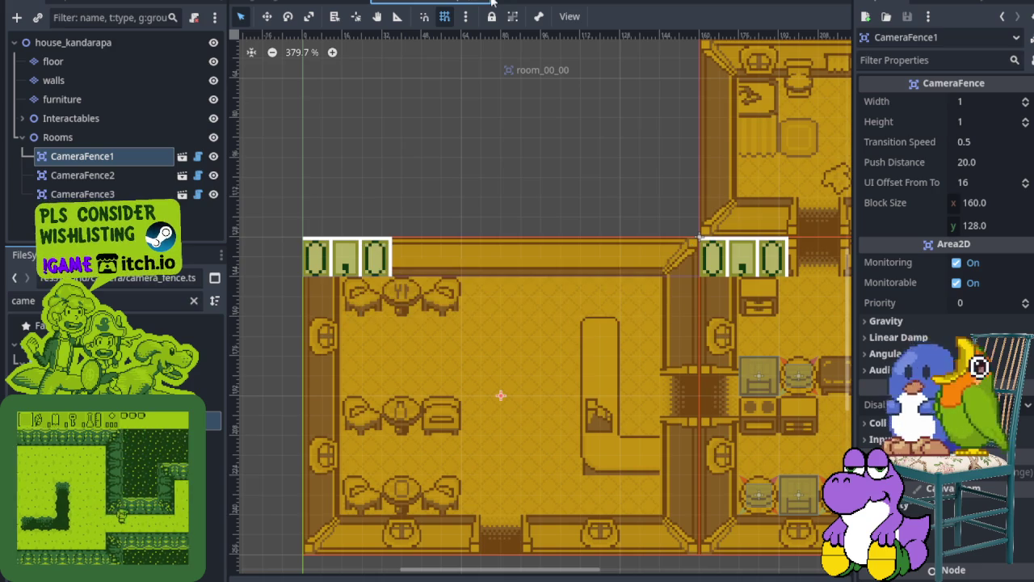
{"action": "left_click", "coordinate": [493, 3]}
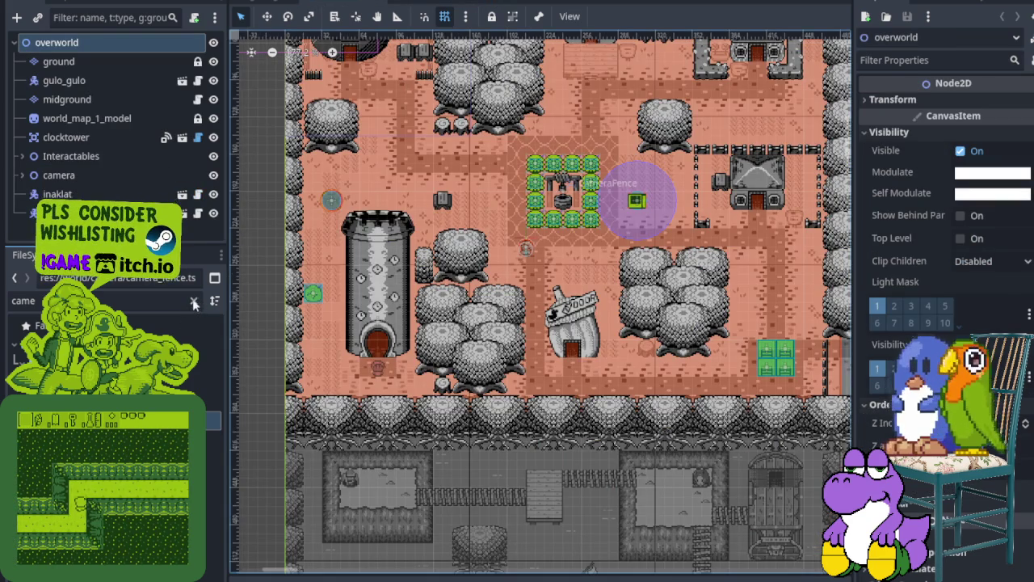
Filter the FileSystem for 'house_', open house_kandarapa.tscn, then switch over to Aseprite.
{"action": "left_click", "coordinate": [194, 300]}
{"action": "type", "text": "house_"}
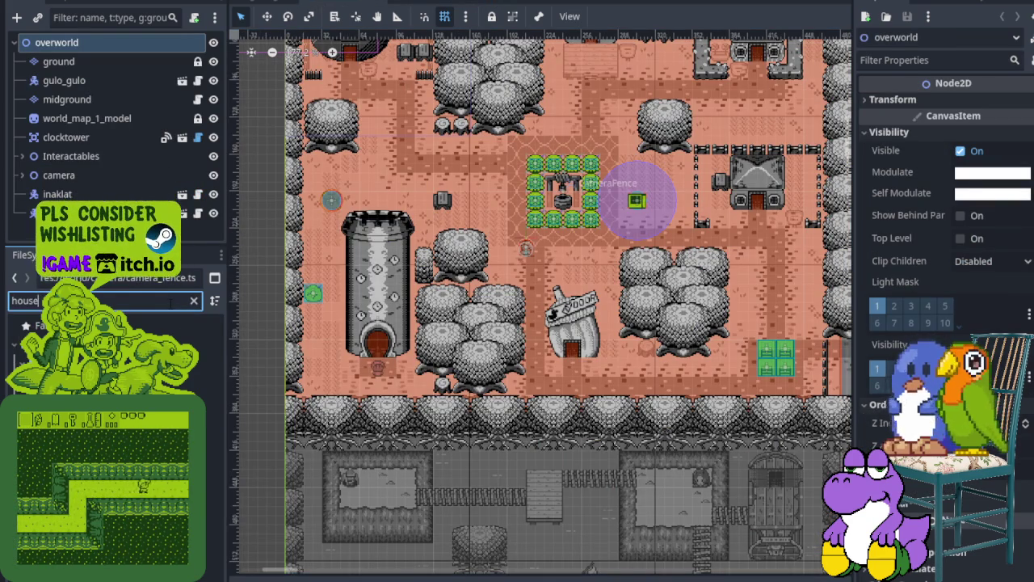
{"action": "left_click", "coordinate": [113, 401]}
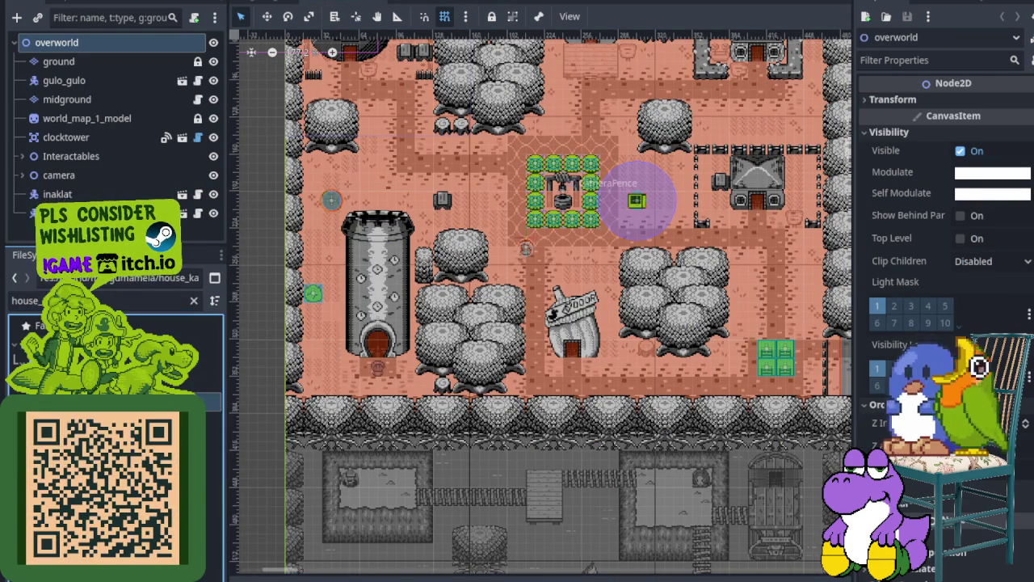
{"action": "key", "text": "Return"}
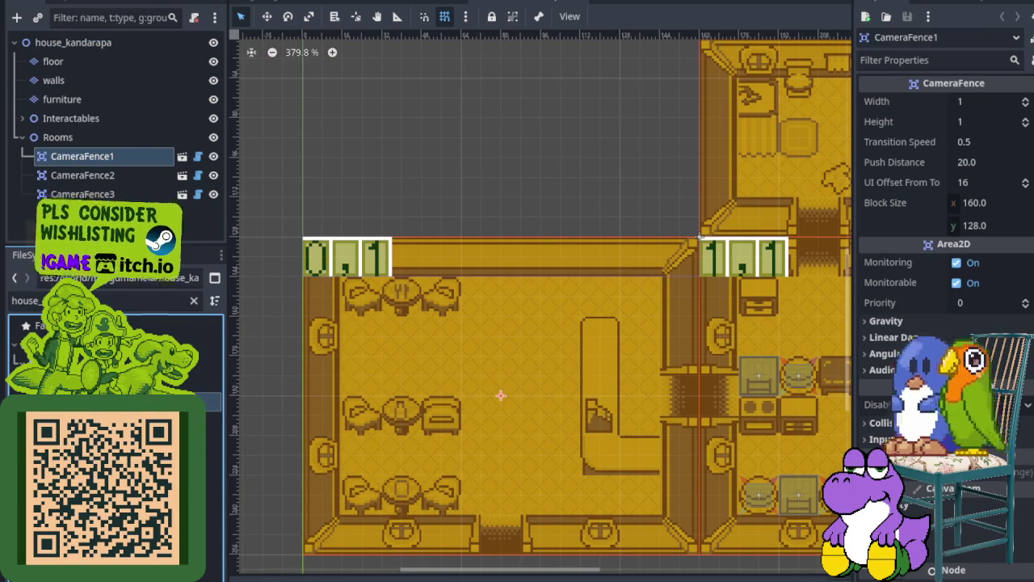
{"action": "key", "text": "alt+Tab"}
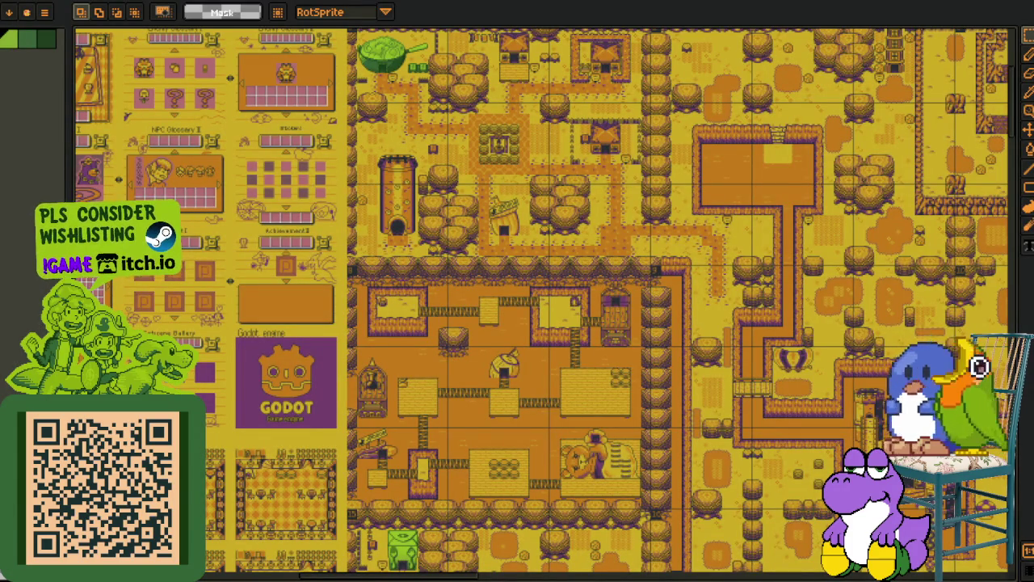
Leave the Aseprite overworld map and return to the Godot house scene.
{"action": "key", "text": "alt+Tab"}
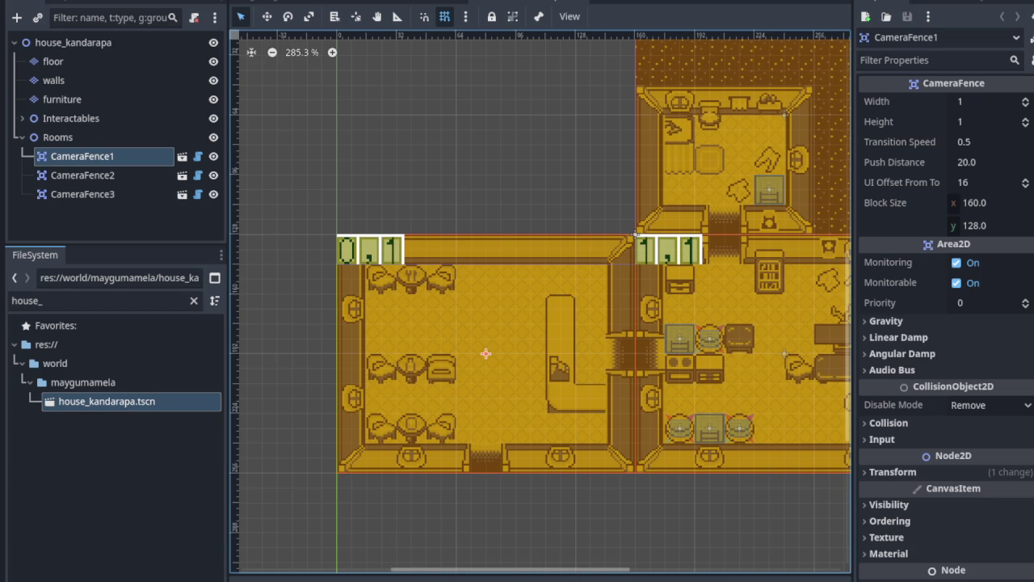
Zoom and pan the house canvas to frame all the house rooms and their fences.
{"action": "scroll", "coordinate": [476, 262], "scroll_direction": "down", "scroll_amount": 2}
{"action": "scroll", "coordinate": [468, 417], "scroll_direction": "up", "scroll_amount": 3}
{"action": "scroll", "coordinate": [467, 417], "scroll_direction": "right", "scroll_amount": 3}
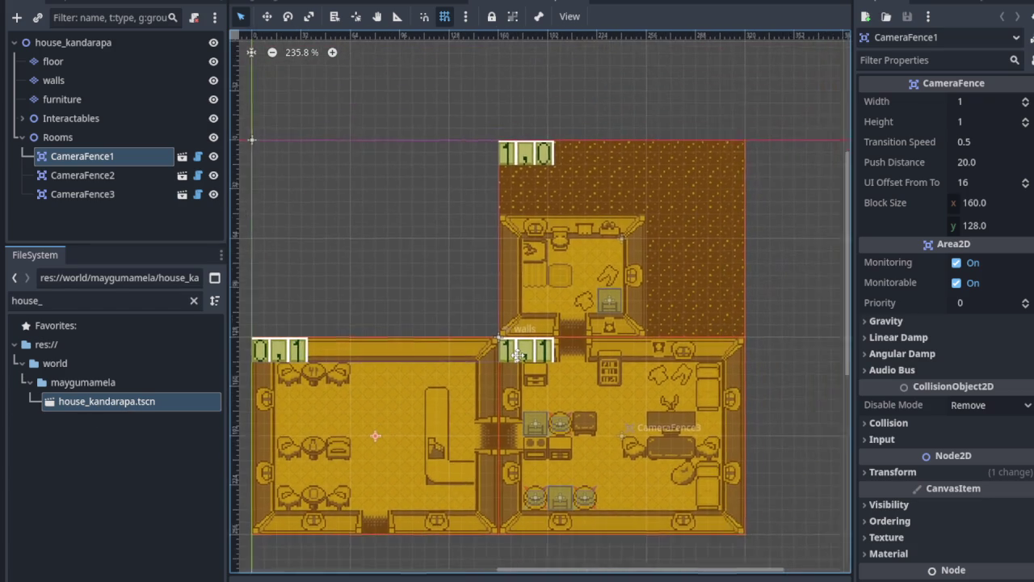
{"action": "left_click_drag", "start_coordinate": [411, 353], "coordinate": [428, 339]}
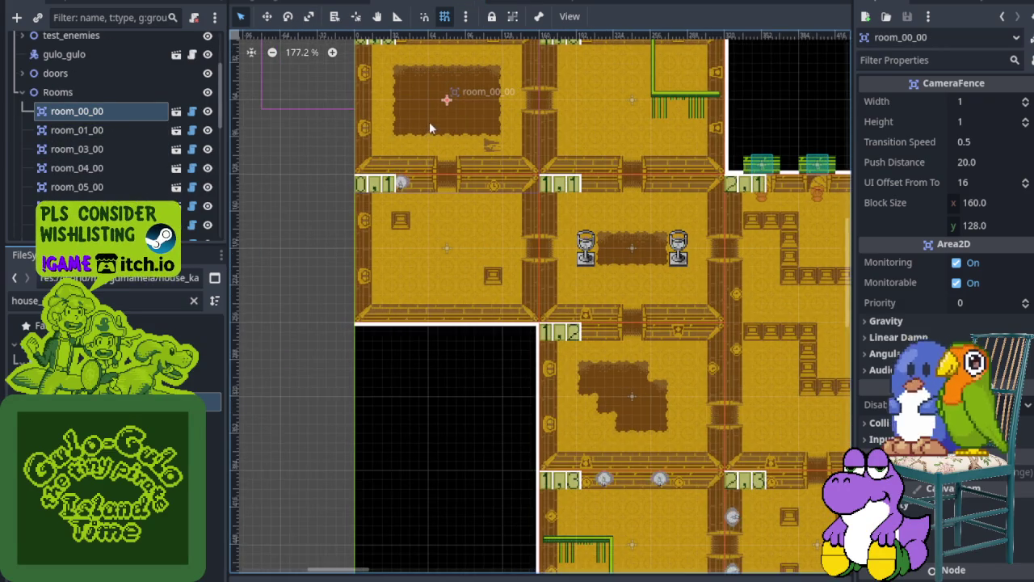
Check the dungeon's fence naming by selecting its room_01_00, room_00_01 and room_00_00 fences.
{"action": "scroll", "coordinate": [429, 129], "scroll_direction": "up", "scroll_amount": 1}
{"action": "left_click", "coordinate": [121, 130]}
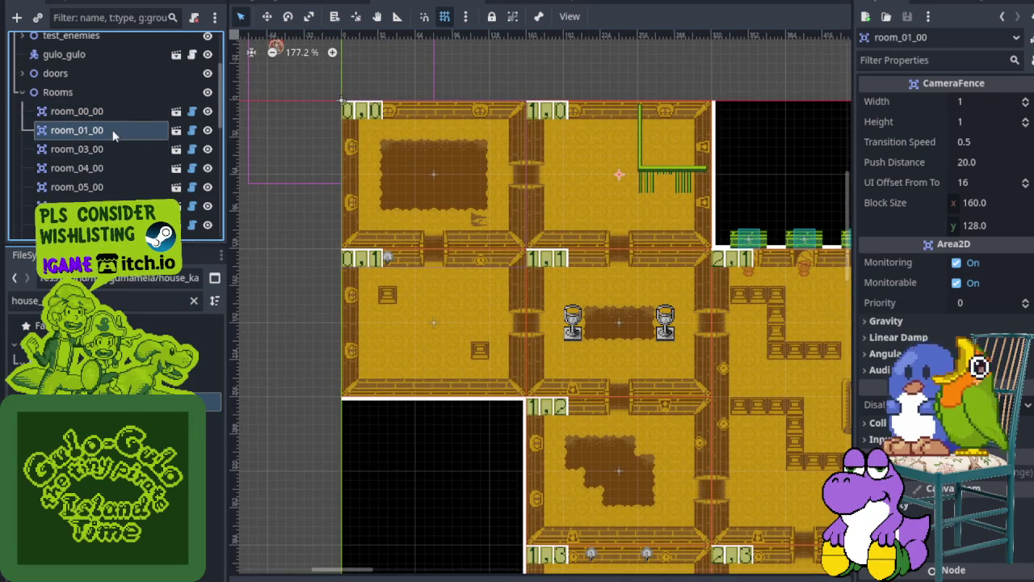
{"action": "left_click", "coordinate": [207, 130]}
{"action": "left_click", "coordinate": [208, 130]}
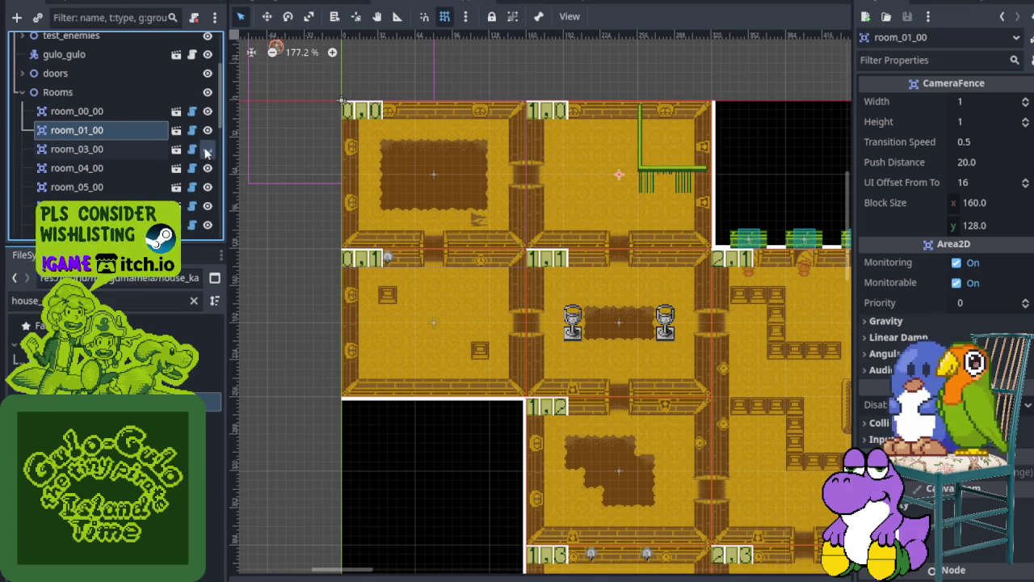
{"action": "left_click", "coordinate": [398, 290]}
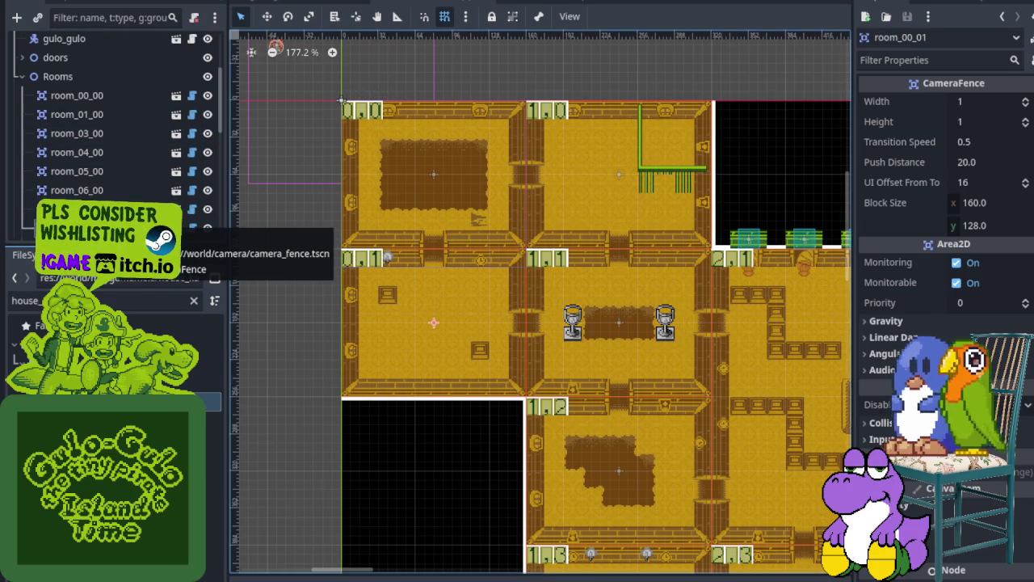
{"action": "left_click", "coordinate": [89, 230]}
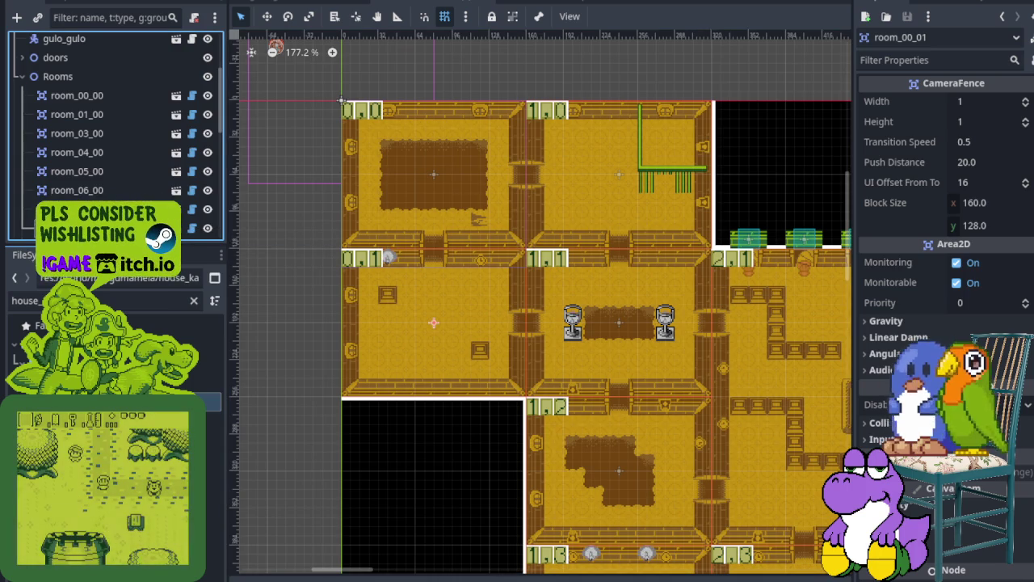
{"action": "left_click", "coordinate": [383, 187]}
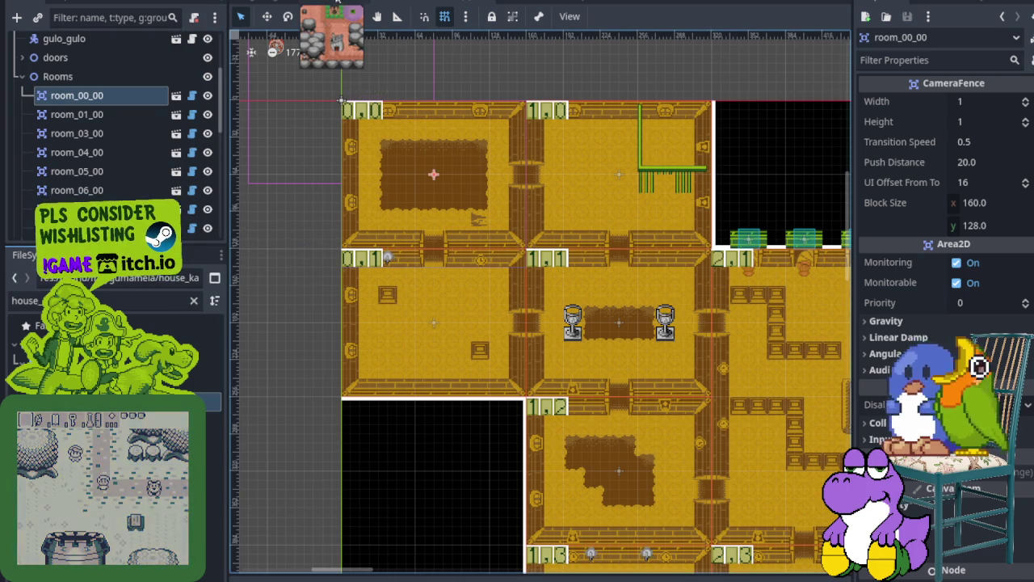
Rename the house's first camera fence to room_00_01.
{"action": "left_click", "coordinate": [531, 2]}
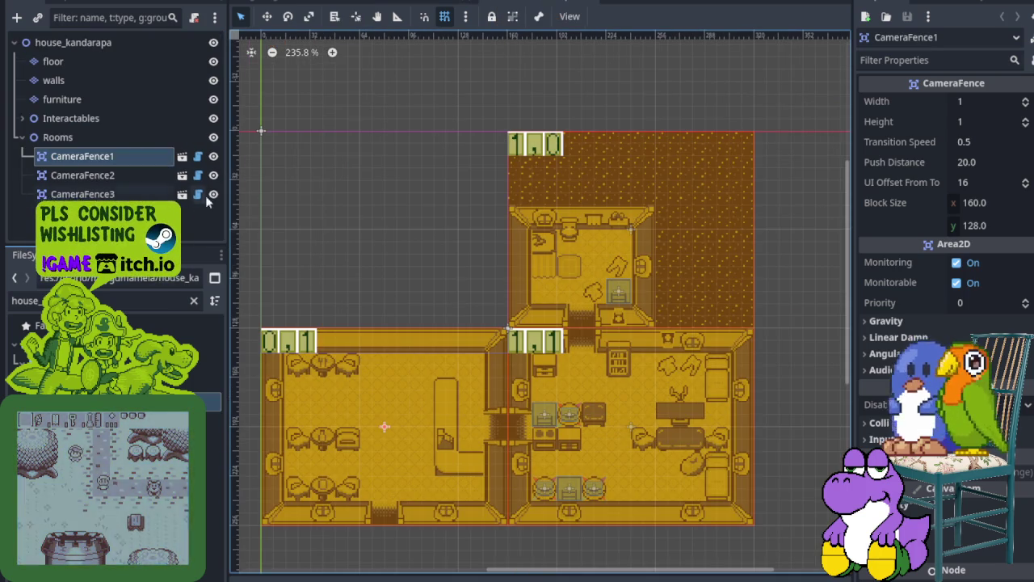
{"action": "double_click", "coordinate": [118, 156]}
{"action": "type", "text": "room_00_01"}
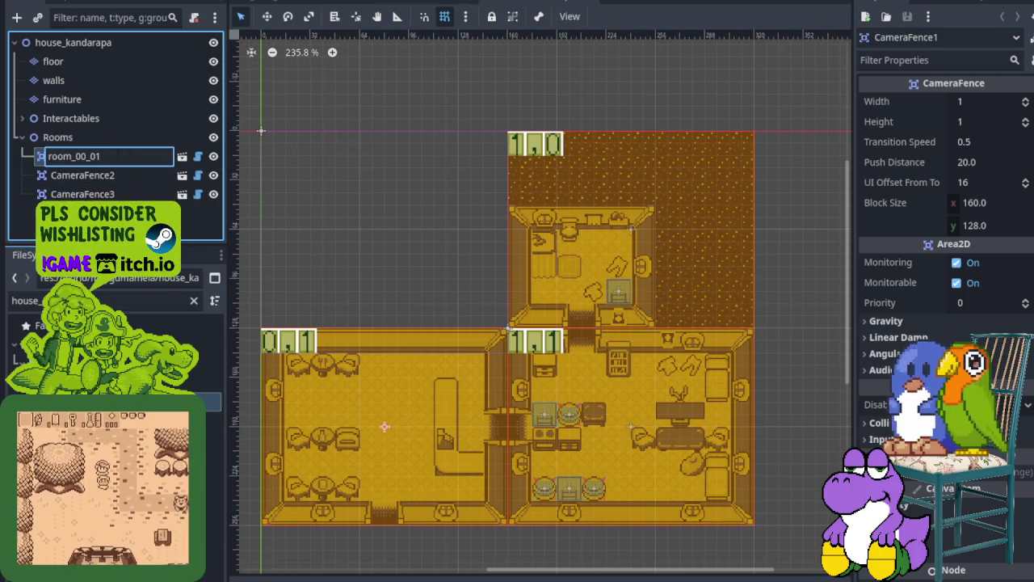
{"action": "key", "text": "Return"}
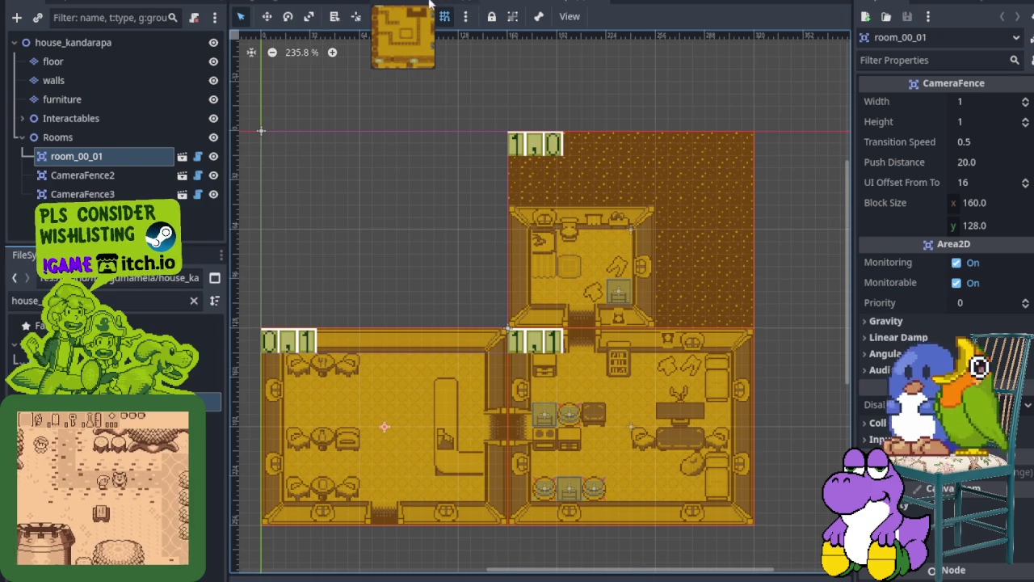
Copy the room_01_00 name from the dungeon and give it to the second house fence.
{"action": "left_click", "coordinate": [453, 4]}
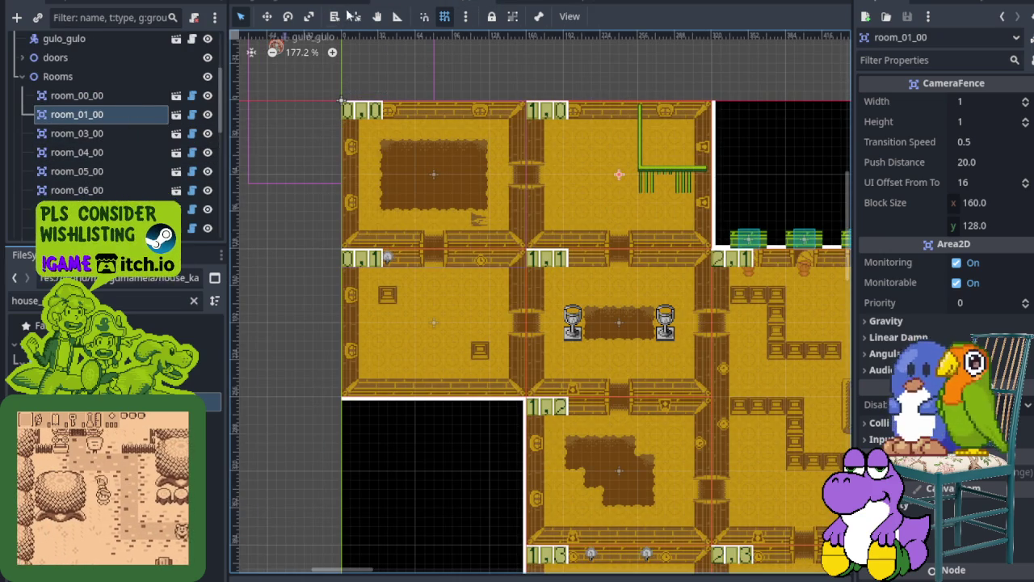
{"action": "double_click", "coordinate": [125, 115]}
{"action": "key", "text": "BackSpace"}
{"action": "key", "text": "Escape"}
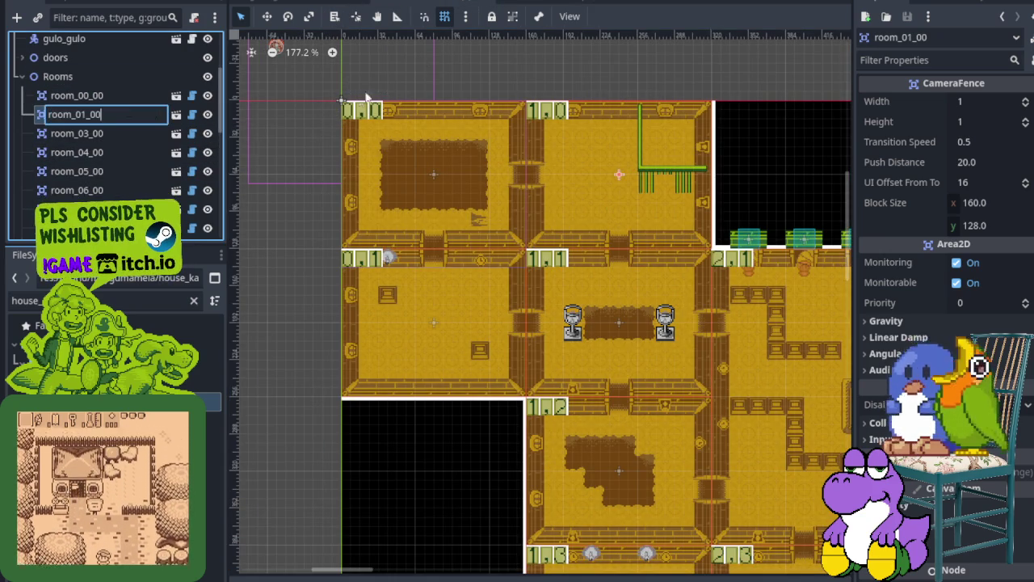
{"action": "left_click", "coordinate": [521, 4]}
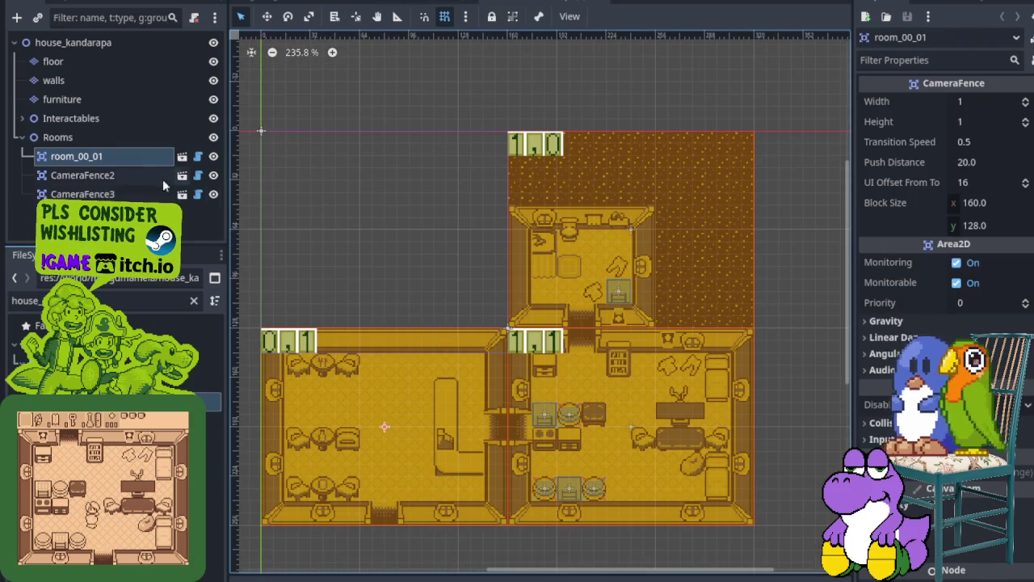
{"action": "double_click", "coordinate": [129, 175]}
{"action": "type", "text": "room_01_00"}
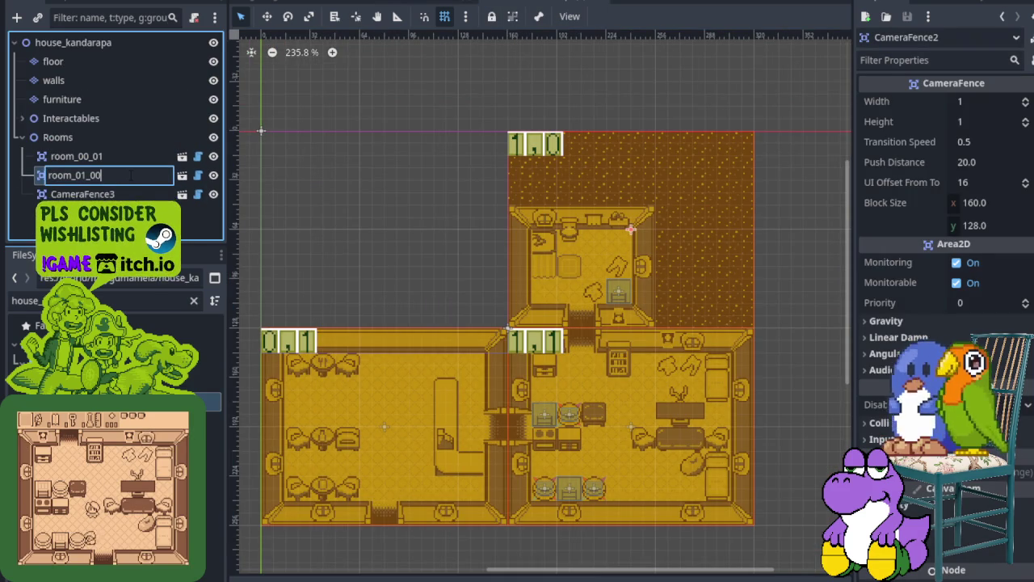
{"action": "key", "text": "Return"}
Rename the third camera fence to room_01_01.
{"action": "left_click", "coordinate": [83, 194]}
{"action": "scroll", "coordinate": [557, 371], "scroll_direction": "up", "scroll_amount": 3}
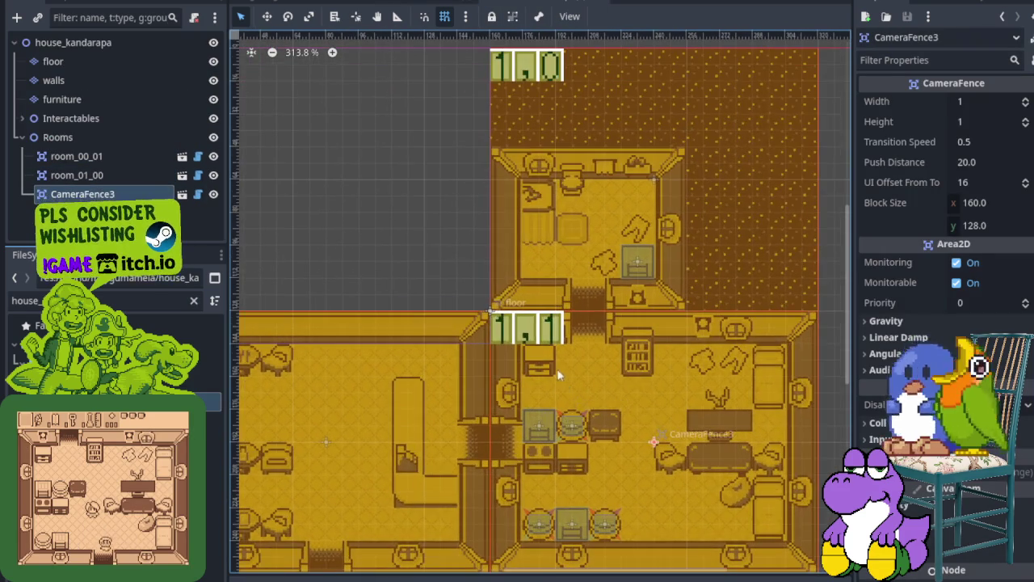
{"action": "key", "text": "F2"}
{"action": "type", "text": "room_01_01"}
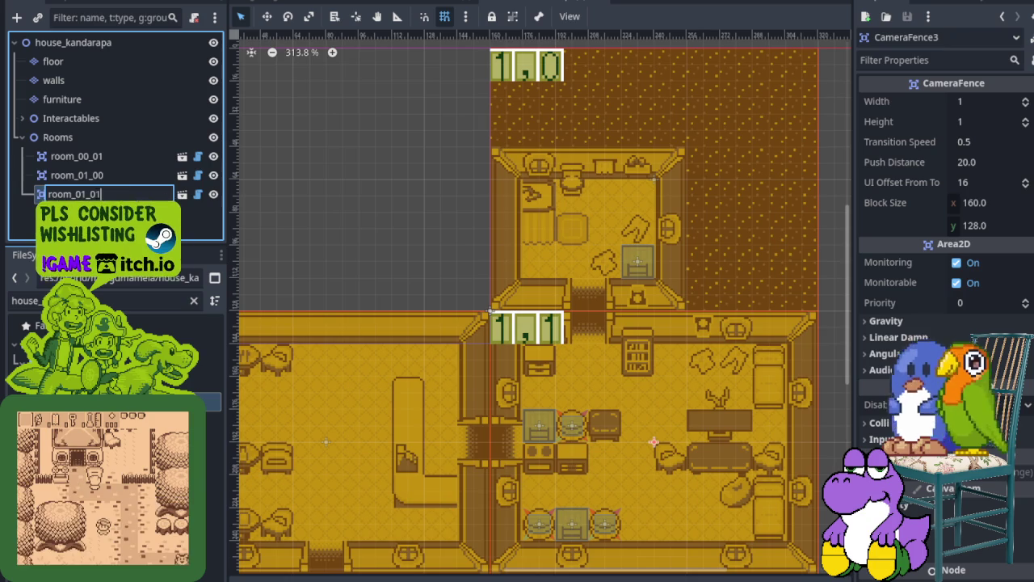
{"action": "key", "text": "Return"}
{"action": "scroll", "coordinate": [340, 295], "scroll_direction": "down", "scroll_amount": 1}
{"action": "scroll", "coordinate": [591, 272], "scroll_direction": "down", "scroll_amount": 1}
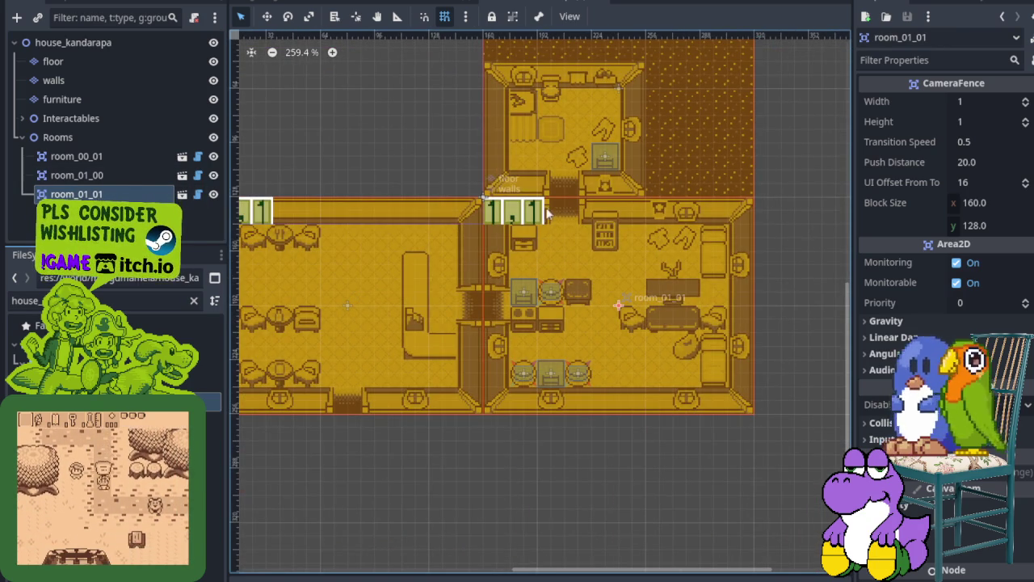
Save the house scene, collapse its Rooms group and filter the FileSystem for 'door'.
{"action": "scroll", "coordinate": [516, 231], "scroll_direction": "down", "scroll_amount": 2}
{"action": "key", "text": "ctrl+s"}
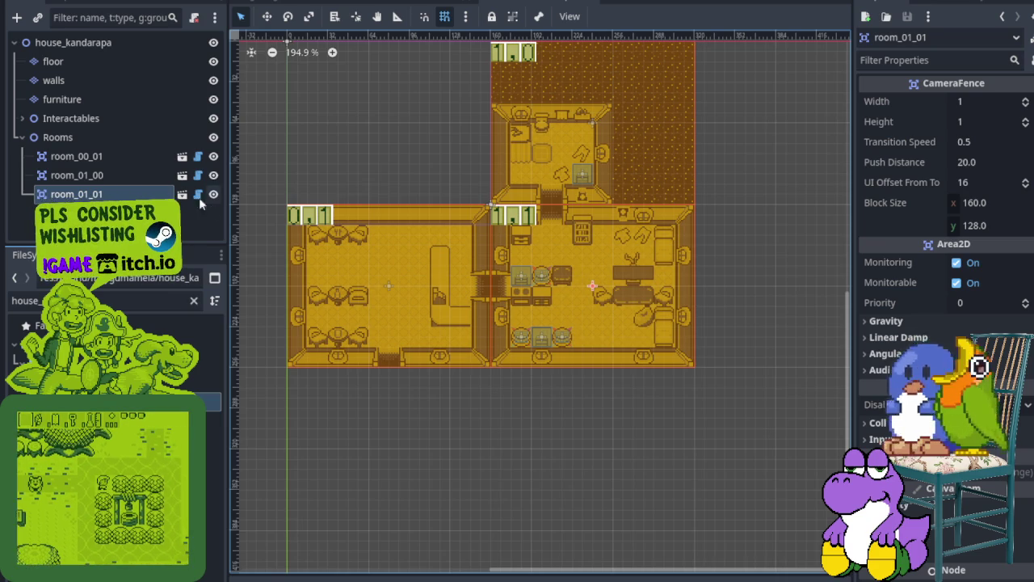
{"action": "left_click", "coordinate": [22, 139]}
{"action": "scroll", "coordinate": [568, 144], "scroll_direction": "up", "scroll_amount": 3}
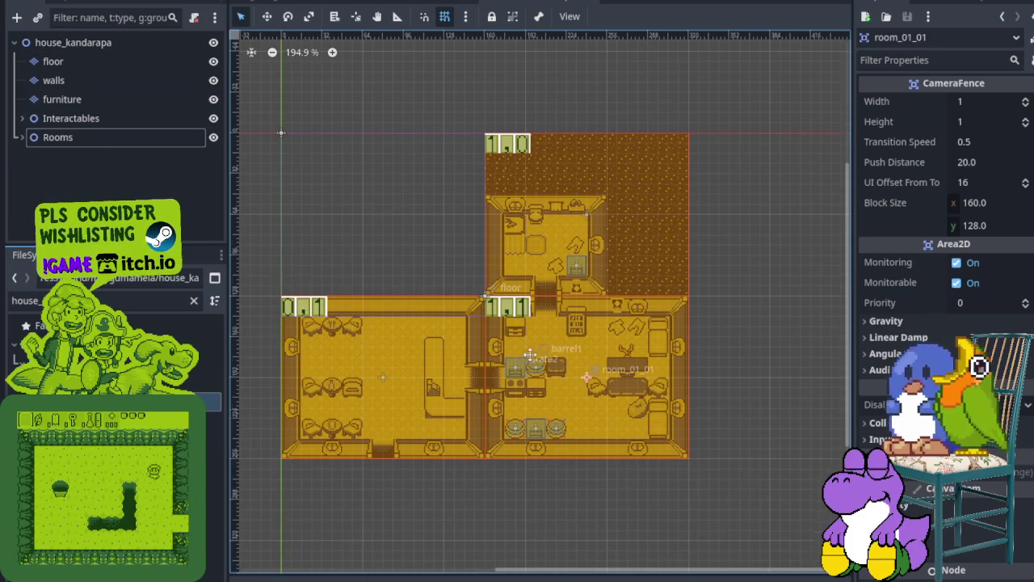
{"action": "scroll", "coordinate": [403, 266], "scroll_direction": "down", "scroll_amount": 2}
{"action": "scroll", "coordinate": [401, 324], "scroll_direction": "down", "scroll_amount": 3}
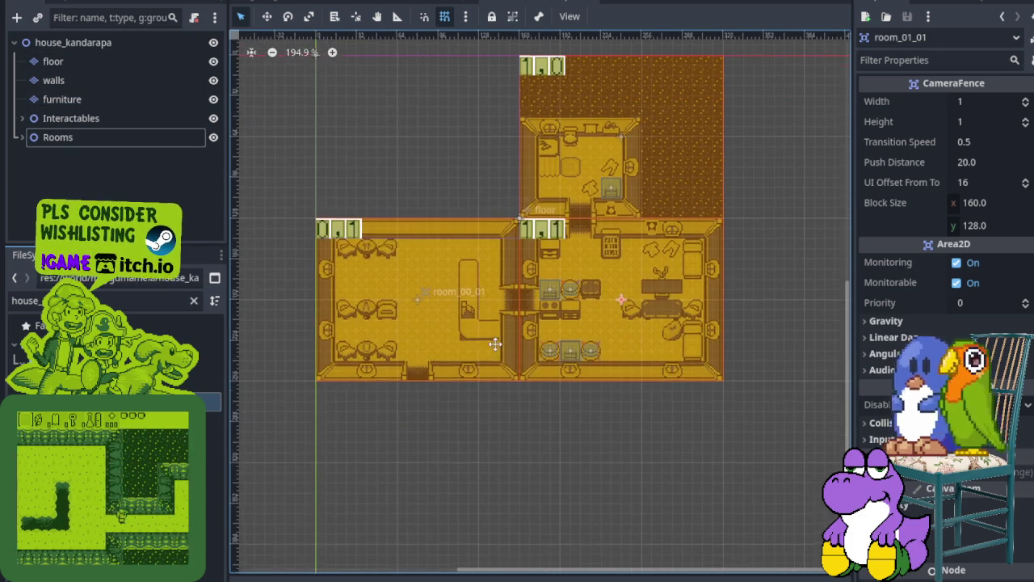
{"action": "left_click", "coordinate": [193, 300]}
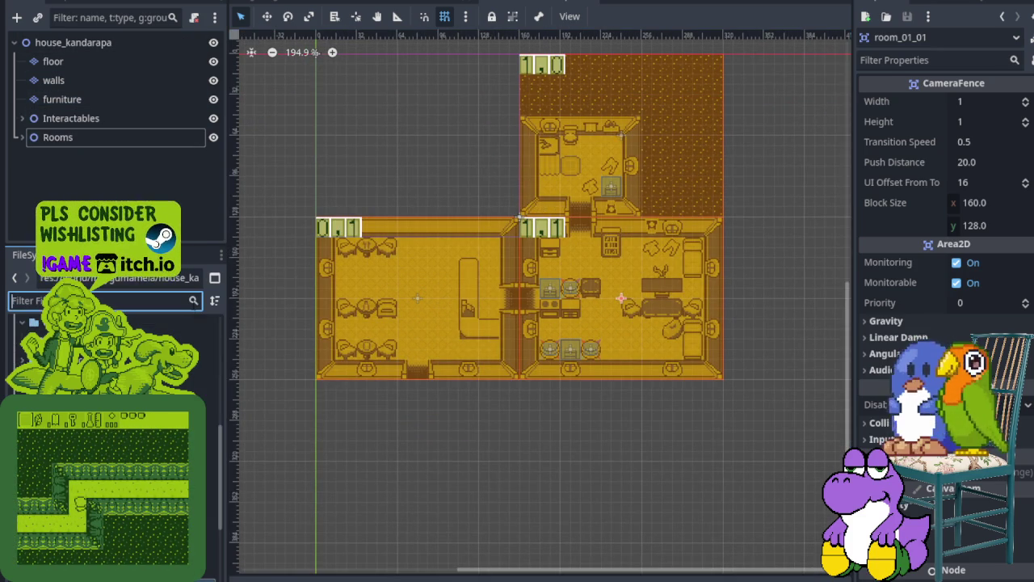
{"action": "type", "text": "door"}
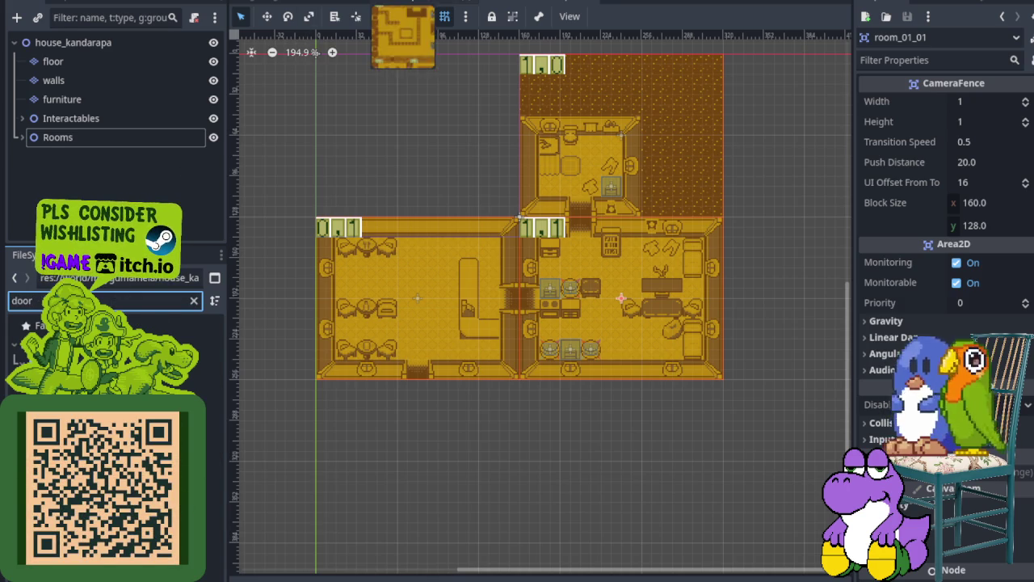
Save the dungeon scene and inspect its doors group, then collapse the house's Rooms group.
{"action": "left_click", "coordinate": [403, 2]}
{"action": "key", "text": "ctrl+s"}
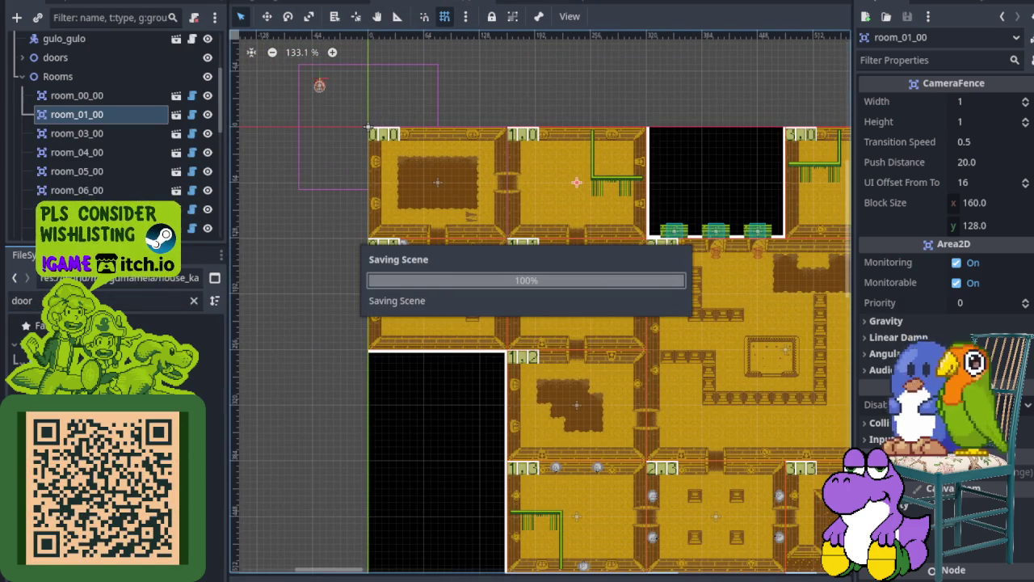
{"action": "left_click", "coordinate": [23, 77]}
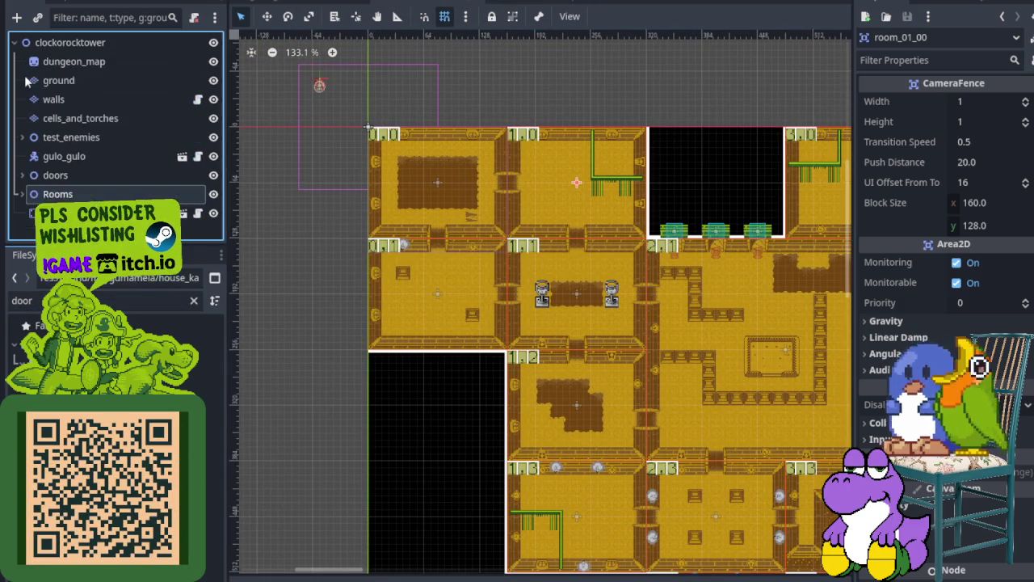
{"action": "left_click", "coordinate": [23, 176]}
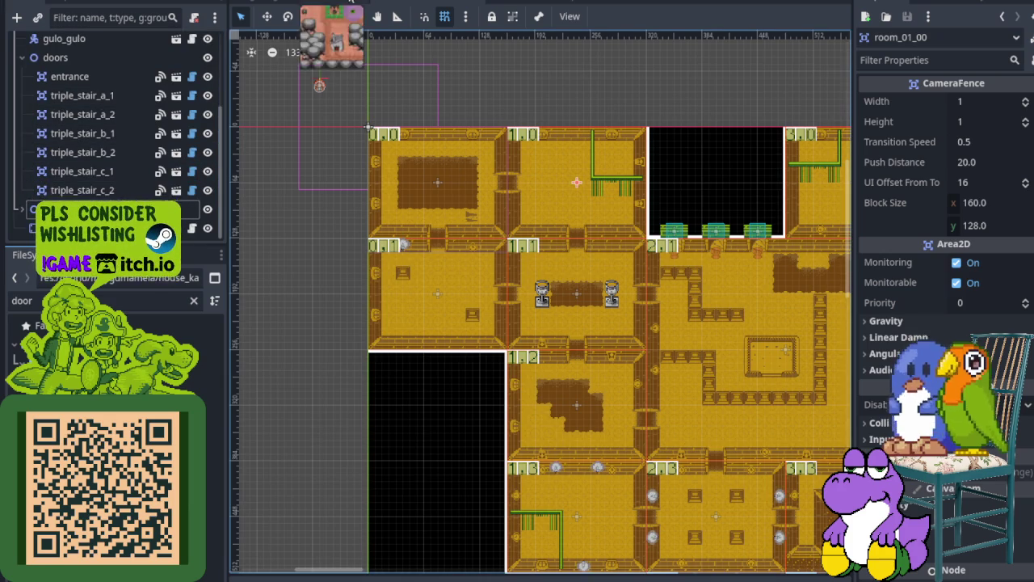
{"action": "left_click", "coordinate": [533, 2]}
{"action": "left_click", "coordinate": [23, 137]}
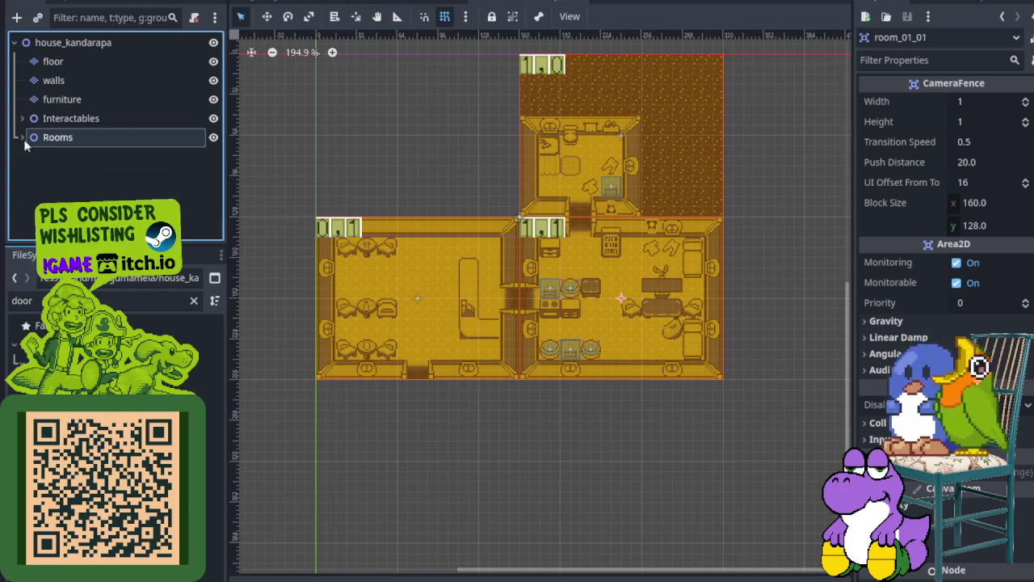
Add a door.tscn instance to the house scene and move it to the bottom of the tree.
{"action": "left_click", "coordinate": [121, 326]}
{"action": "left_click_drag", "start_coordinate": [61, 153], "coordinate": [61, 55]}
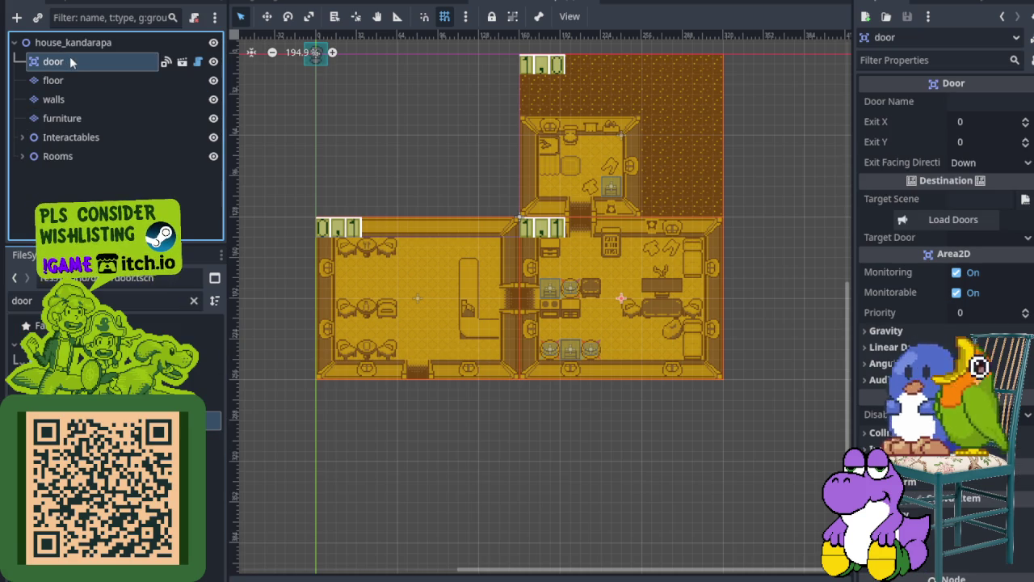
{"action": "key", "text": "ctrl+Down"}
{"action": "key", "text": "ctrl+Down"}
{"action": "key", "text": "ctrl+Down"}
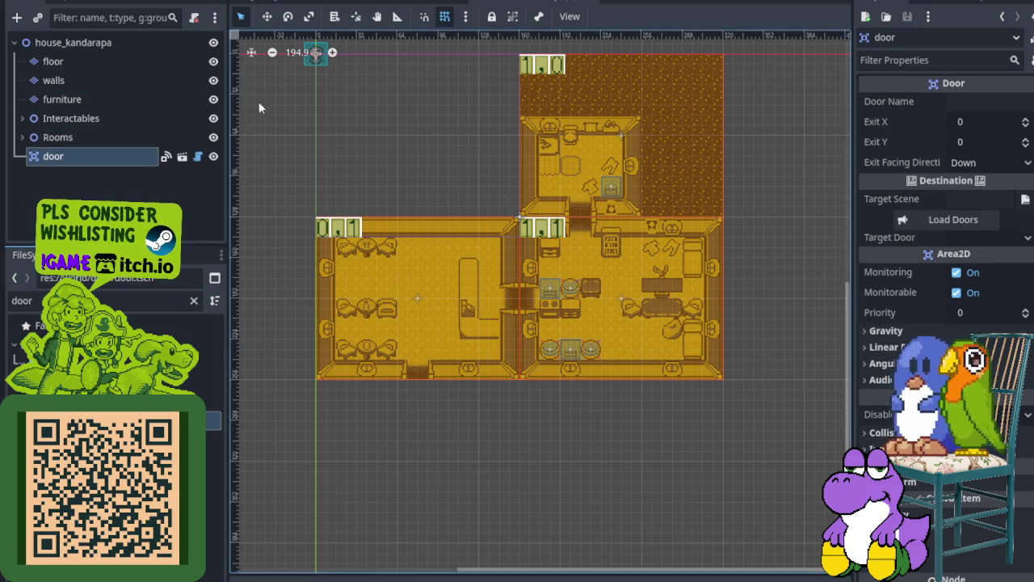
{"action": "scroll", "coordinate": [327, 55], "scroll_direction": "up", "scroll_amount": 5}
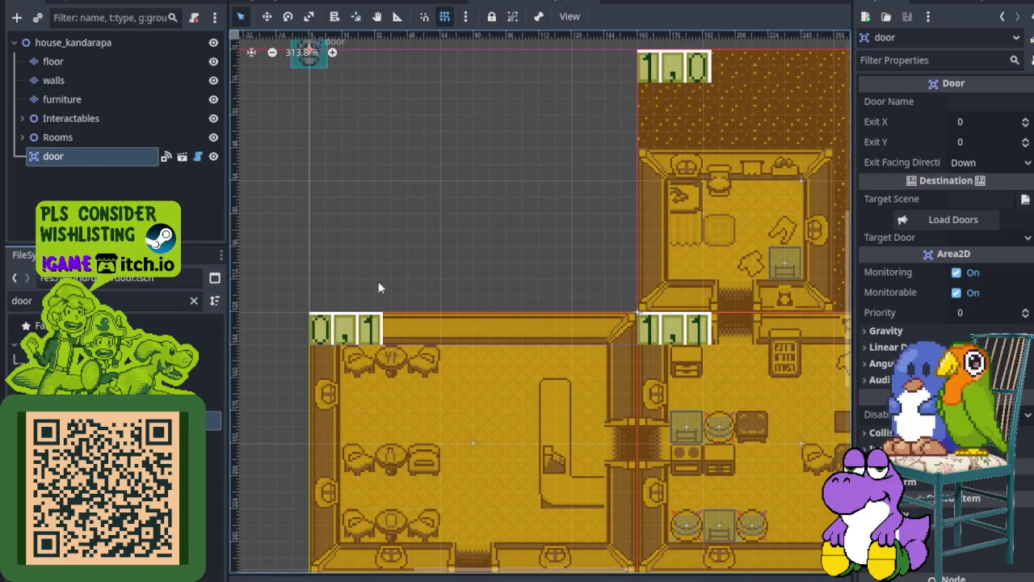
{"action": "scroll", "coordinate": [313, 64], "scroll_direction": "up", "scroll_amount": 3}
Place the door just below the bottom wall doorway, comparing with the dungeon's door placement.
{"action": "mouse_move", "coordinate": [374, 267]}
{"action": "left_mouse_down"}
{"action": "mouse_move", "coordinate": [410, 339]}
{"action": "mouse_move", "coordinate": [555, 497]}
{"action": "mouse_move", "coordinate": [461, 101]}
{"action": "mouse_move", "coordinate": [478, 463]}
{"action": "mouse_move", "coordinate": [501, 553]}
{"action": "left_mouse_up"}
{"action": "scroll", "coordinate": [498, 277], "scroll_direction": "up", "scroll_amount": 1}
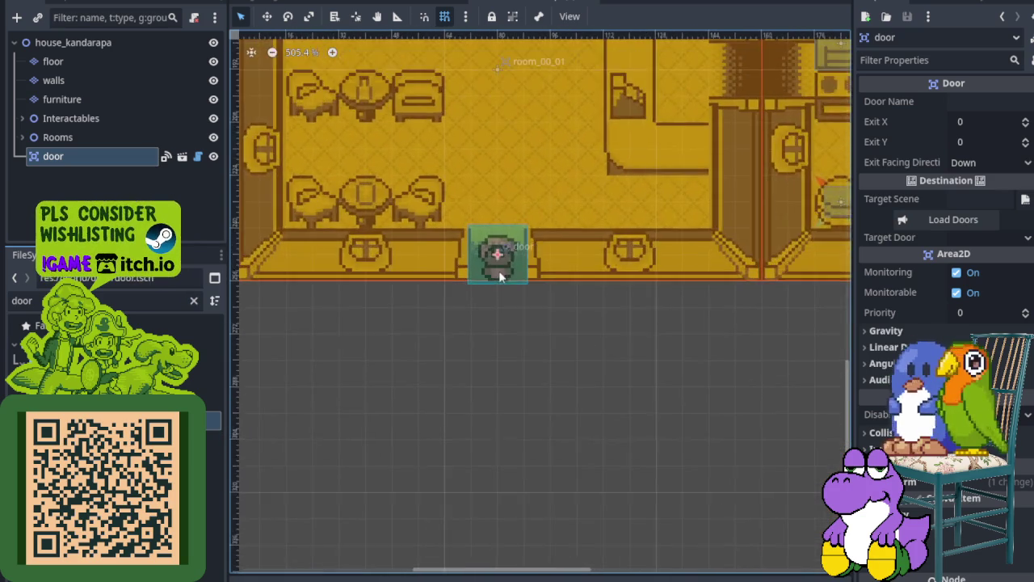
{"action": "scroll", "coordinate": [498, 271], "scroll_direction": "up", "scroll_amount": 3}
{"action": "scroll", "coordinate": [497, 208], "scroll_direction": "down", "scroll_amount": 3}
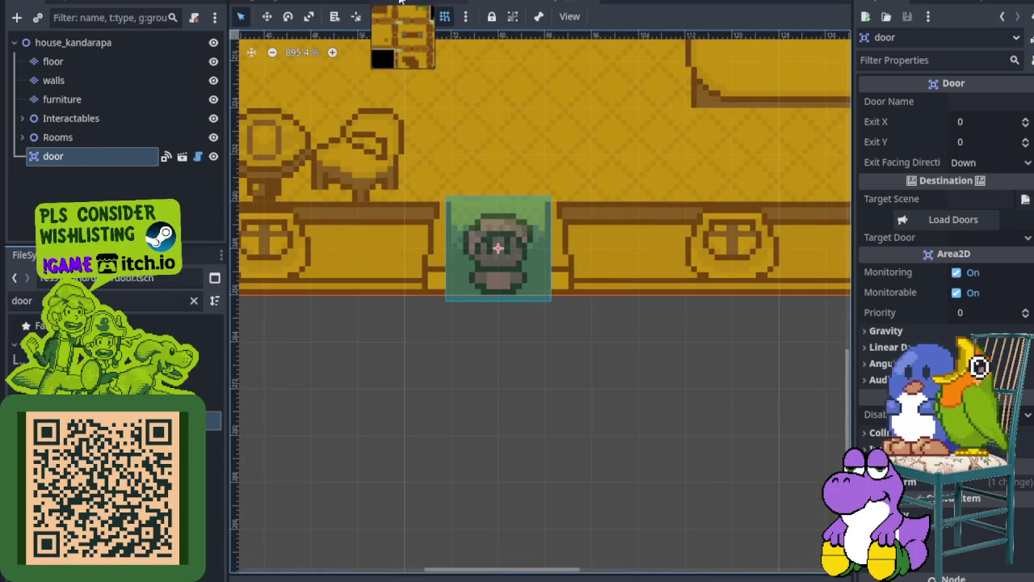
{"action": "key", "text": "ctrl+Tab"}
{"action": "scroll", "coordinate": [477, 208], "scroll_direction": "up", "scroll_amount": 2}
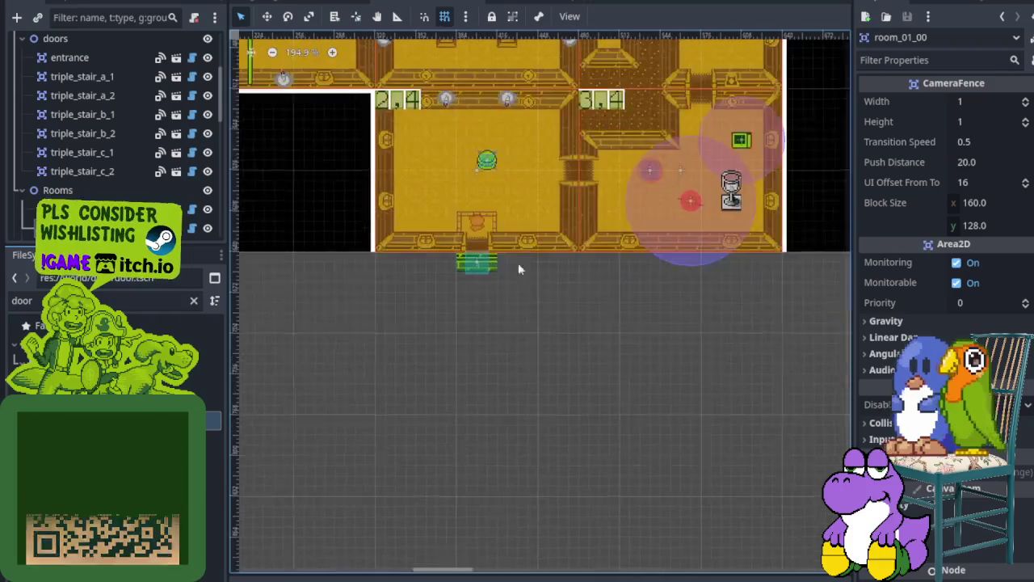
{"action": "scroll", "coordinate": [481, 234], "scroll_direction": "up", "scroll_amount": 5}
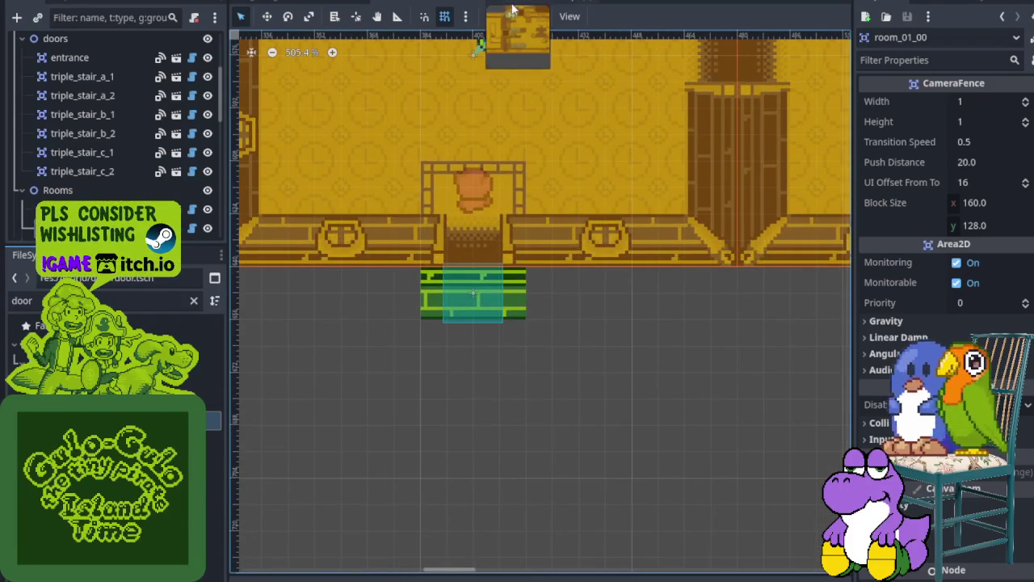
{"action": "key", "text": "ctrl+Tab"}
{"action": "left_click_drag", "start_coordinate": [495, 248], "coordinate": [497, 343]}
{"action": "left_click", "coordinate": [458, 196]}
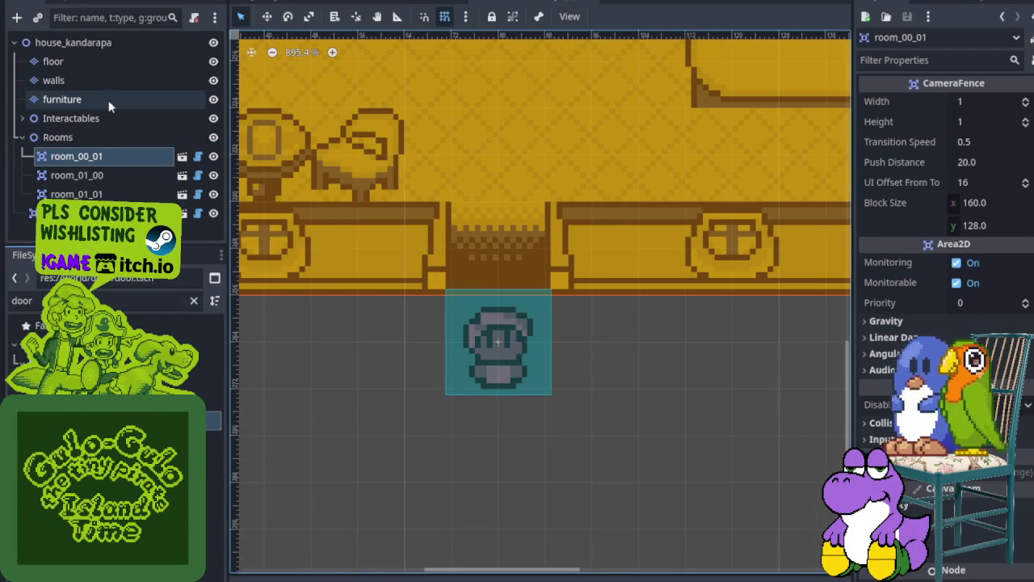
On the walls layer, paint a strip of green mat tiles below the bottom doorway.
{"action": "left_click", "coordinate": [106, 98]}
{"action": "left_click", "coordinate": [106, 80]}
{"action": "scroll", "coordinate": [469, 469], "scroll_direction": "down", "scroll_amount": 4}
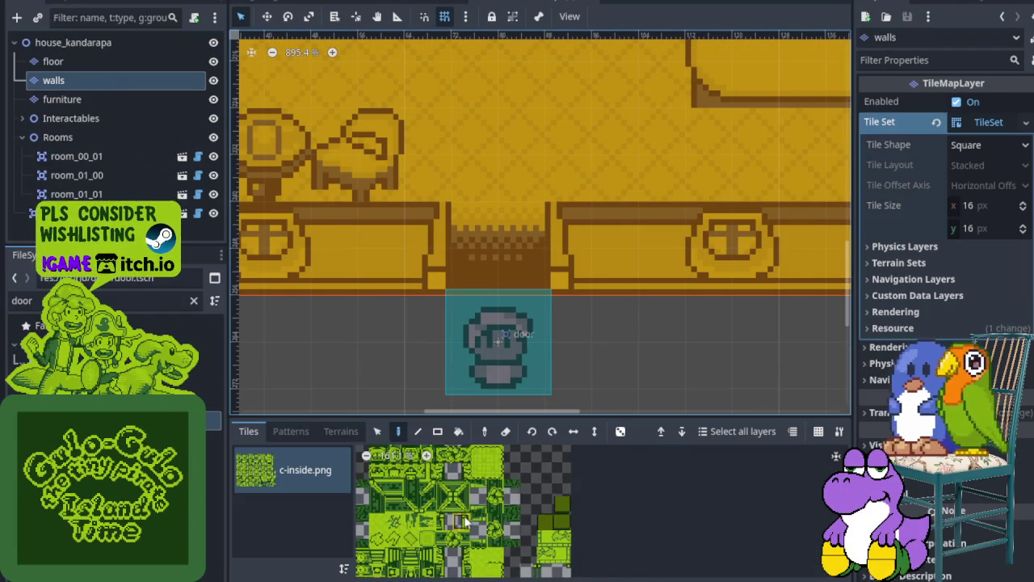
{"action": "scroll", "coordinate": [499, 512], "scroll_direction": "down", "scroll_amount": 2}
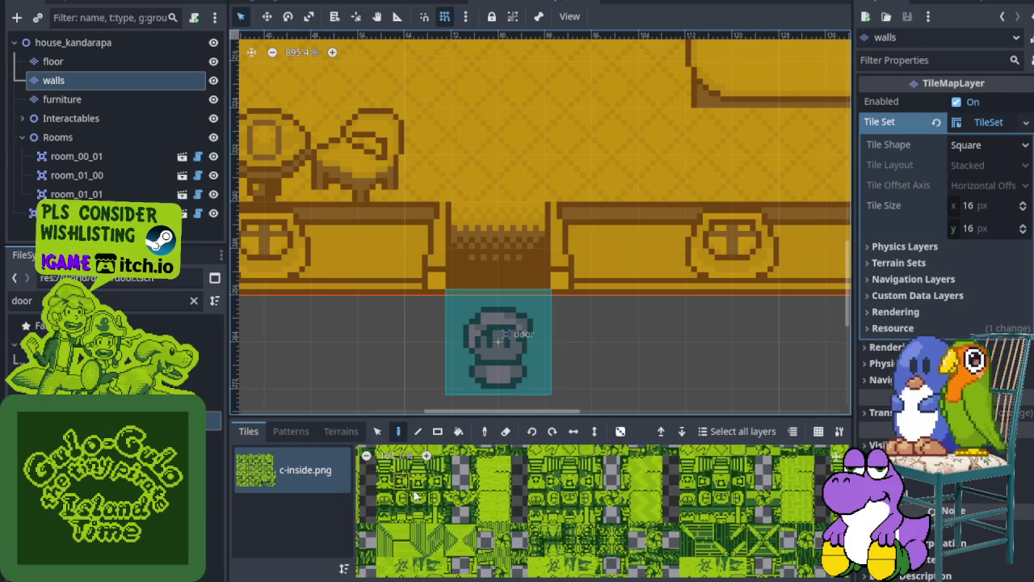
{"action": "left_click_drag", "start_coordinate": [407, 483], "coordinate": [517, 508]}
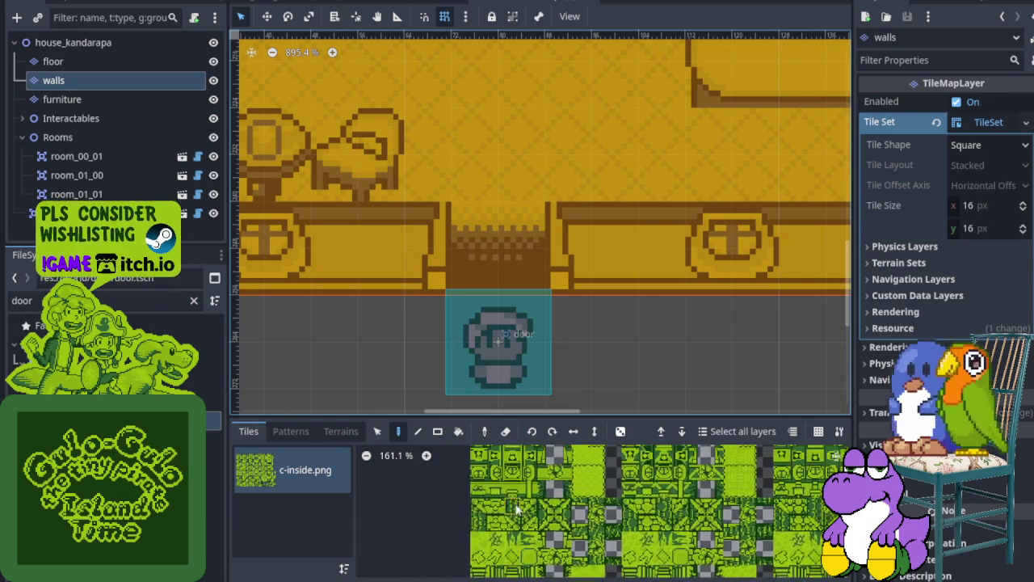
{"action": "scroll", "coordinate": [493, 510], "scroll_direction": "up", "scroll_amount": 4}
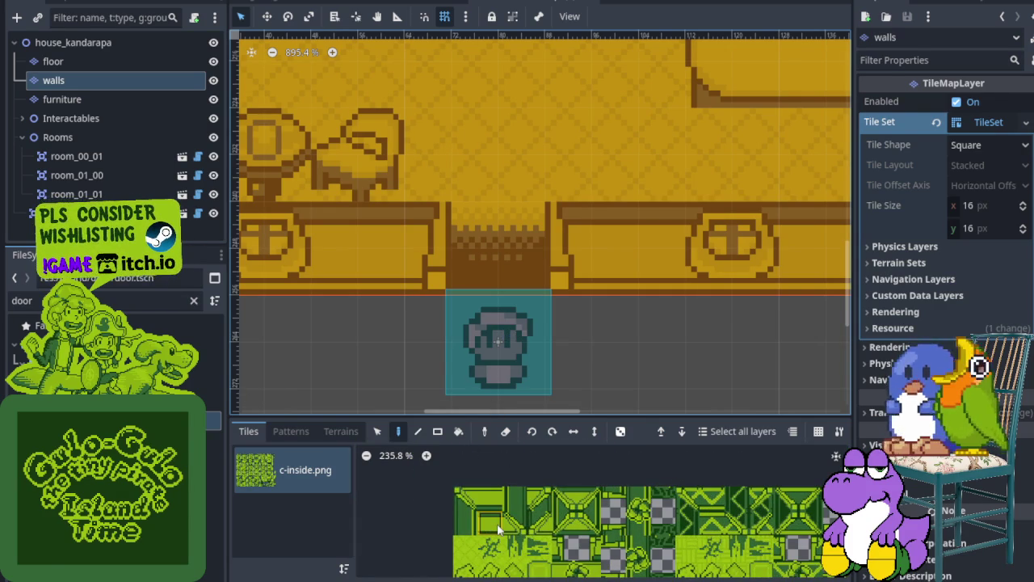
{"action": "left_click", "coordinate": [493, 524]}
{"action": "left_click_drag", "start_coordinate": [441, 347], "coordinate": [525, 348]}
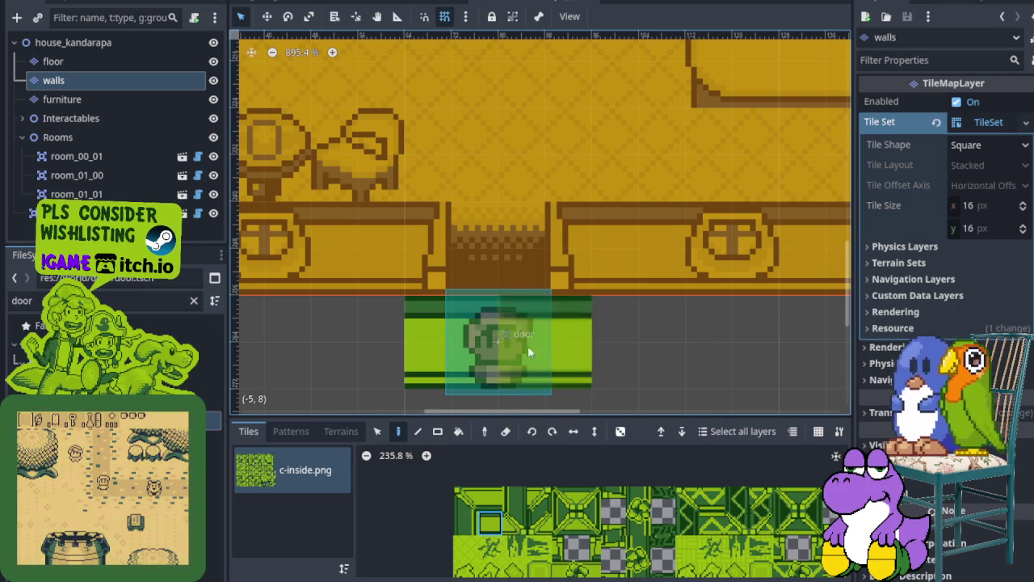
Save the house scene and select its root node.
{"action": "scroll", "coordinate": [509, 291], "scroll_direction": "down", "scroll_amount": 3}
{"action": "key", "text": "ctrl+s"}
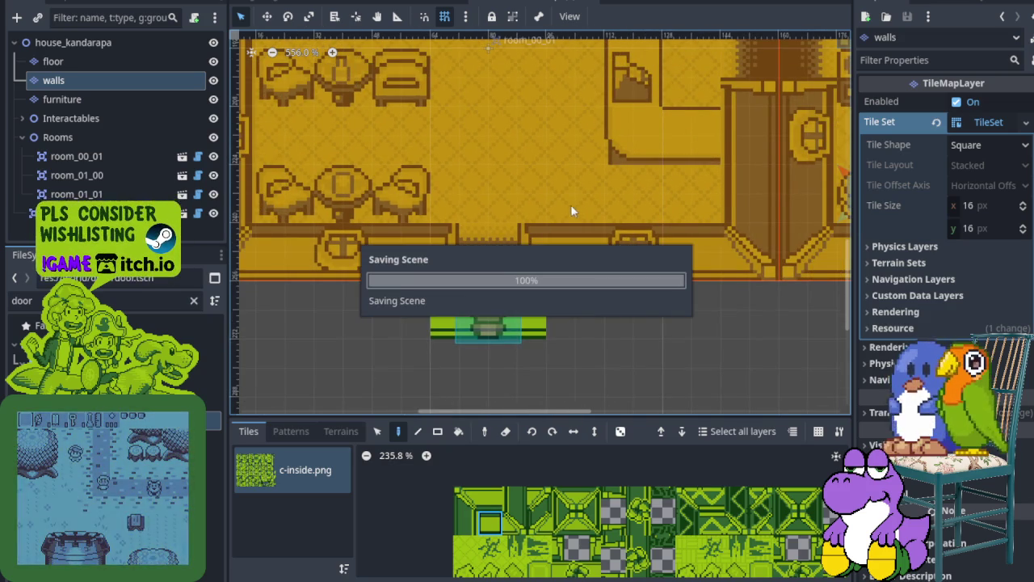
{"action": "scroll", "coordinate": [512, 193], "scroll_direction": "down", "scroll_amount": 1}
{"action": "scroll", "coordinate": [518, 230], "scroll_direction": "right", "scroll_amount": 3}
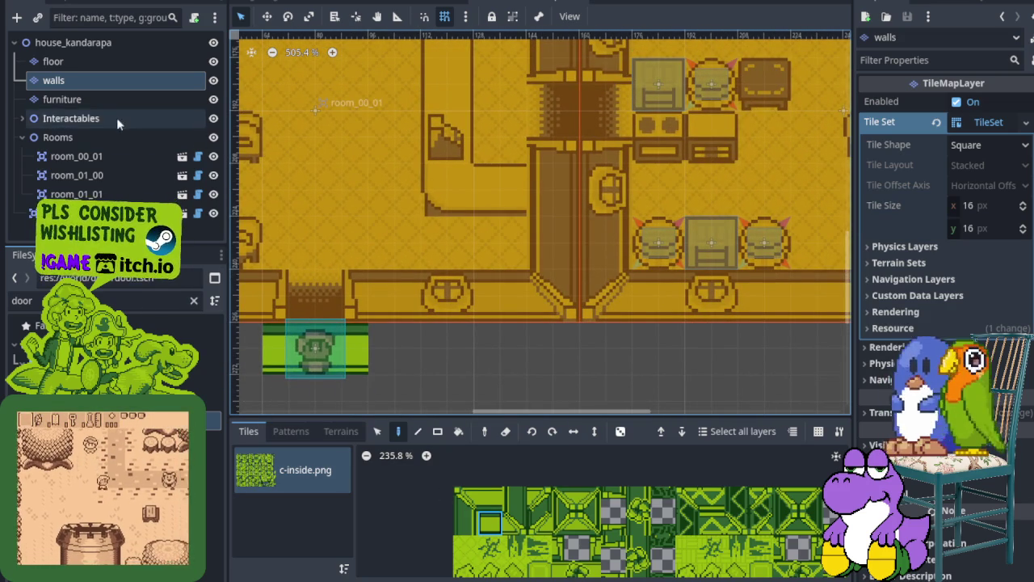
{"action": "left_click", "coordinate": [74, 43]}
{"action": "scroll", "coordinate": [455, 208], "scroll_direction": "down", "scroll_amount": 7}
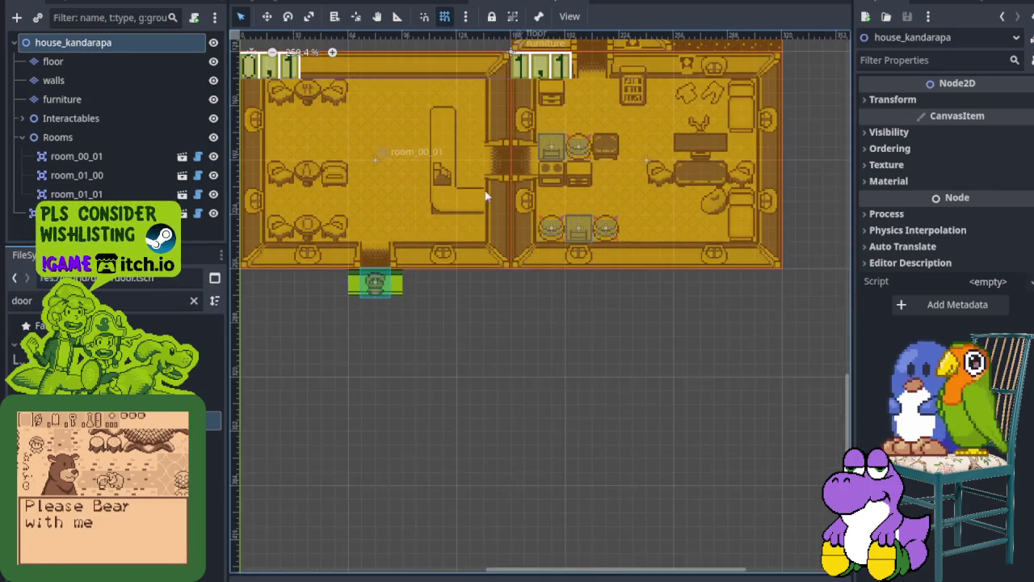
Frame the door on the green strip below the doorway and select the house's door node.
{"action": "scroll", "coordinate": [455, 207], "scroll_direction": "right", "scroll_amount": 2}
{"action": "scroll", "coordinate": [477, 242], "scroll_direction": "up", "scroll_amount": 5}
{"action": "left_click_drag", "start_coordinate": [507, 312], "coordinate": [594, 280]}
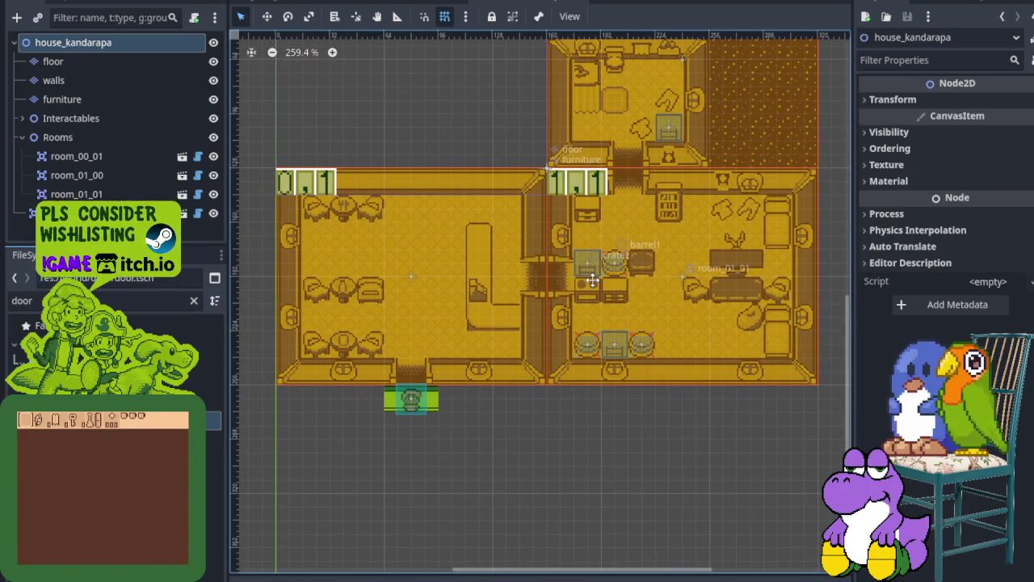
{"action": "left_click_drag", "start_coordinate": [592, 280], "coordinate": [591, 280]}
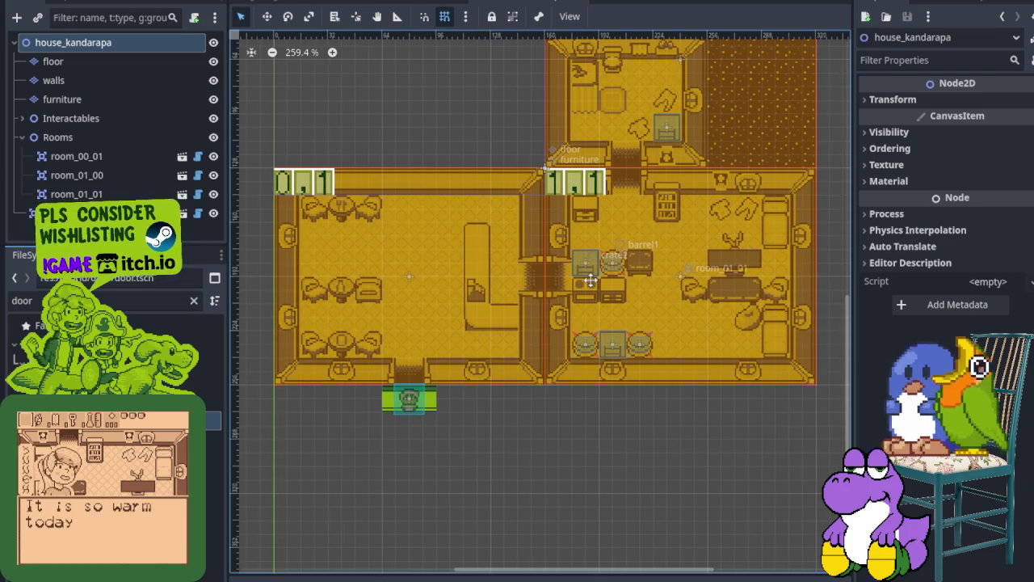
{"action": "left_click_drag", "start_coordinate": [591, 280], "coordinate": [591, 278]}
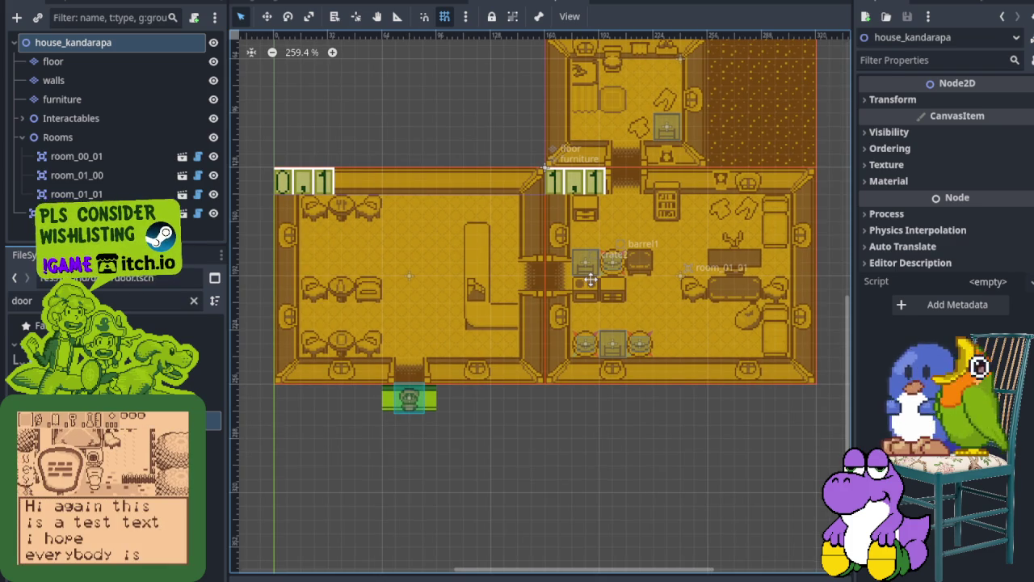
{"action": "left_click_drag", "start_coordinate": [591, 280], "coordinate": [591, 276]}
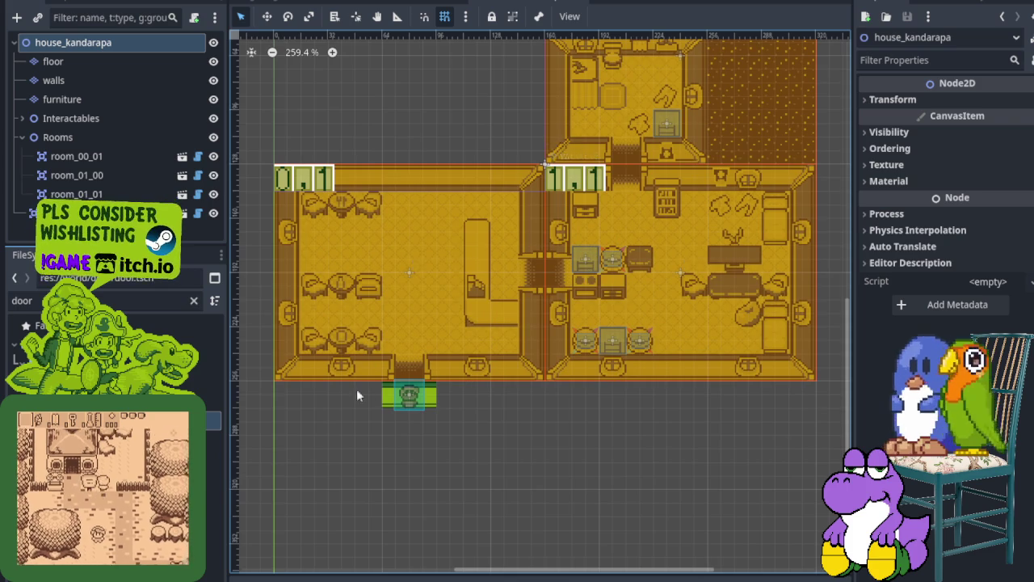
{"action": "left_click", "coordinate": [97, 213]}
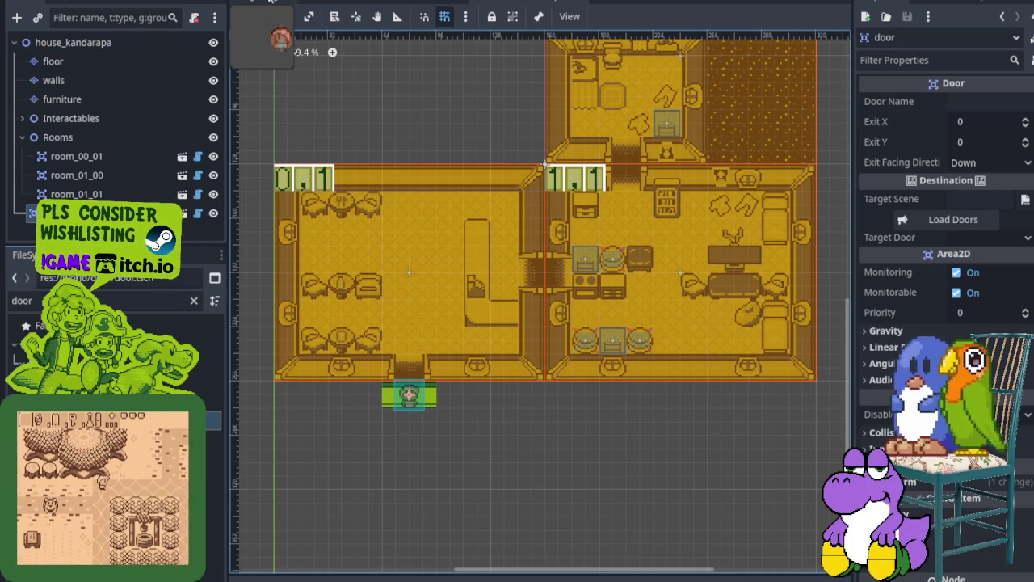
Read the clocktower entrance door's settings: exit Y -32, facing Up, target door clocktower.
{"action": "left_click", "coordinate": [424, 1]}
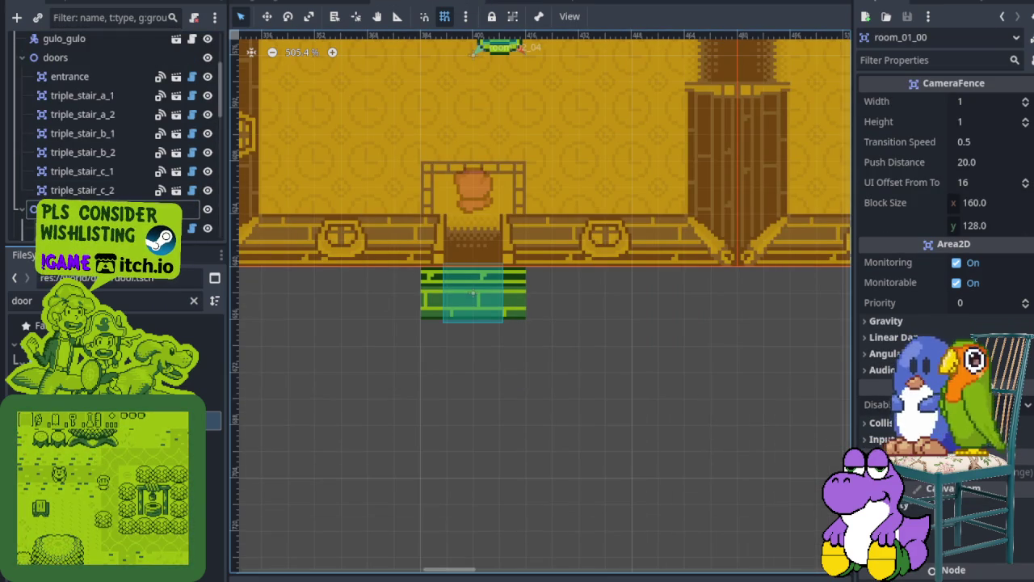
{"action": "left_click", "coordinate": [460, 293]}
{"action": "left_click", "coordinate": [460, 293]}
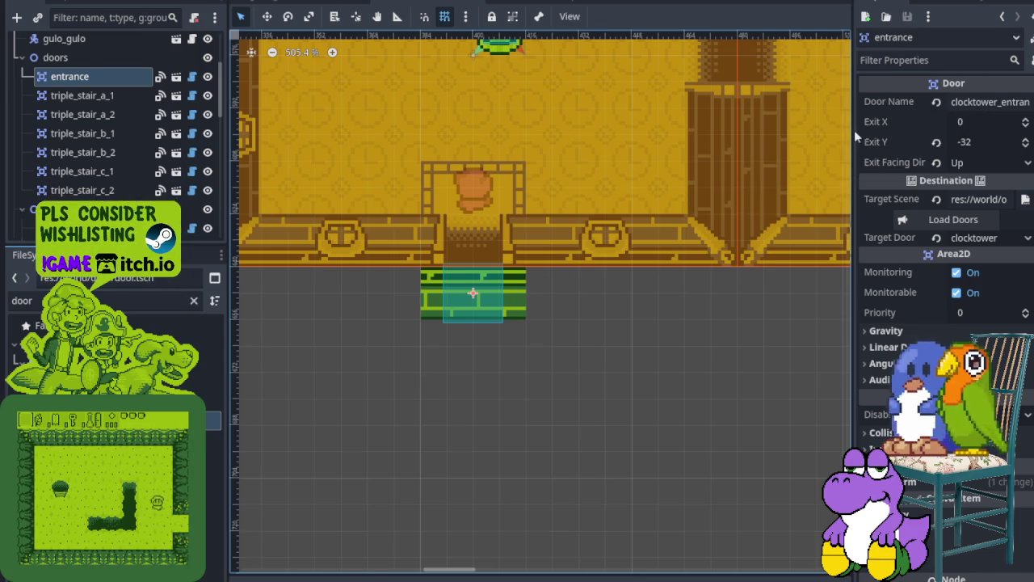
{"action": "left_click_drag", "start_coordinate": [855, 141], "coordinate": [726, 142]}
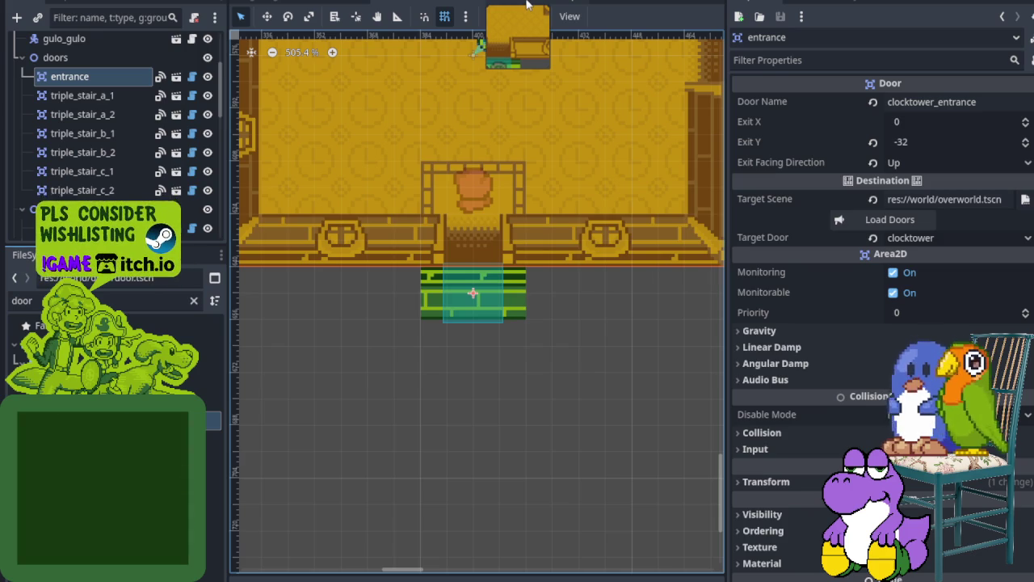
{"action": "left_click", "coordinate": [527, 5]}
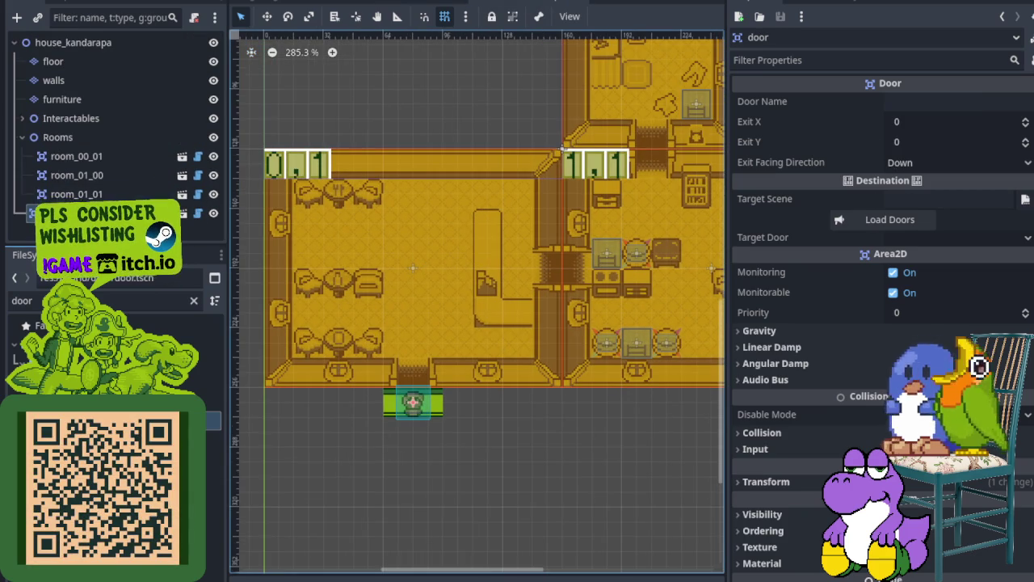
Set the house door's Exit Y to -32 and exit facing direction to Up, then save.
{"action": "left_click", "coordinate": [912, 141]}
{"action": "type", "text": "-32"}
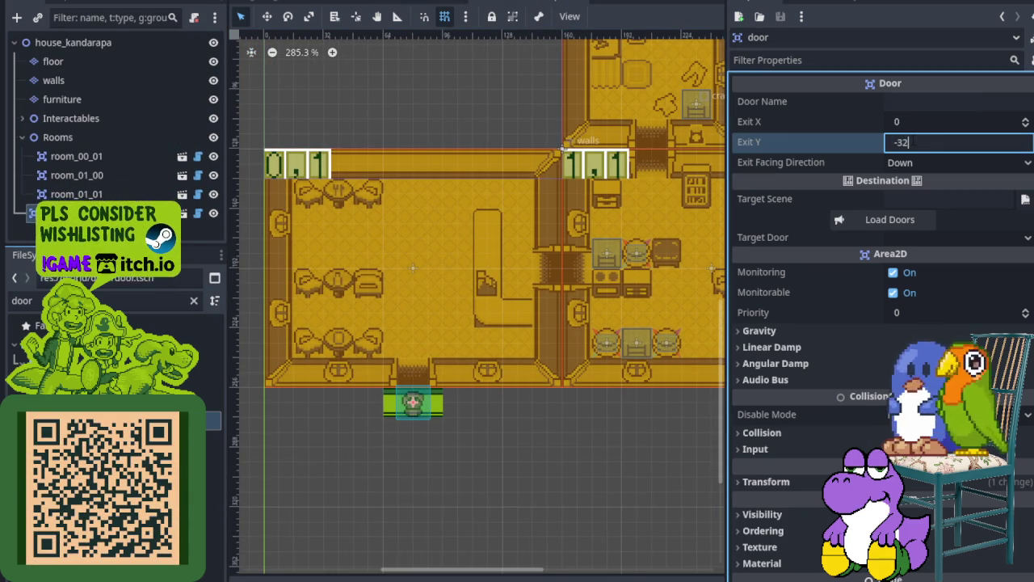
{"action": "key", "text": "Return"}
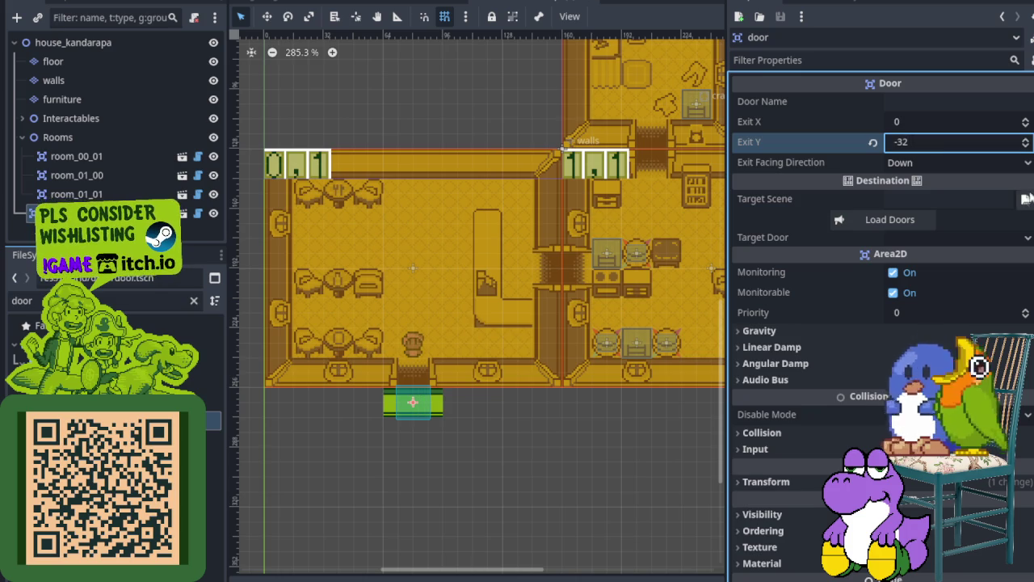
{"action": "left_click", "coordinate": [972, 164]}
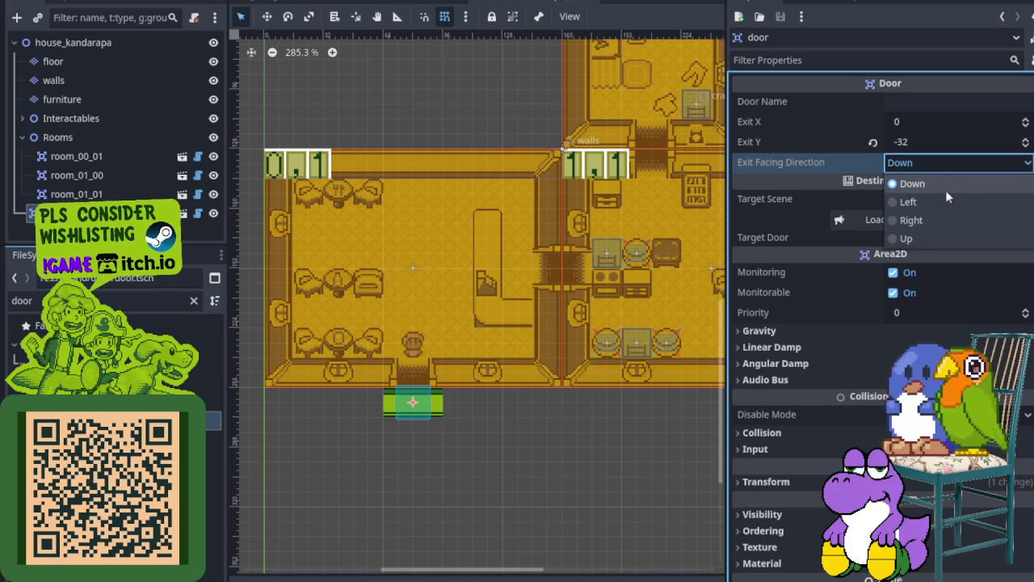
{"action": "left_click", "coordinate": [924, 237]}
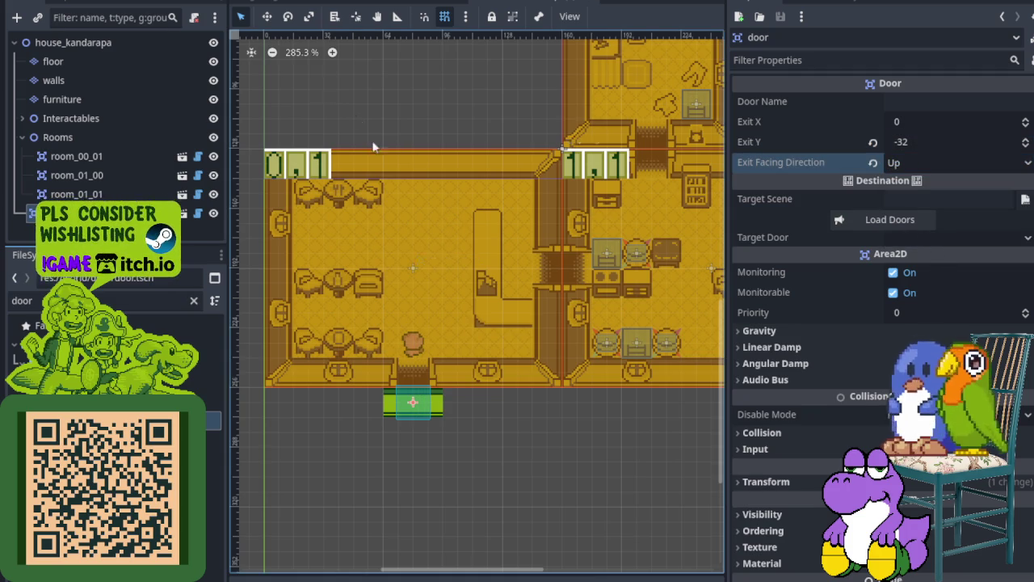
{"action": "key", "text": "ctrl+s"}
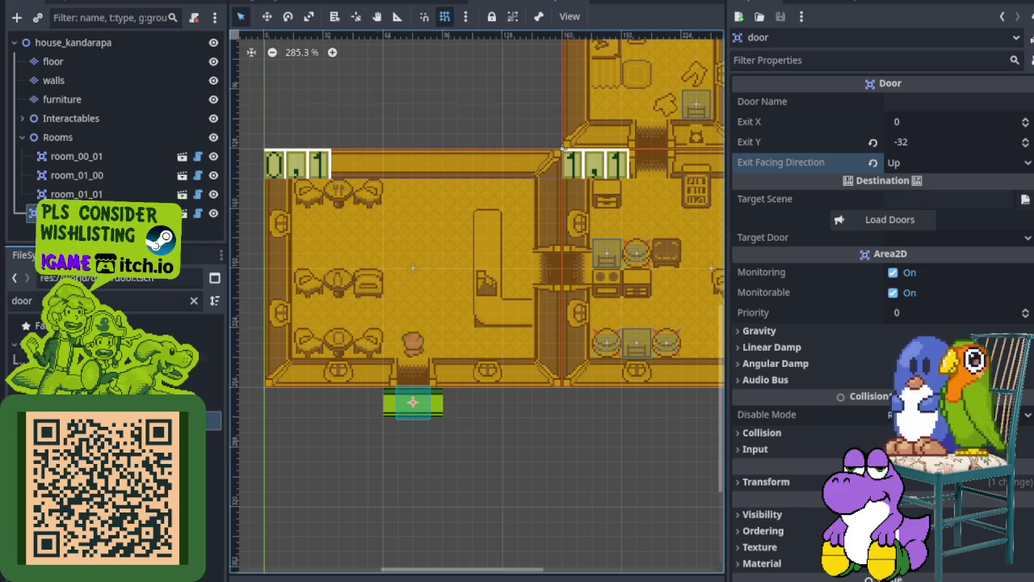
Set the door name to entrance, recheck the clocktower entrance door, and save the house scene.
{"action": "left_click", "coordinate": [913, 103]}
{"action": "type", "text": "entrance"}
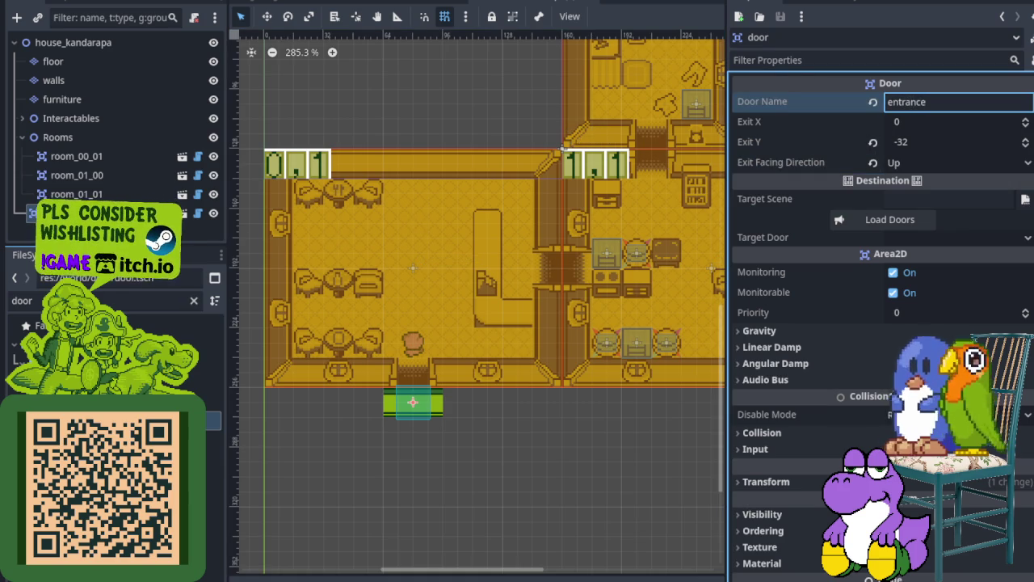
{"action": "key", "text": "ctrl+s"}
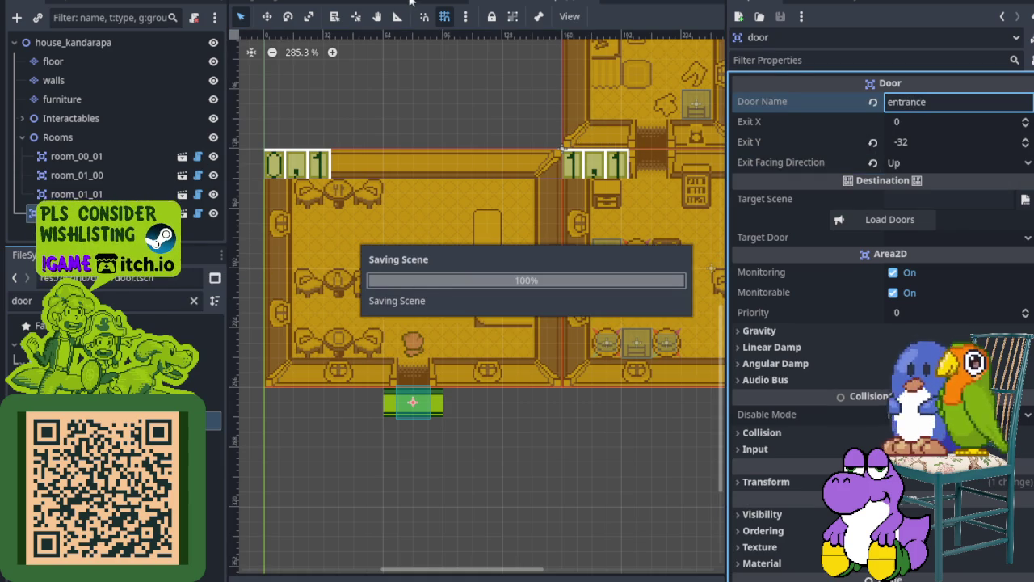
{"action": "left_click", "coordinate": [411, 3]}
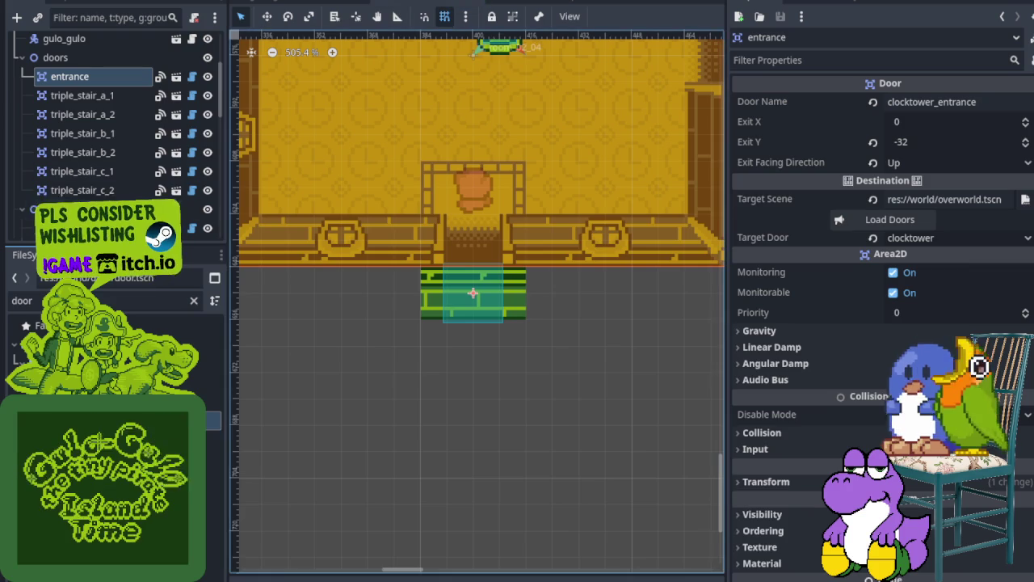
{"action": "left_click", "coordinate": [408, 254]}
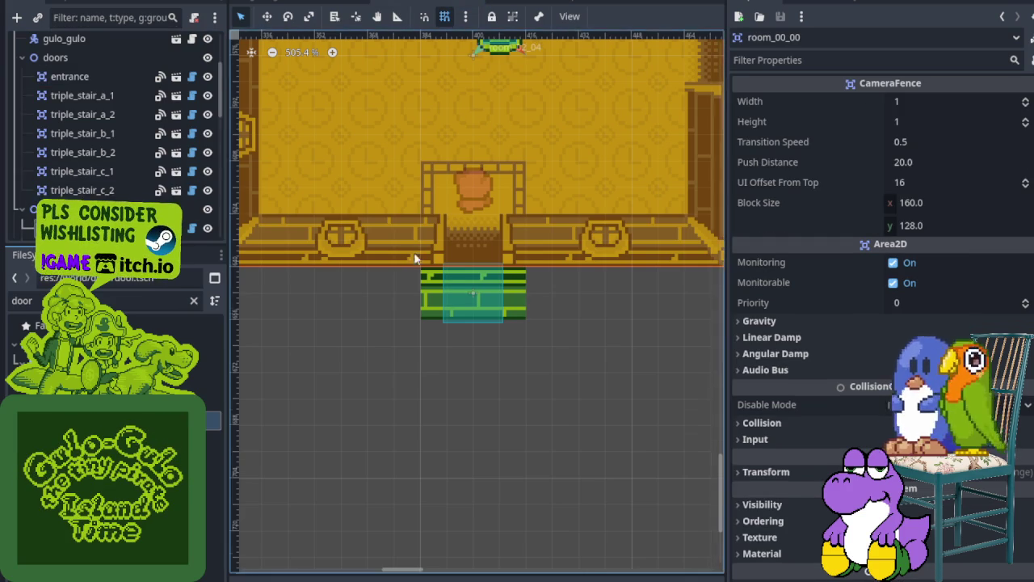
{"action": "scroll", "coordinate": [412, 255], "scroll_direction": "down", "scroll_amount": 1}
{"action": "left_click", "coordinate": [442, 274]}
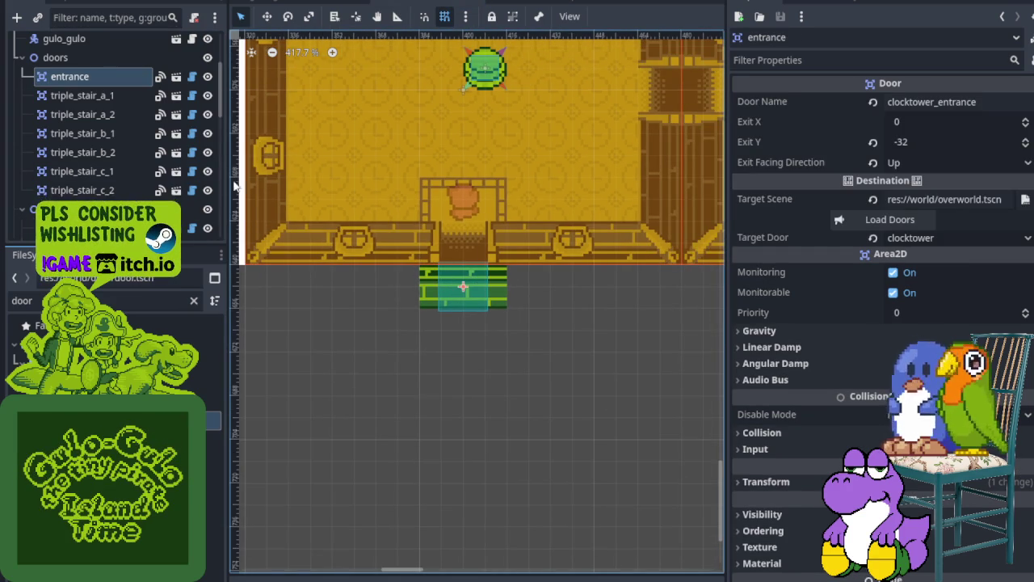
{"action": "left_click", "coordinate": [531, 4]}
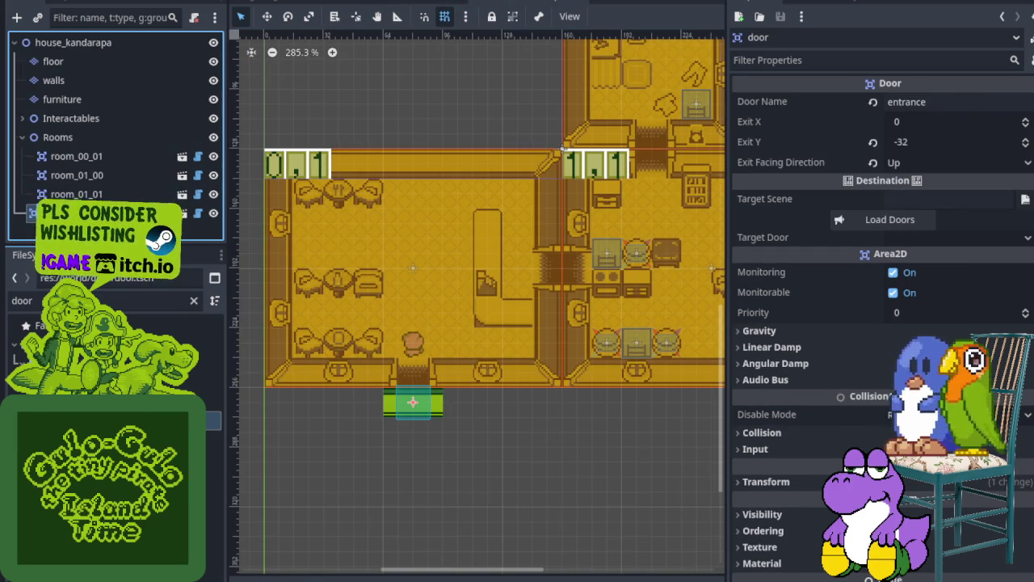
{"action": "key", "text": "ctrl+s"}
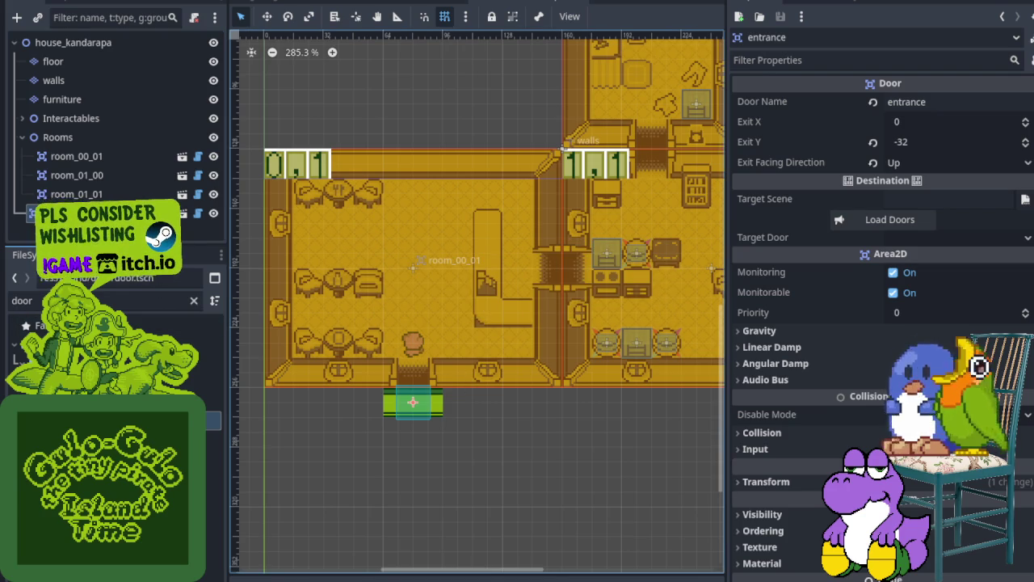
{"action": "scroll", "coordinate": [564, 148], "scroll_direction": "down", "scroll_amount": 2}
{"action": "mouse_move", "coordinate": [597, 277]}
{"action": "left_mouse_down"}
{"action": "mouse_move", "coordinate": [496, 390]}
{"action": "mouse_move", "coordinate": [503, 441]}
{"action": "mouse_move", "coordinate": [521, 324]}
{"action": "left_mouse_up"}
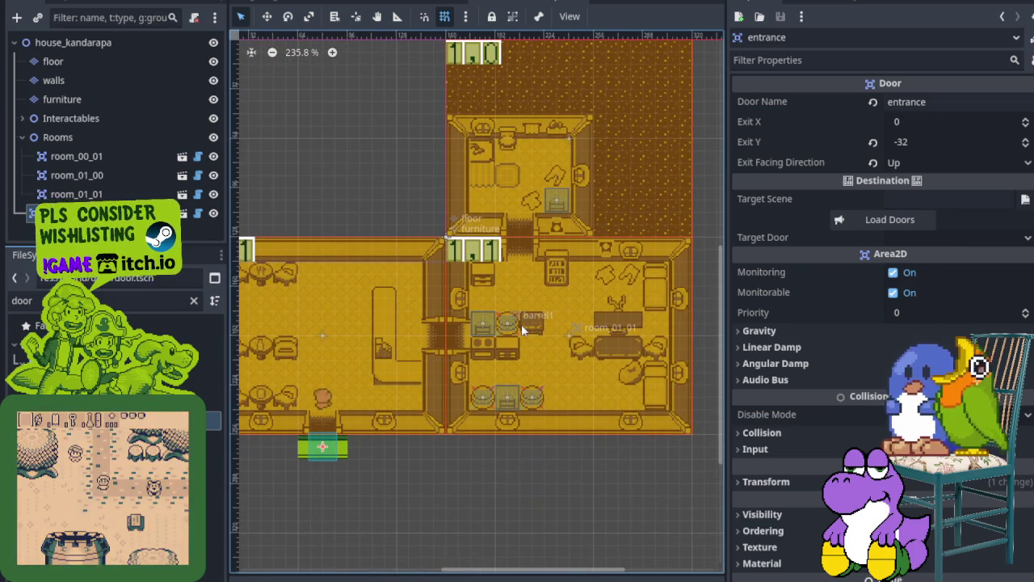
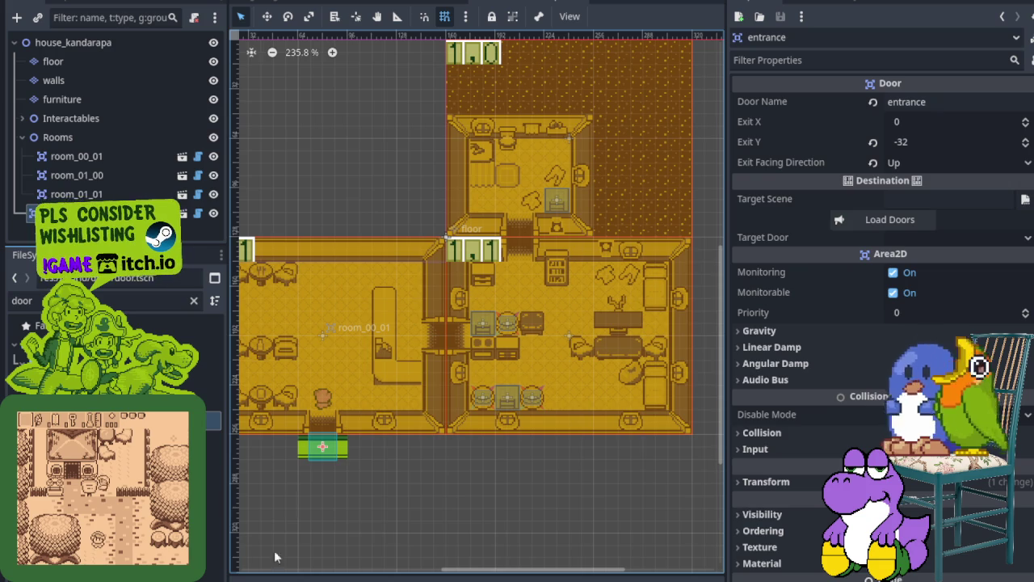
Pan across the house_kandarapa rooms, then switch to the overworld scene.
{"action": "mouse_move", "coordinate": [382, 361]}
{"action": "left_mouse_down"}
{"action": "mouse_move", "coordinate": [492, 293]}
{"action": "mouse_move", "coordinate": [483, 270]}
{"action": "left_mouse_up"}
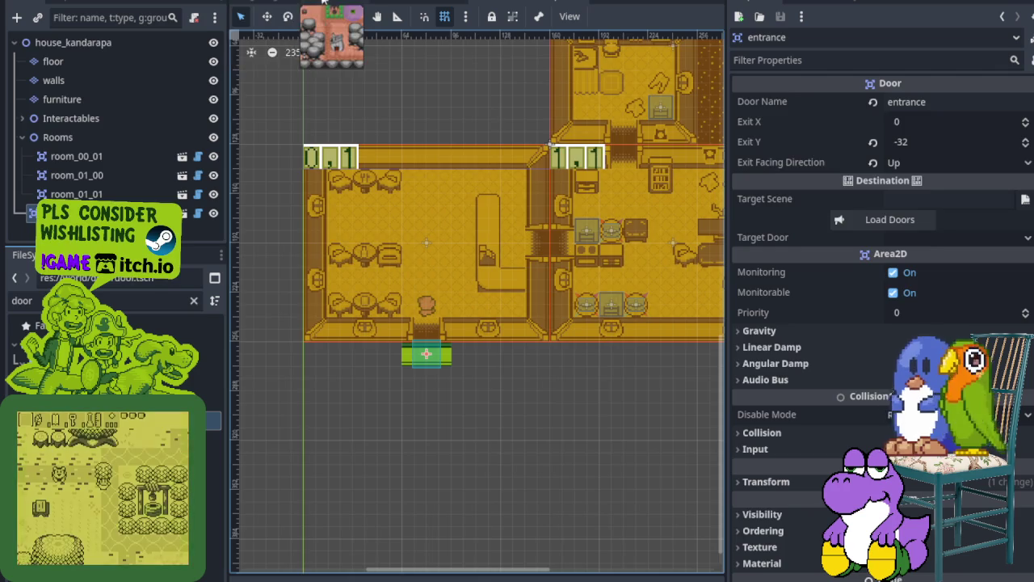
{"action": "left_click", "coordinate": [339, 3]}
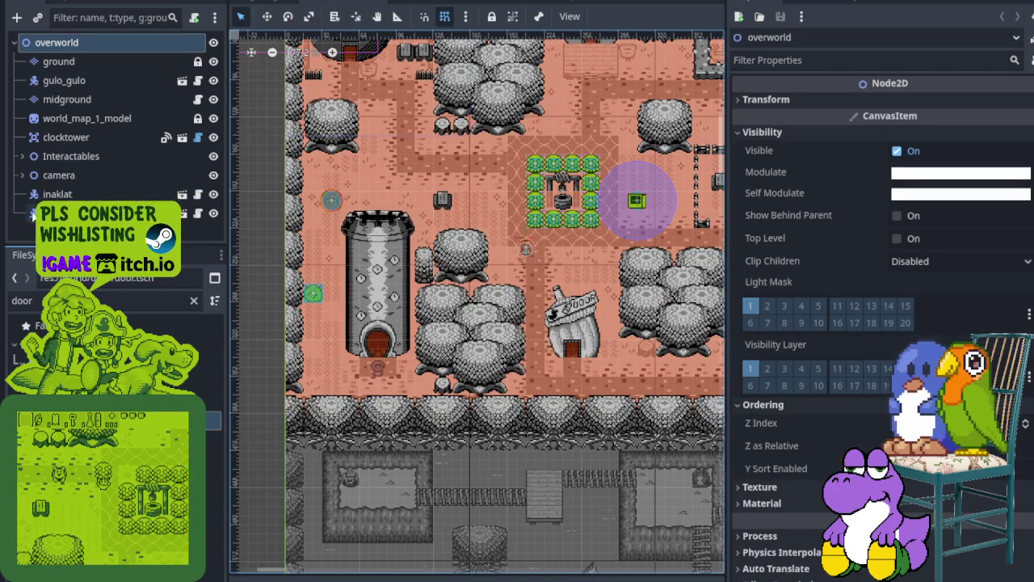
Add a Node2D under the overworld root and a second Node2D beneath it, naming it doors.
{"action": "scroll", "coordinate": [484, 153], "scroll_direction": "down", "scroll_amount": 3}
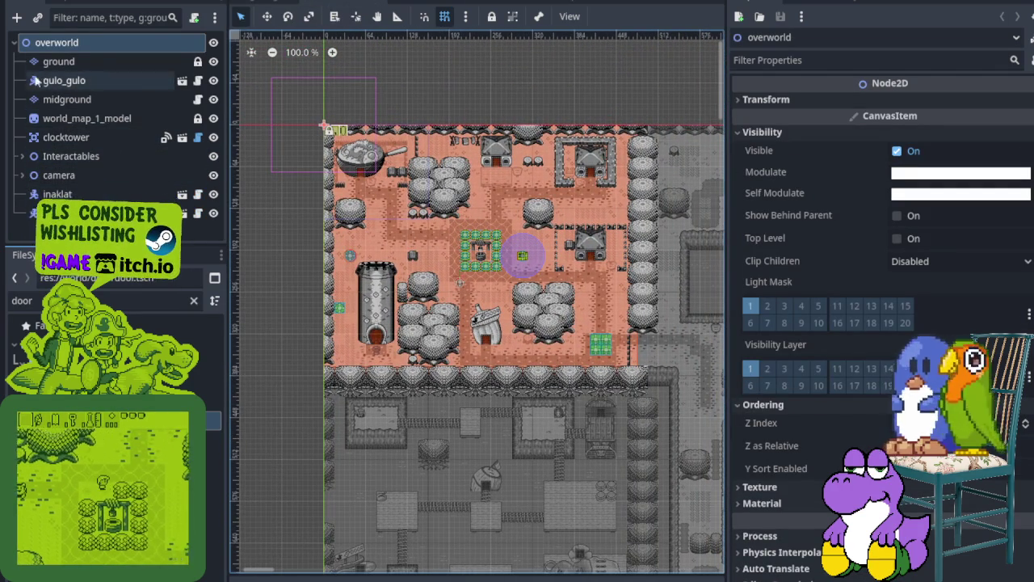
{"action": "right_click", "coordinate": [53, 43]}
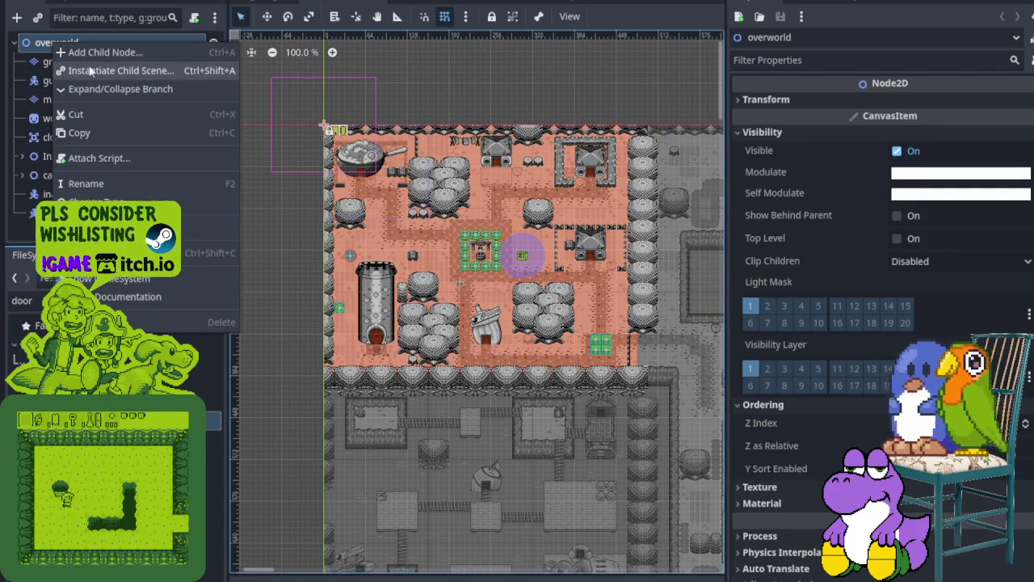
{"action": "left_click", "coordinate": [94, 57]}
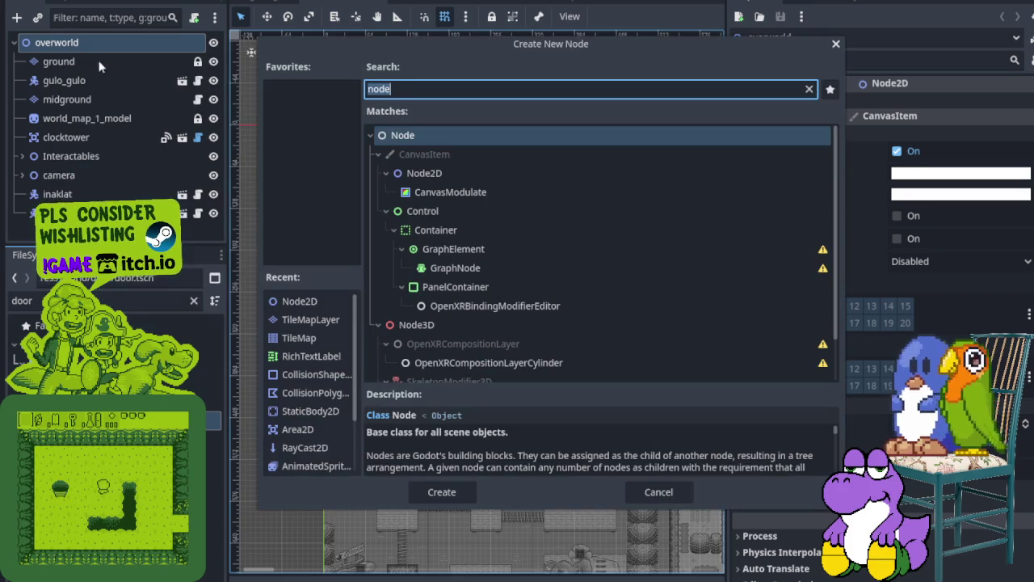
{"action": "left_click", "coordinate": [432, 179]}
{"action": "left_click", "coordinate": [441, 492]}
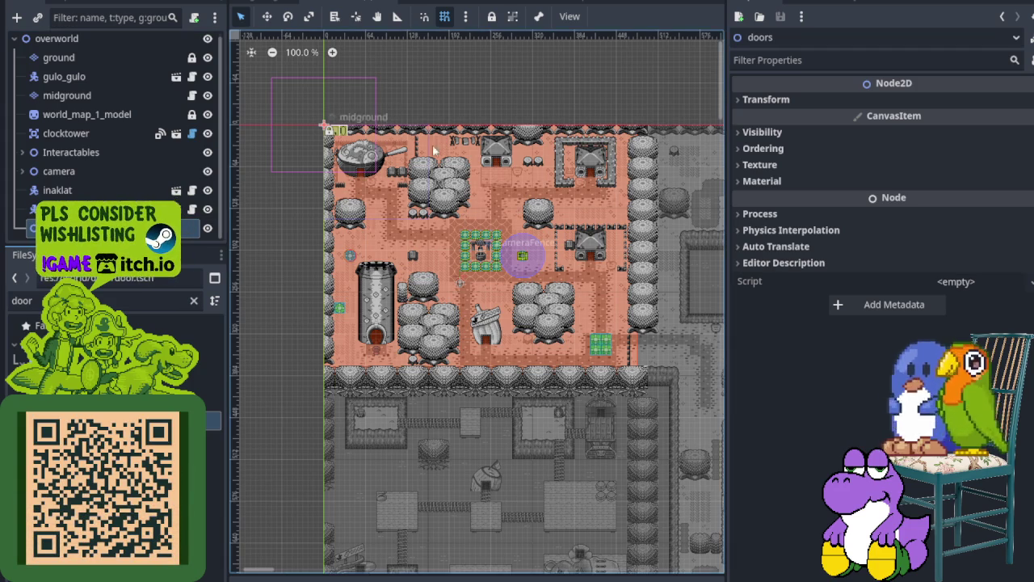
{"action": "right_click", "coordinate": [129, 204]}
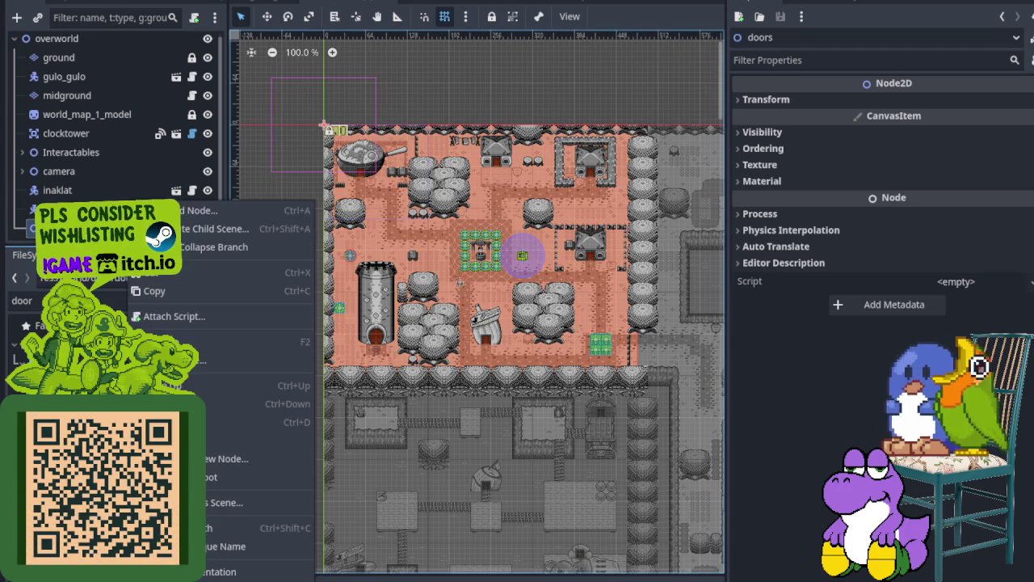
{"action": "left_click", "coordinate": [198, 211]}
{"action": "left_click", "coordinate": [406, 176]}
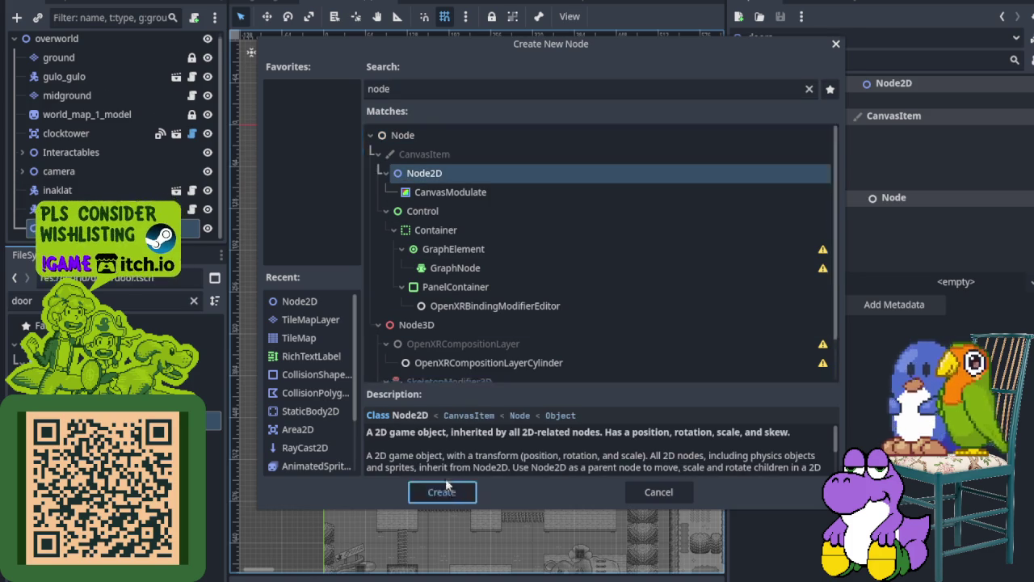
{"action": "left_click", "coordinate": [441, 491]}
{"action": "key", "text": "Return"}
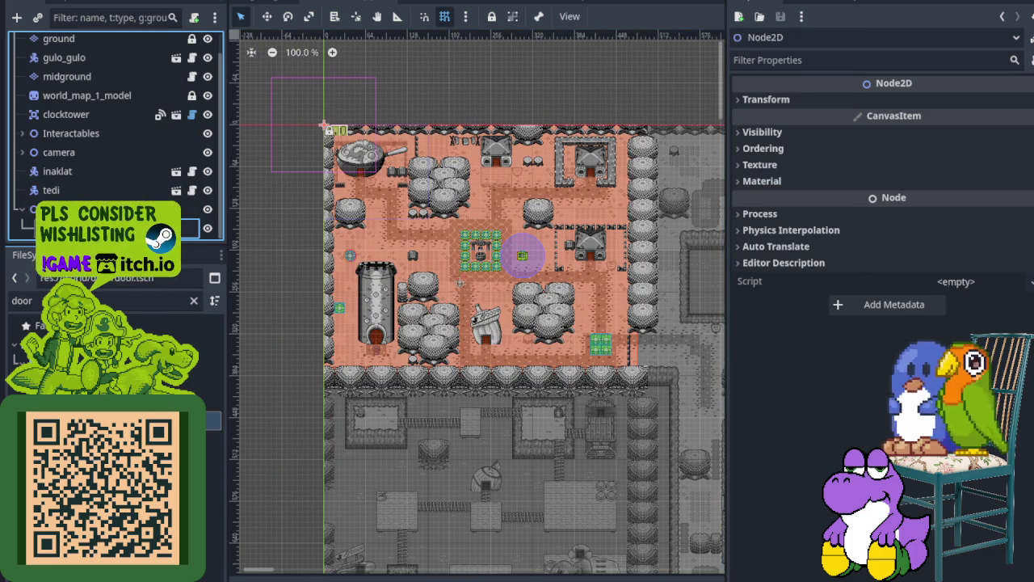
Save the overworld scene and bring the top-left houses into view.
{"action": "key", "text": "ctrl+s"}
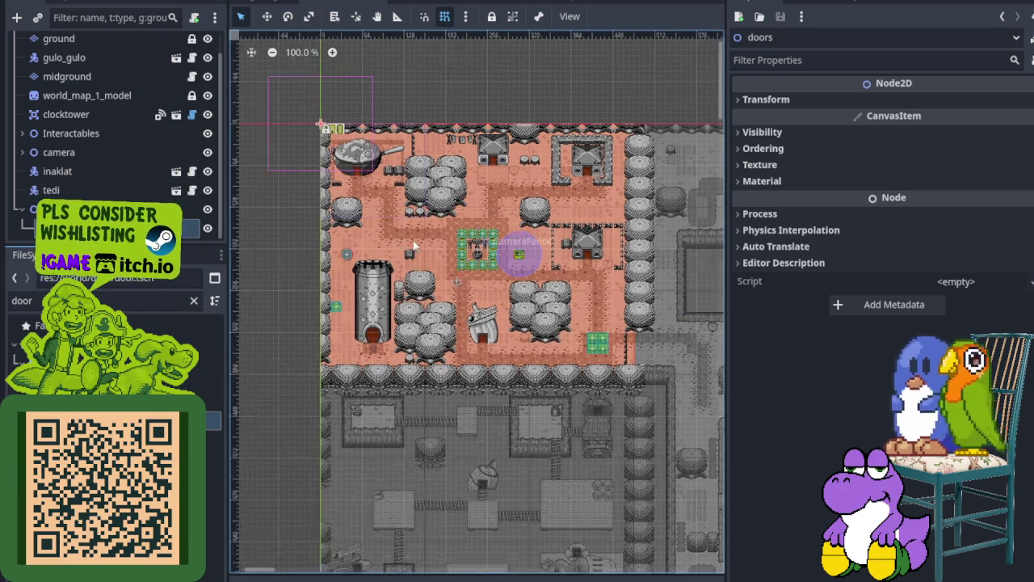
{"action": "scroll", "coordinate": [413, 245], "scroll_direction": "up", "scroll_amount": 1}
{"action": "left_click_drag", "start_coordinate": [499, 164], "coordinate": [466, 249]}
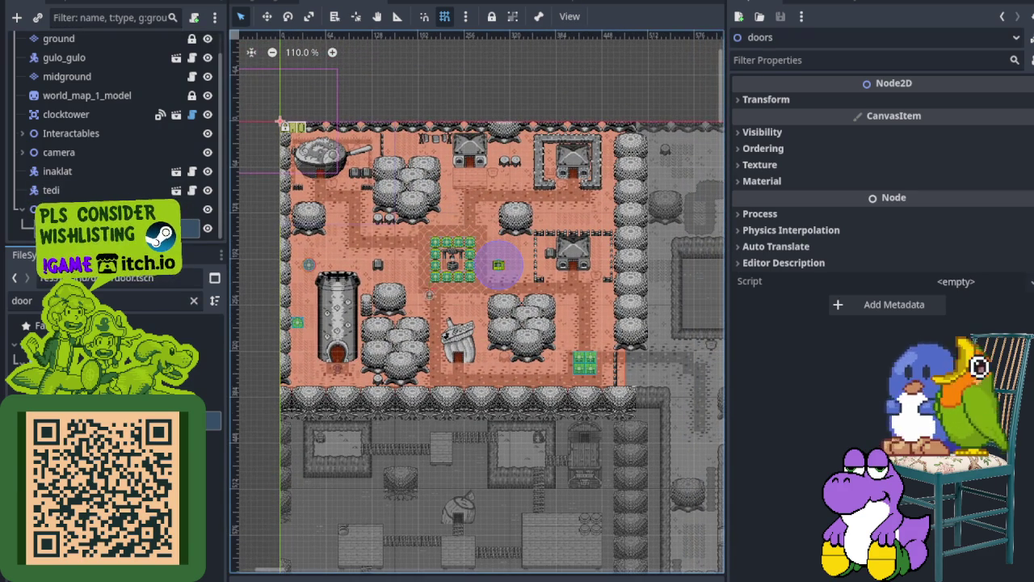
{"action": "left_click", "coordinate": [73, 208]}
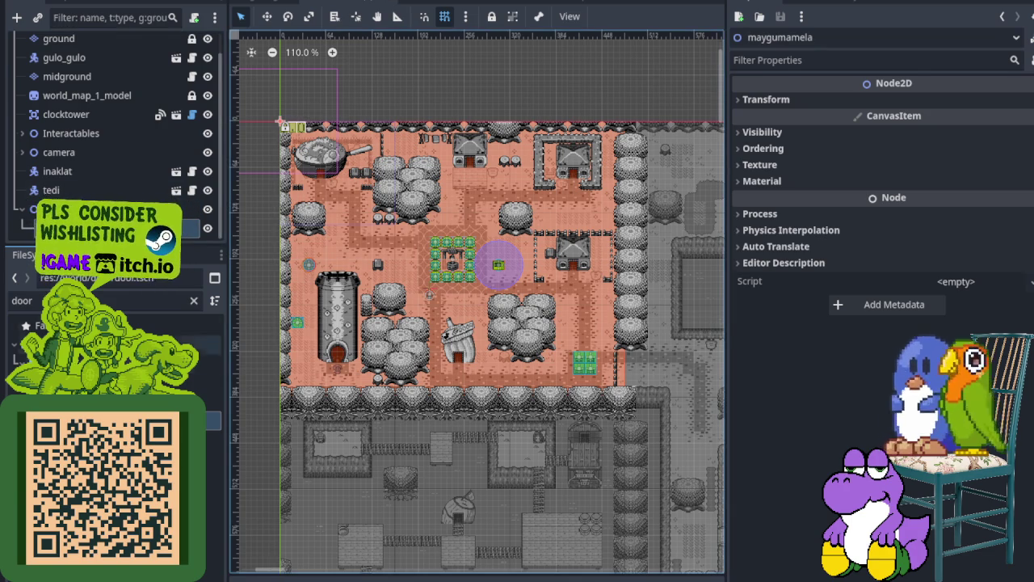
Place the door instance on the frying-pan house entrance.
{"action": "left_click", "coordinate": [49, 325]}
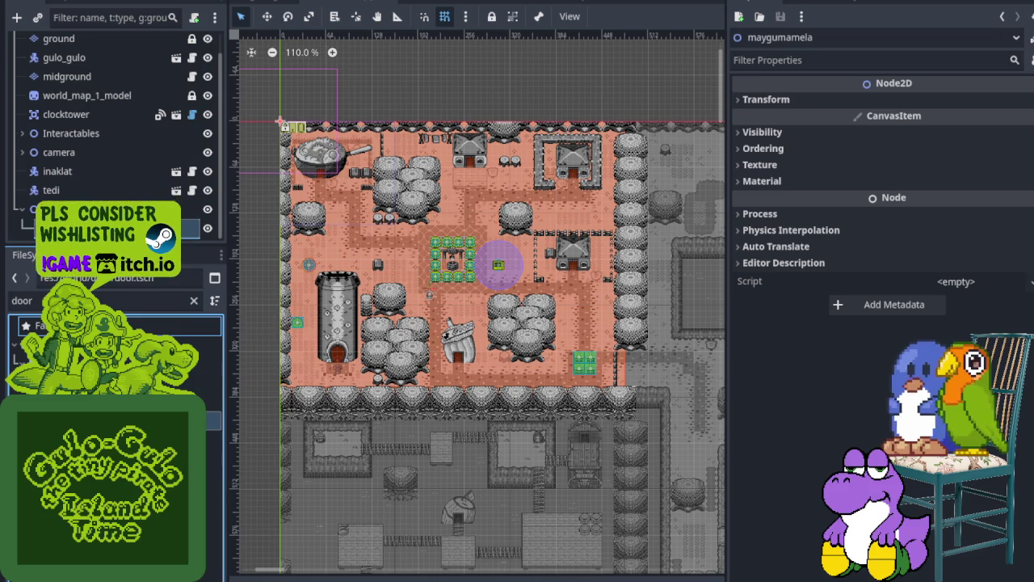
{"action": "scroll", "coordinate": [293, 127], "scroll_direction": "up", "scroll_amount": 5}
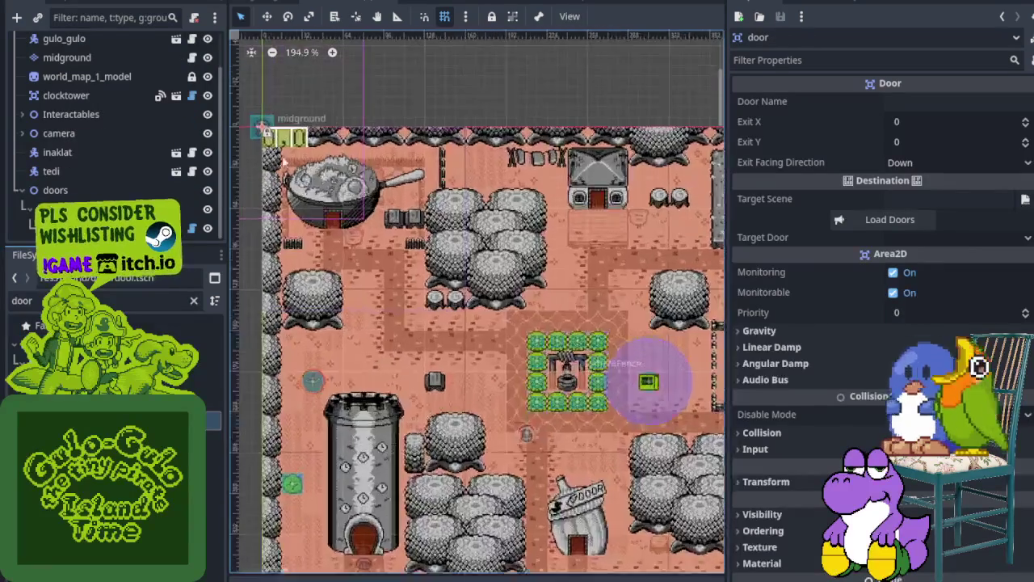
{"action": "scroll", "coordinate": [270, 123], "scroll_direction": "up", "scroll_amount": 2}
{"action": "mouse_move", "coordinate": [270, 162]}
{"action": "left_mouse_down"}
{"action": "mouse_move", "coordinate": [343, 230]}
{"action": "mouse_move", "coordinate": [439, 350]}
{"action": "left_mouse_up"}
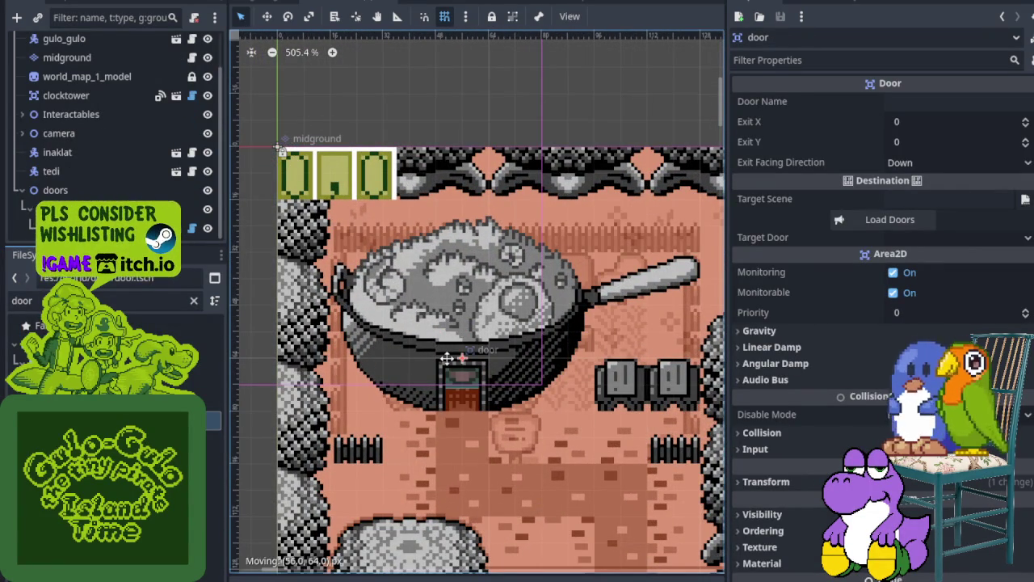
{"action": "scroll", "coordinate": [445, 348], "scroll_direction": "up", "scroll_amount": 3}
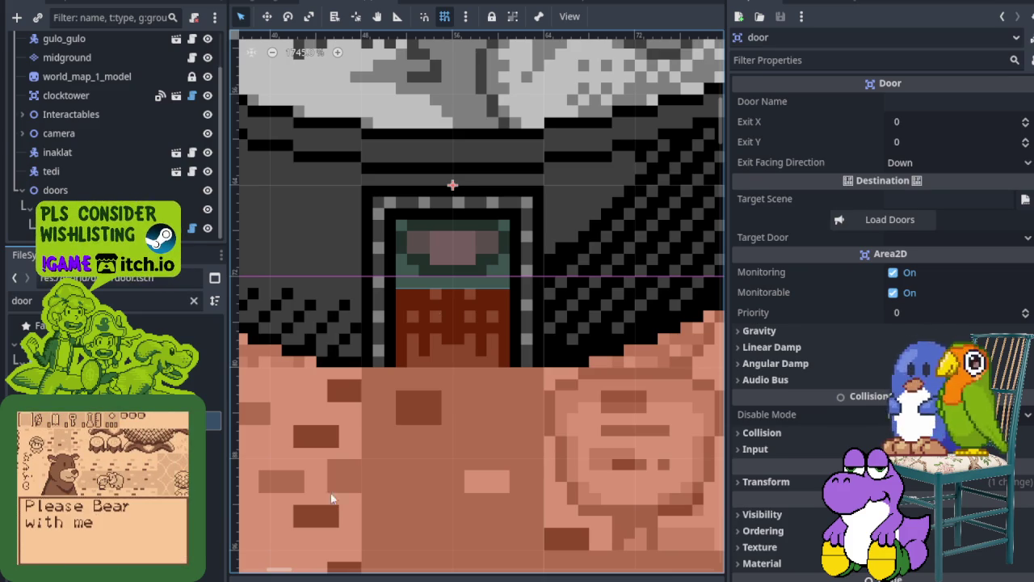
Keep the door's exit facing direction set to Down.
{"action": "scroll", "coordinate": [459, 258], "scroll_direction": "down", "scroll_amount": 5}
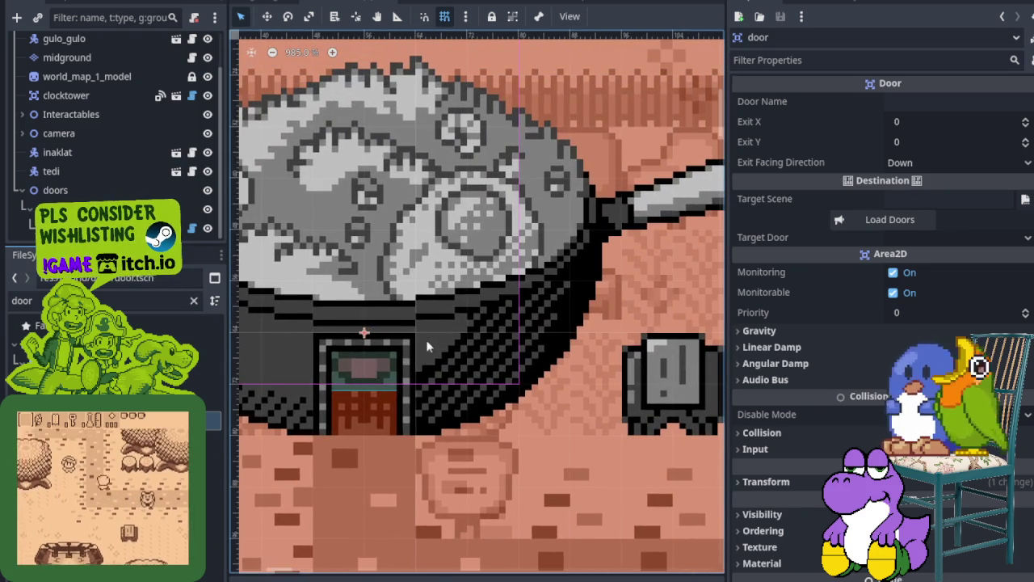
{"action": "scroll", "coordinate": [429, 346], "scroll_direction": "down", "scroll_amount": 1}
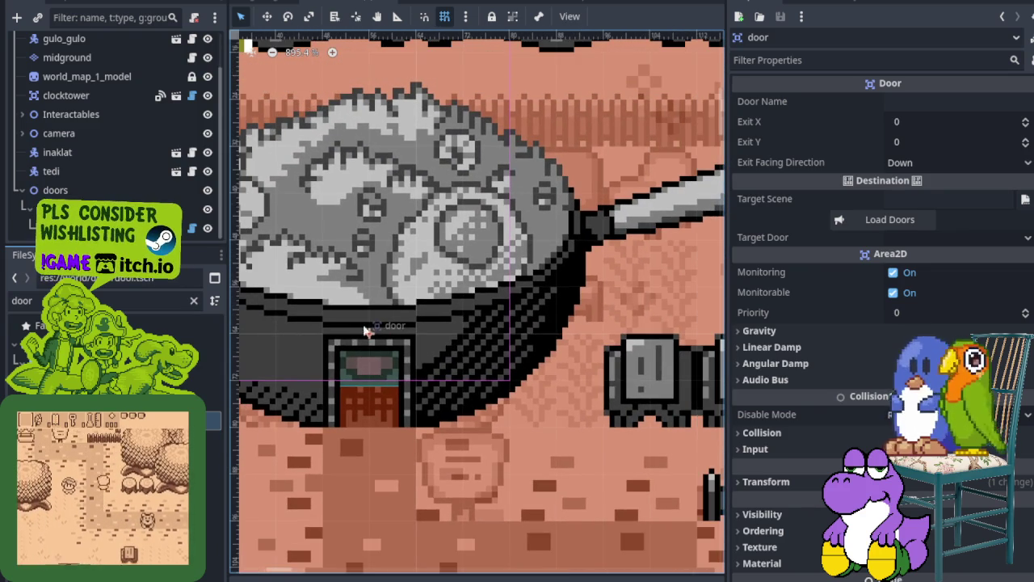
{"action": "left_click", "coordinate": [921, 161]}
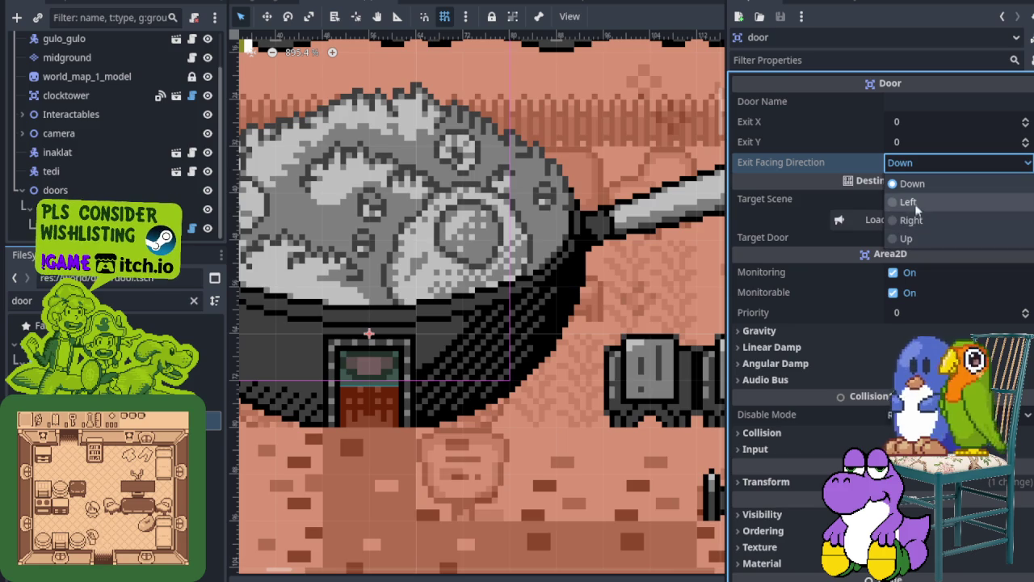
{"action": "left_click", "coordinate": [923, 143]}
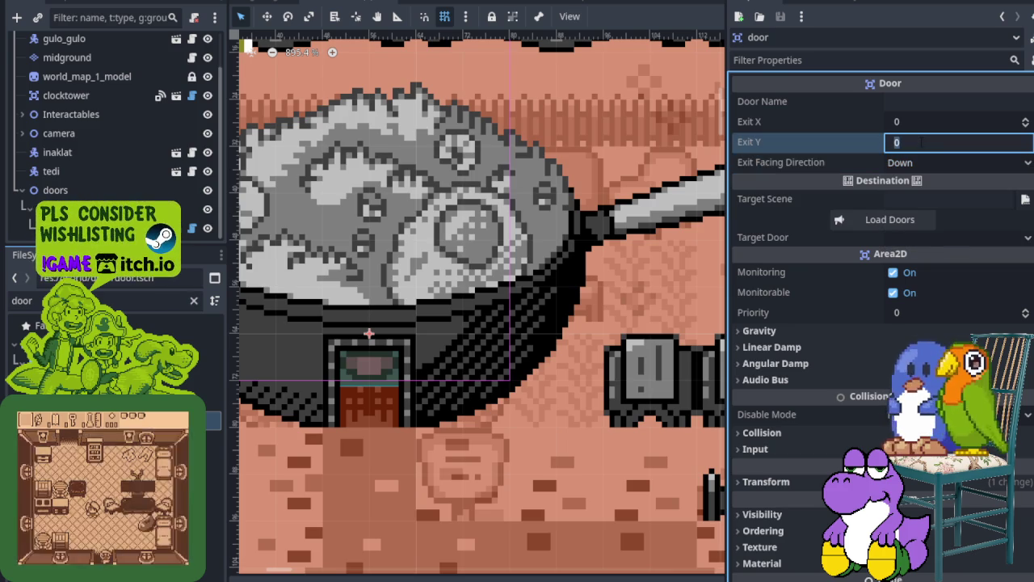
{"action": "type", "text": "32"}
{"action": "type", "text": "1"}
Try Exit Y values of 32, 16 and 24, then save the overworld scene.
{"action": "key", "text": "Return"}
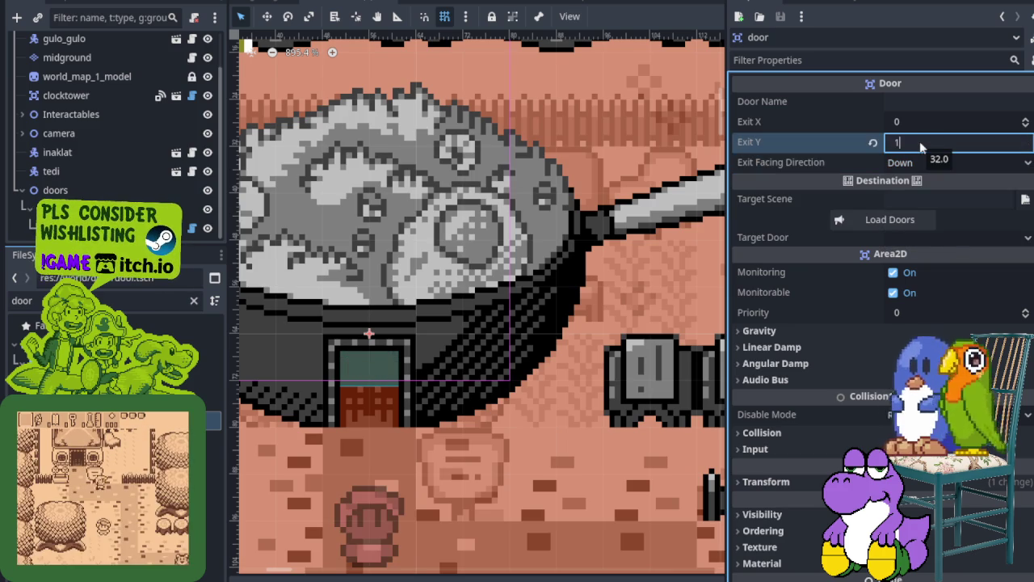
{"action": "type", "text": "6"}
{"action": "key", "text": "Return"}
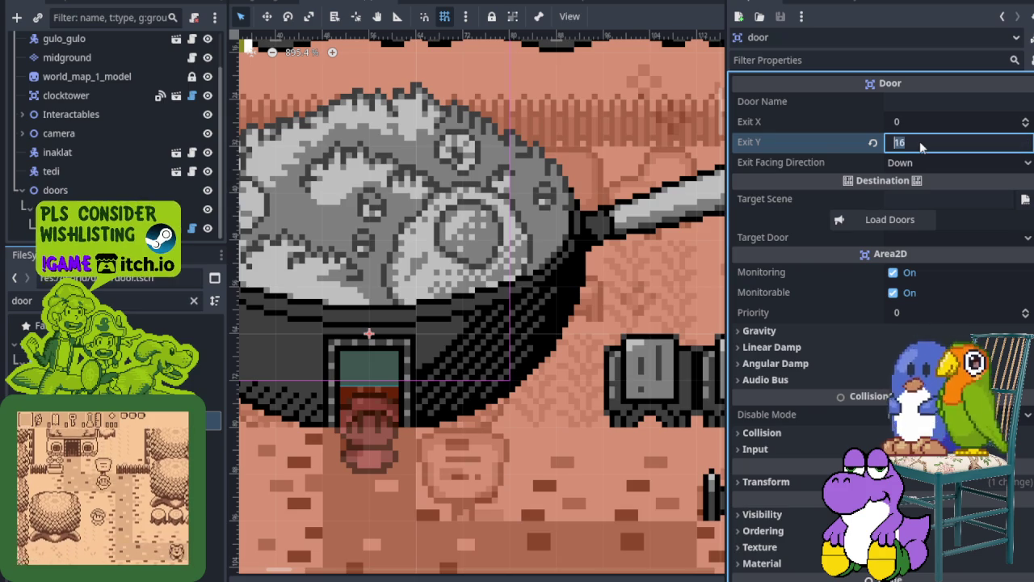
{"action": "type", "text": "4"}
{"action": "key", "text": "Return"}
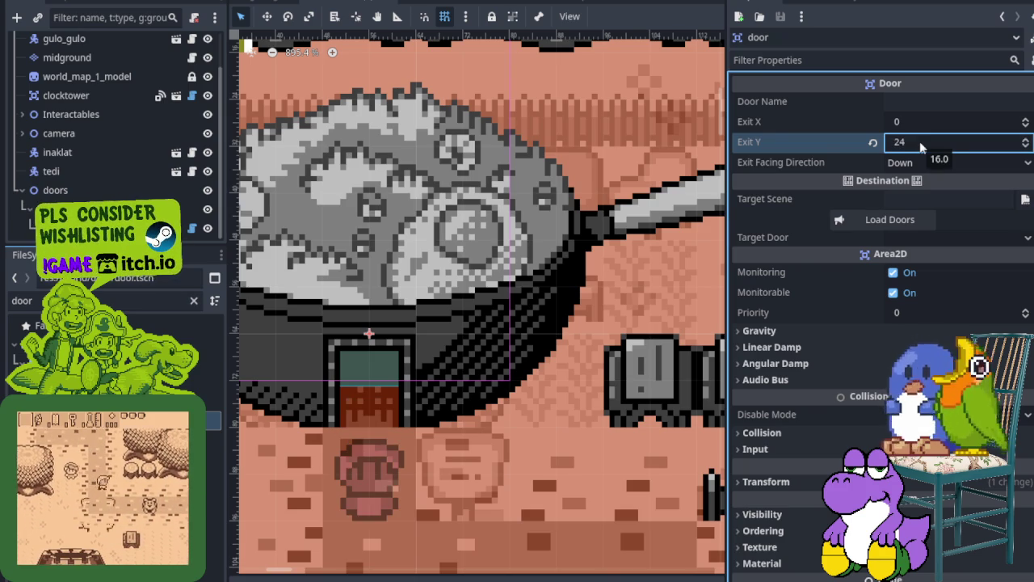
{"action": "scroll", "coordinate": [435, 361], "scroll_direction": "down", "scroll_amount": 2}
{"action": "left_click_drag", "start_coordinate": [436, 362], "coordinate": [478, 280]}
{"action": "scroll", "coordinate": [438, 298], "scroll_direction": "up", "scroll_amount": 3}
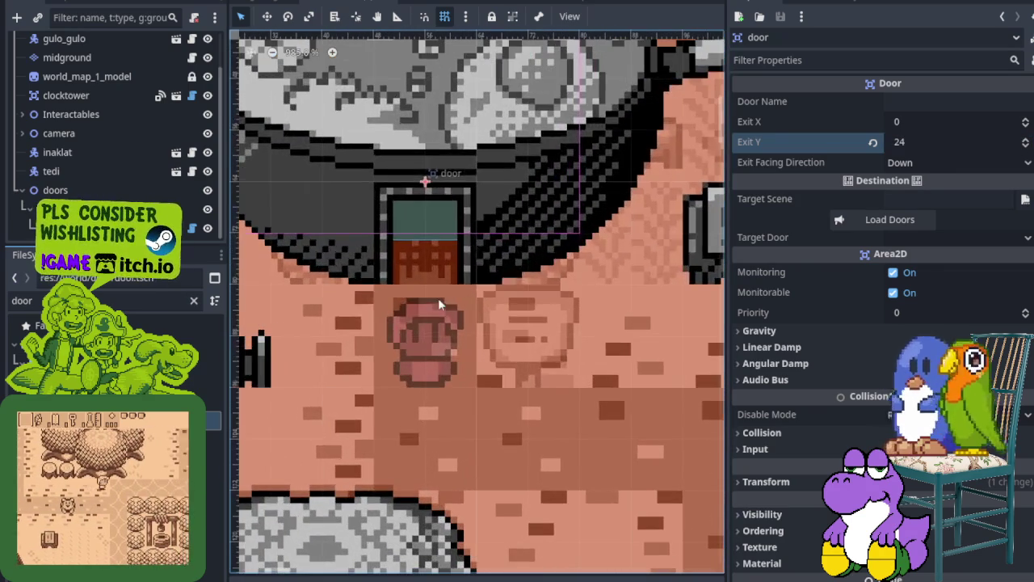
{"action": "key", "text": "ctrl+s"}
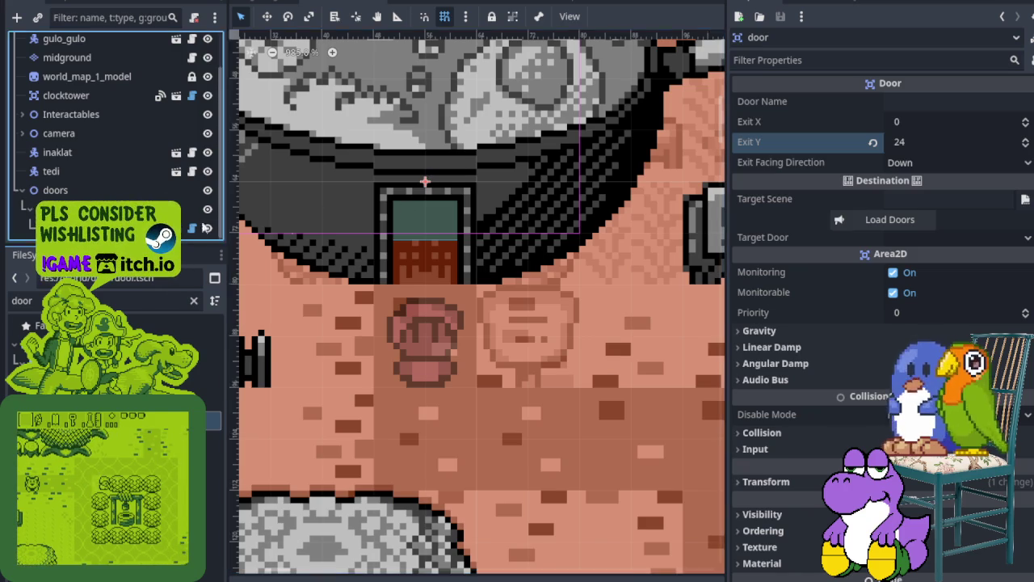
Move the door up one grid step, set its Exit Y to 32, and save.
{"action": "key", "text": "Up"}
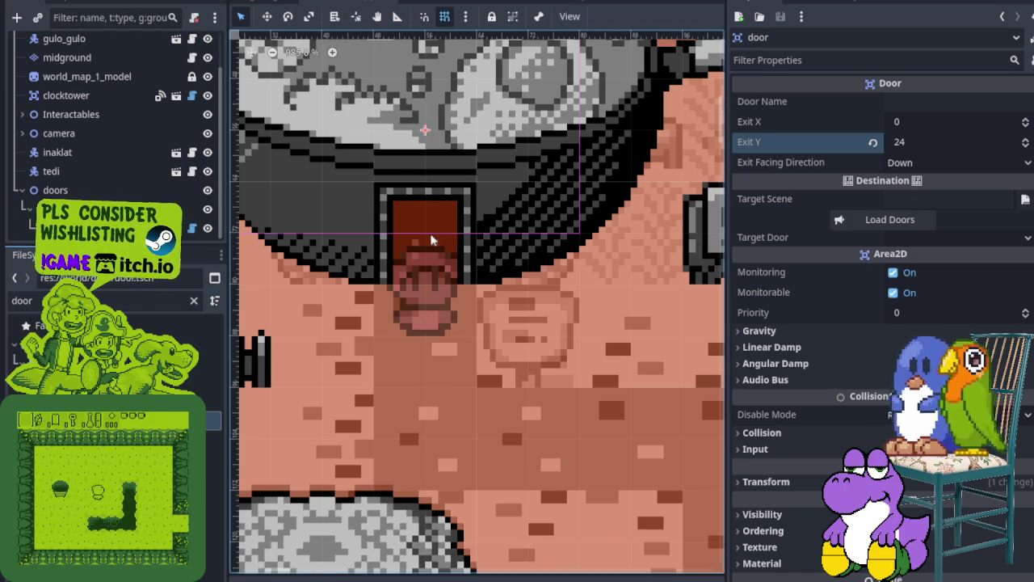
{"action": "left_click", "coordinate": [927, 144]}
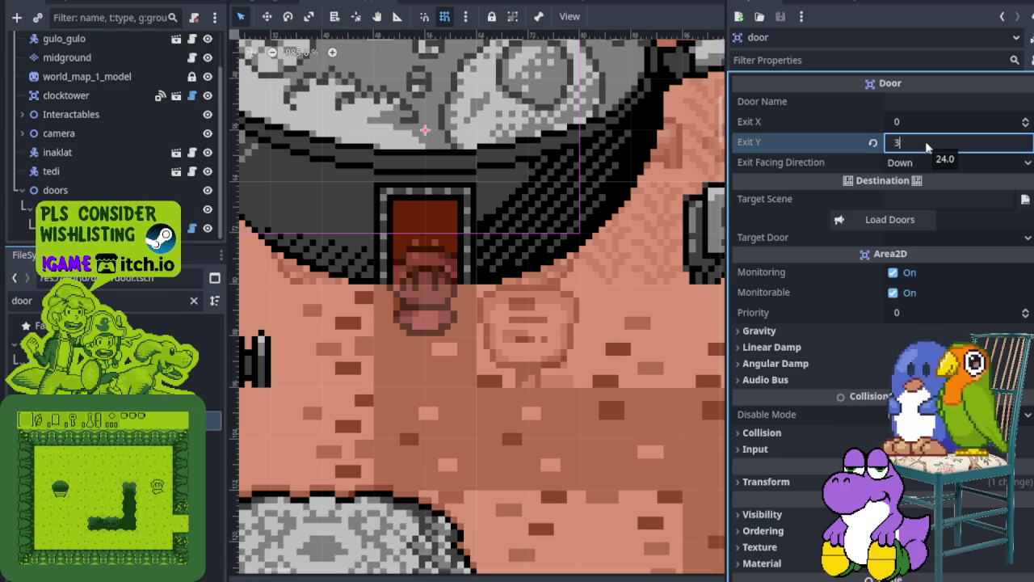
{"action": "type", "text": "32"}
{"action": "key", "text": "Return"}
{"action": "key", "text": "ctrl+s"}
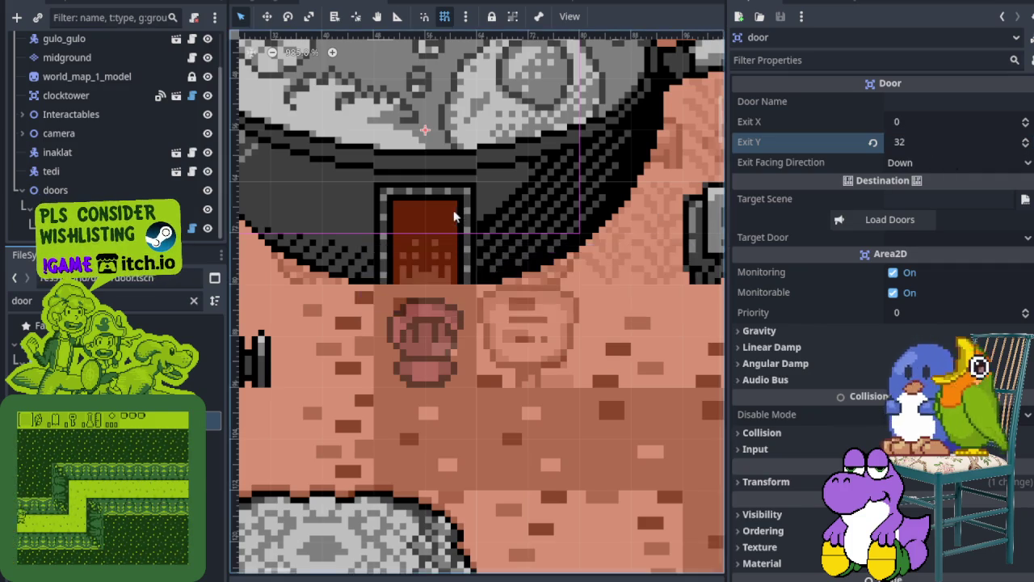
{"action": "scroll", "coordinate": [464, 318], "scroll_direction": "down", "scroll_amount": 5}
{"action": "scroll", "coordinate": [465, 318], "scroll_direction": "up", "scroll_amount": 3}
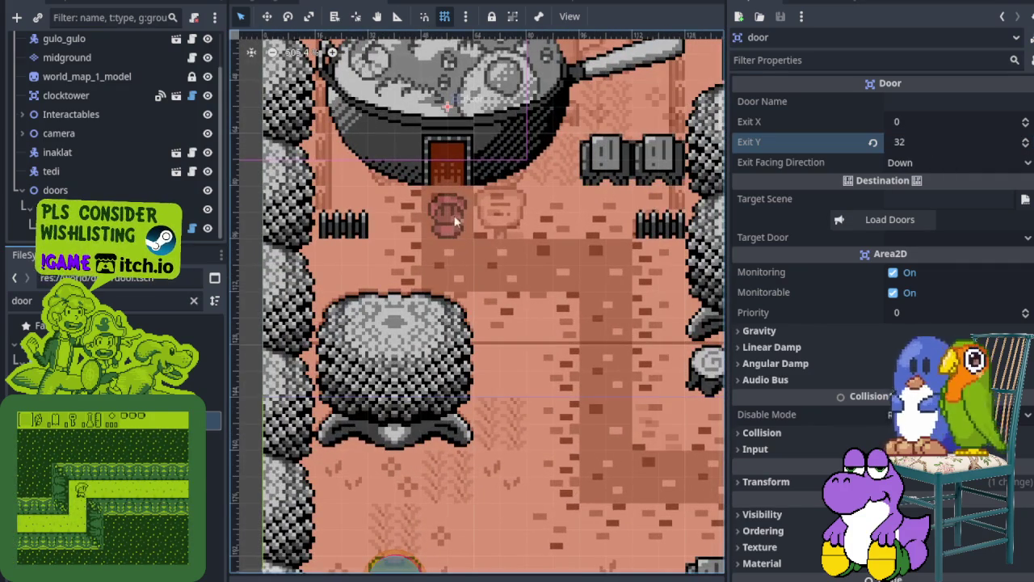
{"action": "left_click_drag", "start_coordinate": [466, 212], "coordinate": [430, 226]}
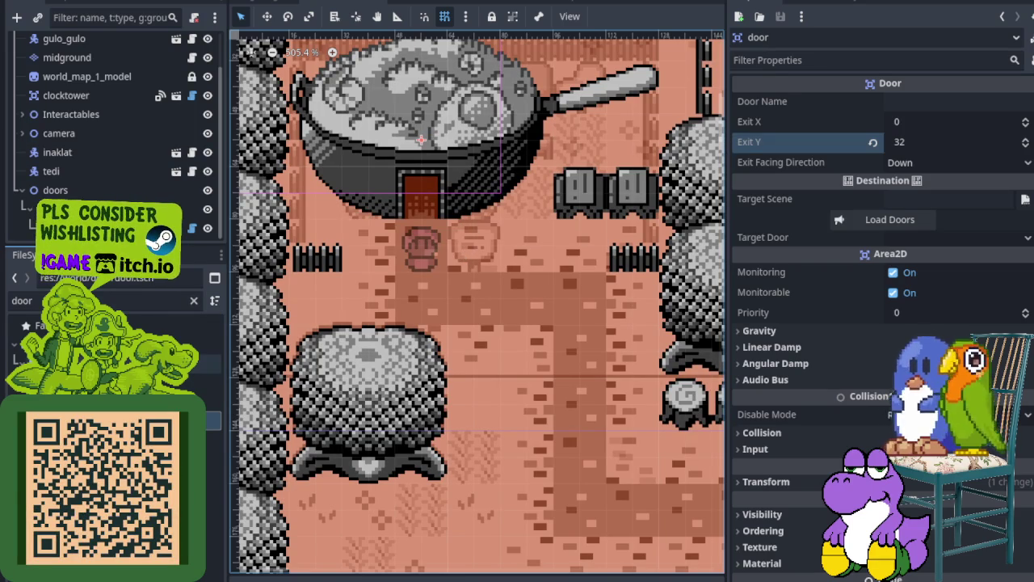
{"action": "left_click", "coordinate": [908, 106]}
Select the CameraFence node and hide the midground layer tiles.
{"action": "scroll", "coordinate": [449, 395], "scroll_direction": "down", "scroll_amount": 5}
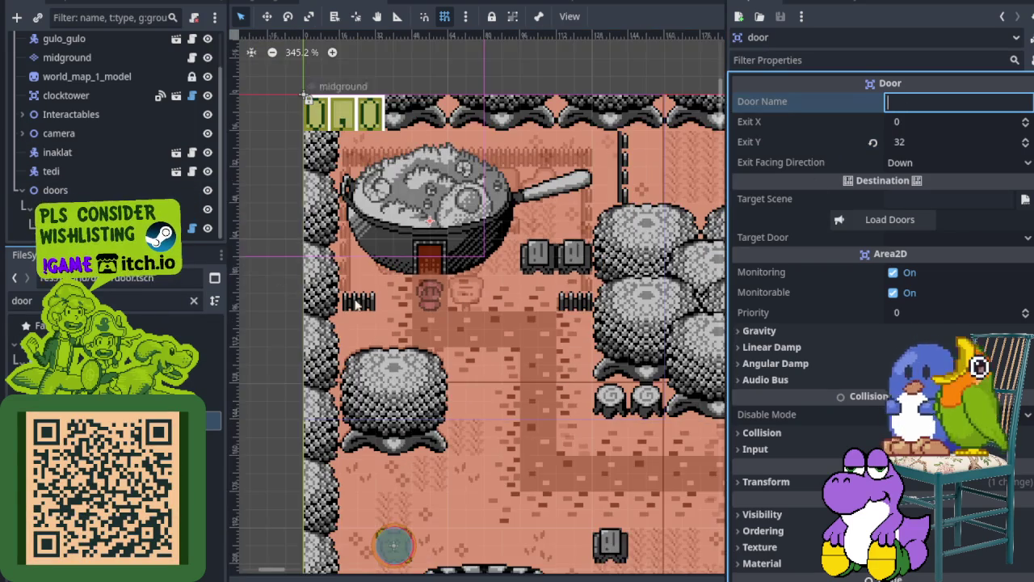
{"action": "scroll", "coordinate": [432, 347], "scroll_direction": "up", "scroll_amount": 6}
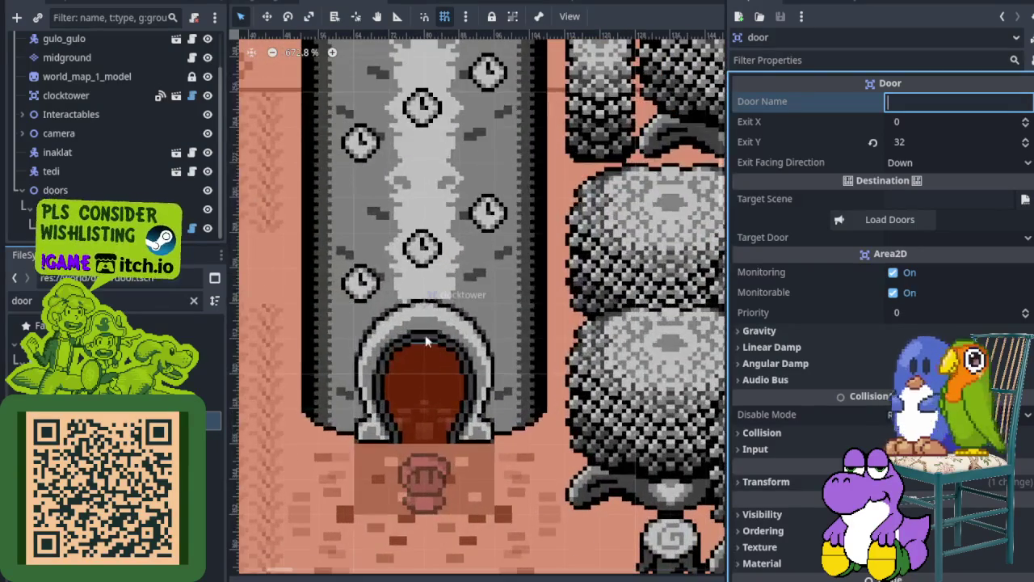
{"action": "left_click", "coordinate": [426, 341]}
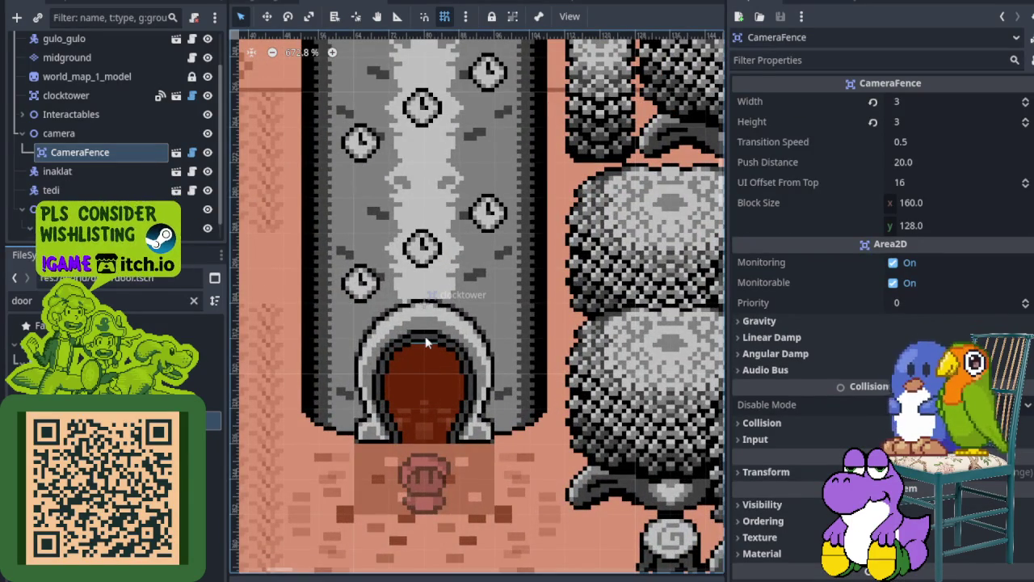
{"action": "scroll", "coordinate": [190, 113], "scroll_direction": "up", "scroll_amount": 1}
{"action": "left_click", "coordinate": [208, 83]}
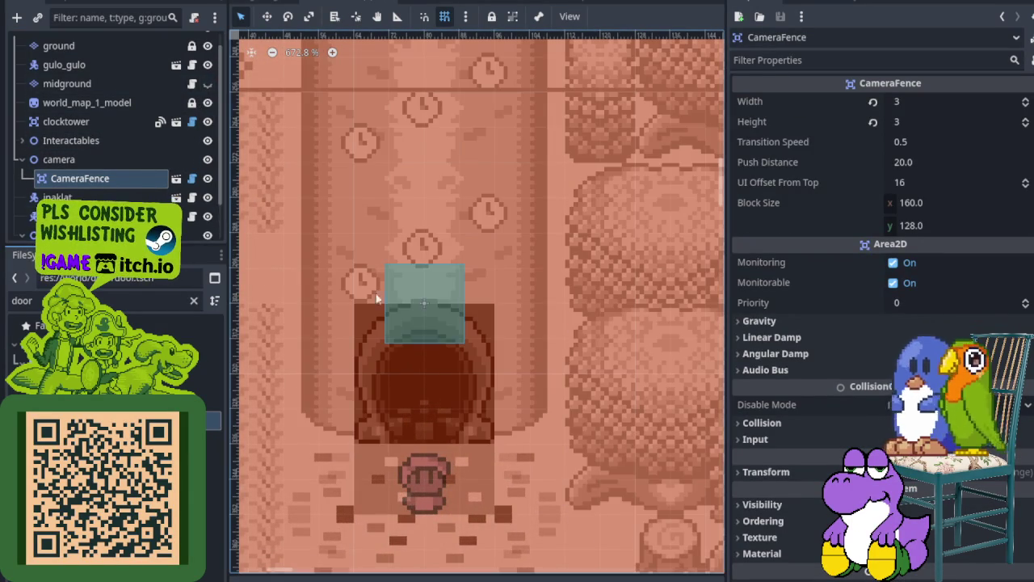
Switch to the house_kandarapa scene to inspect its entrance door.
{"action": "scroll", "coordinate": [408, 315], "scroll_direction": "down", "scroll_amount": 5}
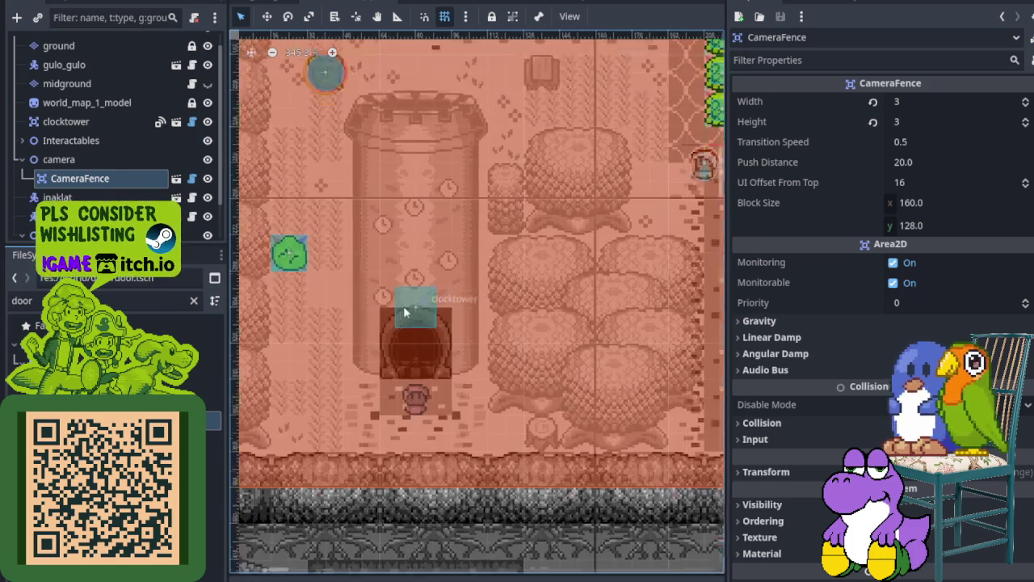
{"action": "scroll", "coordinate": [307, 275], "scroll_direction": "up", "scroll_amount": 6}
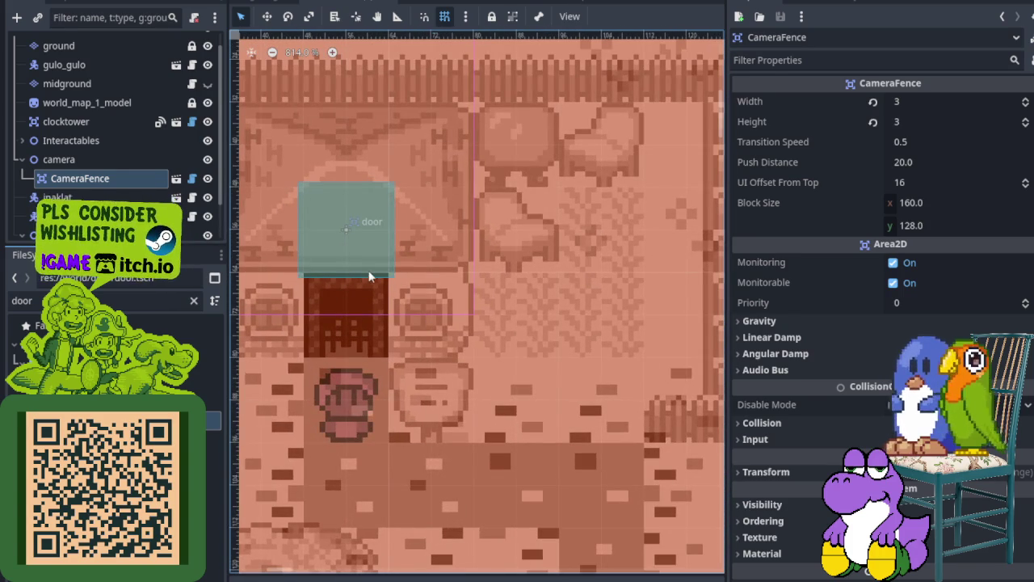
{"action": "scroll", "coordinate": [384, 274], "scroll_direction": "down", "scroll_amount": 1}
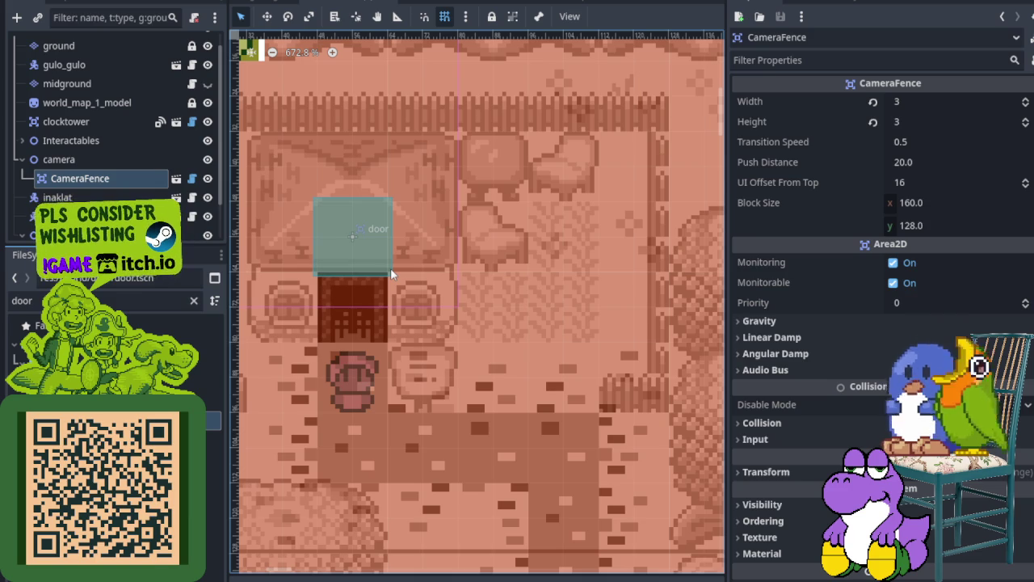
{"action": "left_click", "coordinate": [528, 2]}
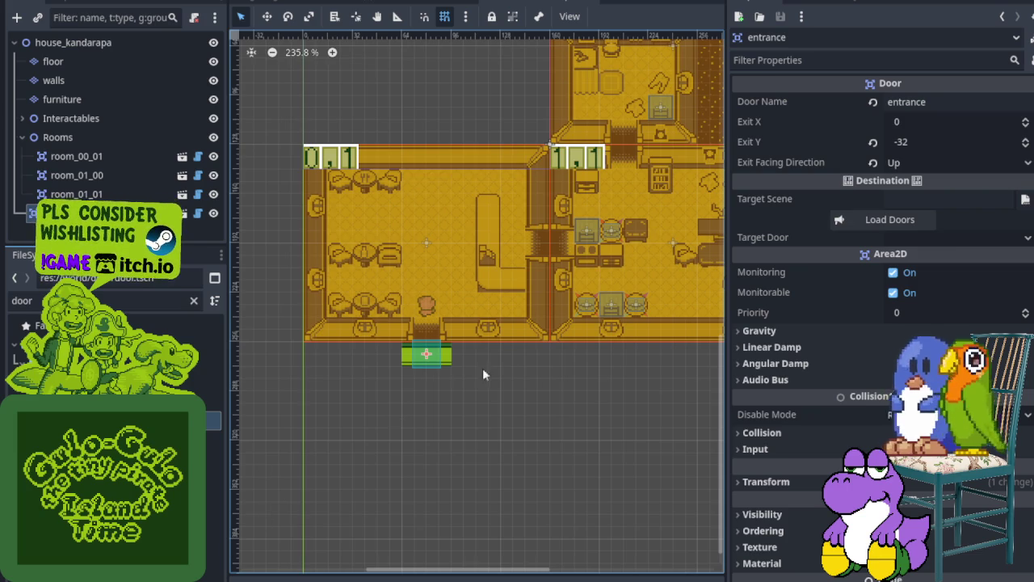
Pan around the house_kandarapa canvas to view its upper rooms.
{"action": "scroll", "coordinate": [383, 263], "scroll_direction": "down", "scroll_amount": 3}
{"action": "scroll", "coordinate": [509, 328], "scroll_direction": "up", "scroll_amount": 3}
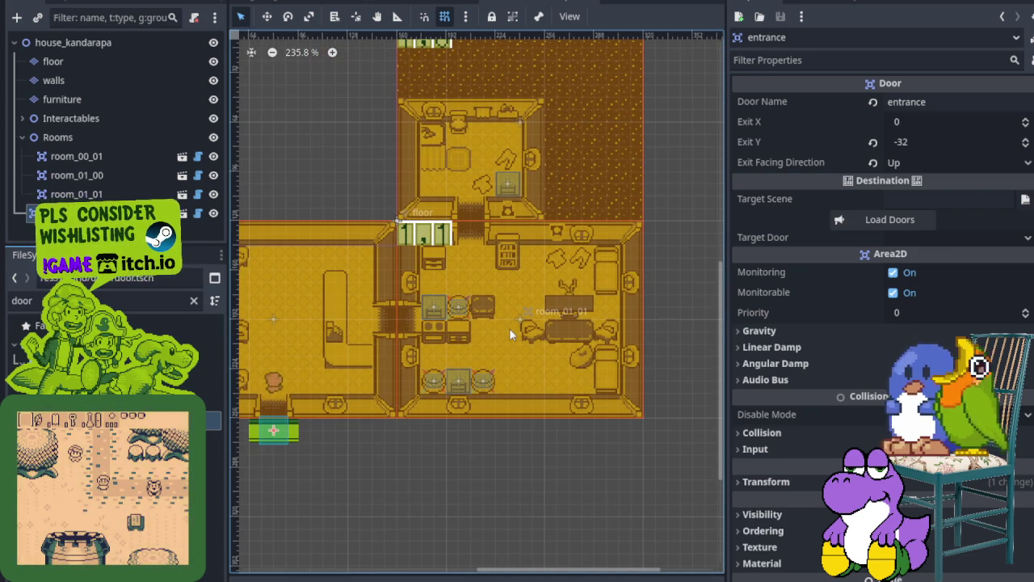
{"action": "mouse_move", "coordinate": [460, 259]}
{"action": "left_mouse_down"}
{"action": "mouse_move", "coordinate": [498, 356]}
{"action": "mouse_move", "coordinate": [526, 318]}
{"action": "left_mouse_up"}
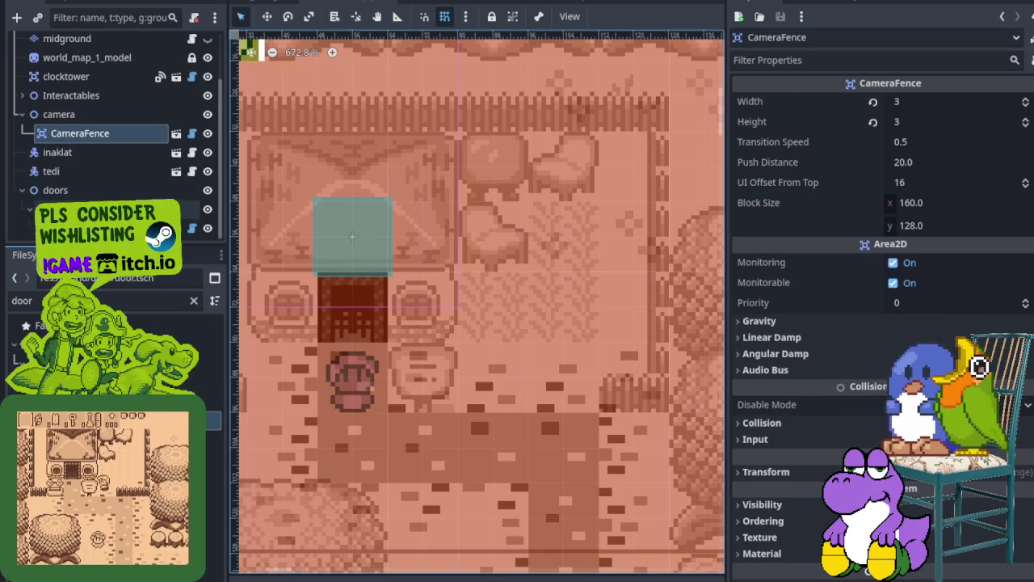
Rename the frying-pan house door node to house_kandarapa and save the overworld scene.
{"action": "left_click", "coordinate": [81, 228]}
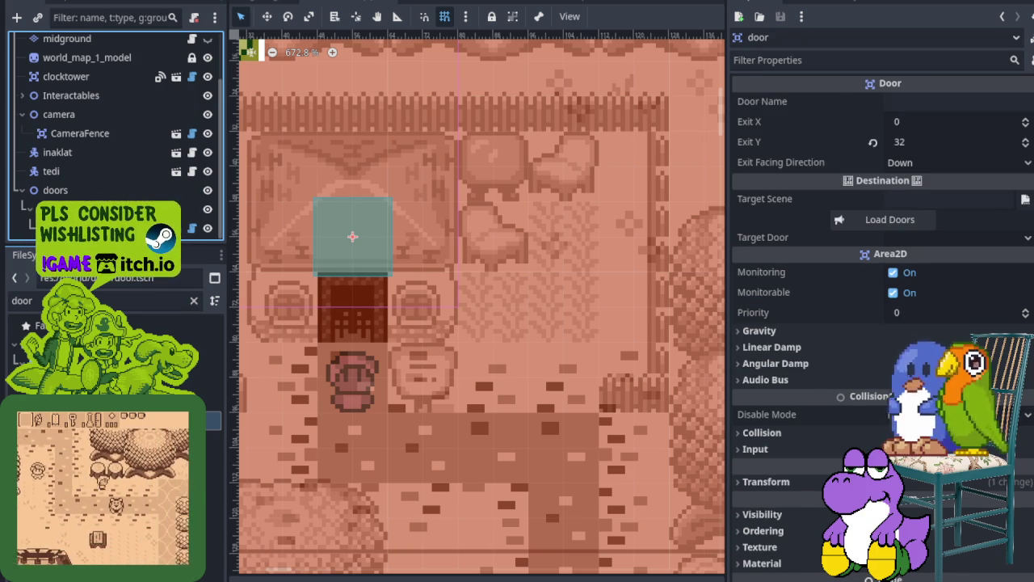
{"action": "left_click", "coordinate": [352, 236]}
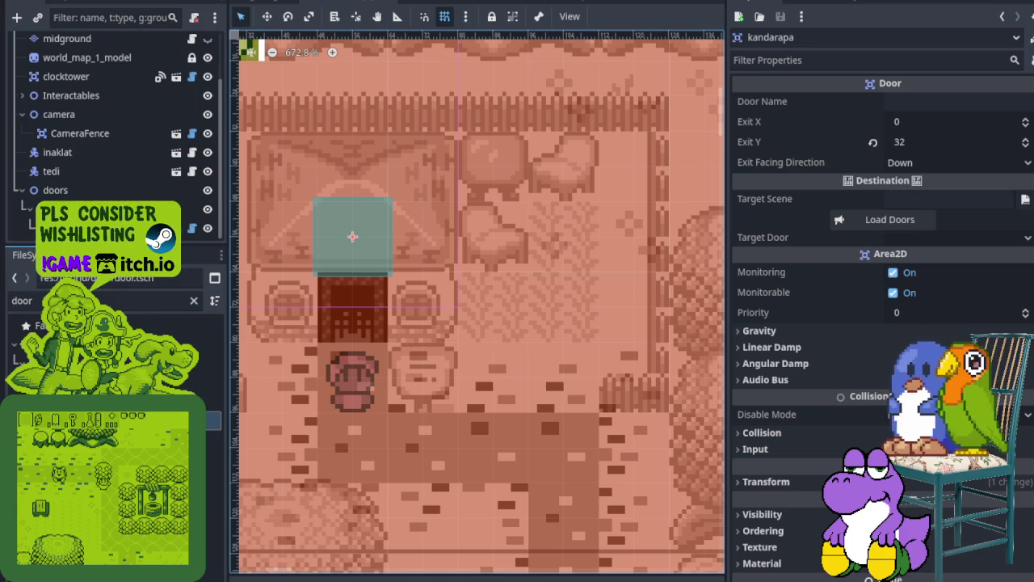
{"action": "type", "text": "house_"}
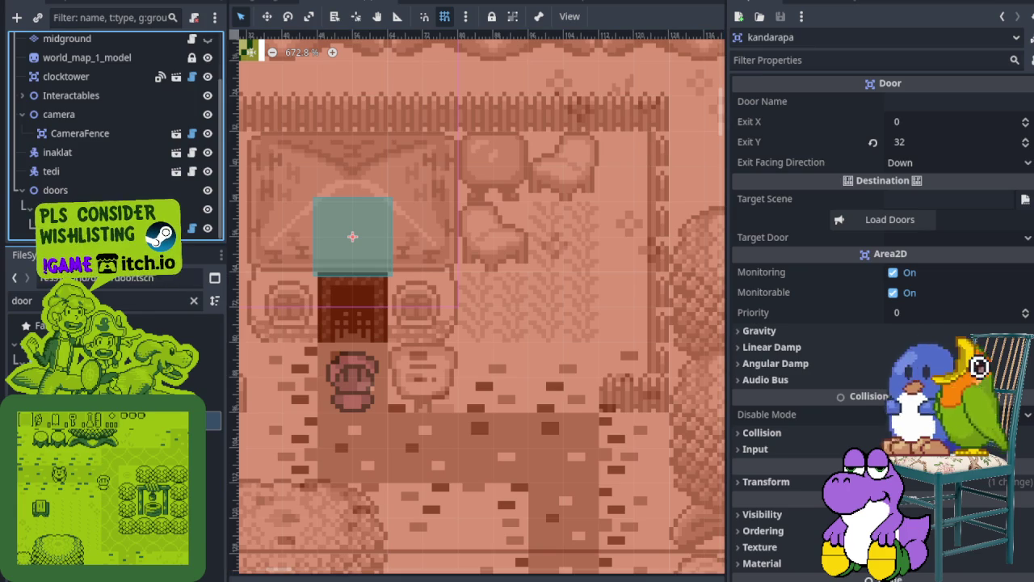
{"action": "key", "text": "Return"}
{"action": "key", "text": "ctrl+s"}
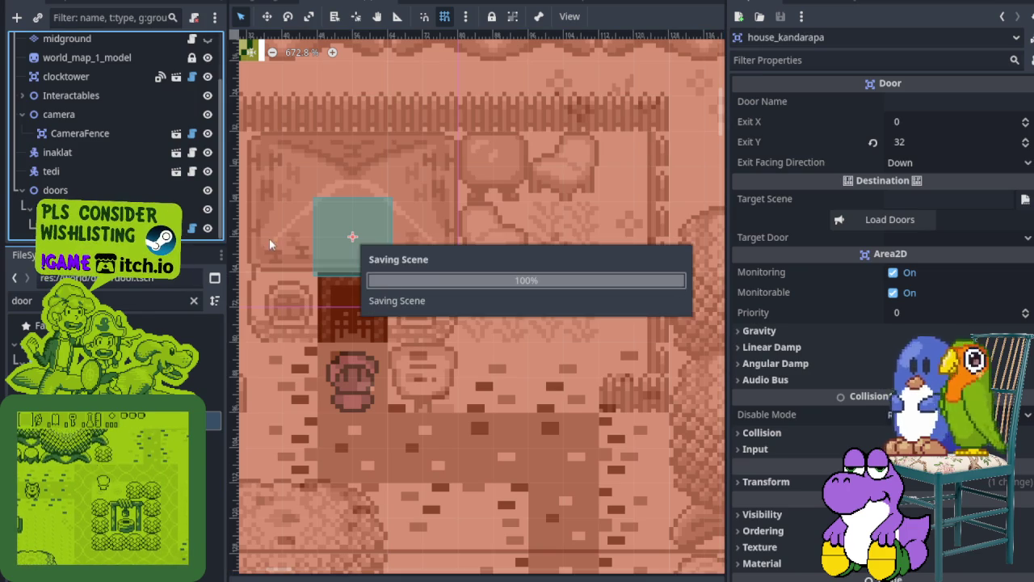
{"action": "scroll", "coordinate": [312, 224], "scroll_direction": "down", "scroll_amount": 2}
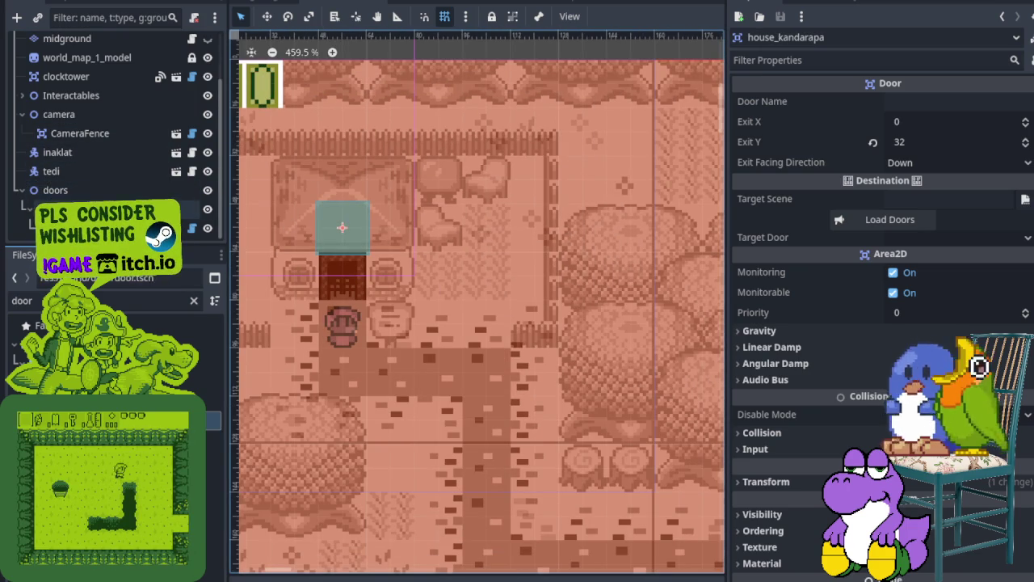
{"action": "scroll", "coordinate": [381, 251], "scroll_direction": "down", "scroll_amount": 3}
{"action": "left_click_drag", "start_coordinate": [114, 245], "coordinate": [113, 386]}
{"action": "scroll", "coordinate": [410, 284], "scroll_direction": "up", "scroll_amount": 1}
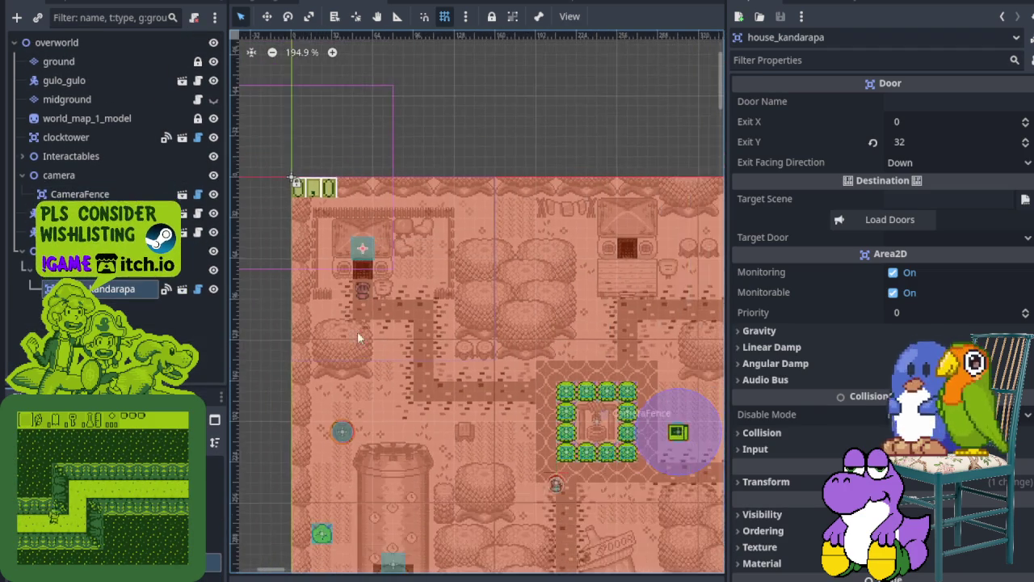
Start renaming CameraFence to clocktower, then cancel so it keeps the CameraFence name.
{"action": "scroll", "coordinate": [410, 283], "scroll_direction": "down", "scroll_amount": 5}
{"action": "left_click", "coordinate": [97, 194]}
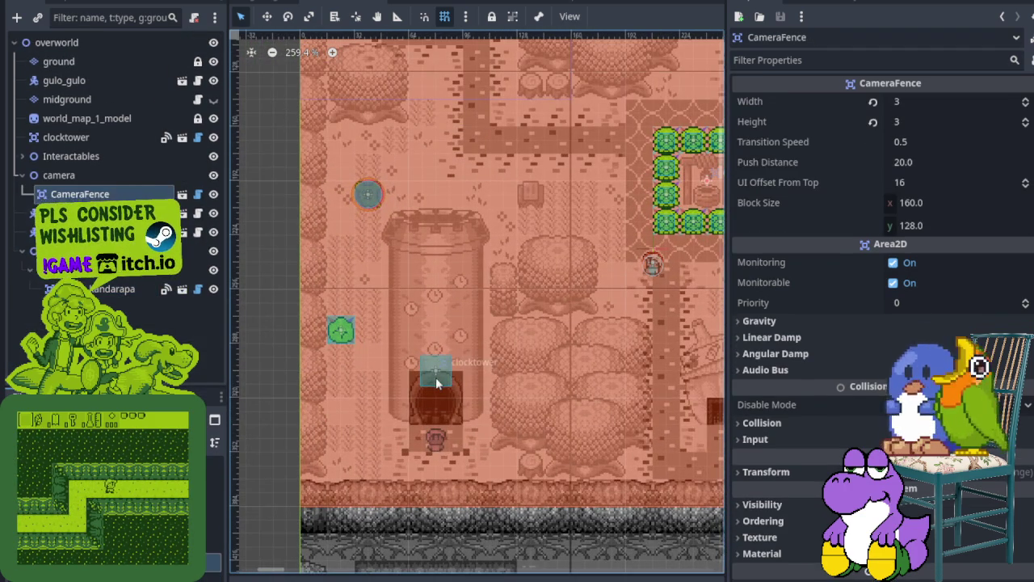
{"action": "double_click", "coordinate": [97, 194]}
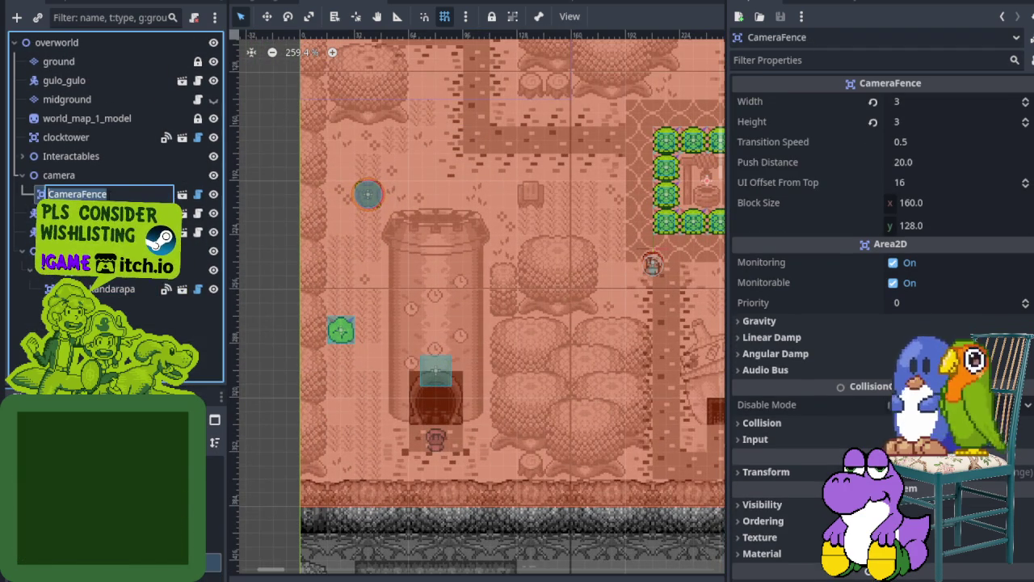
{"action": "type", "text": "clocktower"}
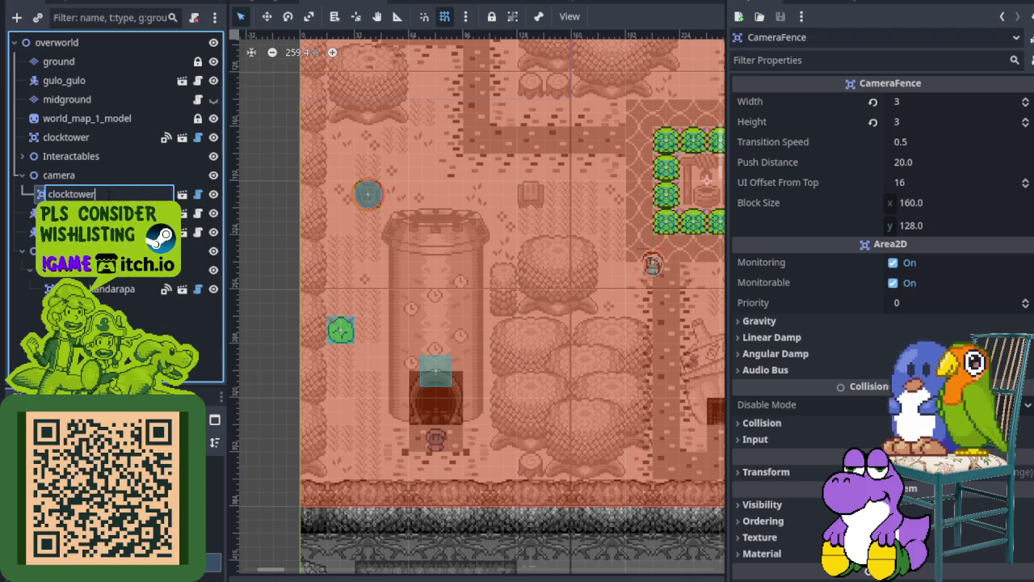
{"action": "key", "text": "BackSpace"}
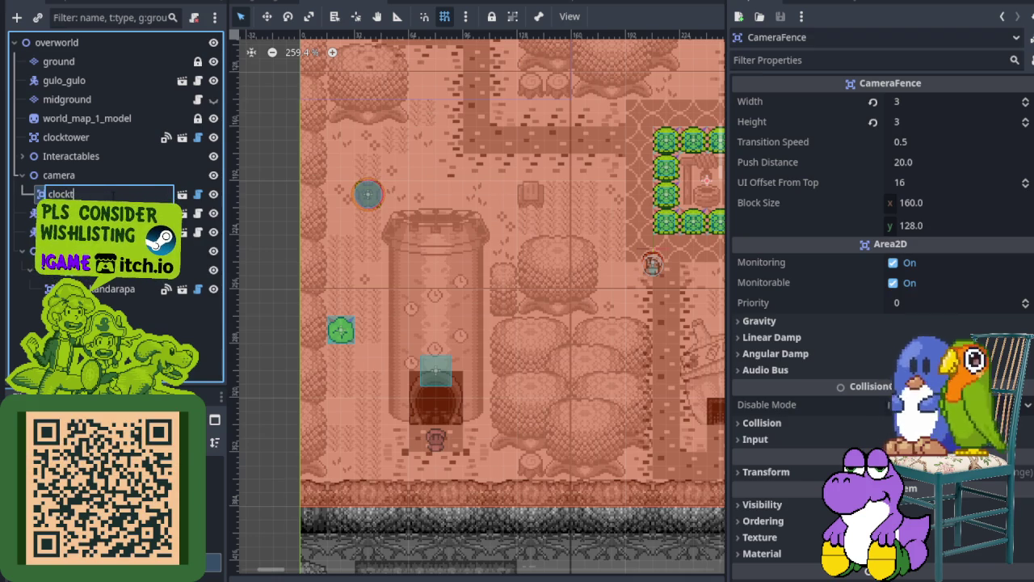
{"action": "key", "text": "Escape"}
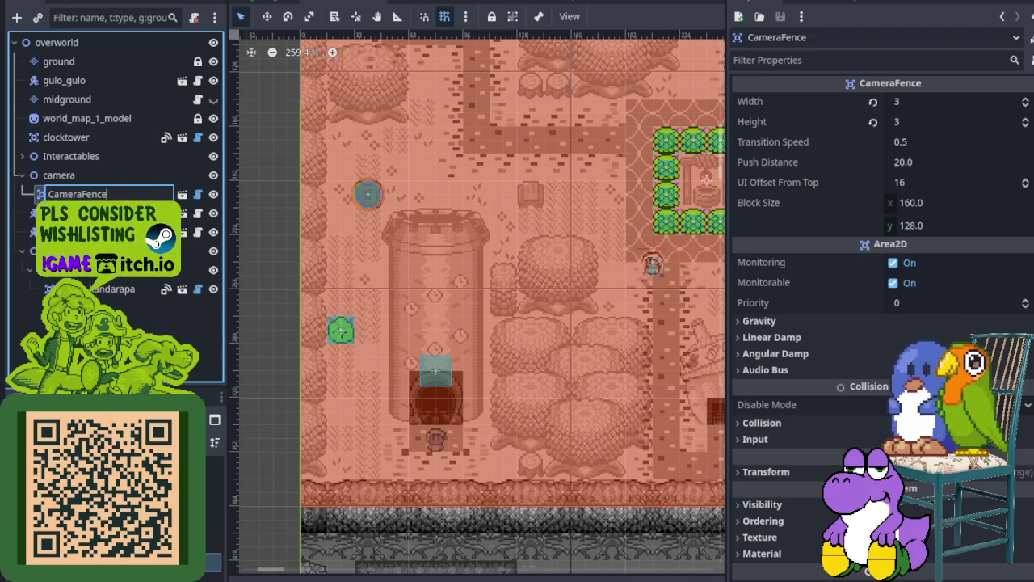
Hide the camera overlay and drag the clocktower node lower in the scene tree.
{"action": "left_click", "coordinate": [81, 213]}
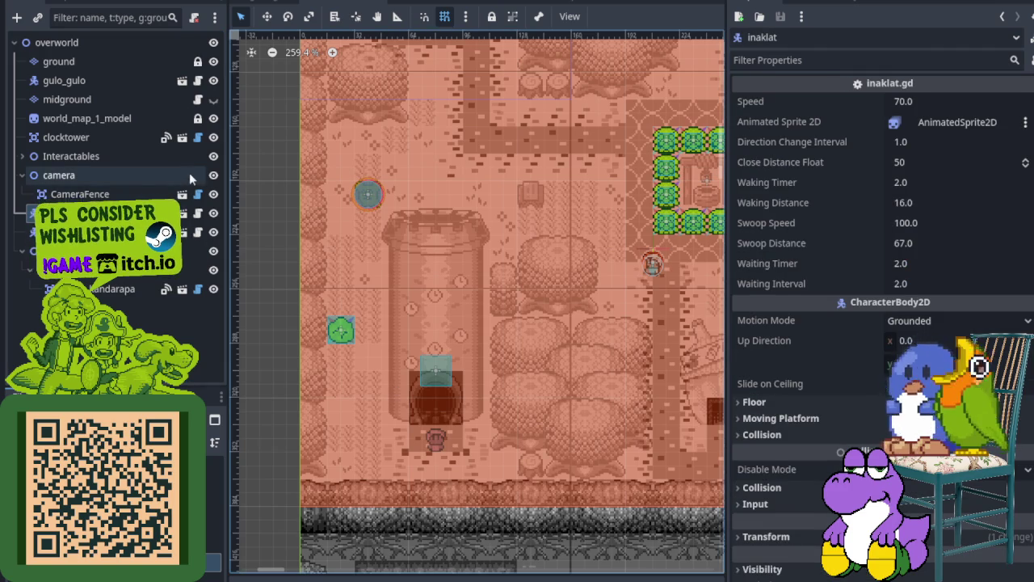
{"action": "left_click", "coordinate": [213, 174]}
{"action": "left_click", "coordinate": [432, 385]}
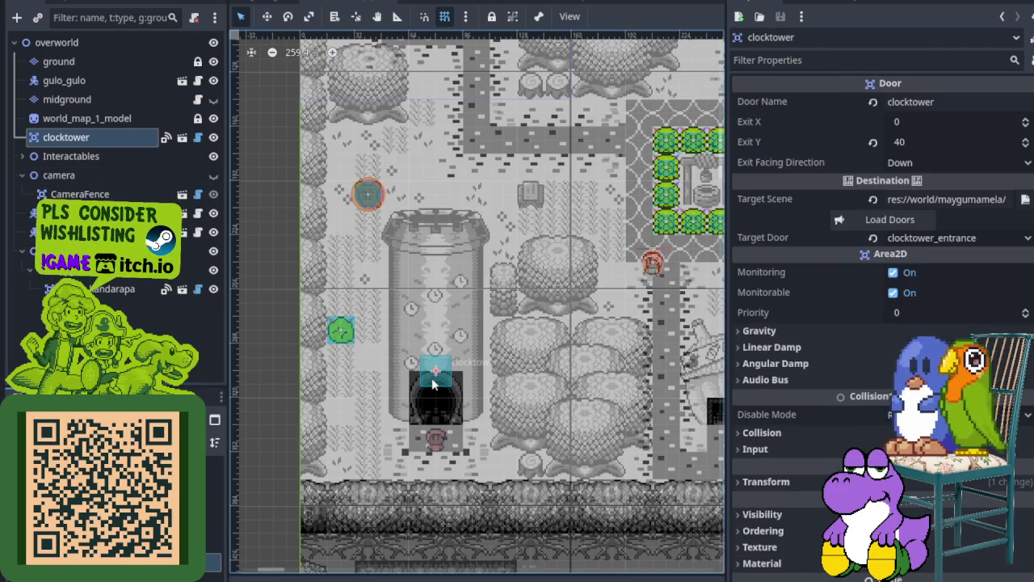
{"action": "left_click", "coordinate": [85, 139]}
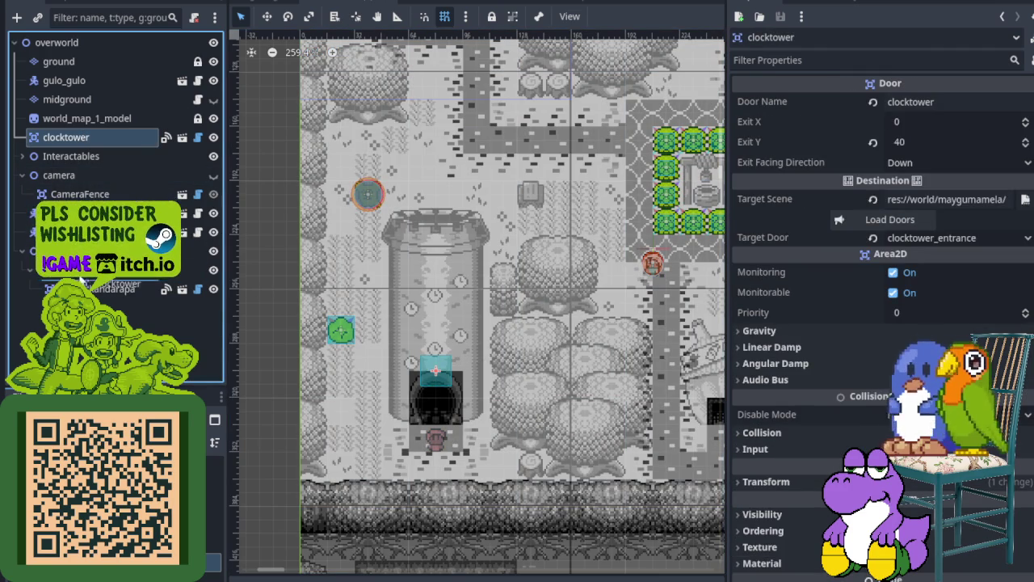
{"action": "left_click_drag", "start_coordinate": [85, 139], "coordinate": [81, 285]}
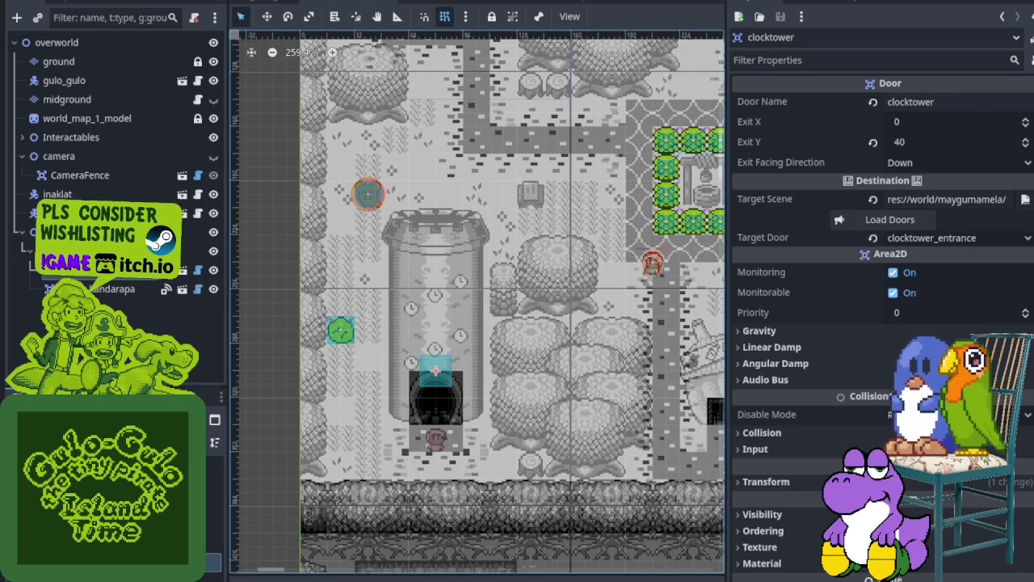
Enlarge the FileSystem panel, show the camera overlay again, and save and run the game.
{"action": "left_click_drag", "start_coordinate": [123, 387], "coordinate": [123, 297]}
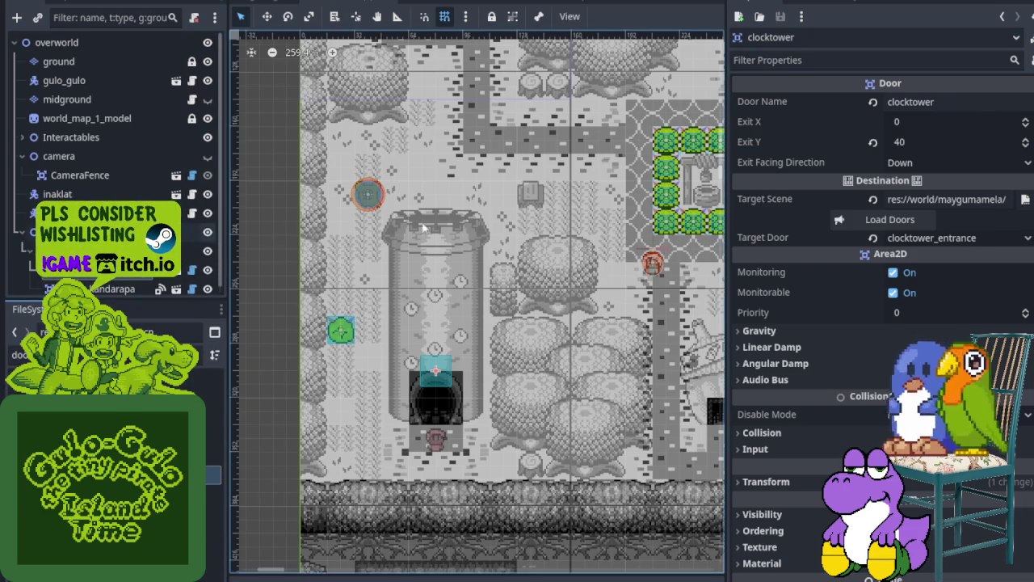
{"action": "scroll", "coordinate": [352, 222], "scroll_direction": "down", "scroll_amount": 3}
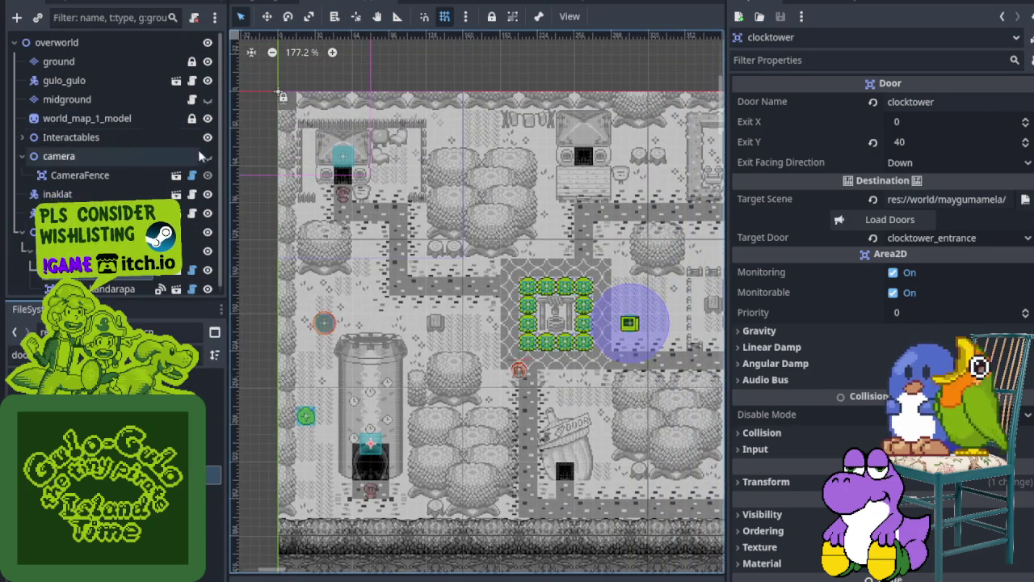
{"action": "left_click", "coordinate": [208, 156]}
{"action": "left_click", "coordinate": [208, 99]}
{"action": "mouse_move", "coordinate": [394, 259]}
{"action": "left_mouse_down"}
{"action": "mouse_move", "coordinate": [408, 295]}
{"action": "mouse_move", "coordinate": [457, 258]}
{"action": "mouse_move", "coordinate": [450, 234]}
{"action": "mouse_move", "coordinate": [400, 243]}
{"action": "left_mouse_up"}
{"action": "key", "text": "F5"}
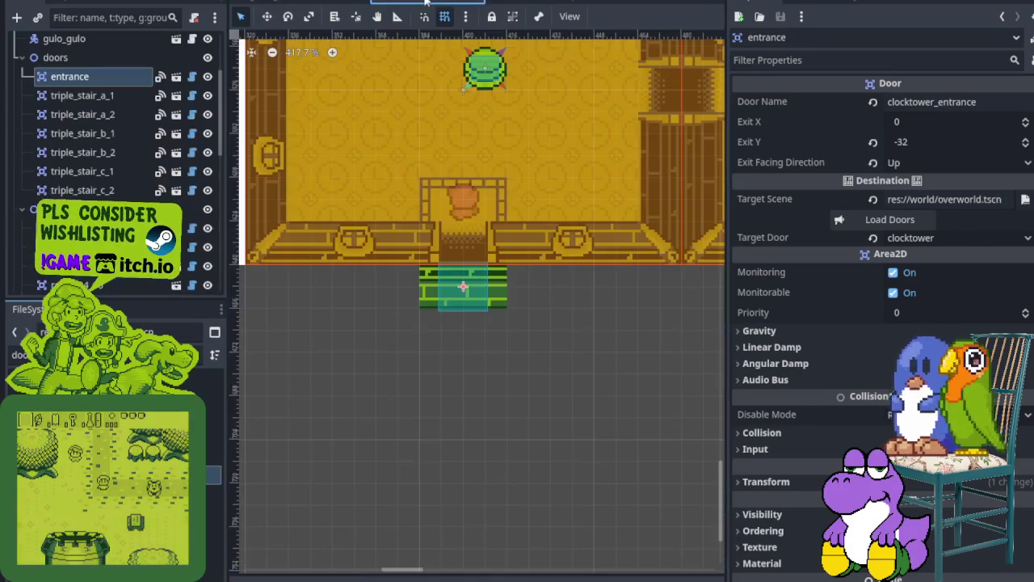
Look through the gulo_gulo and overworld scenes, ending on house_kandarapa.
{"action": "scroll", "coordinate": [451, 158], "scroll_direction": "up", "scroll_amount": 3}
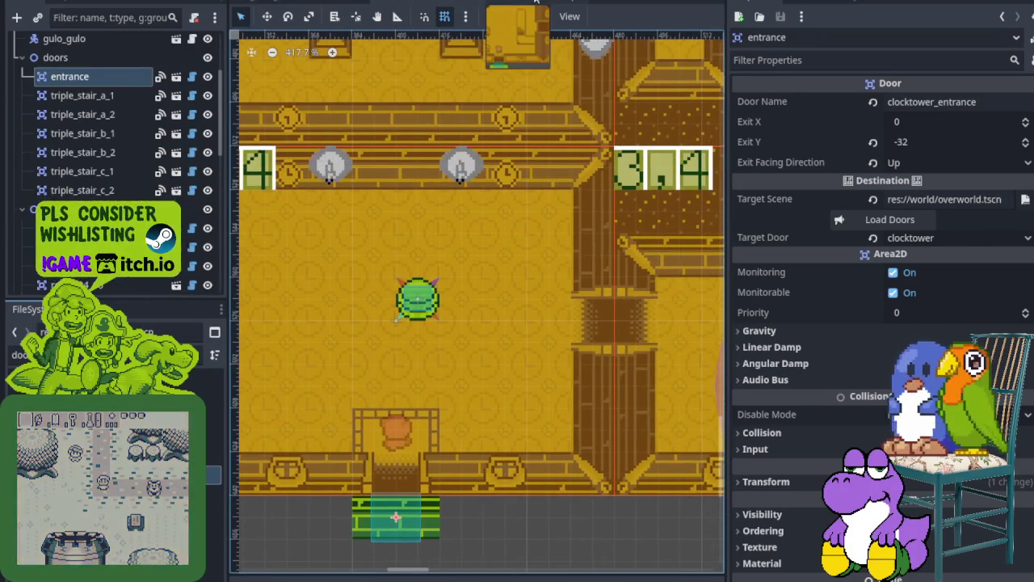
{"action": "scroll", "coordinate": [438, 242], "scroll_direction": "down", "scroll_amount": 2}
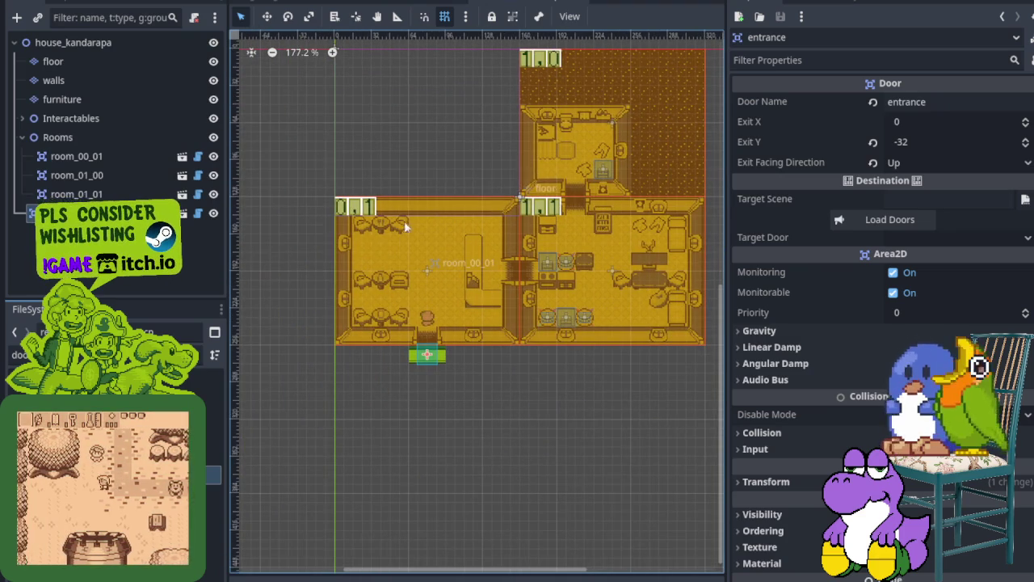
{"action": "scroll", "coordinate": [409, 327], "scroll_direction": "up", "scroll_amount": 3}
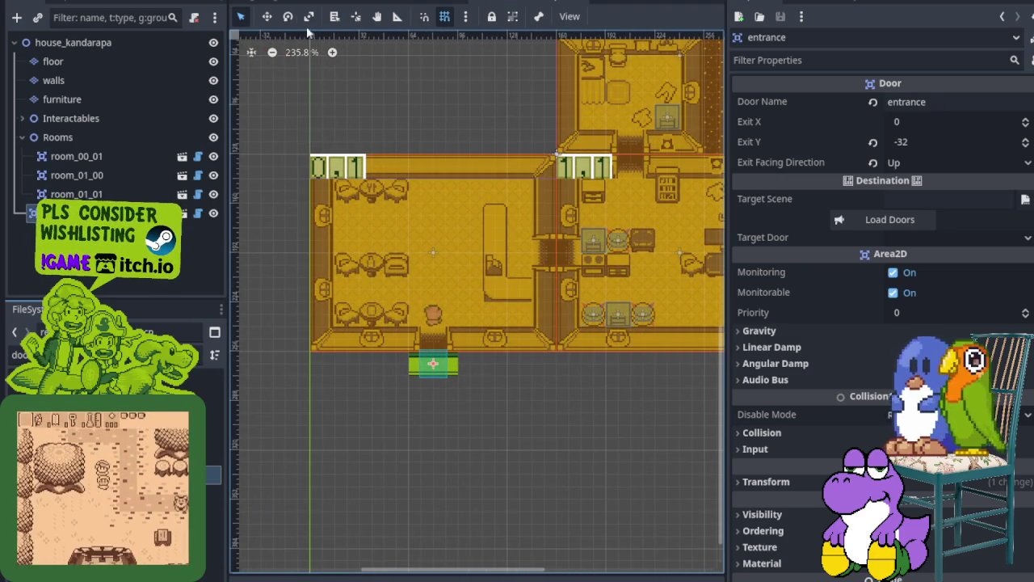
{"action": "left_click", "coordinate": [279, 5]}
{"action": "left_click", "coordinate": [383, 6]}
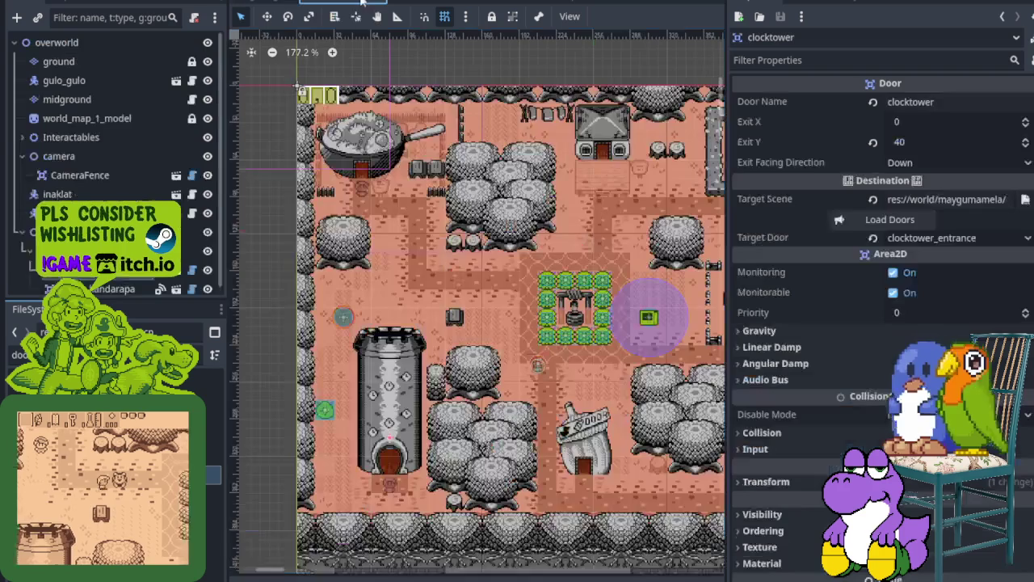
{"action": "scroll", "coordinate": [482, 256], "scroll_direction": "down", "scroll_amount": 2}
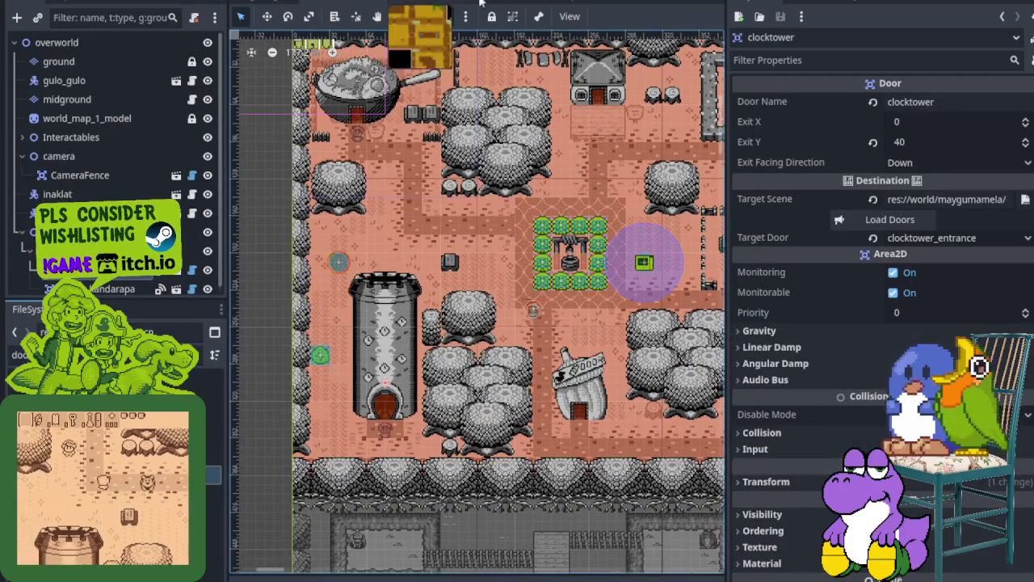
{"action": "left_click", "coordinate": [530, 5]}
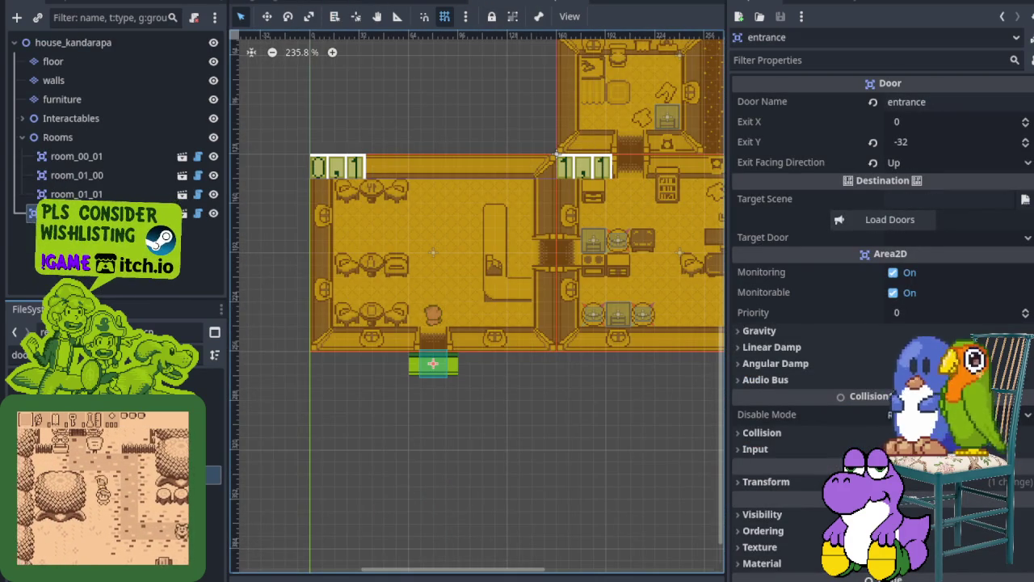
{"action": "left_click", "coordinate": [21, 354]}
{"action": "type", "text": "gui"}
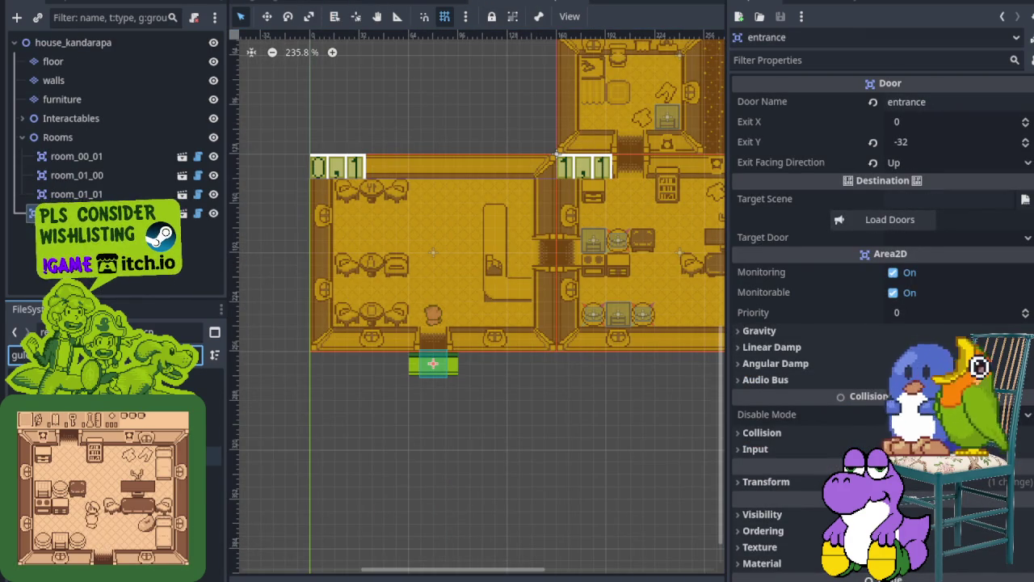
Instance gulo_gulo.tscn under the house_kandarapa root, check the clocktower player, and save.
{"action": "left_click_drag", "start_coordinate": [113, 455], "coordinate": [71, 65]}
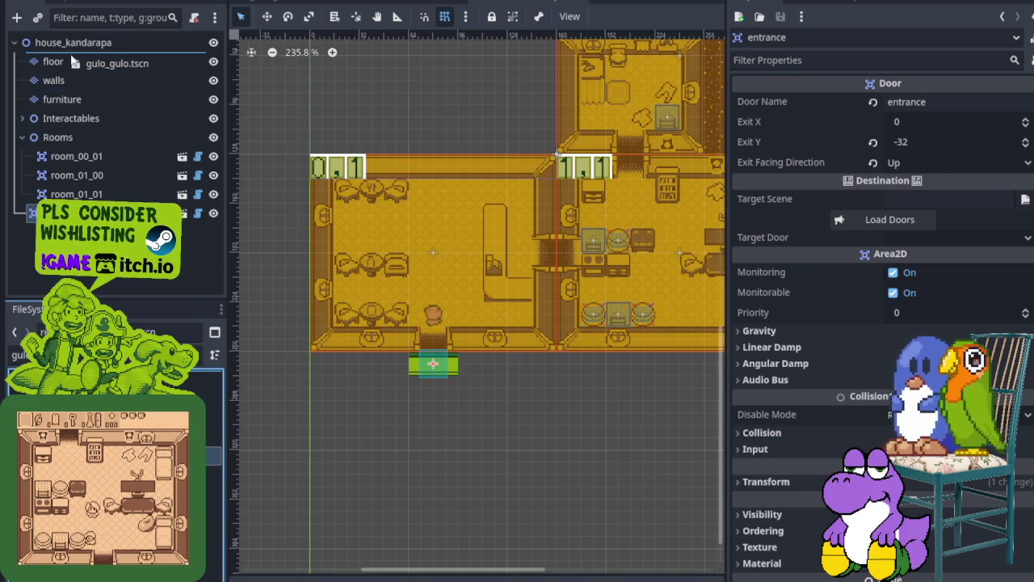
{"action": "left_click", "coordinate": [425, 4]}
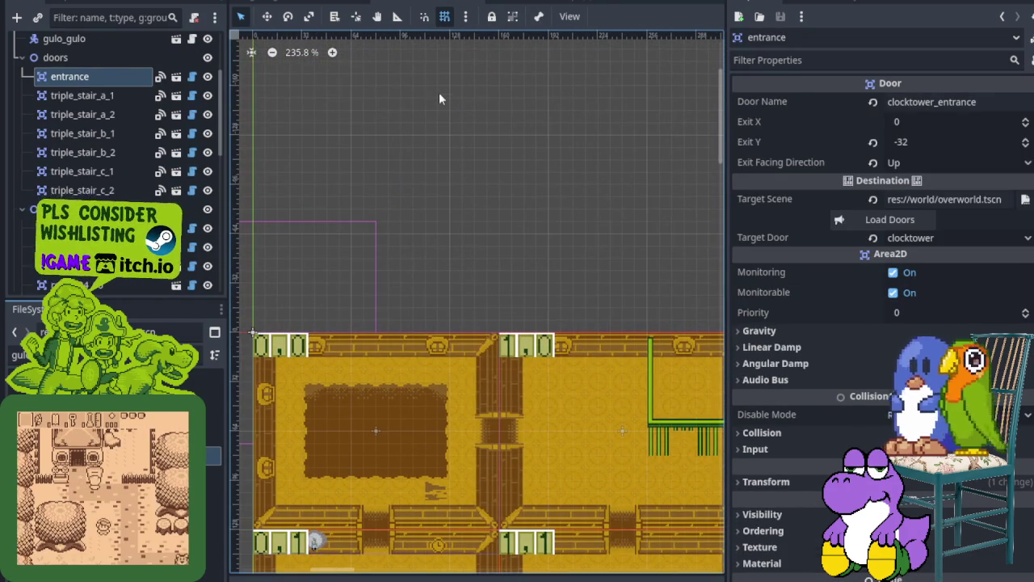
{"action": "scroll", "coordinate": [428, 113], "scroll_direction": "down", "scroll_amount": 3}
{"action": "scroll", "coordinate": [349, 158], "scroll_direction": "up", "scroll_amount": 2}
{"action": "left_click", "coordinate": [64, 38]}
{"action": "scroll", "coordinate": [335, 202], "scroll_direction": "up", "scroll_amount": 4}
{"action": "scroll", "coordinate": [335, 204], "scroll_direction": "up", "scroll_amount": 1}
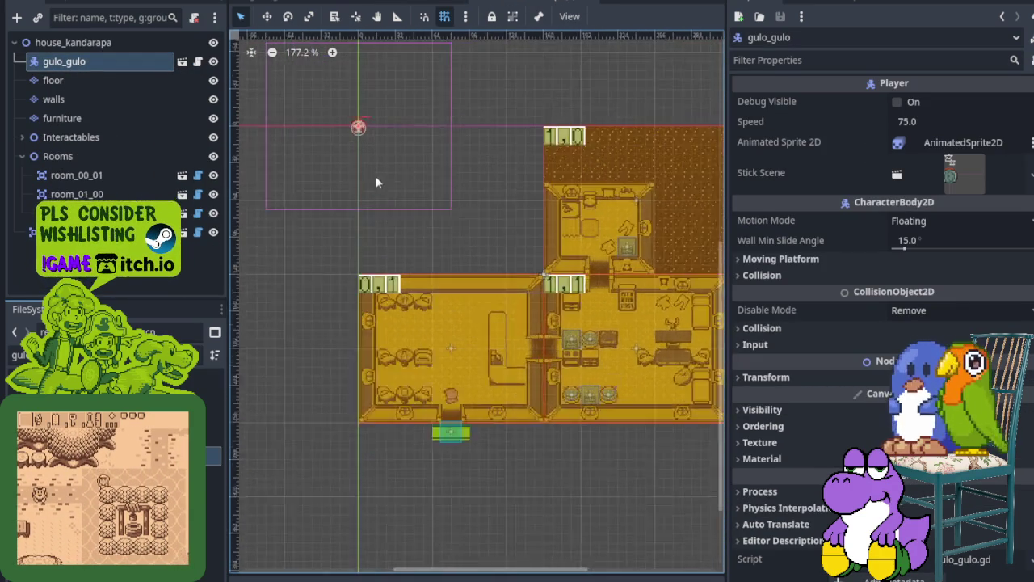
{"action": "scroll", "coordinate": [354, 127], "scroll_direction": "up", "scroll_amount": 2}
{"action": "key", "text": "ctrl+s"}
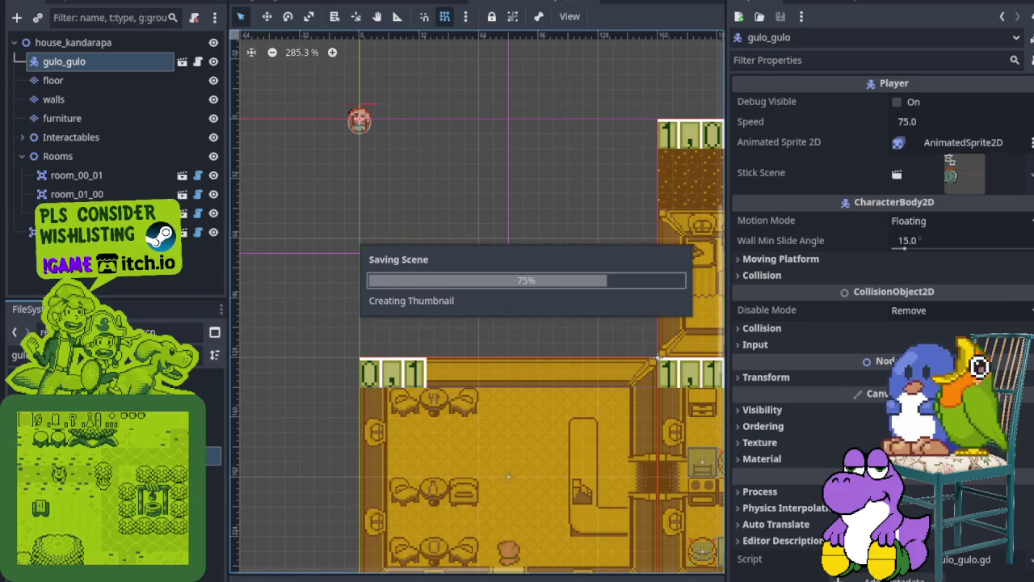